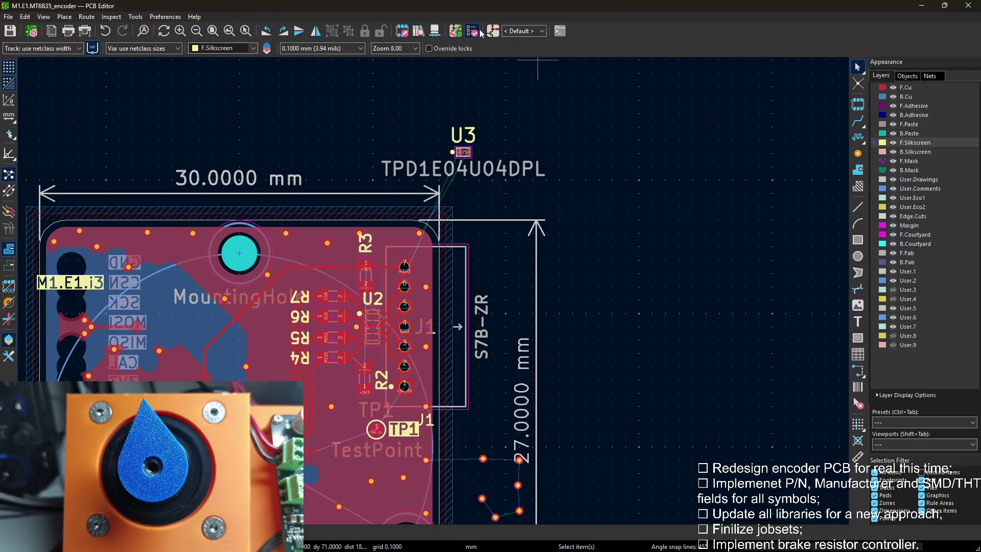
Run the Electrical Rules Checker on the encoder schematic and confirm zero violations.
{"action": "left_click", "coordinate": [493, 31]}
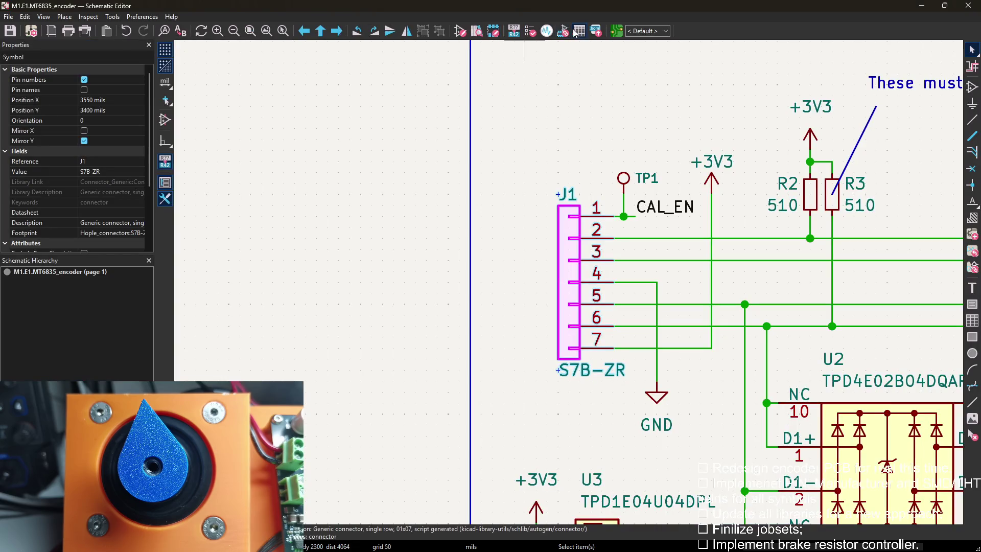
{"action": "left_click", "coordinate": [529, 31]}
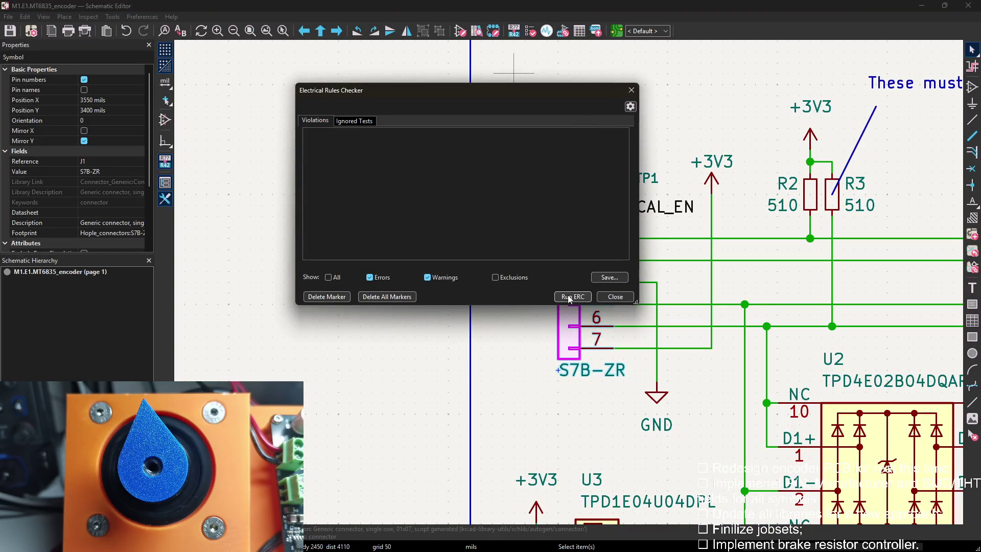
{"action": "left_click", "coordinate": [571, 297]}
{"action": "left_click", "coordinate": [615, 297]}
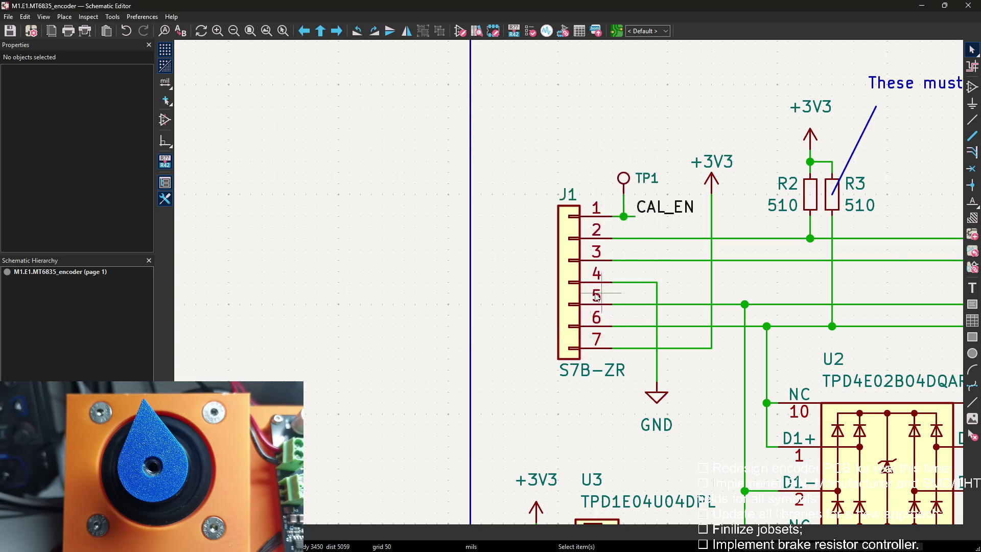
{"action": "scroll", "coordinate": [570, 287], "scroll_direction": "down", "scroll_amount": 3}
{"action": "scroll", "coordinate": [571, 288], "scroll_direction": "up", "scroll_amount": 1}
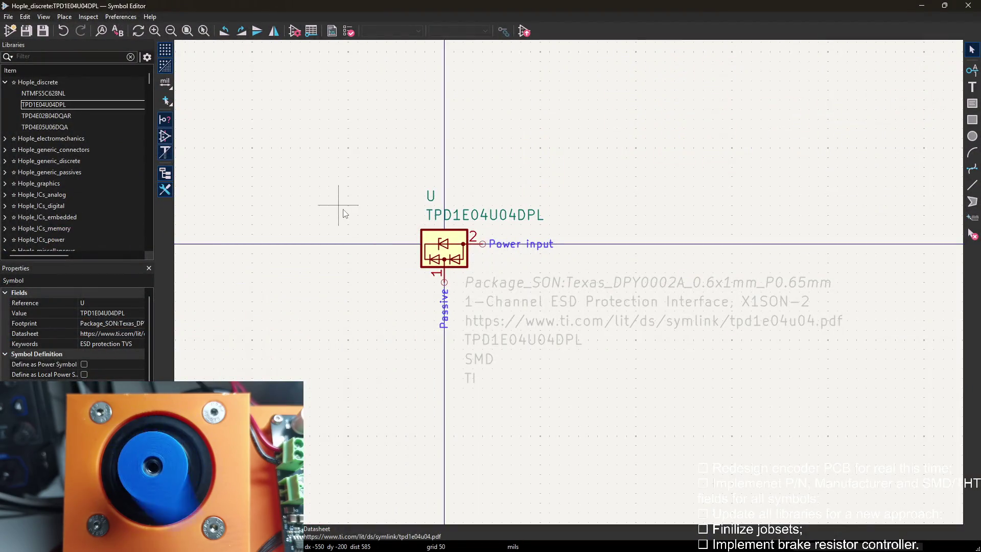
{"action": "scroll", "coordinate": [12, 216], "scroll_direction": "down", "scroll_amount": 3}
Open TestPoint from Hople_testing and review its value text and symbol properties (TP, TestPoint).
{"action": "left_click", "coordinate": [4, 217]}
{"action": "double_click", "coordinate": [34, 228]}
{"action": "double_click", "coordinate": [568, 85]}
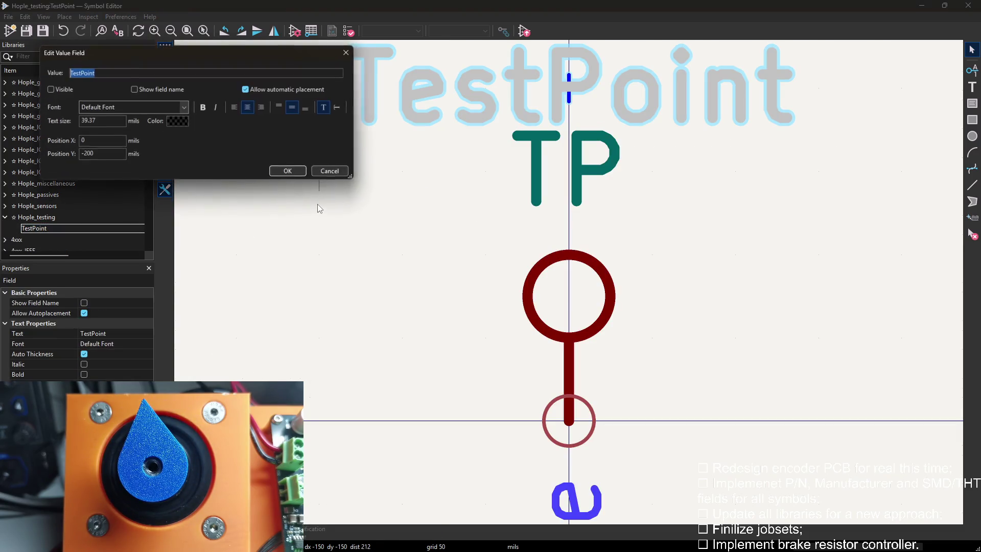
{"action": "key", "text": "Escape"}
{"action": "scroll", "coordinate": [319, 208], "scroll_direction": "down", "scroll_amount": 3}
{"action": "double_click", "coordinate": [615, 301]}
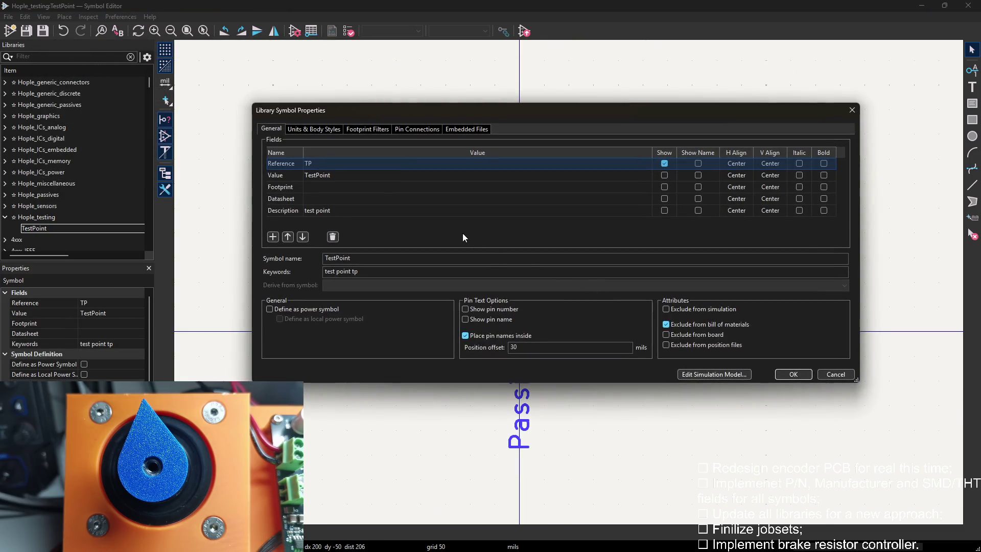
{"action": "left_click", "coordinate": [851, 110]}
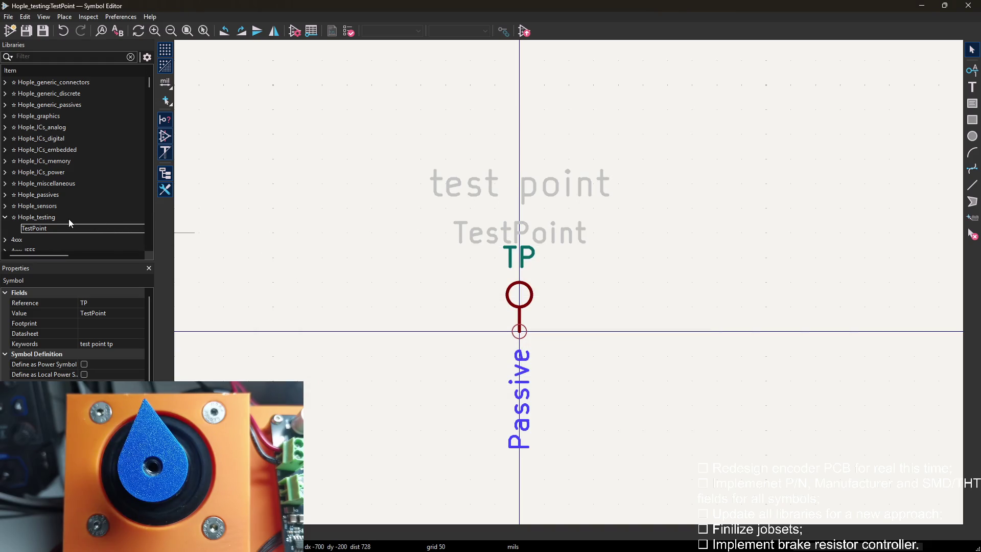
{"action": "scroll", "coordinate": [68, 219], "scroll_direction": "up", "scroll_amount": 3}
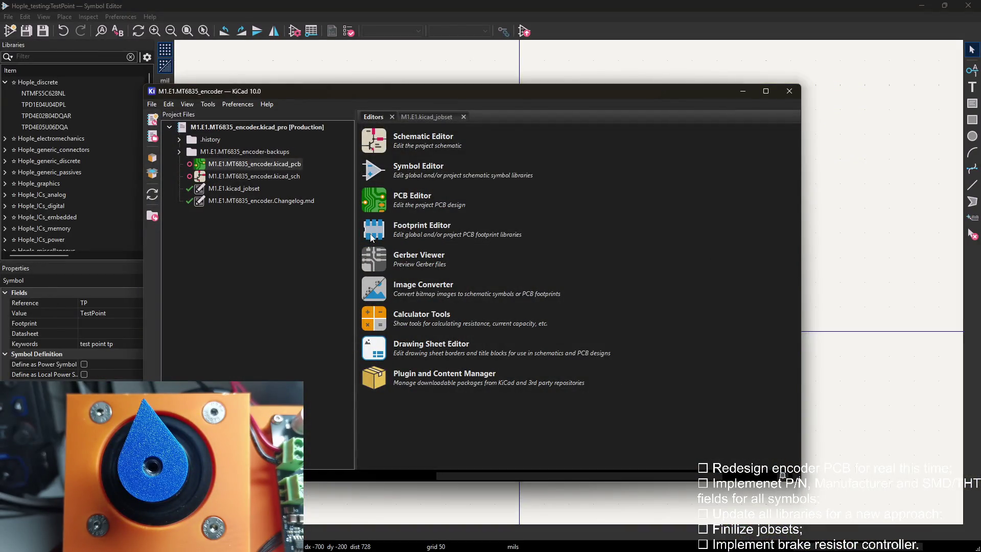
Launch the Footprint Editor from the project window and return to the encoder board layout.
{"action": "left_click", "coordinate": [370, 236]}
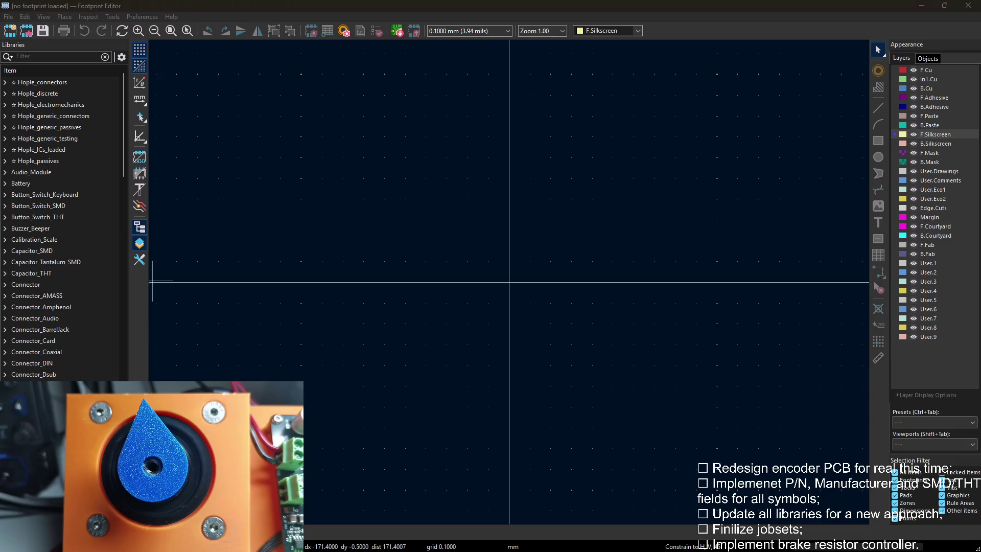
{"action": "key", "text": "alt+Tab"}
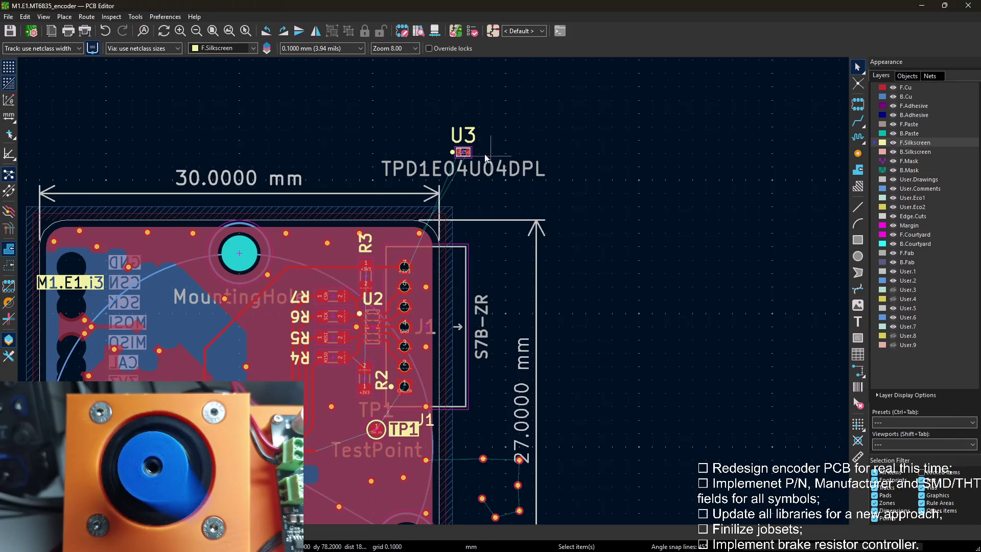
{"action": "scroll", "coordinate": [468, 165], "scroll_direction": "up", "scroll_amount": 5}
{"action": "scroll", "coordinate": [445, 211], "scroll_direction": "up", "scroll_amount": 3}
Copy U3's footprint name Texas_DPY0002A from its properties and search it in the footprint libraries.
{"action": "right_click", "coordinate": [459, 167]}
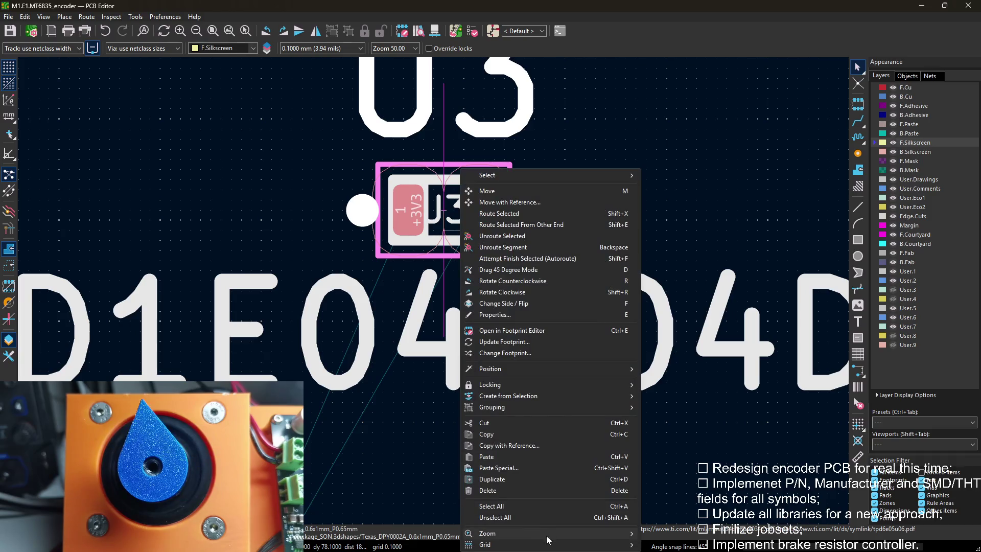
{"action": "key", "text": "e"}
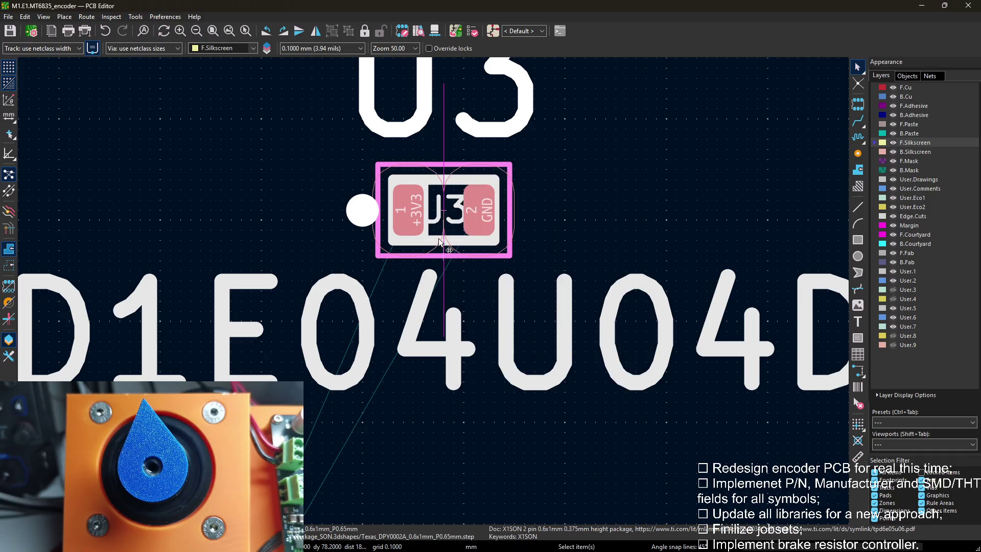
{"action": "double_click", "coordinate": [428, 208]}
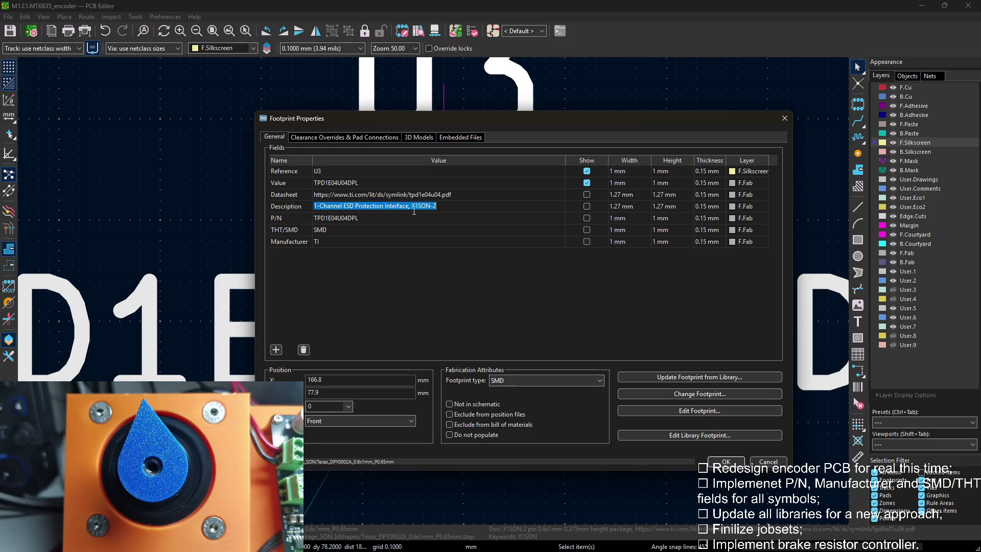
{"action": "left_click", "coordinate": [381, 195]}
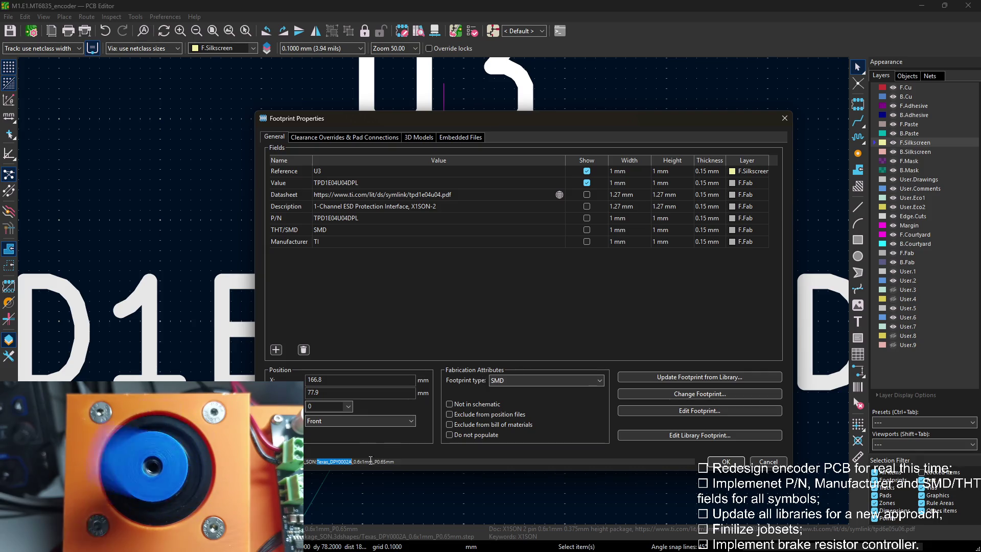
{"action": "left_click_drag", "start_coordinate": [370, 461], "coordinate": [326, 462]}
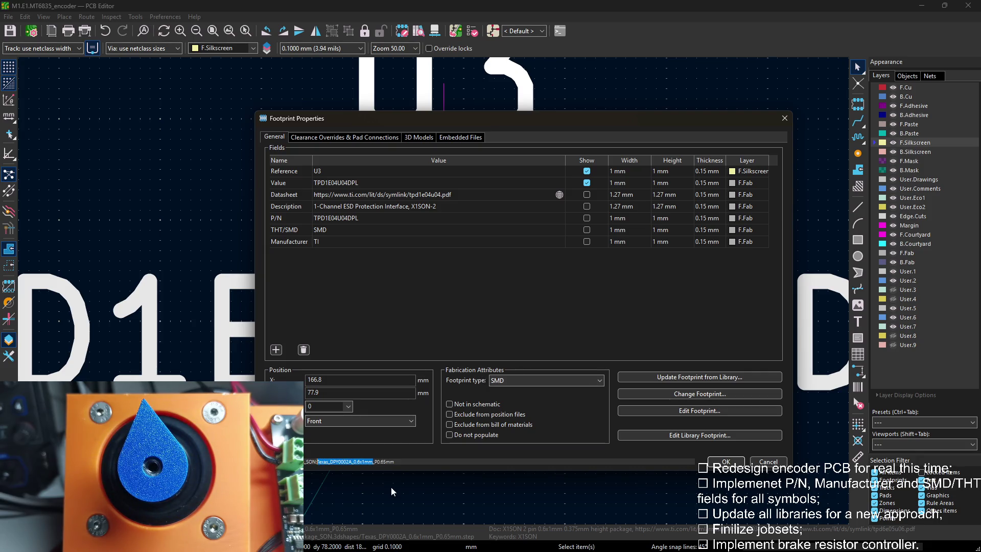
{"action": "left_click", "coordinate": [783, 119]}
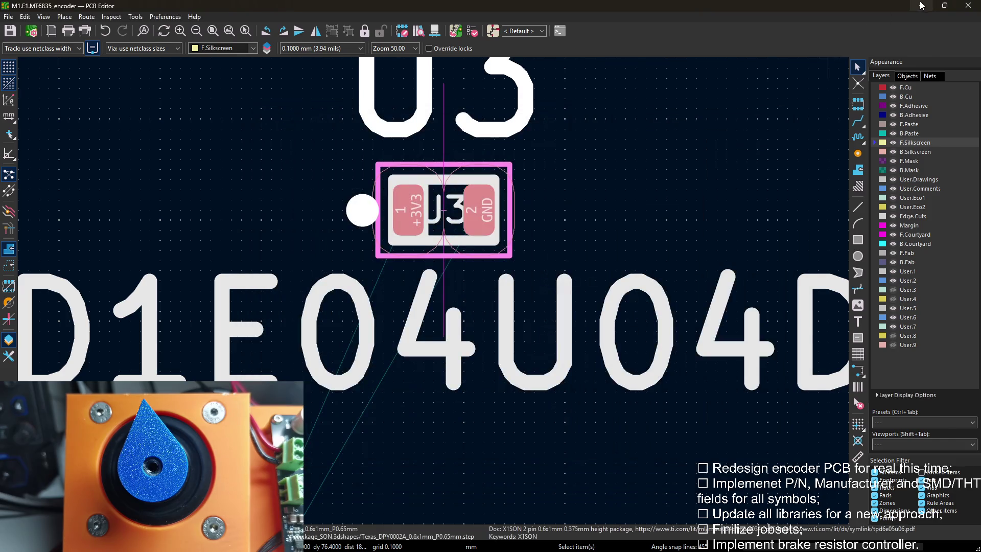
{"action": "left_click", "coordinate": [922, 6]}
{"action": "type", "text": "Texas_DPY0002A_0.6x1mm"}
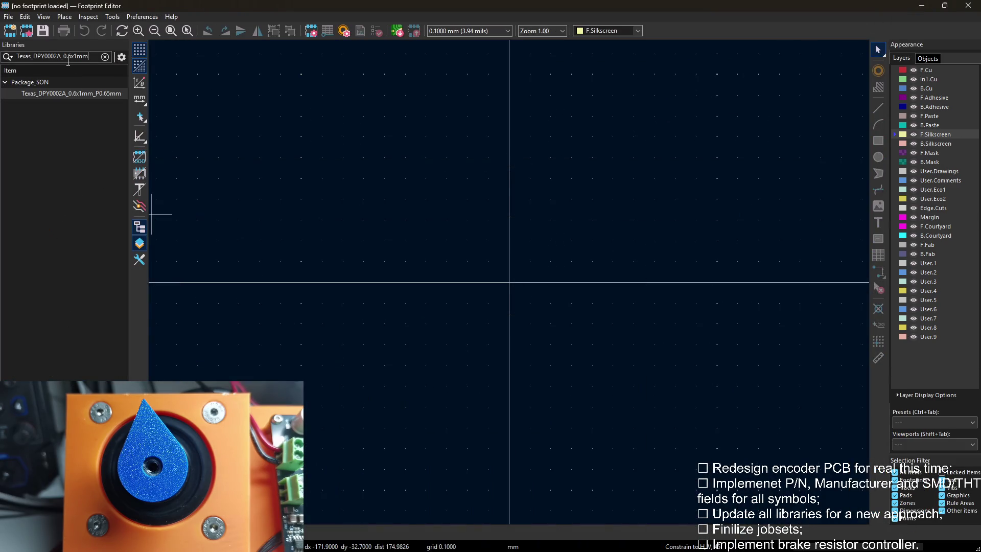
Copy the Texas_DPY0002A footprint and paste it into the Hople_discrete library.
{"action": "right_click", "coordinate": [82, 92]}
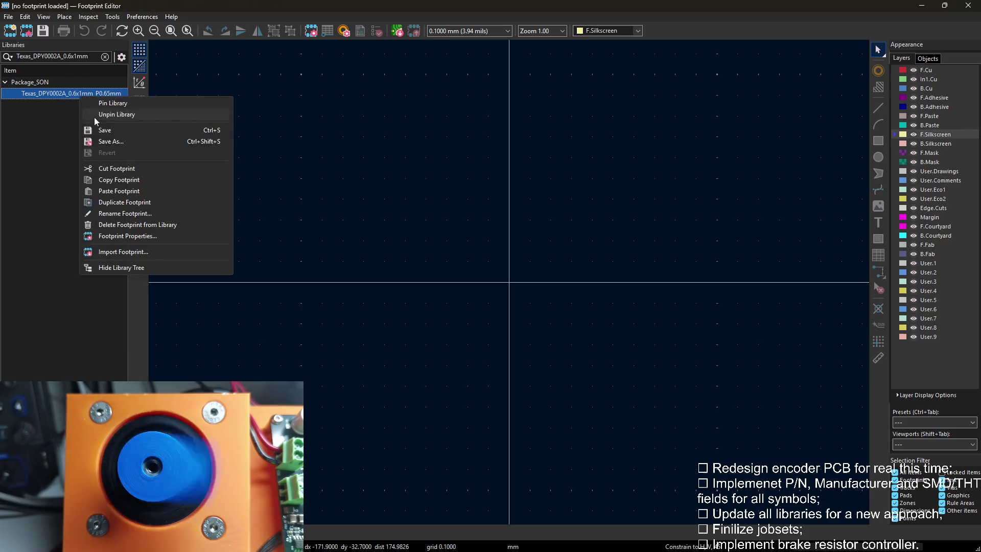
{"action": "left_click", "coordinate": [119, 180]}
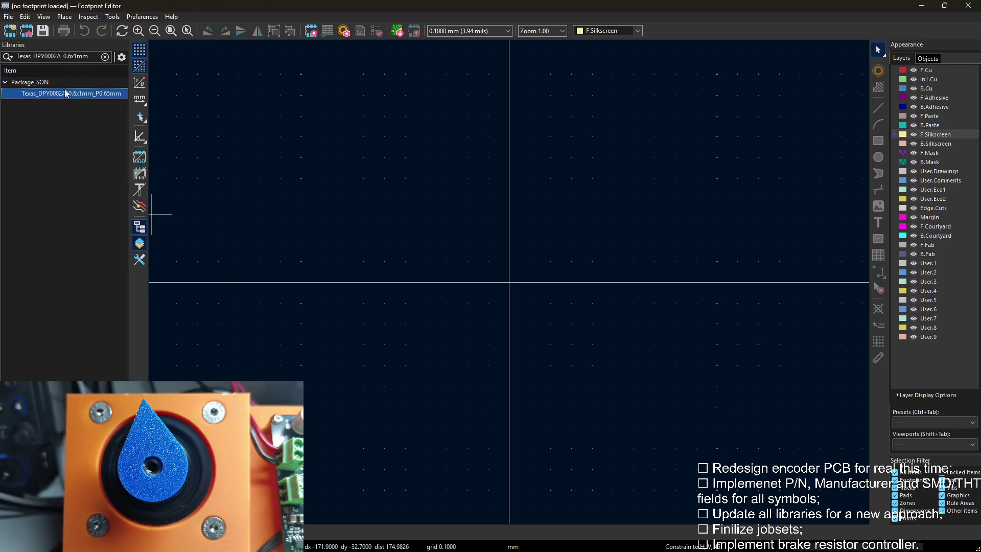
{"action": "left_click", "coordinate": [104, 57]}
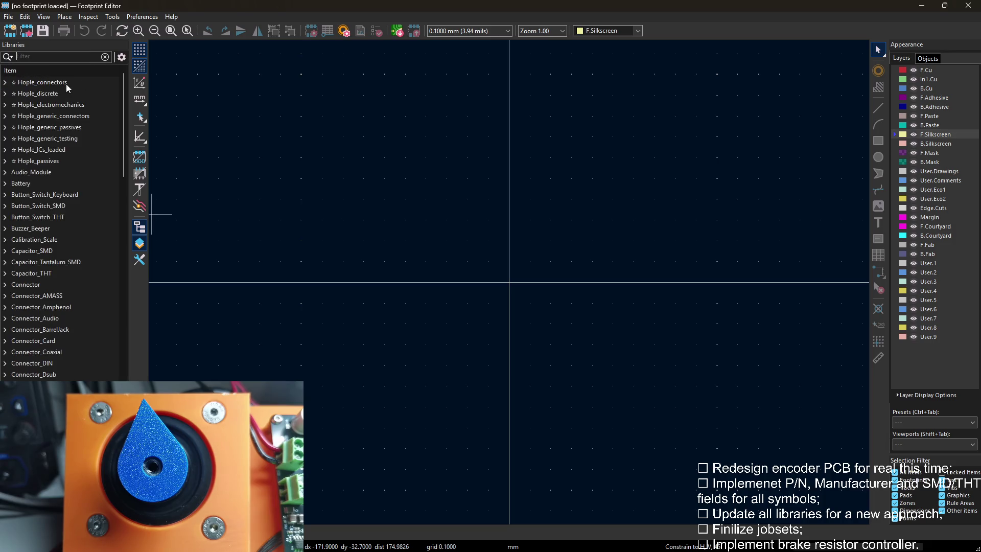
{"action": "left_click", "coordinate": [38, 93]}
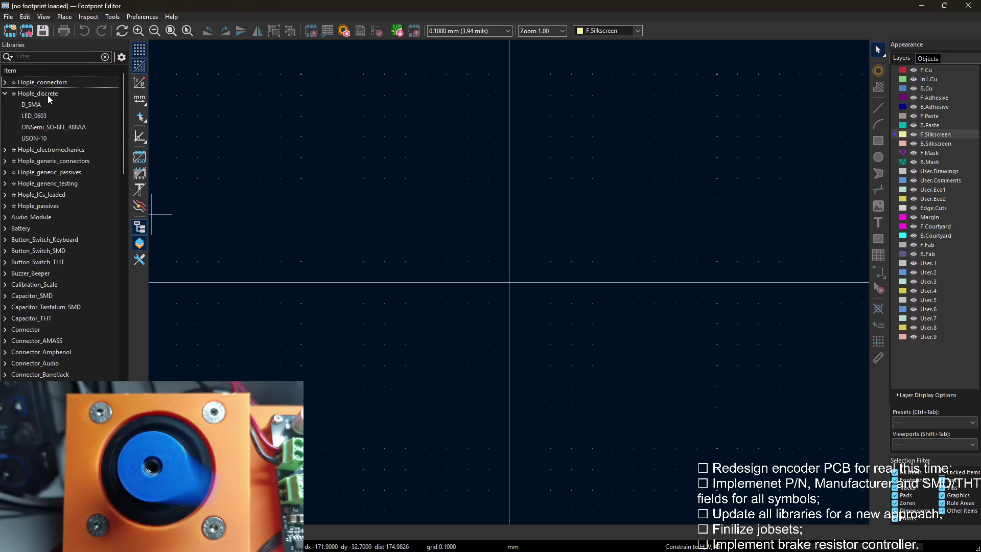
{"action": "right_click", "coordinate": [48, 95]}
{"action": "left_click", "coordinate": [96, 184]}
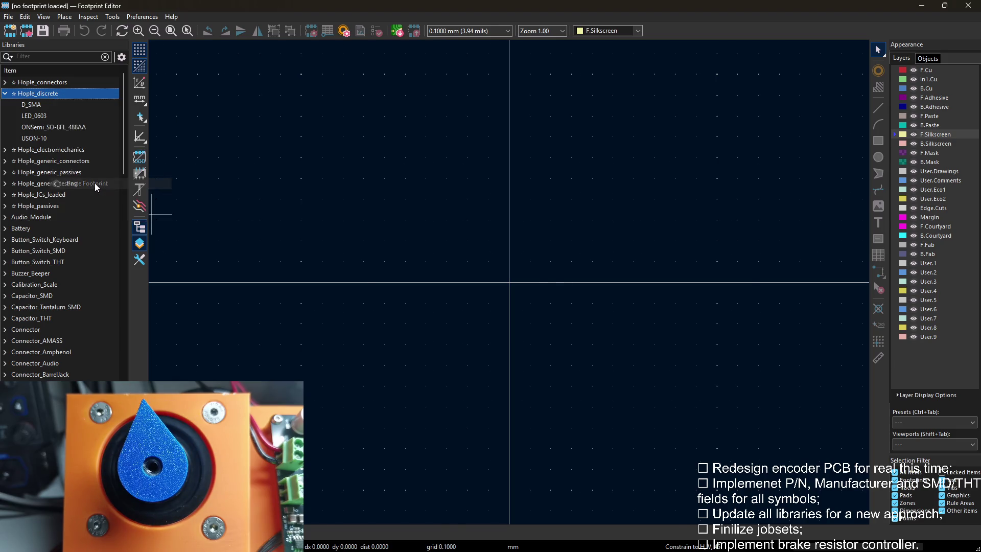
{"action": "scroll", "coordinate": [520, 292], "scroll_direction": "down", "scroll_amount": 2}
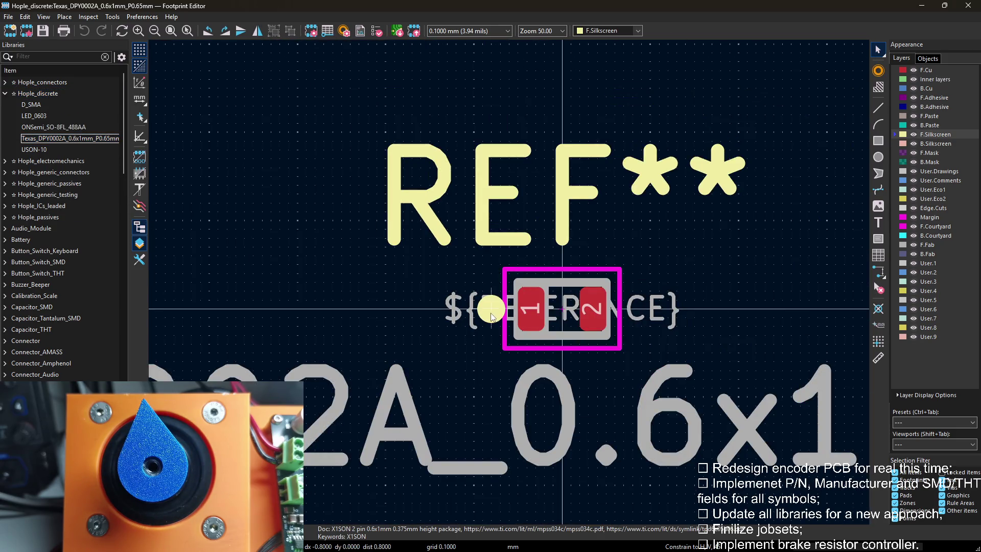
{"action": "scroll", "coordinate": [476, 354], "scroll_direction": "down", "scroll_amount": 1}
{"action": "scroll", "coordinate": [475, 354], "scroll_direction": "down", "scroll_amount": 1}
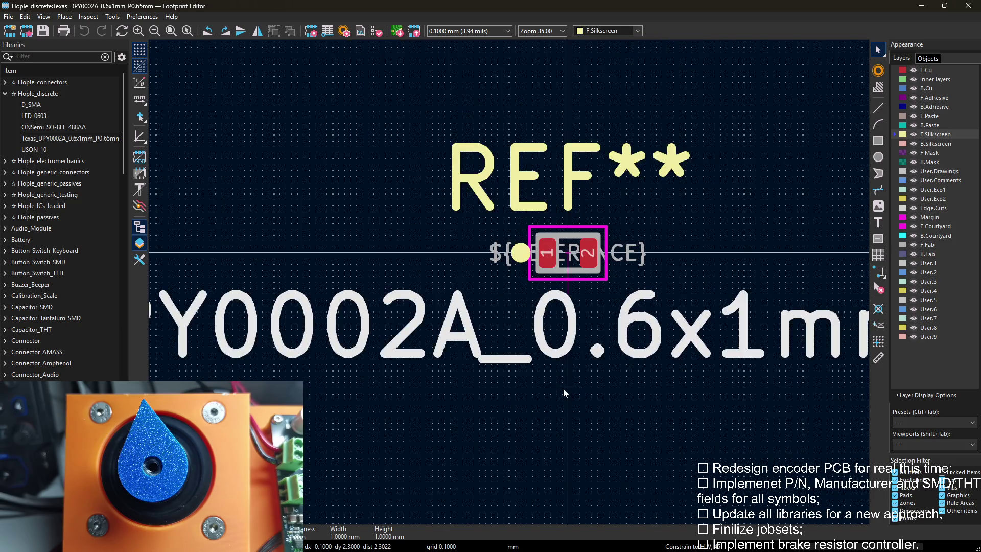
{"action": "scroll", "coordinate": [475, 355], "scroll_direction": "down", "scroll_amount": 1}
Set Reference text height 0.8 mm and Value text 0.6 mm on User.3 in footprint properties.
{"action": "key", "text": "e"}
{"action": "left_click", "coordinate": [731, 184]}
{"action": "left_click", "coordinate": [620, 171]}
{"action": "double_click", "coordinate": [619, 171]}
{"action": "type", "text": "8"}
{"action": "key", "text": "Tab"}
{"action": "type", "text": "0"}
{"action": "key", "text": "Tab"}
{"action": "double_click", "coordinate": [619, 182]}
{"action": "type", "text": "0.6"}
{"action": "key", "text": "Tab"}
{"action": "type", "text": "0.6"}
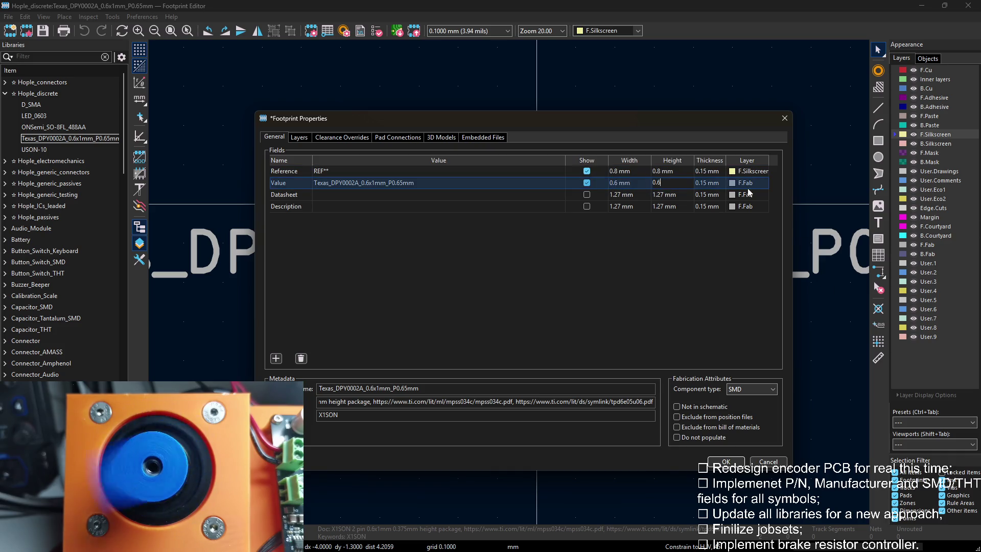
{"action": "left_click", "coordinate": [747, 184]}
{"action": "left_click", "coordinate": [748, 184]}
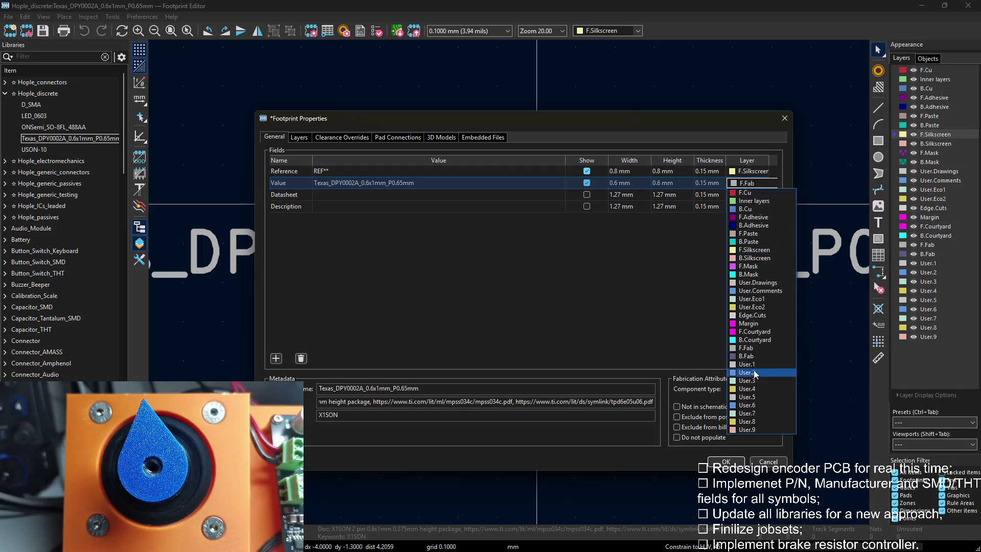
{"action": "left_click", "coordinate": [759, 381]}
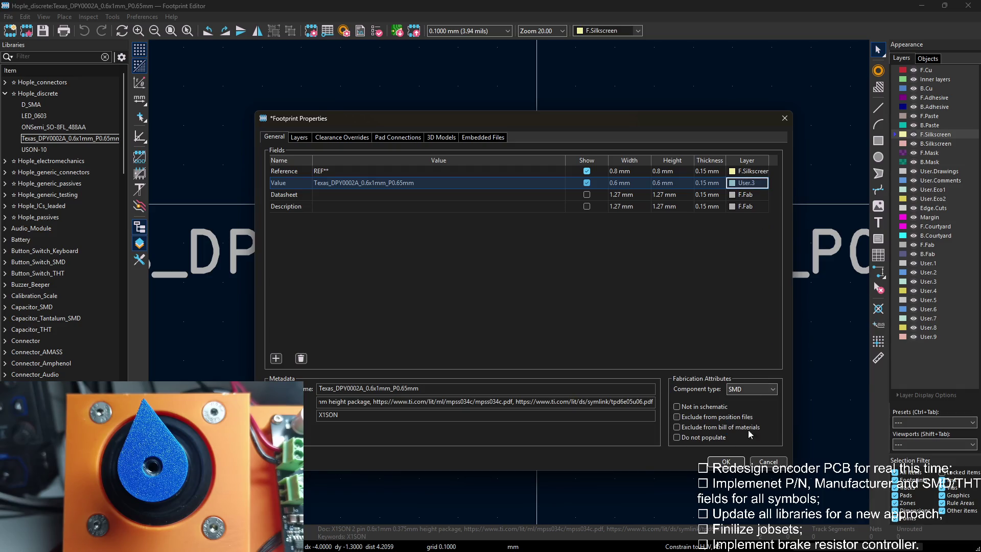
{"action": "left_click", "coordinate": [727, 463]}
{"action": "scroll", "coordinate": [603, 299], "scroll_direction": "up", "scroll_amount": 1}
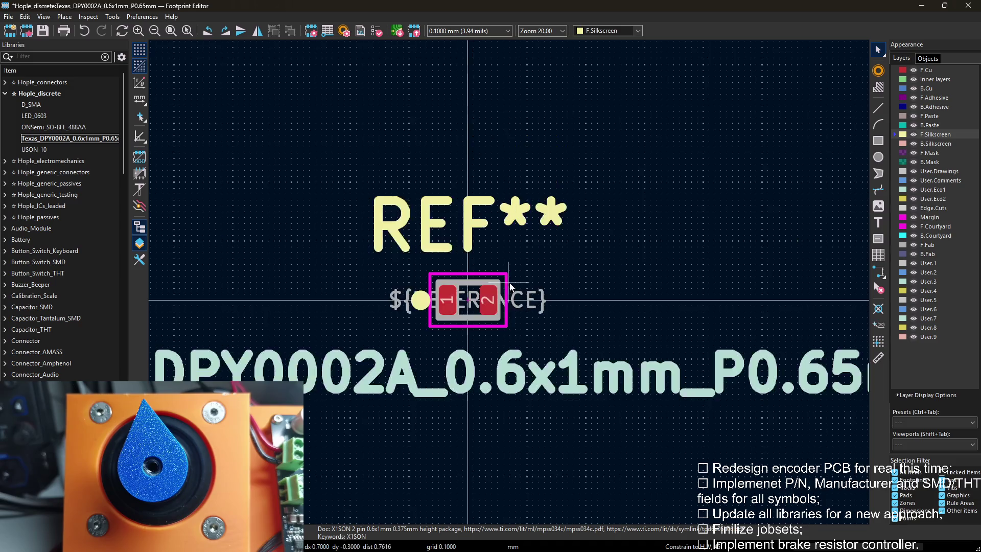
Move the ${REFERENCE} text onto layer User.4.
{"action": "key", "text": "e"}
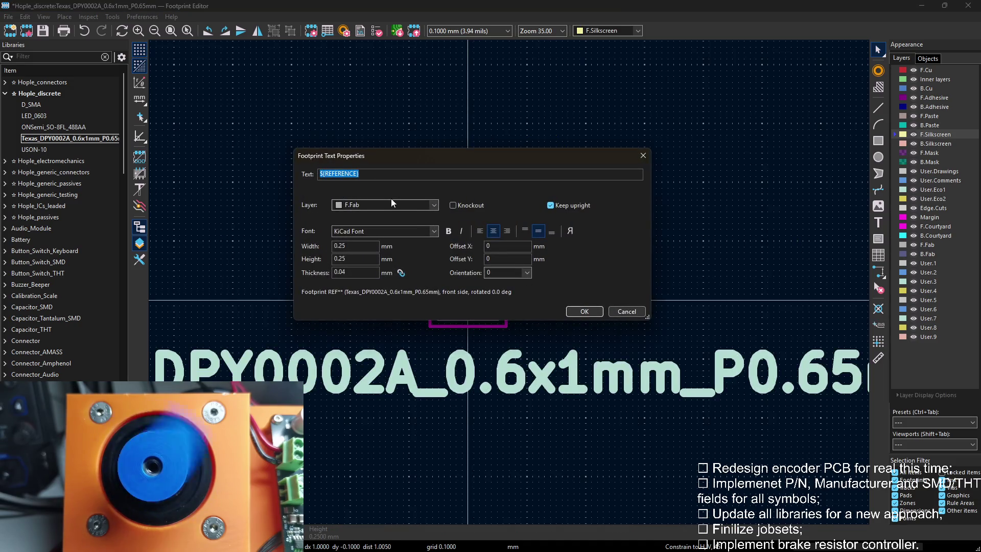
{"action": "left_click", "coordinate": [386, 204]}
{"action": "left_click", "coordinate": [369, 409]}
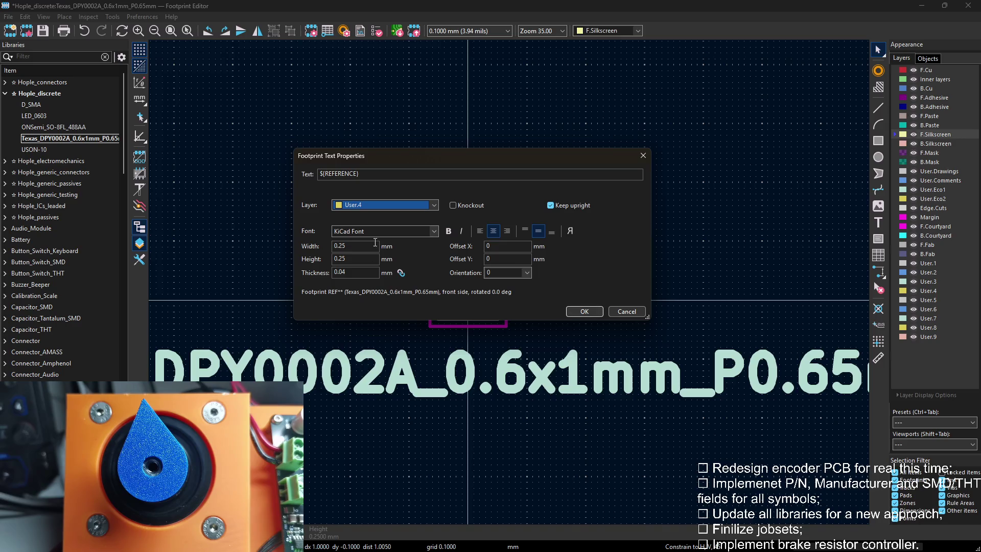
{"action": "left_click", "coordinate": [584, 312]}
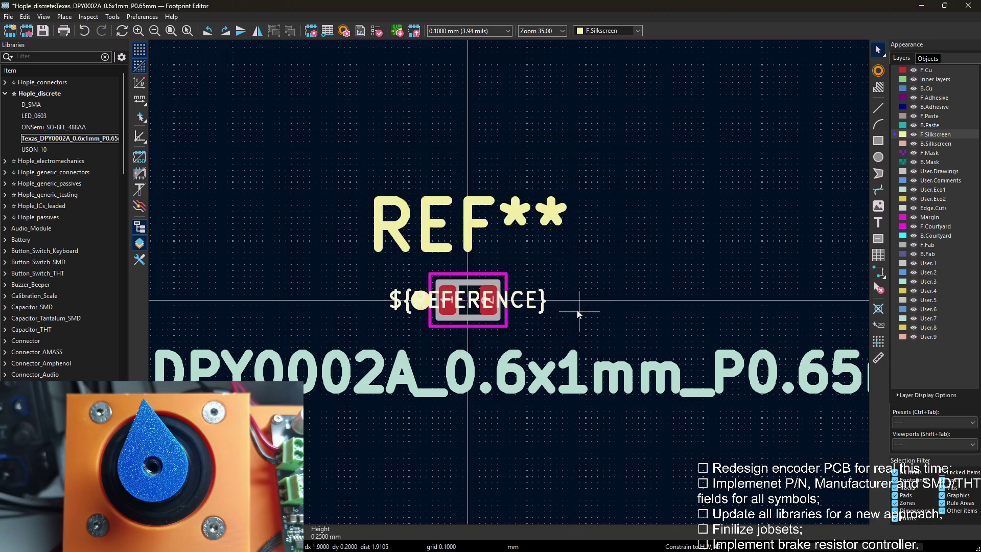
{"action": "scroll", "coordinate": [510, 282], "scroll_direction": "up", "scroll_amount": 1}
{"action": "scroll", "coordinate": [541, 256], "scroll_direction": "up", "scroll_amount": 1}
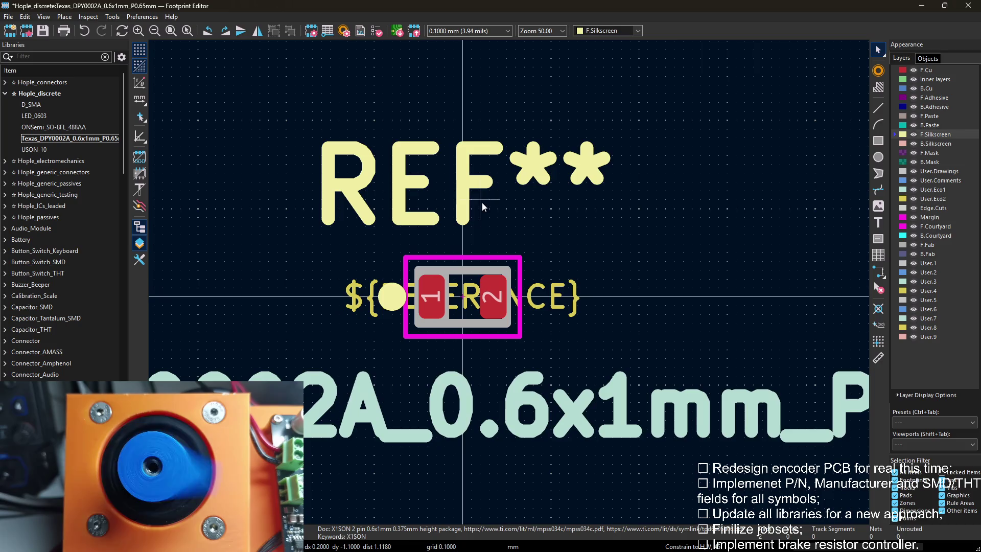
Extend the F.Courtyard rectangle's right edge slightly outward, then switch to the browser.
{"action": "left_click", "coordinate": [462, 200]}
{"action": "left_click", "coordinate": [513, 257]}
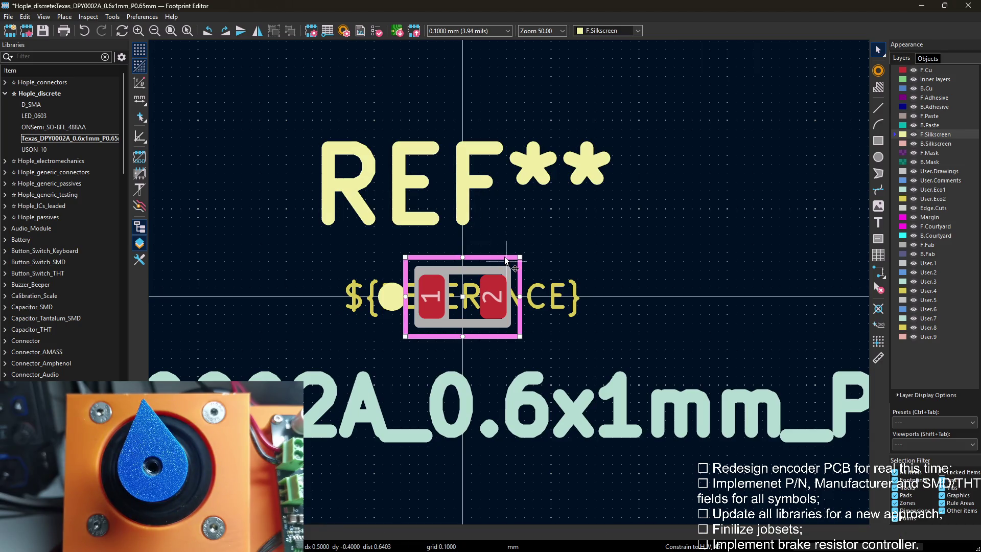
{"action": "left_click_drag", "start_coordinate": [521, 297], "coordinate": [525, 299]}
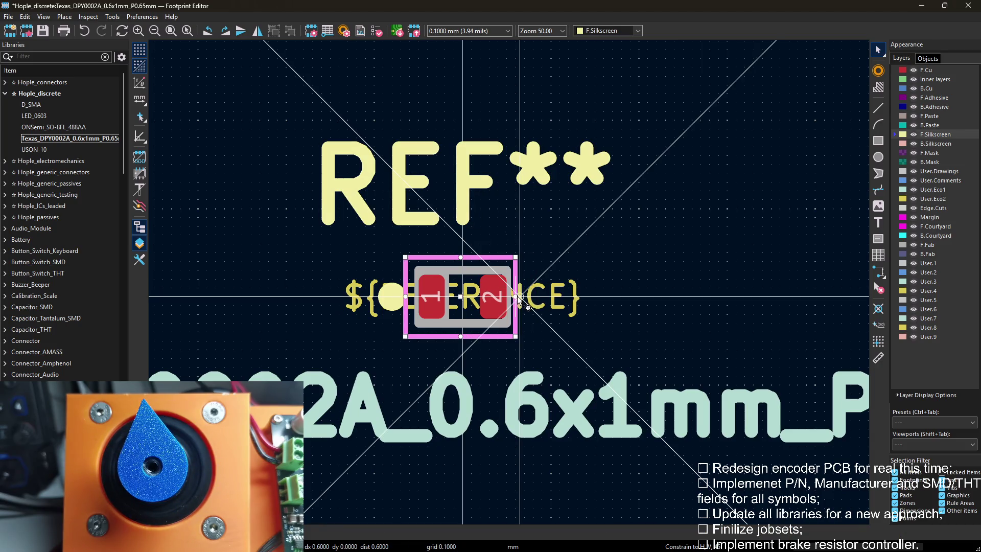
{"action": "left_click", "coordinate": [572, 165]}
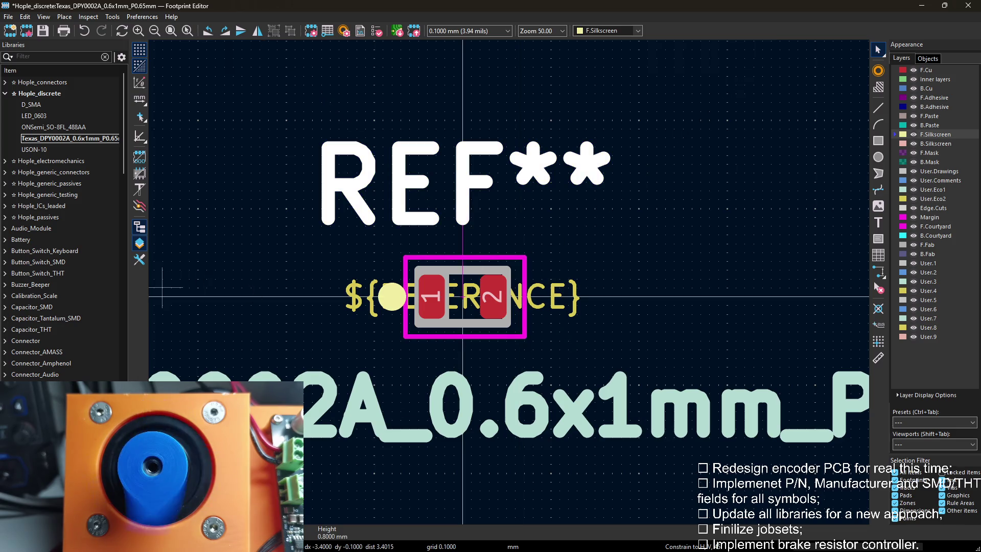
{"action": "key", "text": "alt+Tab"}
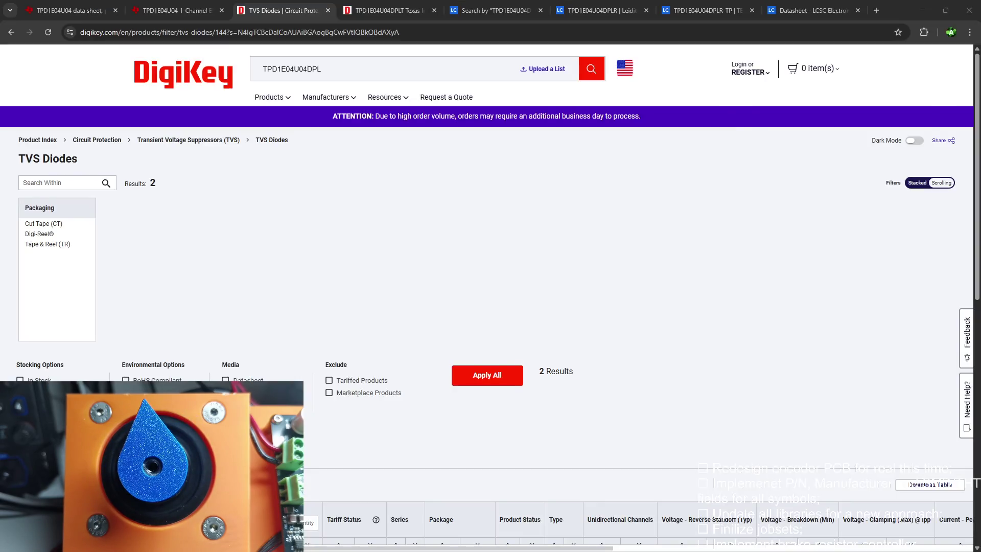
Show the DPY0002A land pattern page in the TI datasheet PDF, then put the browser away.
{"action": "left_click", "coordinate": [177, 10]}
{"action": "left_click", "coordinate": [70, 10]}
{"action": "left_click", "coordinate": [177, 10]}
{"action": "scroll", "coordinate": [435, 304], "scroll_direction": "up", "scroll_amount": 10}
{"action": "scroll", "coordinate": [436, 304], "scroll_direction": "up", "scroll_amount": 10}
{"action": "scroll", "coordinate": [436, 303], "scroll_direction": "up", "scroll_amount": 5}
{"action": "scroll", "coordinate": [435, 304], "scroll_direction": "up", "scroll_amount": 5}
{"action": "scroll", "coordinate": [436, 304], "scroll_direction": "up", "scroll_amount": 5}
{"action": "scroll", "coordinate": [469, 260], "scroll_direction": "up", "scroll_amount": 3}
{"action": "scroll", "coordinate": [469, 260], "scroll_direction": "down", "scroll_amount": 10}
{"action": "scroll", "coordinate": [469, 260], "scroll_direction": "down", "scroll_amount": 5}
{"action": "scroll", "coordinate": [575, 250], "scroll_direction": "down", "scroll_amount": 5}
{"action": "scroll", "coordinate": [574, 250], "scroll_direction": "down", "scroll_amount": 3}
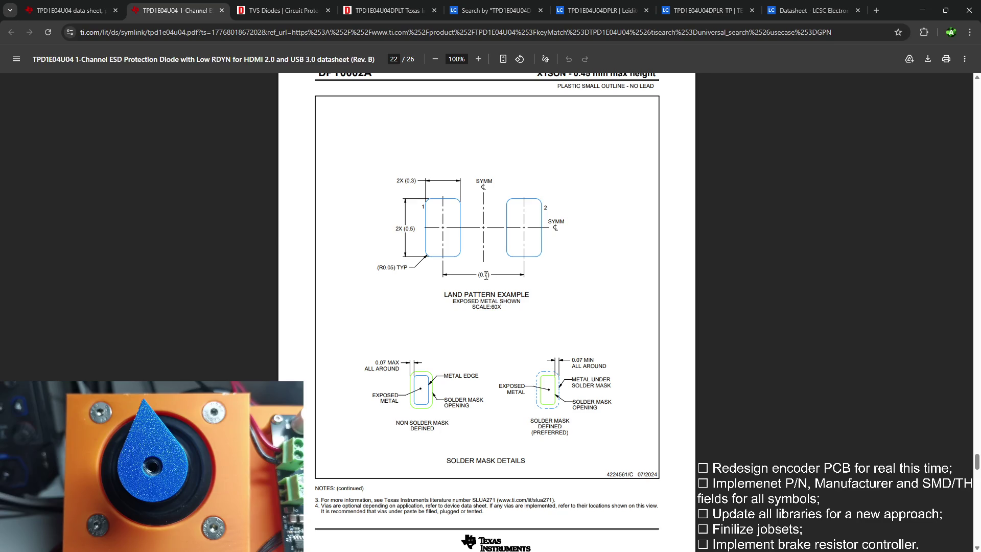
{"action": "left_click", "coordinate": [920, 11]}
Restrict selection to pads and check pad 1 and pad 2 properties (0.3 × 0.5 mm).
{"action": "right_click", "coordinate": [434, 289]}
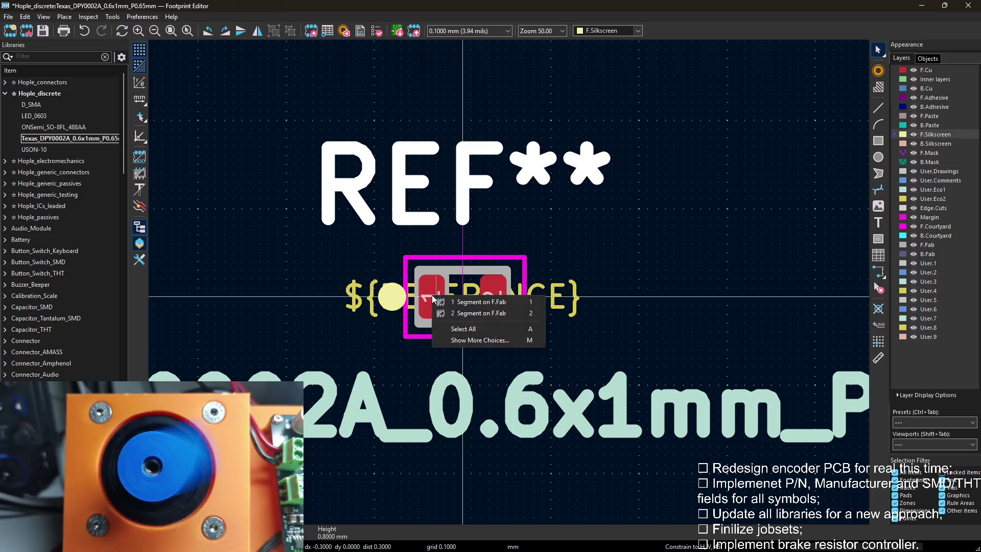
{"action": "key", "text": "Escape"}
{"action": "key", "text": "Escape"}
{"action": "left_click", "coordinate": [895, 495]}
{"action": "left_click", "coordinate": [432, 300]}
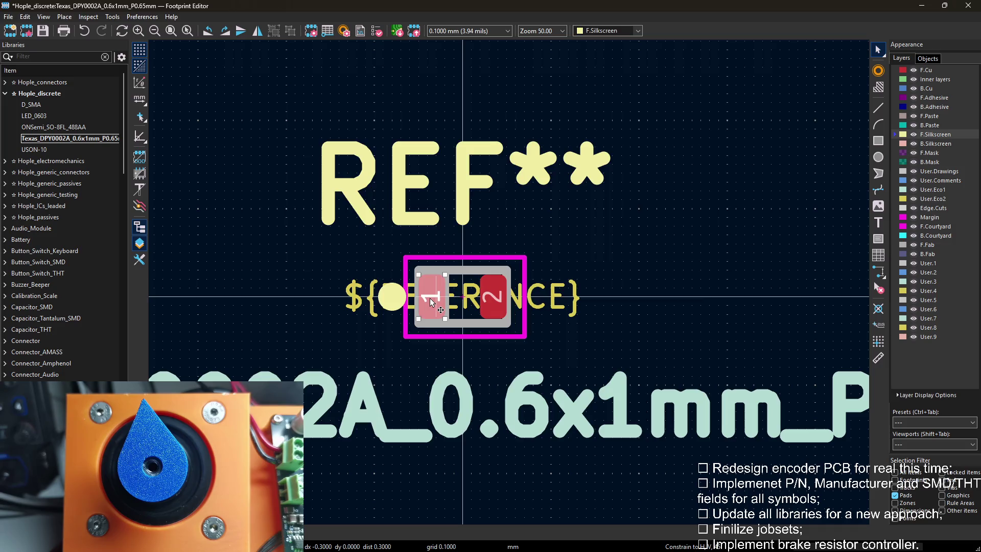
{"action": "key", "text": "e"}
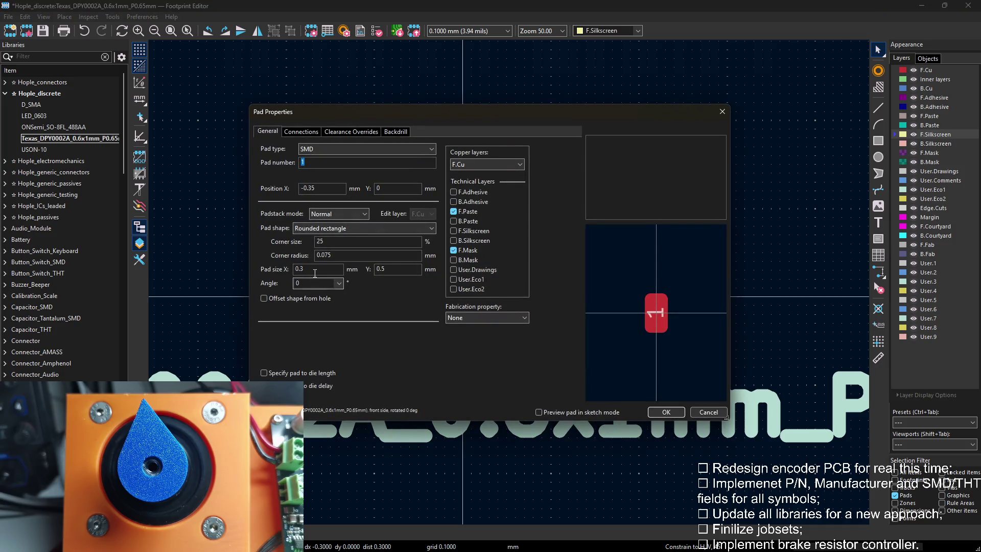
{"action": "key", "text": "Escape"}
{"action": "left_click", "coordinate": [476, 292]}
{"action": "key", "text": "e"}
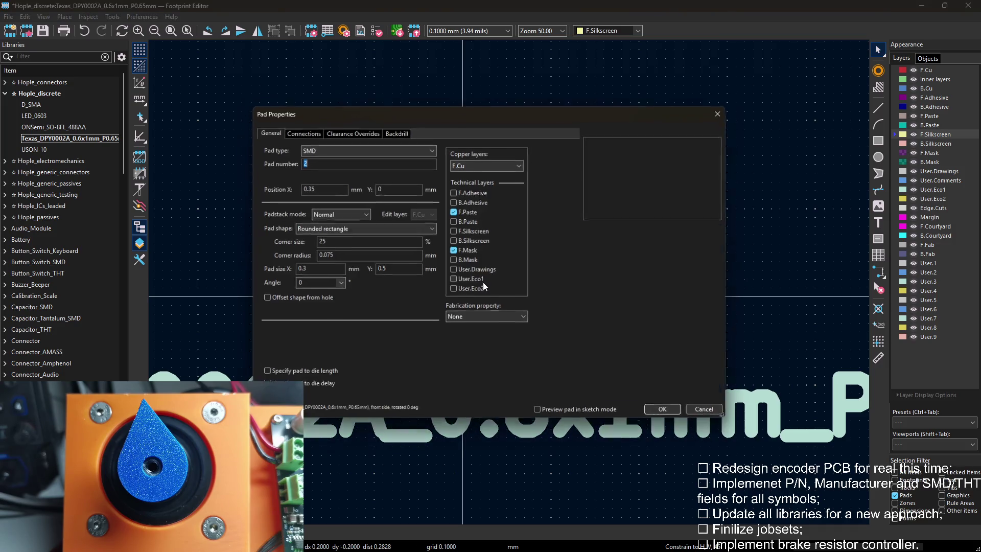
{"action": "key", "text": "Escape"}
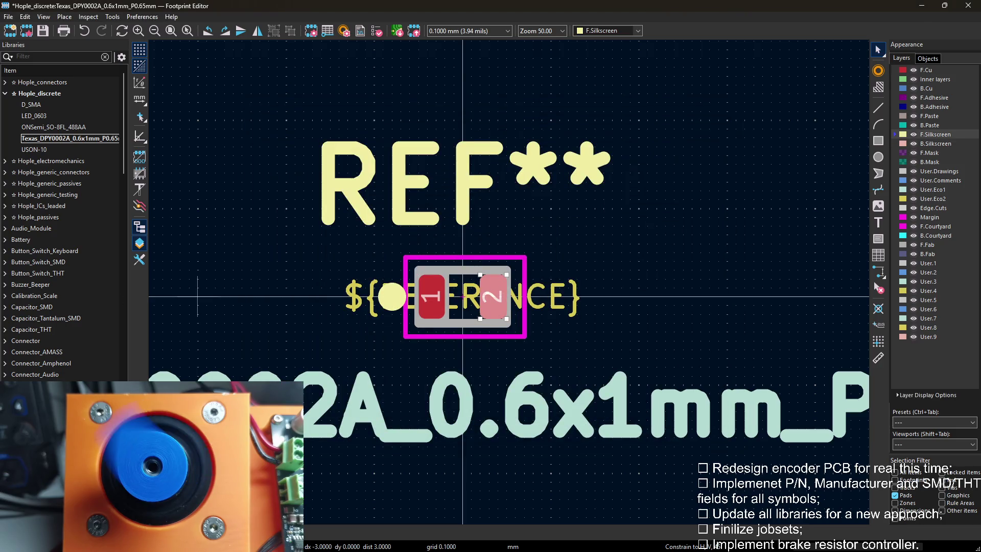
Compare against the datasheet and recheck pad 2 at X 0.35 mm.
{"action": "key", "text": "alt+Tab"}
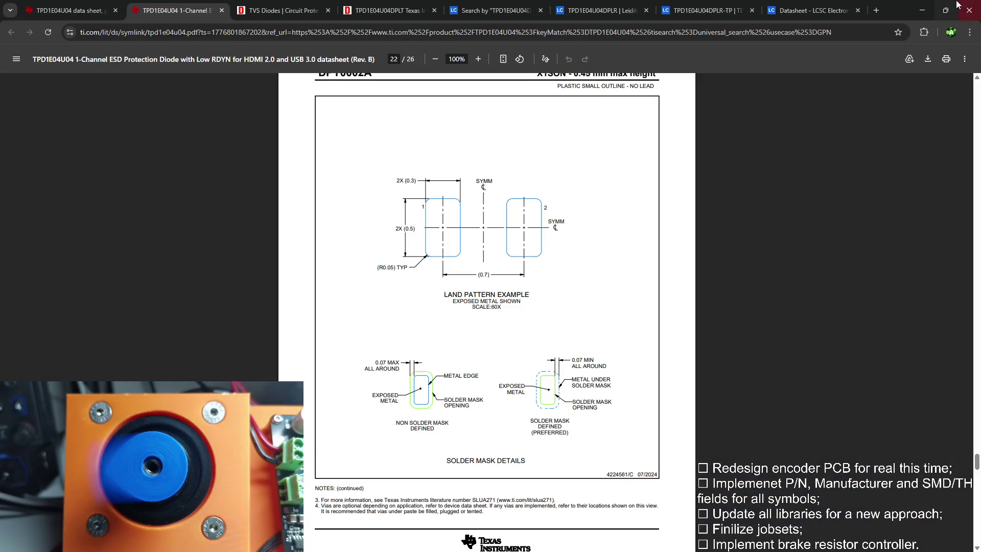
{"action": "key", "text": "alt+Tab"}
{"action": "key", "text": "Escape"}
{"action": "scroll", "coordinate": [491, 300], "scroll_direction": "up", "scroll_amount": 3}
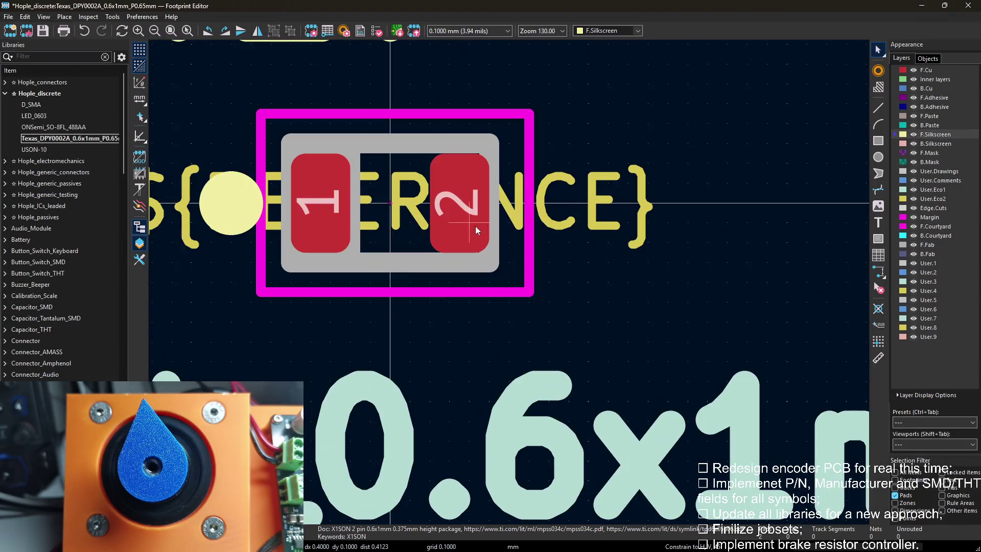
{"action": "left_click", "coordinate": [457, 217]}
{"action": "key", "text": "e"}
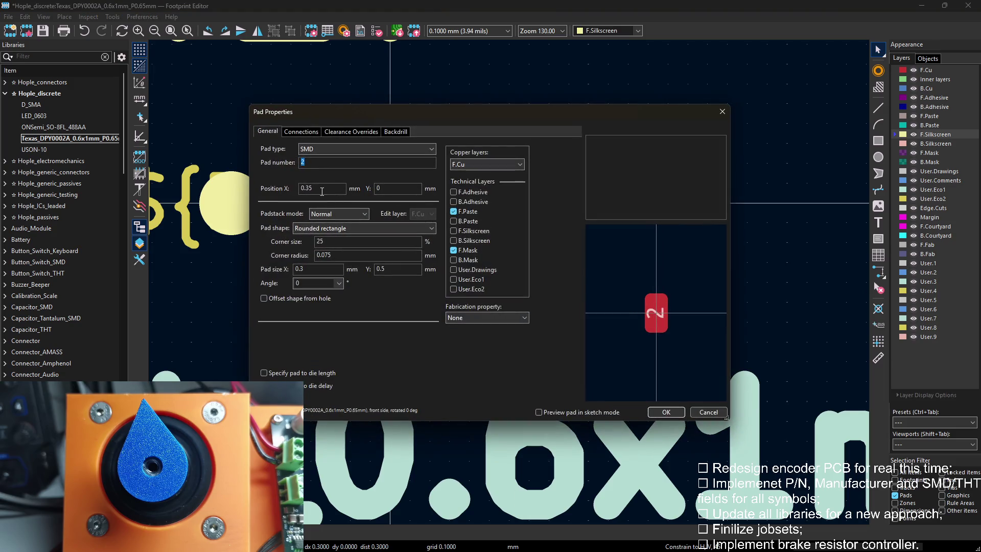
{"action": "left_click", "coordinate": [722, 114]}
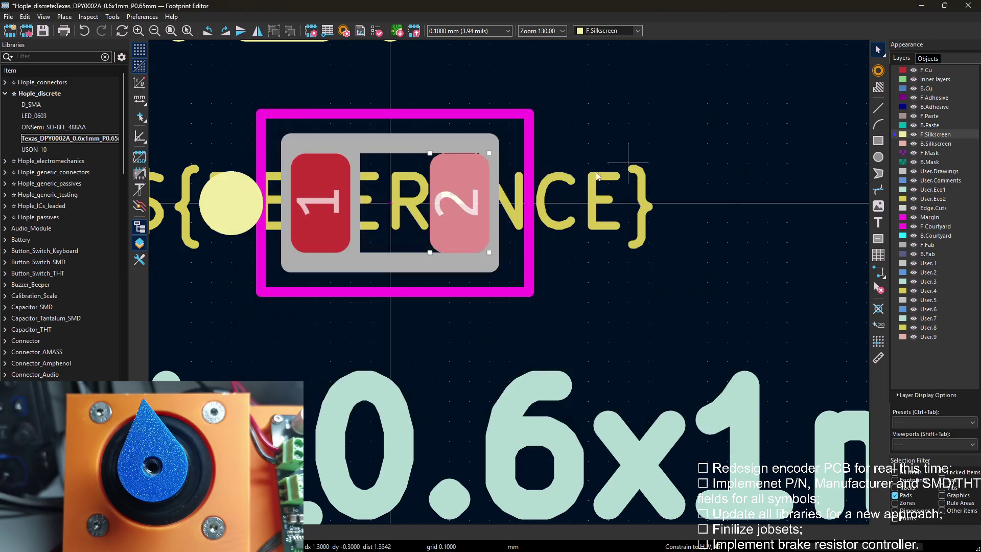
{"action": "key", "text": "Escape"}
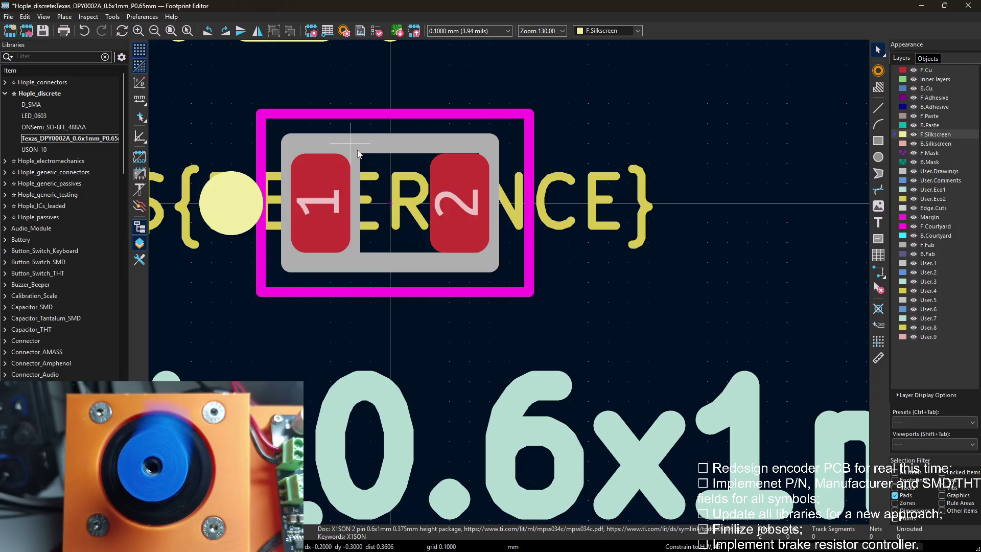
{"action": "scroll", "coordinate": [358, 167], "scroll_direction": "up", "scroll_amount": 2, "text": "shift"}
{"action": "scroll", "coordinate": [359, 167], "scroll_direction": "up", "scroll_amount": 2, "text": "ctrl"}
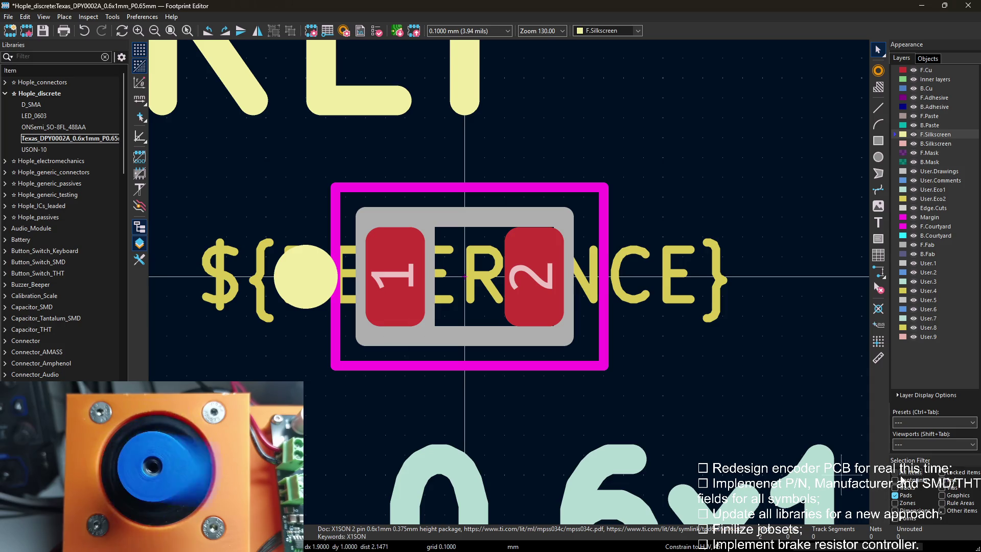
{"action": "scroll", "coordinate": [475, 276], "scroll_direction": "down", "scroll_amount": 3}
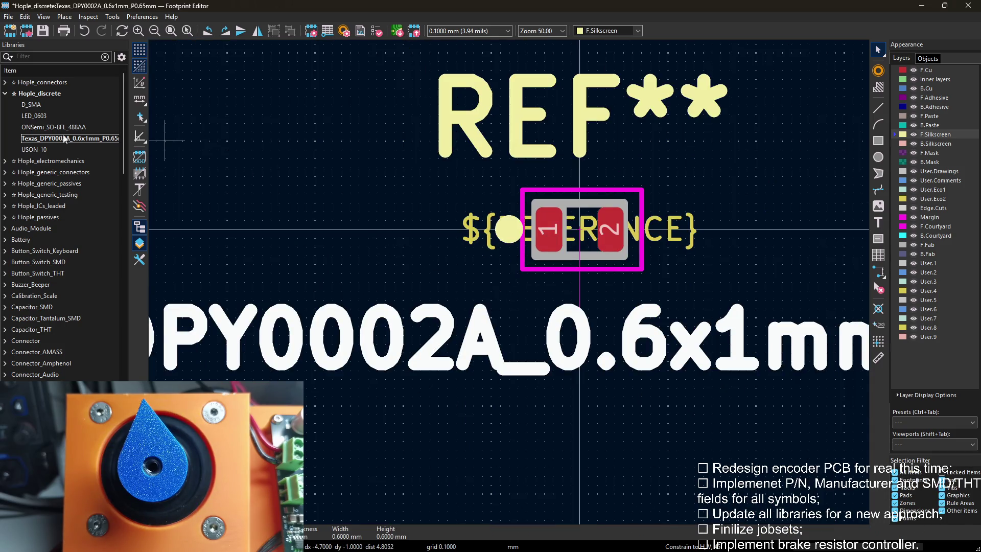
Save the Texas_DPY0002A edits when switching footprints and open LED_0603.
{"action": "double_click", "coordinate": [35, 105]}
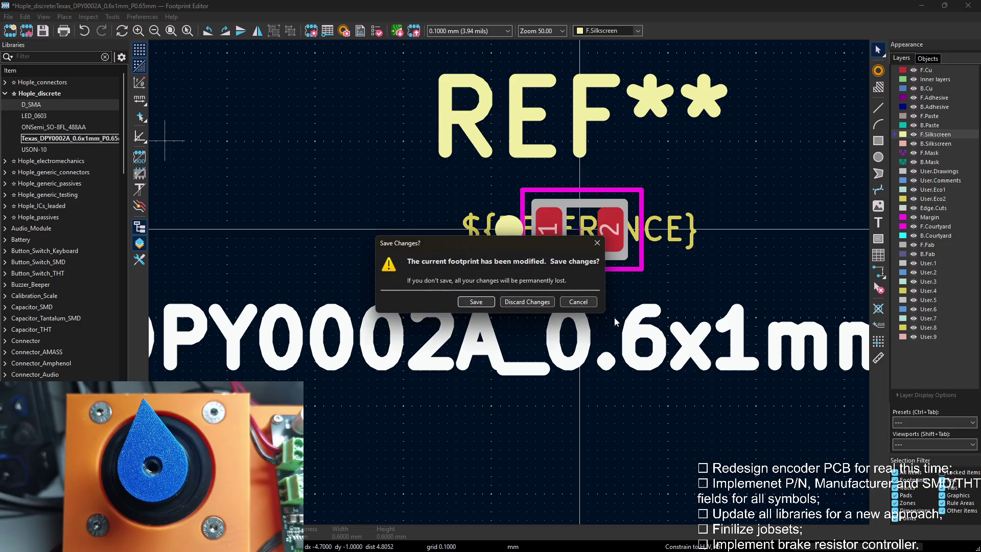
{"action": "left_click", "coordinate": [477, 301]}
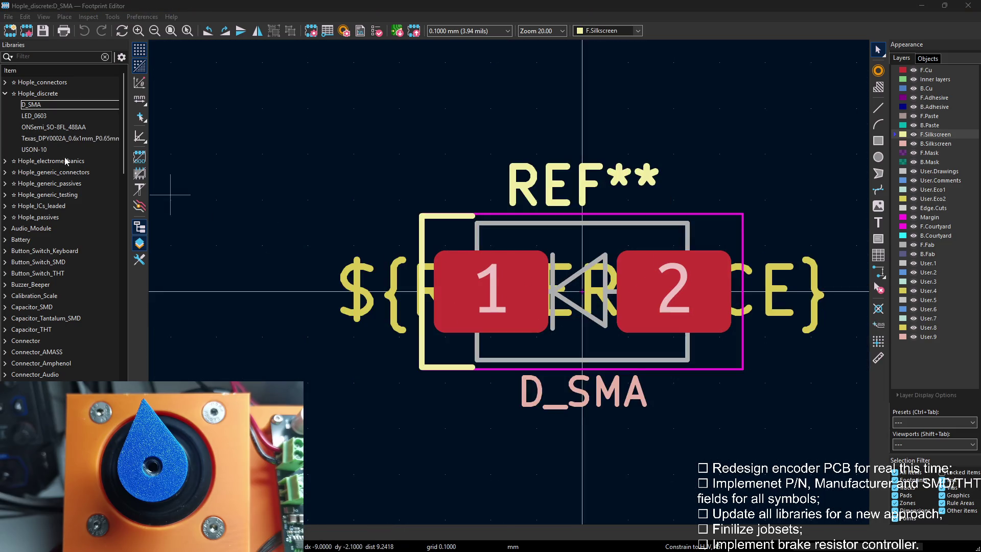
{"action": "double_click", "coordinate": [34, 116]}
Inspect the three LED_0603 silkscreen bracket segments (0.12 mm wide) and undo an accidental delete.
{"action": "left_click", "coordinate": [329, 184]}
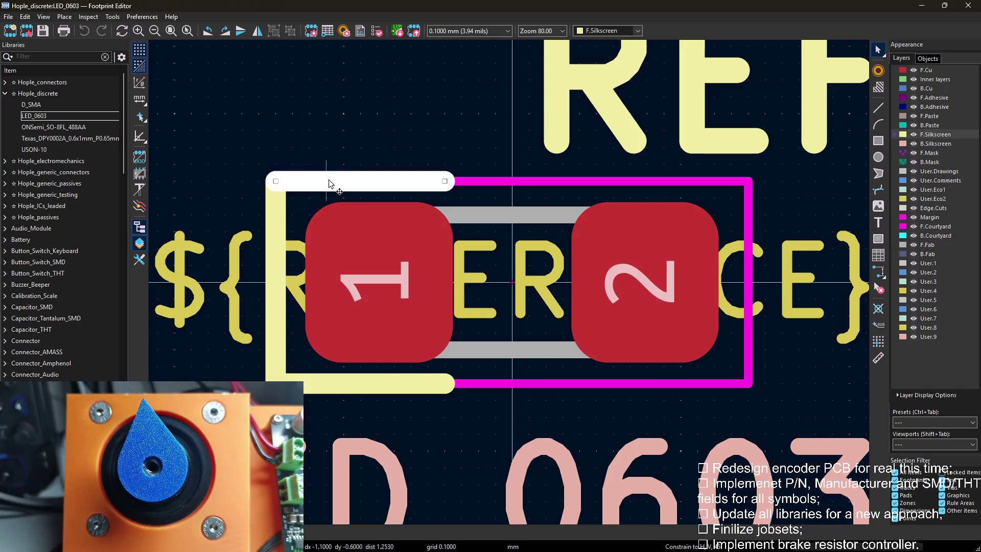
{"action": "left_click", "coordinate": [275, 221], "text": "shift"}
{"action": "left_click", "coordinate": [329, 383], "text": "shift"}
{"action": "key", "text": "e"}
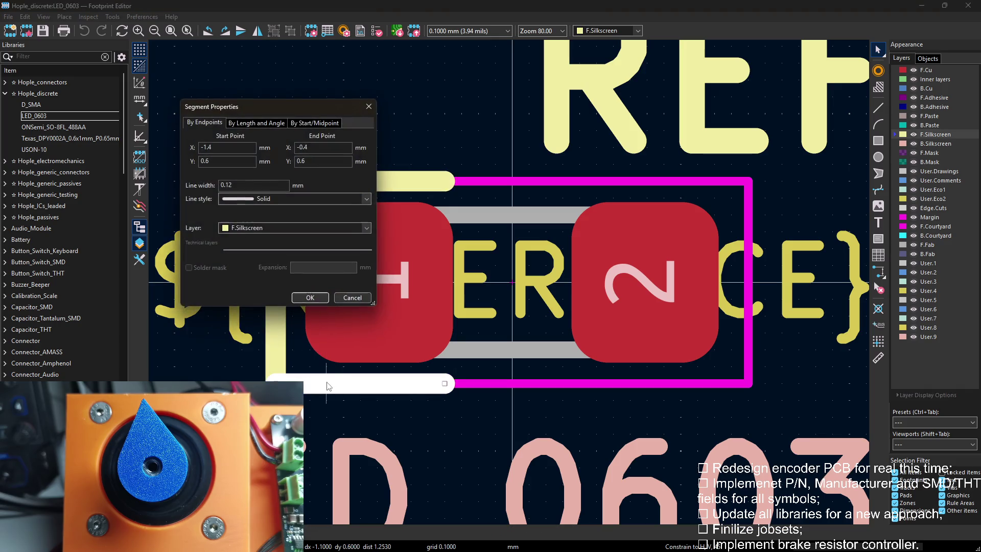
{"action": "key", "text": "Escape"}
{"action": "left_click", "coordinate": [315, 184], "text": "shift"}
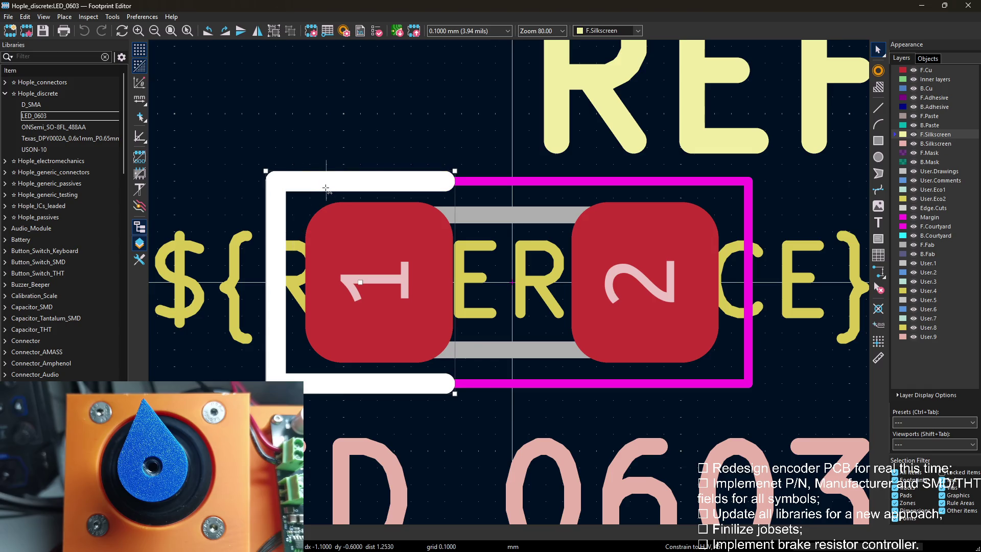
{"action": "key", "text": "Delete"}
{"action": "key", "text": "ctrl+z"}
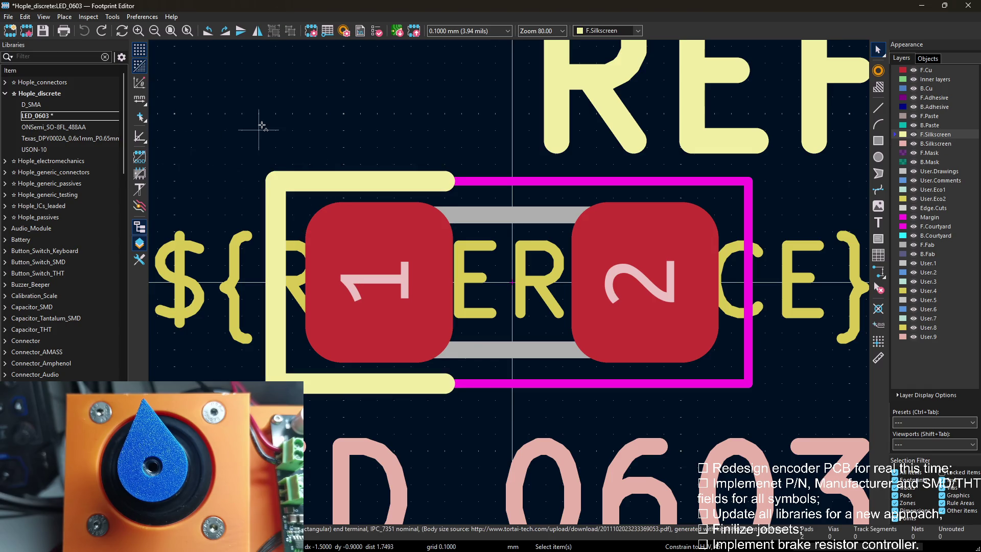
Select the top, left and bottom bracket segments and copy the silkscreen outline.
{"action": "left_click", "coordinate": [309, 183]}
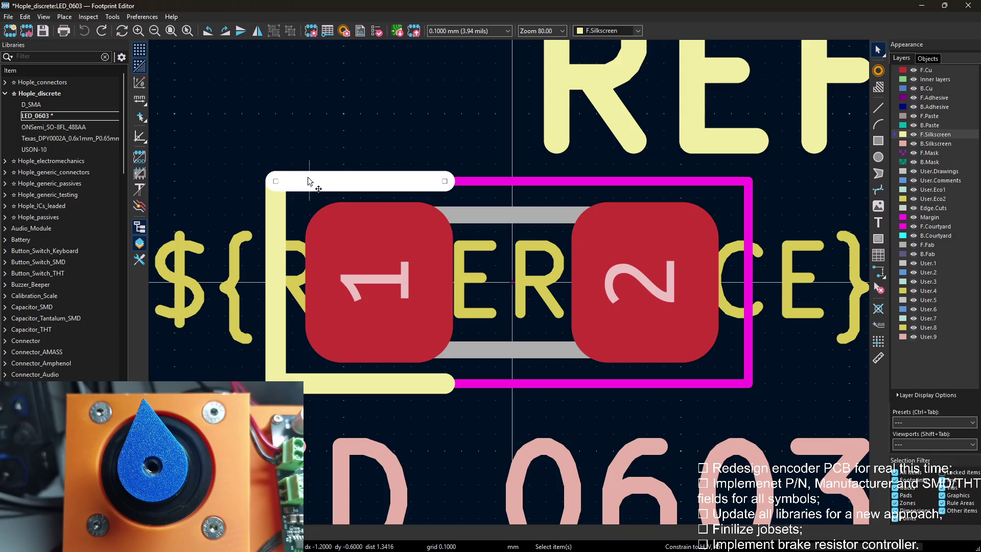
{"action": "left_click", "coordinate": [279, 230], "text": "shift"}
{"action": "left_click", "coordinate": [342, 391], "text": "shift"}
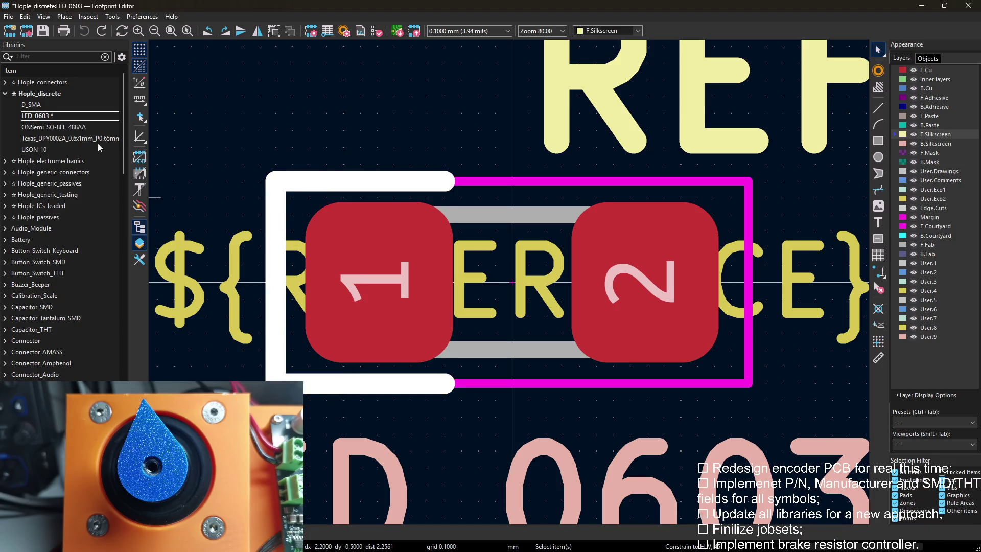
{"action": "key", "text": "Escape"}
{"action": "key", "text": "ctrl+s"}
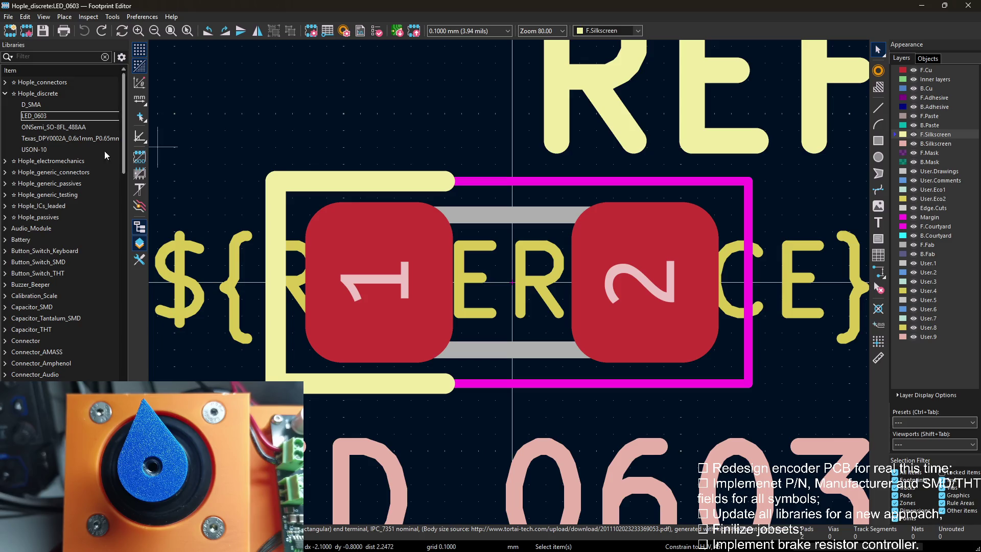
Paste the copied bracket outline into the Texas_DPY0002A footprint near the pads.
{"action": "double_click", "coordinate": [69, 138]}
{"action": "scroll", "coordinate": [508, 285], "scroll_direction": "up", "scroll_amount": 2}
{"action": "left_click", "coordinate": [509, 397]}
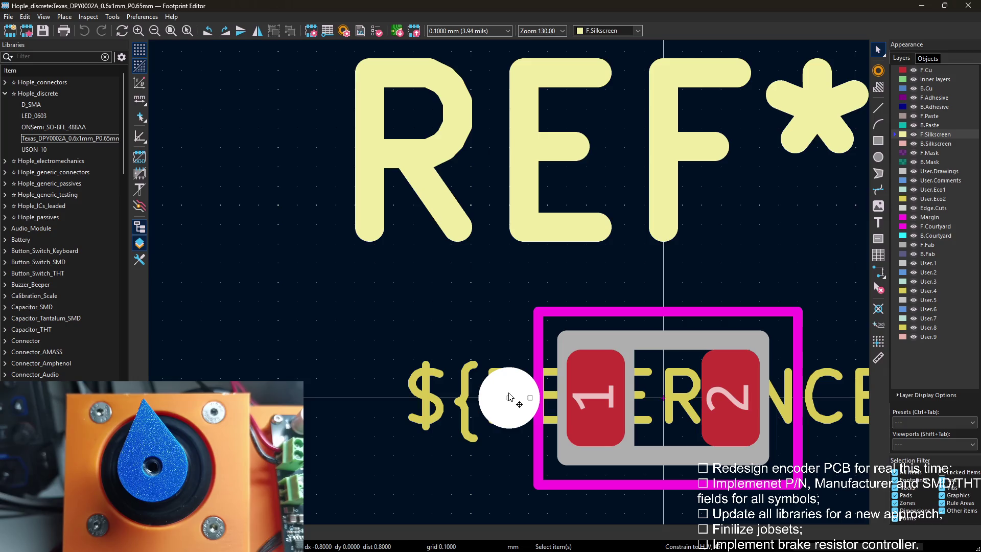
{"action": "key", "text": "ctrl+v"}
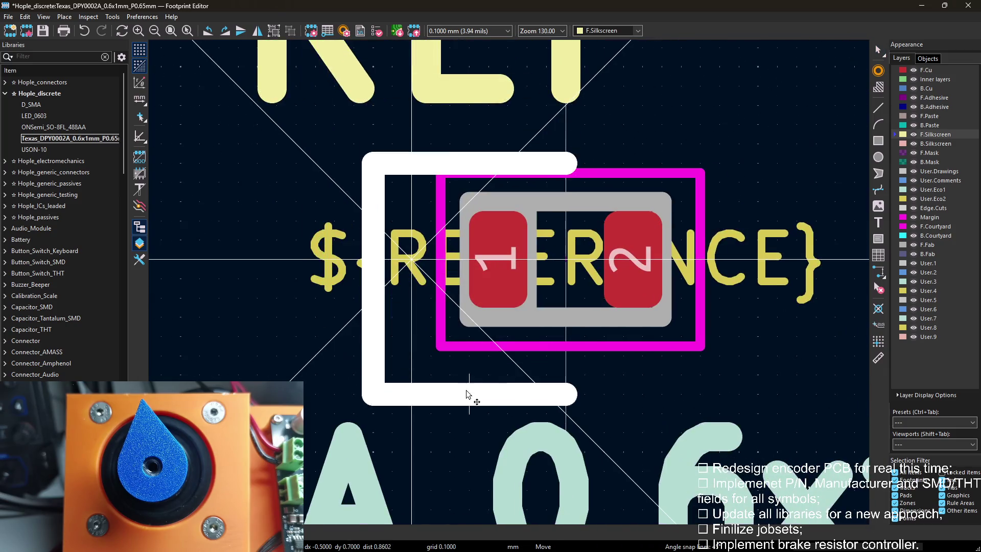
{"action": "left_click", "coordinate": [492, 381]}
Shorten the bottom silkscreen line and bring the left vertical line over to meet it.
{"action": "left_click", "coordinate": [581, 374]}
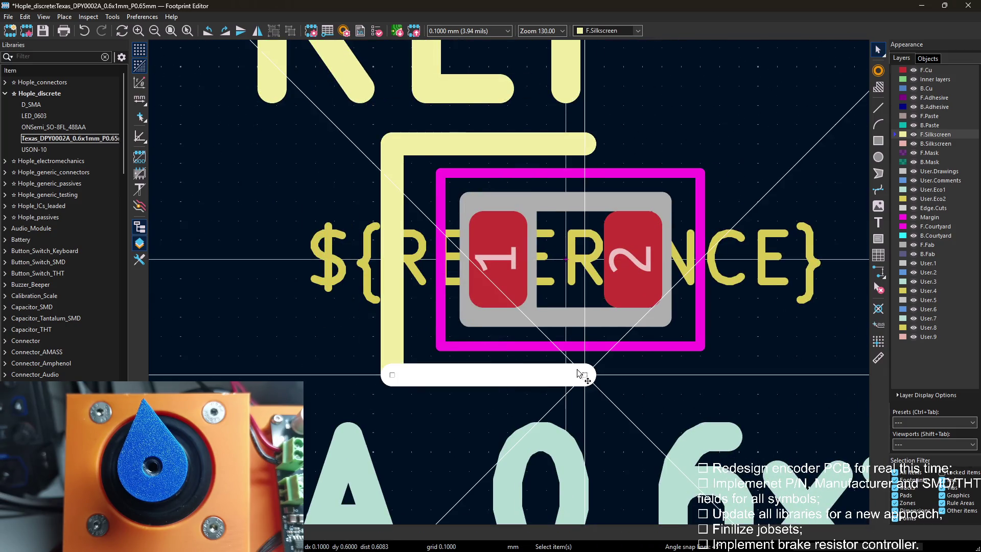
{"action": "key", "text": "m"}
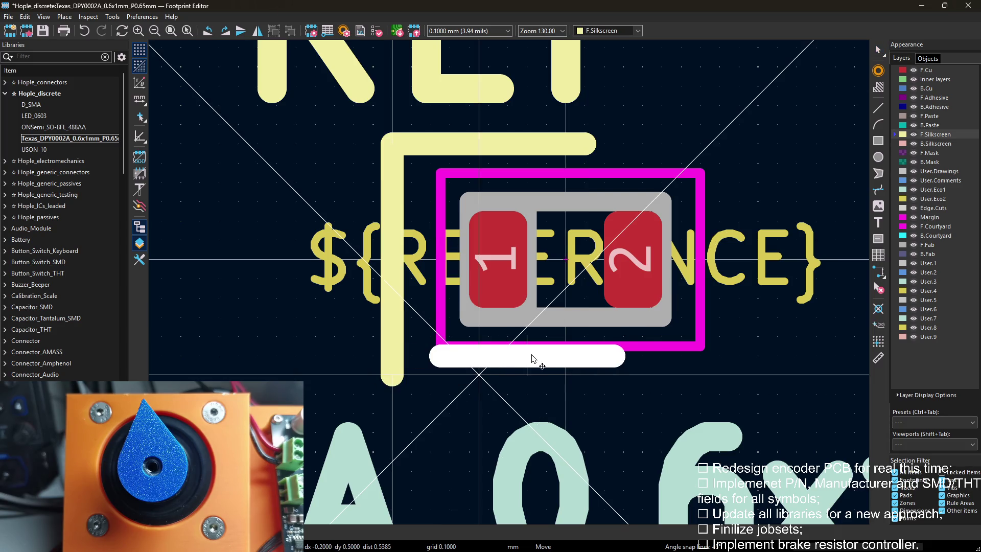
{"action": "left_click", "coordinate": [539, 359]}
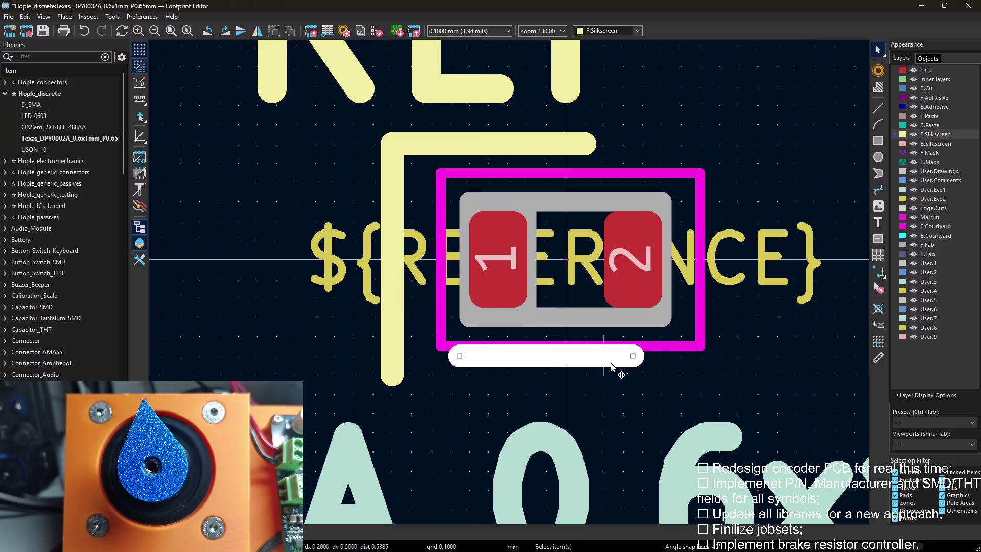
{"action": "left_click_drag", "start_coordinate": [633, 358], "coordinate": [611, 362]}
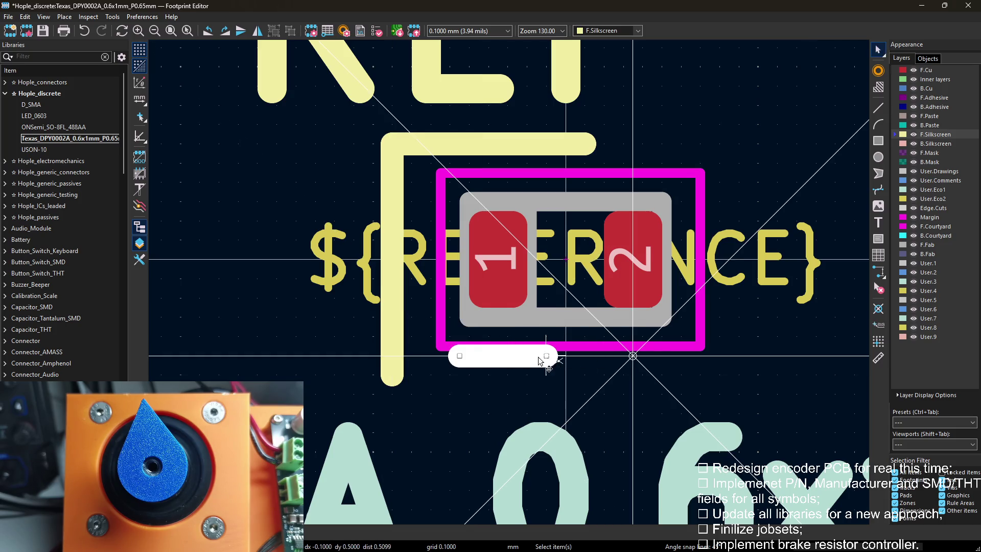
{"action": "left_click_drag", "start_coordinate": [525, 360], "coordinate": [528, 357]}
{"action": "left_click", "coordinate": [391, 337]}
{"action": "mouse_move", "coordinate": [392, 379]}
{"action": "left_mouse_down"}
{"action": "mouse_move", "coordinate": [392, 356]}
{"action": "mouse_move", "coordinate": [468, 359]}
{"action": "left_mouse_up"}
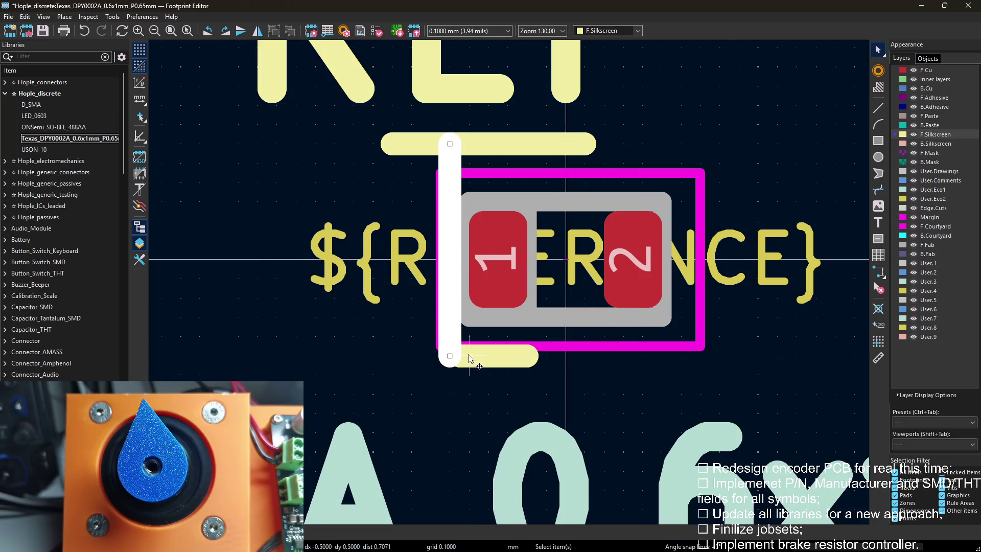
{"action": "left_click_drag", "start_coordinate": [448, 322], "coordinate": [429, 322]}
{"action": "left_click", "coordinate": [461, 359]}
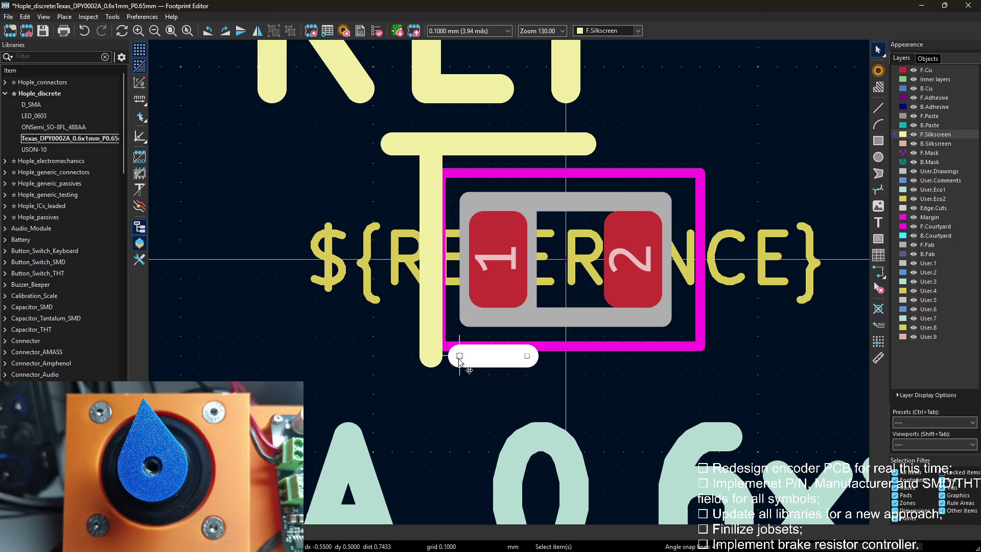
{"action": "left_click_drag", "start_coordinate": [458, 357], "coordinate": [433, 358]}
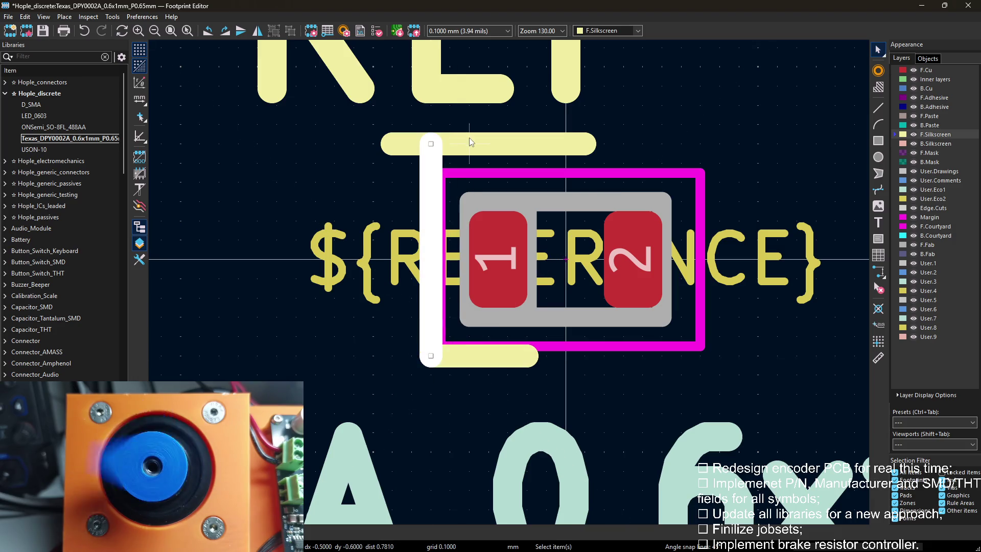
Trim the top line to a short stub above pad 1 and lower the vertical line onto the bottom line.
{"action": "left_click", "coordinate": [452, 144]}
{"action": "left_click_drag", "start_coordinate": [453, 144], "coordinate": [491, 145]}
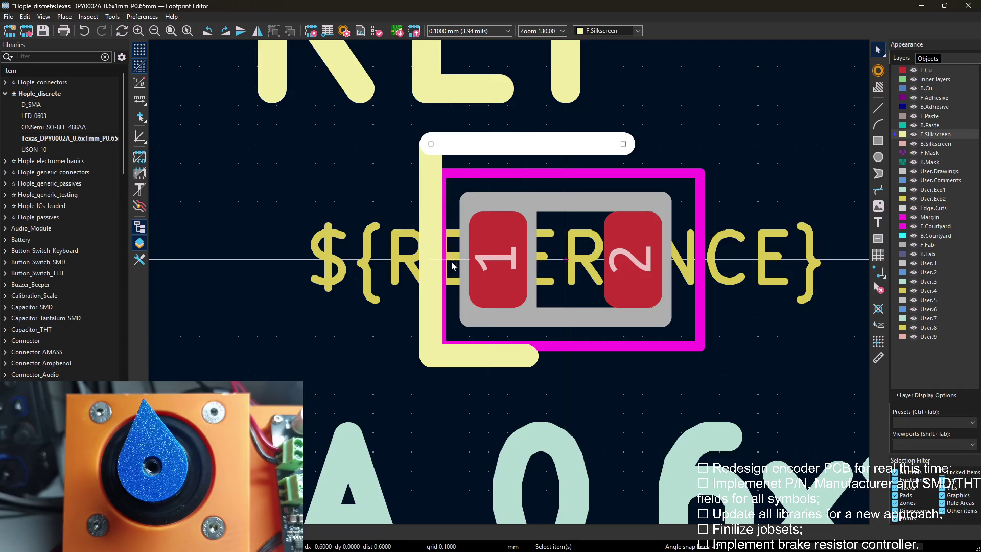
{"action": "left_click", "coordinate": [429, 261]}
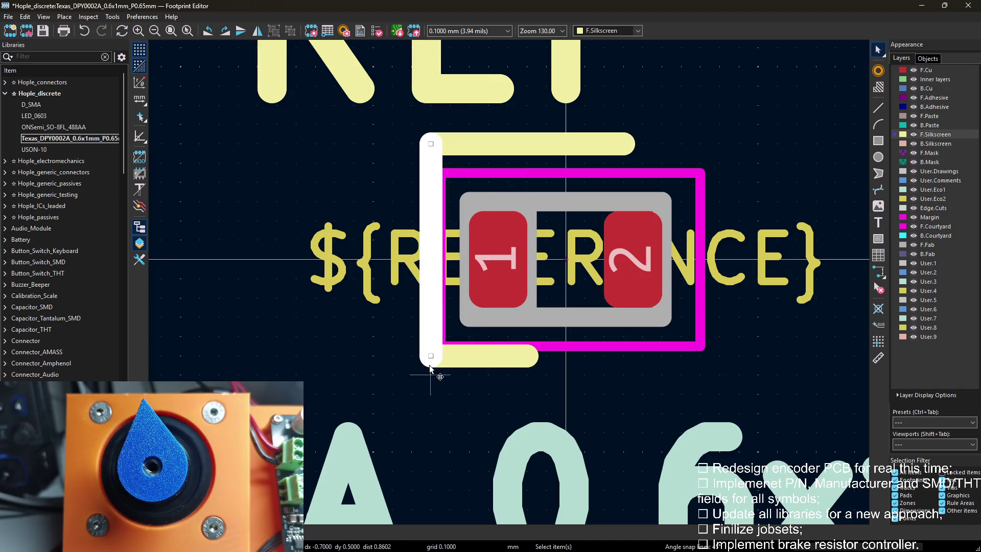
{"action": "mouse_move", "coordinate": [434, 349]}
{"action": "left_mouse_down"}
{"action": "mouse_move", "coordinate": [433, 358]}
{"action": "mouse_move", "coordinate": [460, 357]}
{"action": "left_mouse_up"}
{"action": "left_click", "coordinate": [449, 144]}
{"action": "left_click_drag", "start_coordinate": [449, 144], "coordinate": [449, 167]}
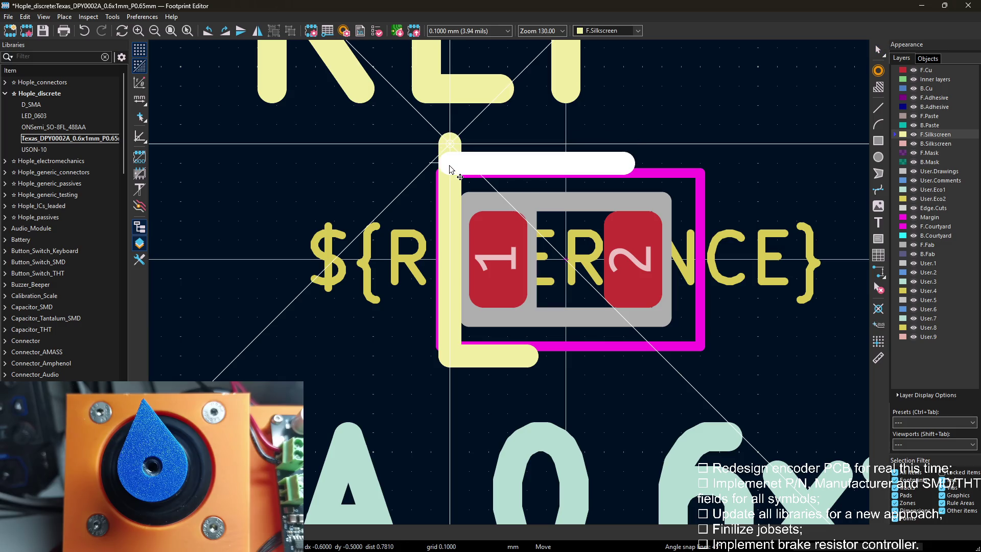
{"action": "left_click_drag", "start_coordinate": [449, 167], "coordinate": [449, 165]}
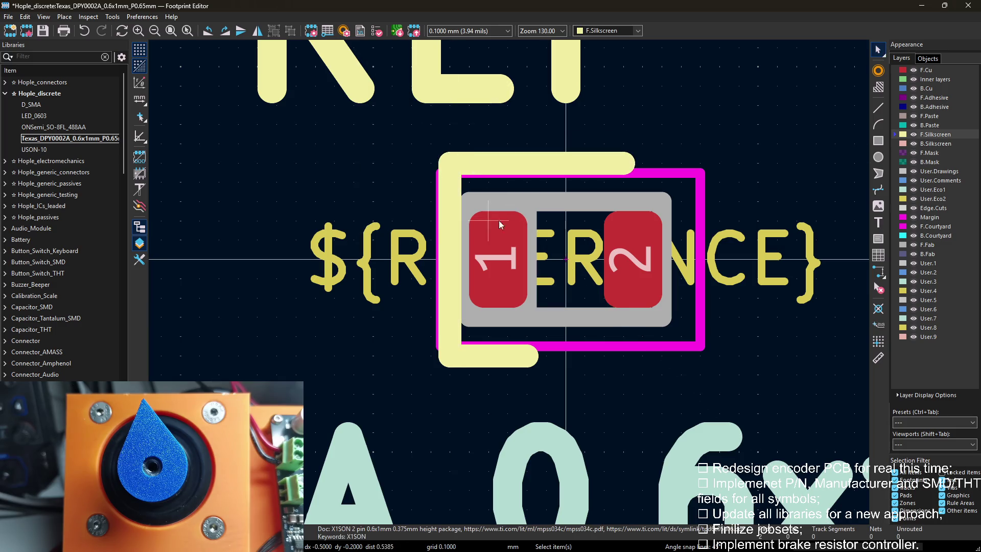
{"action": "left_click_drag", "start_coordinate": [625, 163], "coordinate": [536, 165]}
{"action": "key", "text": "Escape"}
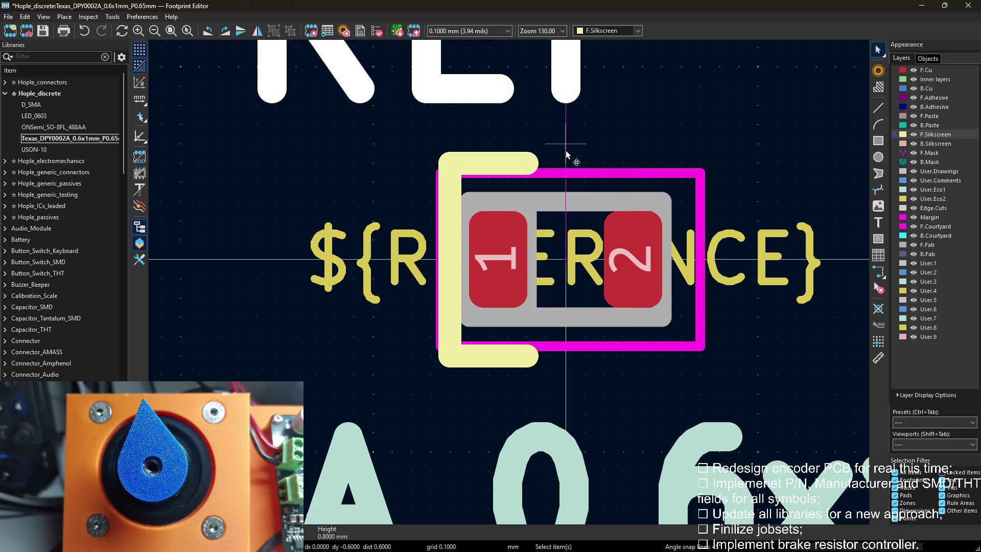
Raise the bottom line under pad 1 and place the vertical line to close the bracket.
{"action": "left_click", "coordinate": [495, 359]}
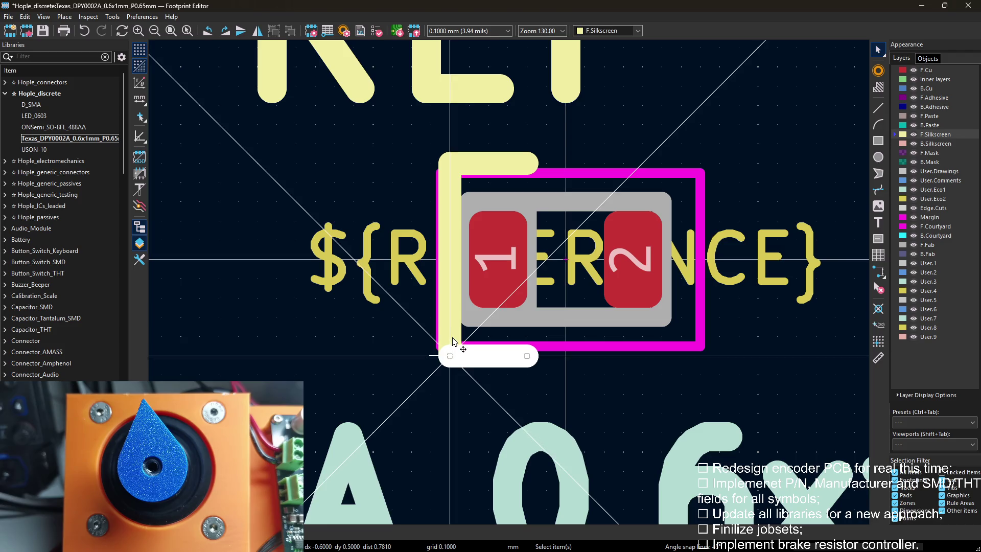
{"action": "left_click_drag", "start_coordinate": [452, 357], "coordinate": [488, 349]}
{"action": "left_click", "coordinate": [489, 349]}
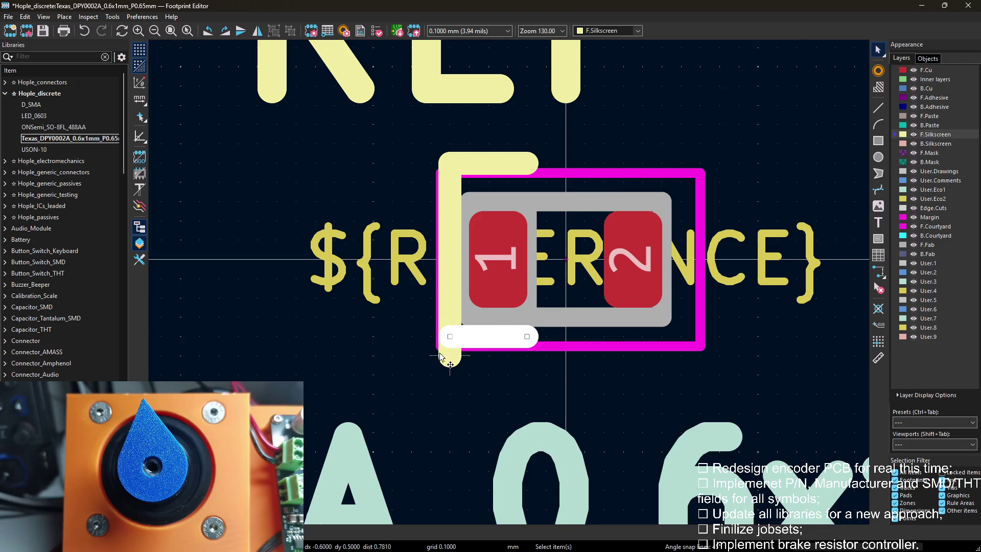
{"action": "left_click", "coordinate": [450, 253]}
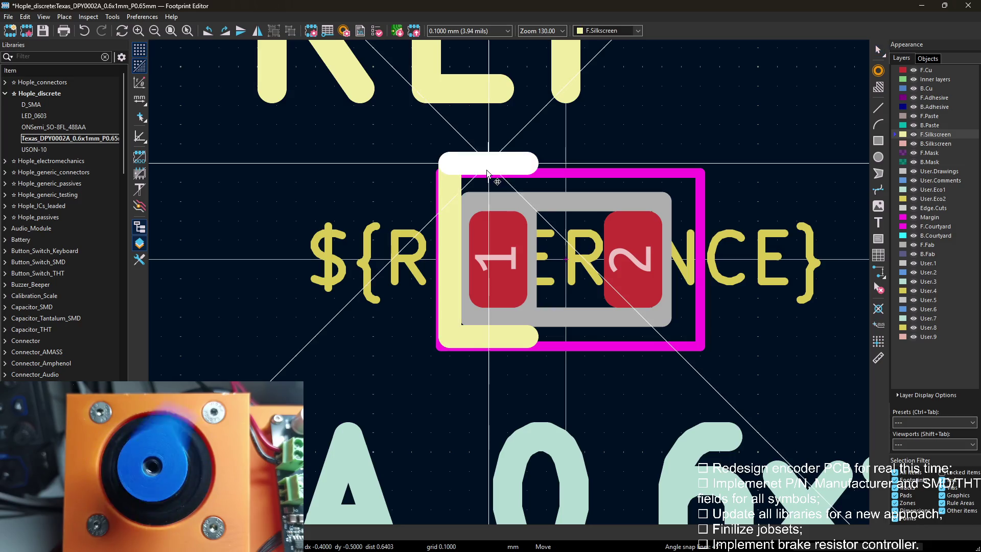
{"action": "left_click_drag", "start_coordinate": [449, 163], "coordinate": [449, 180]}
{"action": "left_click", "coordinate": [490, 139]}
{"action": "scroll", "coordinate": [489, 135], "scroll_direction": "down", "scroll_amount": 2}
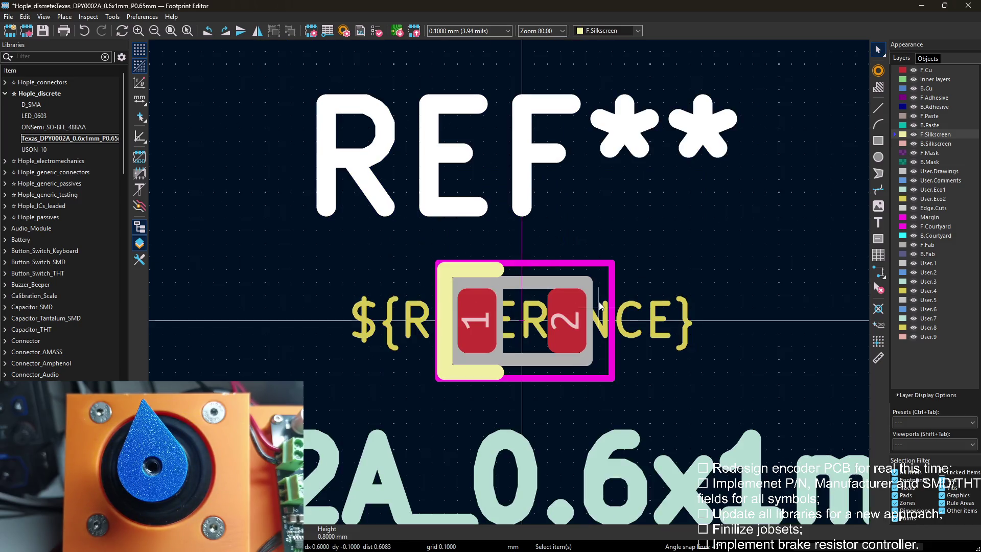
{"action": "scroll", "coordinate": [648, 303], "scroll_direction": "down", "scroll_amount": 2}
{"action": "scroll", "coordinate": [647, 303], "scroll_direction": "down", "scroll_amount": 1}
{"action": "scroll", "coordinate": [628, 305], "scroll_direction": "down", "scroll_amount": 1}
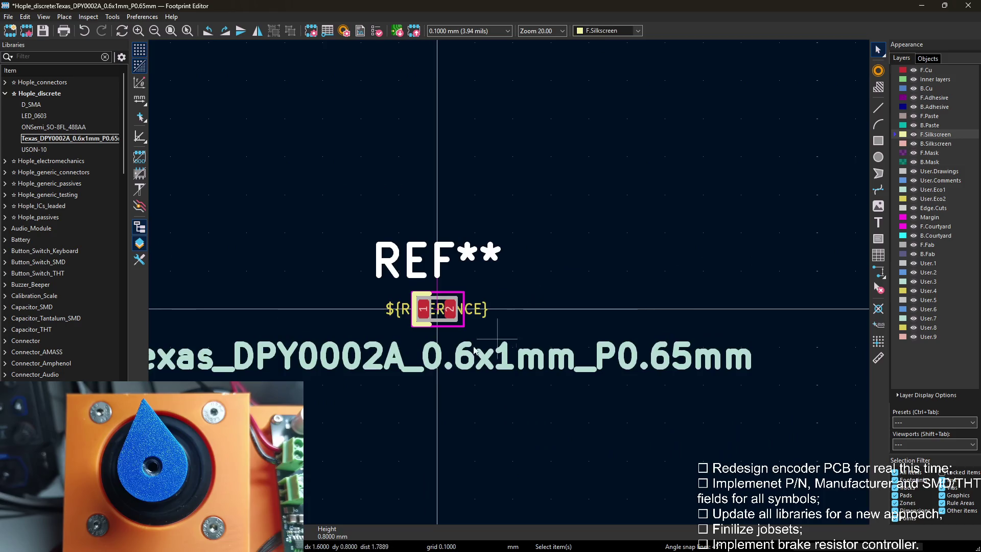
{"action": "scroll", "coordinate": [616, 307], "scroll_direction": "down", "scroll_amount": 1}
{"action": "key", "text": "Escape"}
Save, check USON-10's value text and field layers (reference on F.Silkscreen, 0.8 mm), then reopen Texas_DPY0002A.
{"action": "key", "text": "ctrl+s"}
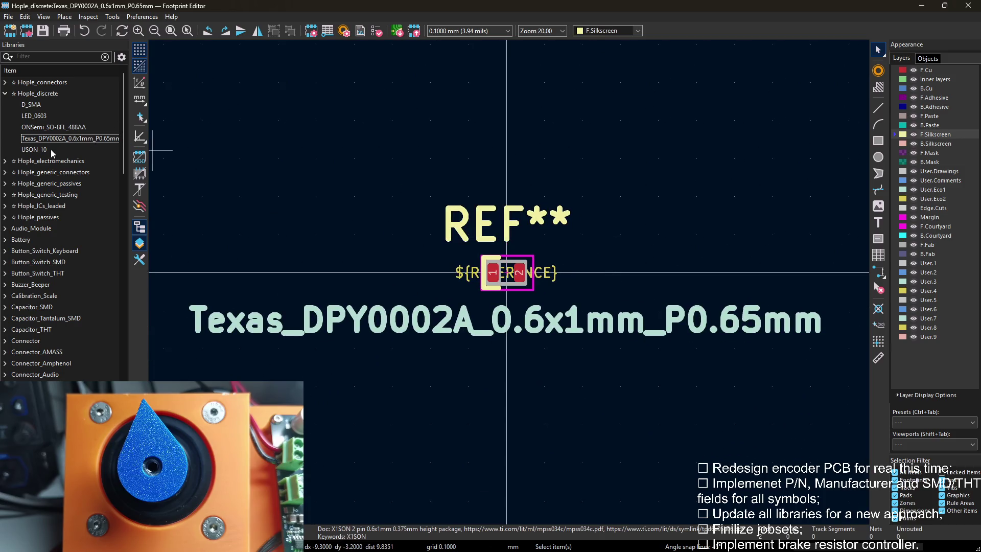
{"action": "double_click", "coordinate": [34, 150]}
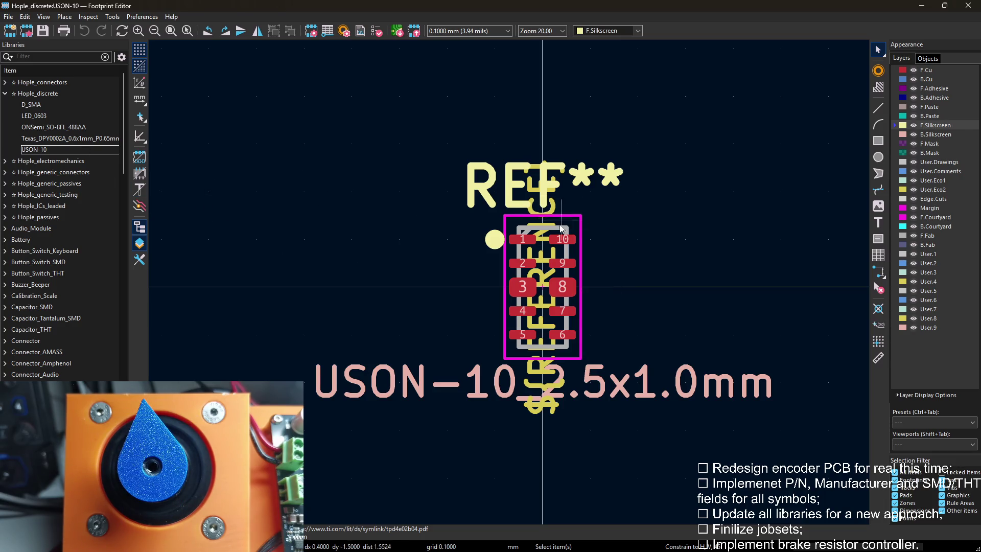
{"action": "double_click", "coordinate": [431, 370]}
{"action": "key", "text": "Escape"}
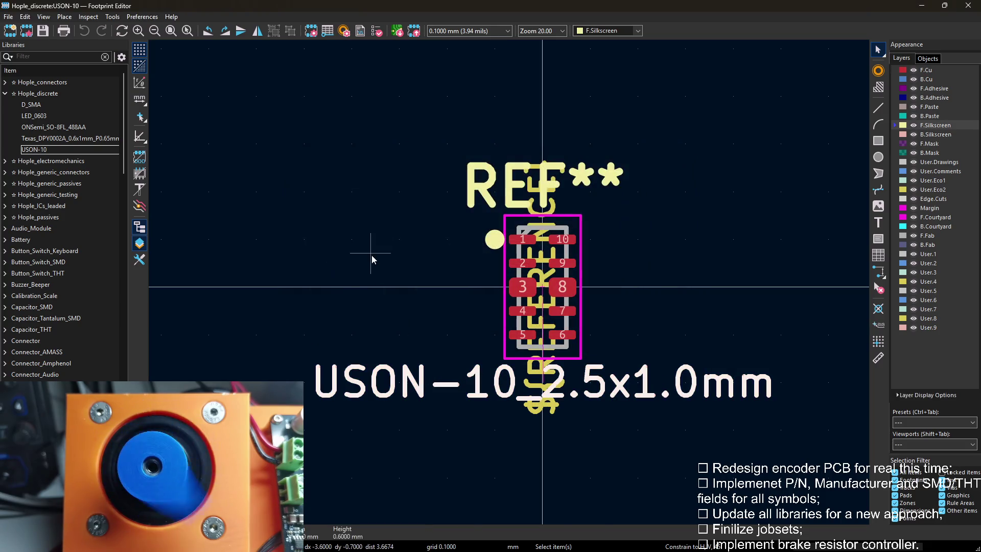
{"action": "key", "text": "e"}
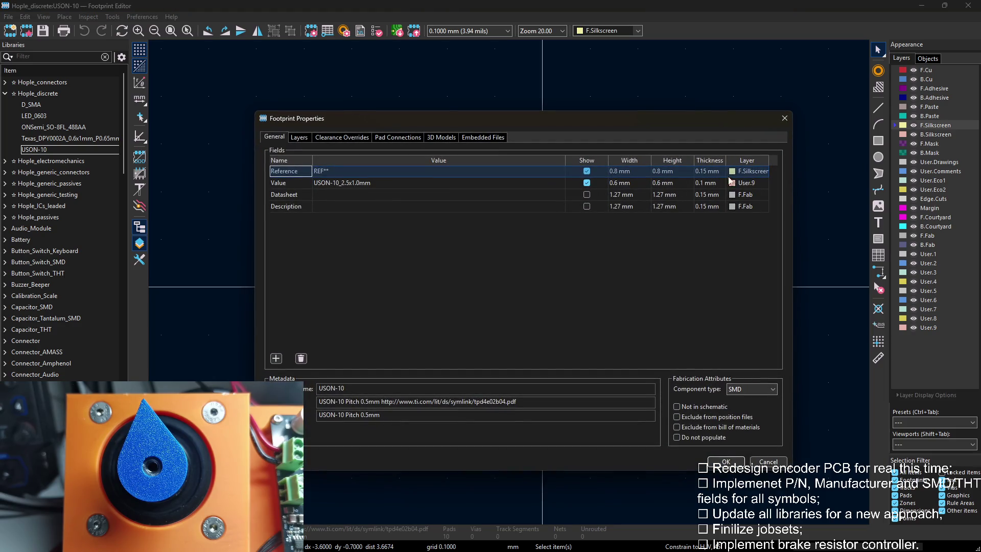
{"action": "left_click", "coordinate": [785, 119]}
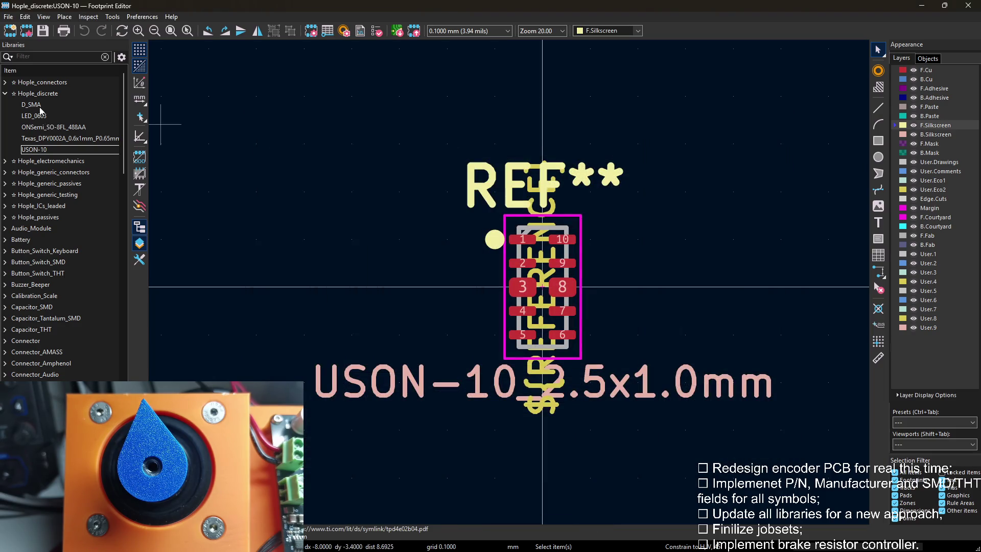
{"action": "double_click", "coordinate": [61, 138]}
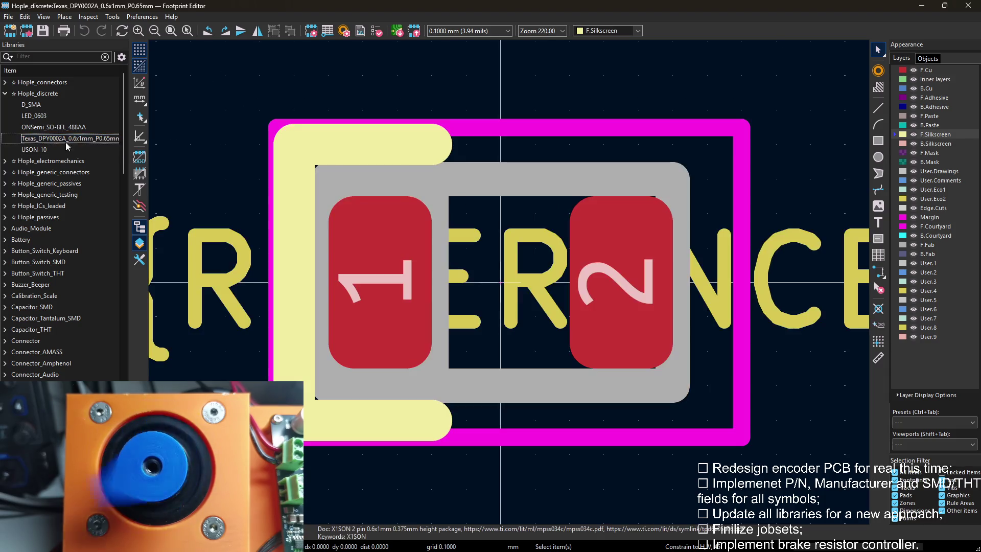
{"action": "scroll", "coordinate": [579, 77], "scroll_direction": "down", "scroll_amount": 3}
Set the Value field's text thickness to 0.1 mm in the Texas_DPY0002A footprint properties.
{"action": "left_click", "coordinate": [591, 295]}
{"action": "key", "text": "e"}
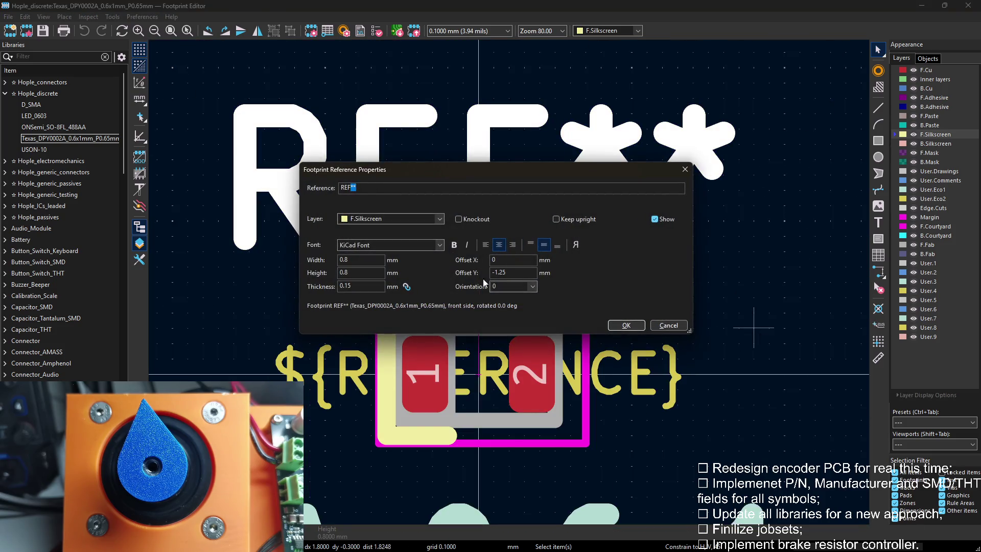
{"action": "key", "text": "Escape"}
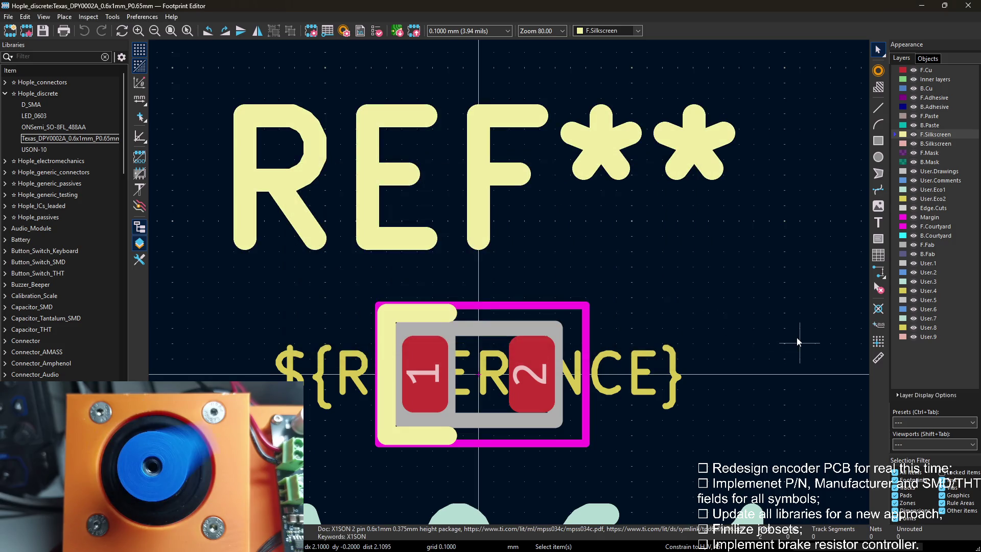
{"action": "key", "text": "e"}
{"action": "left_click", "coordinate": [707, 182]}
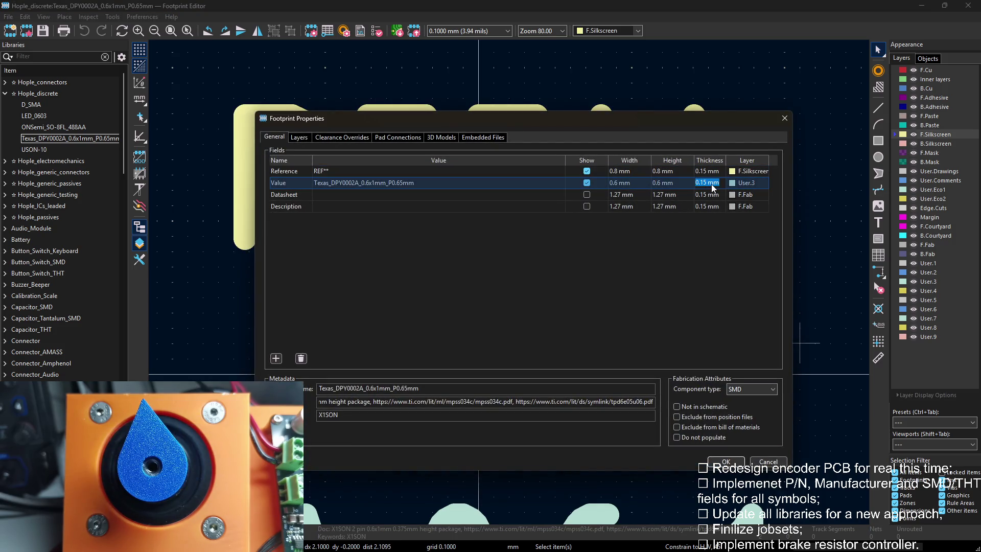
{"action": "type", "text": "0.1"}
{"action": "key", "text": "Return"}
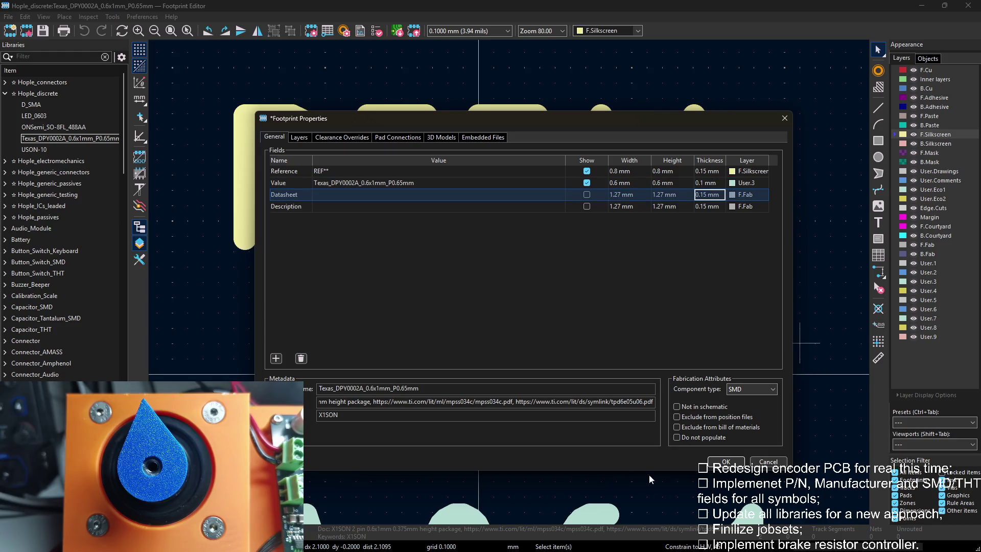
{"action": "left_click", "coordinate": [728, 462]}
{"action": "scroll", "coordinate": [490, 276], "scroll_direction": "down", "scroll_amount": 2}
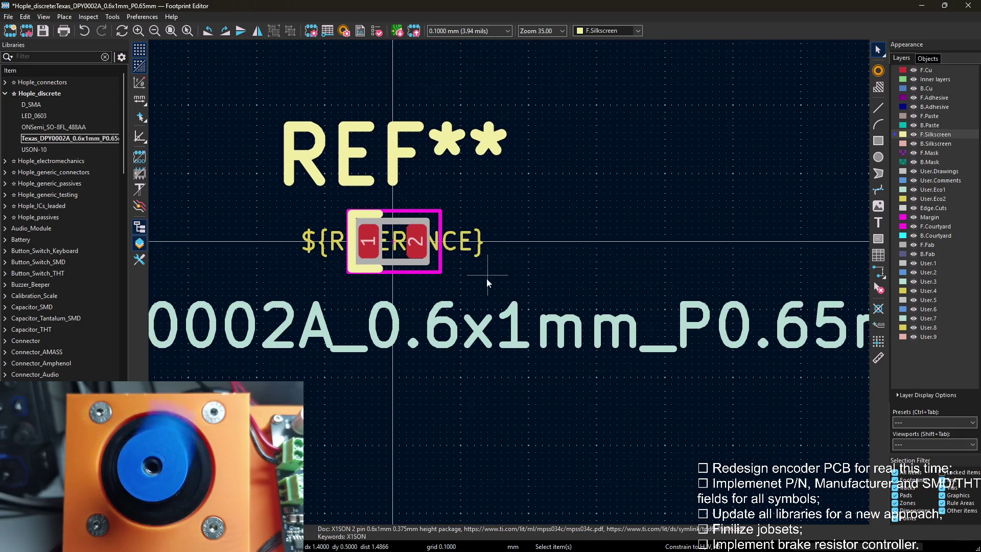
{"action": "scroll", "coordinate": [490, 277], "scroll_direction": "down", "scroll_amount": 1}
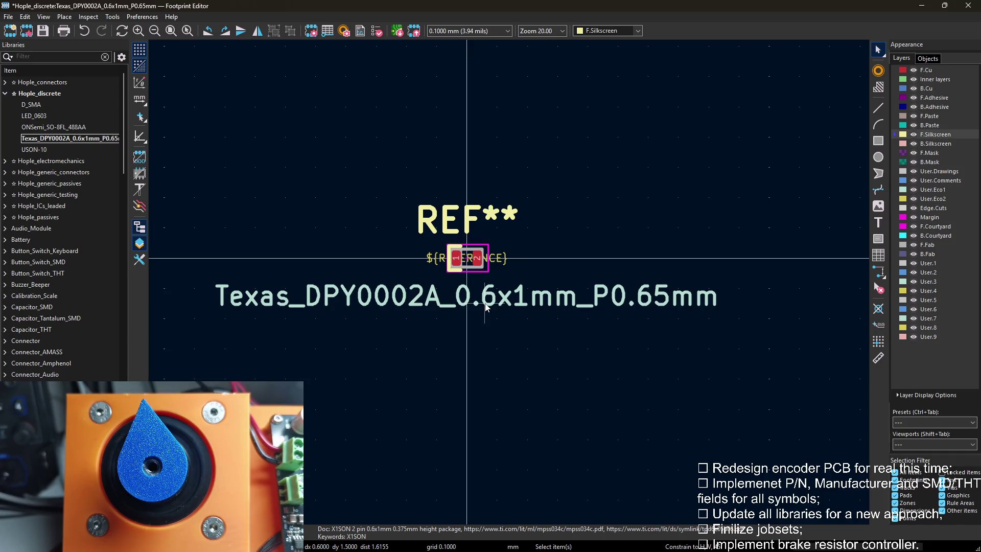
{"action": "scroll", "coordinate": [478, 309], "scroll_direction": "up", "scroll_amount": 2}
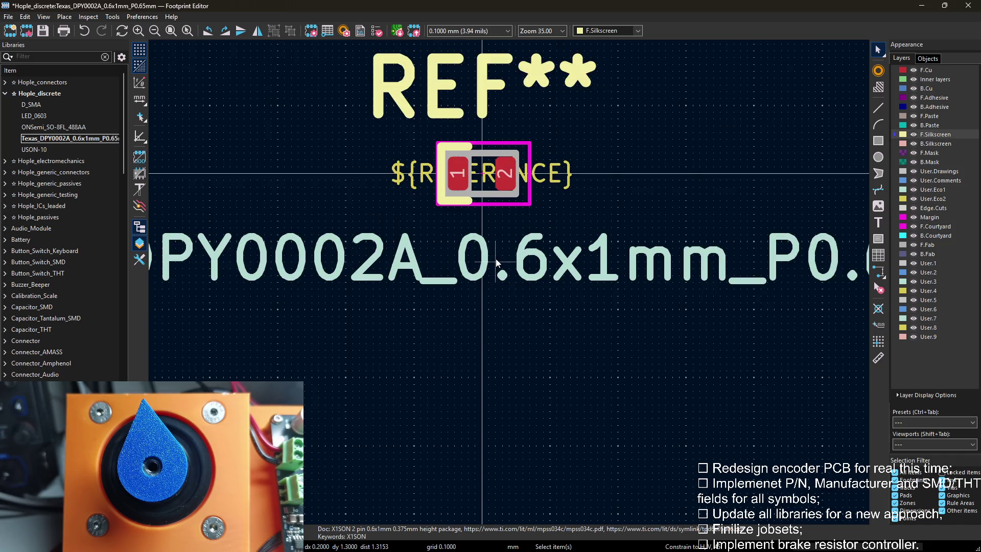
Move the value text higher and nudge the REF** text slightly lower above the pads.
{"action": "left_click", "coordinate": [488, 258]}
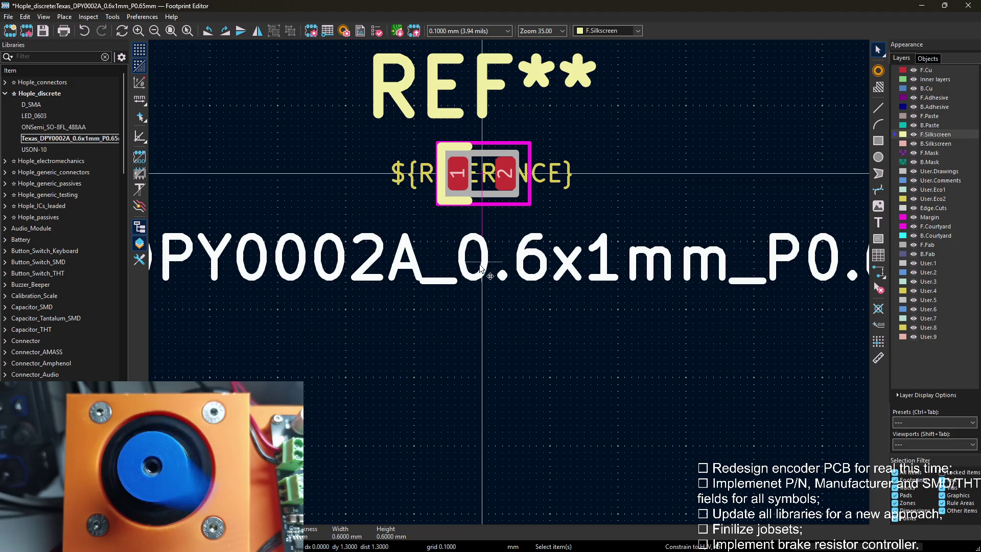
{"action": "key", "text": "m"}
{"action": "left_click", "coordinate": [483, 244]}
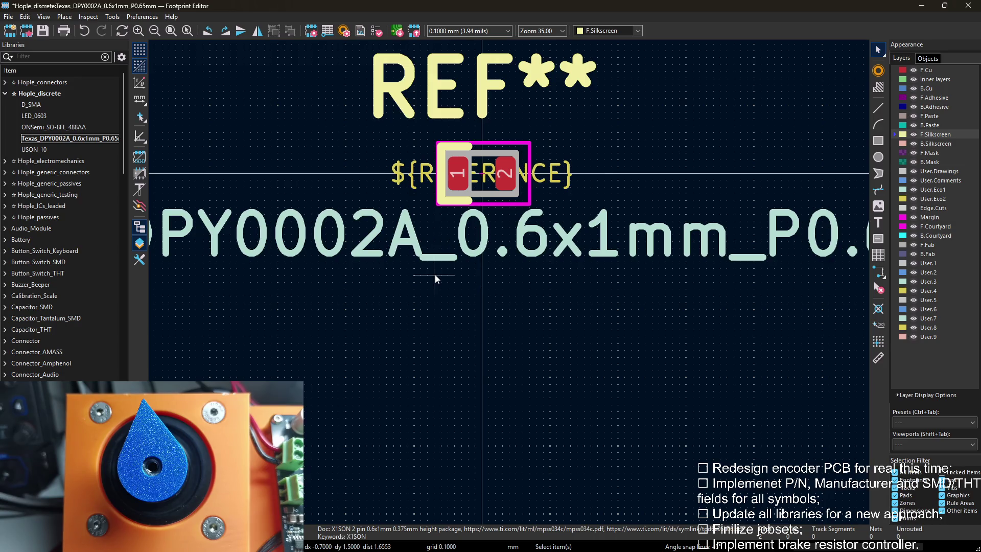
{"action": "scroll", "coordinate": [435, 274], "scroll_direction": "down", "scroll_amount": 2}
{"action": "scroll", "coordinate": [547, 287], "scroll_direction": "up", "scroll_amount": 1}
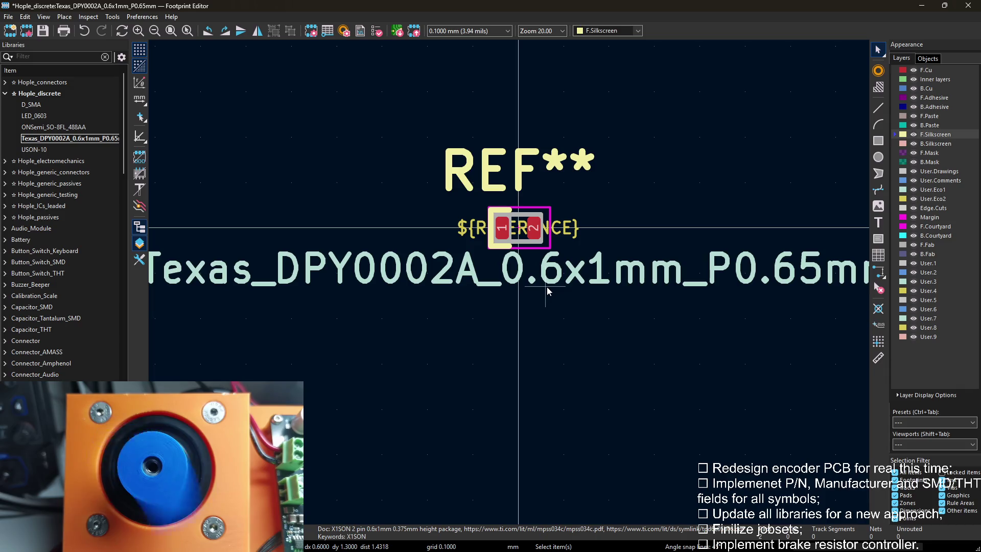
{"action": "scroll", "coordinate": [547, 286], "scroll_direction": "down", "scroll_amount": 1}
{"action": "scroll", "coordinate": [491, 276], "scroll_direction": "up", "scroll_amount": 3}
{"action": "left_click", "coordinate": [448, 268]}
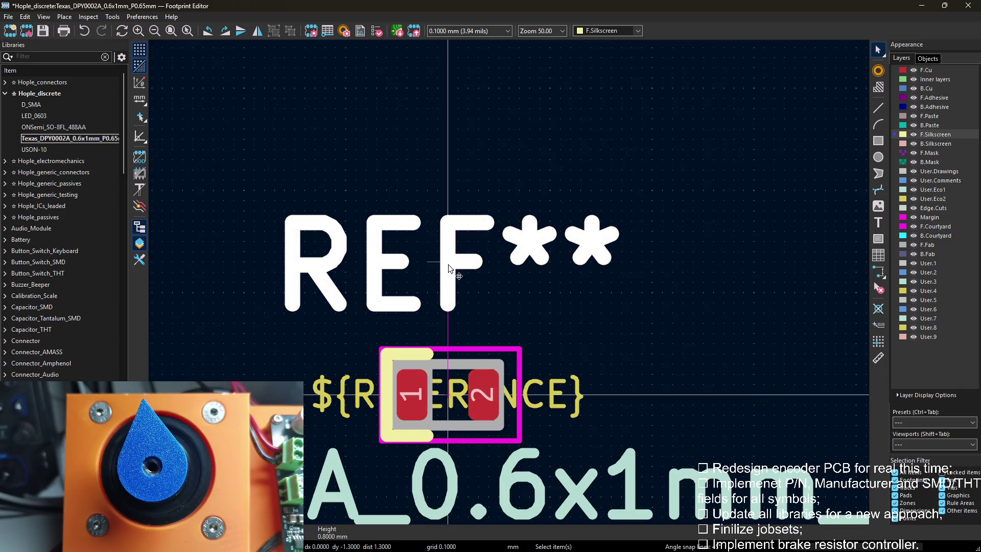
{"action": "left_click_drag", "start_coordinate": [448, 269], "coordinate": [449, 291]}
{"action": "left_click", "coordinate": [625, 213]}
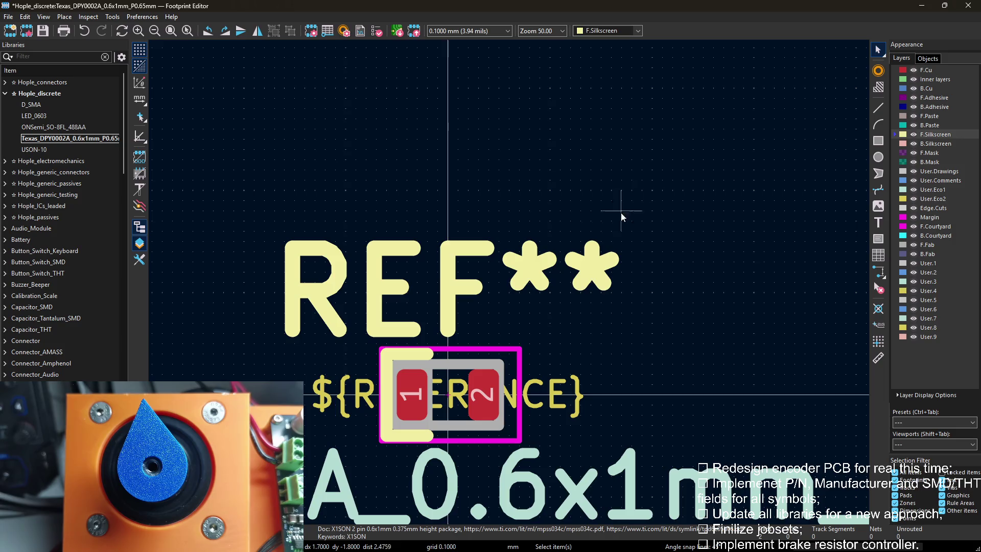
Save the footprint and expand the Hople_generic_passives library in the tree.
{"action": "key", "text": "ctrl+s"}
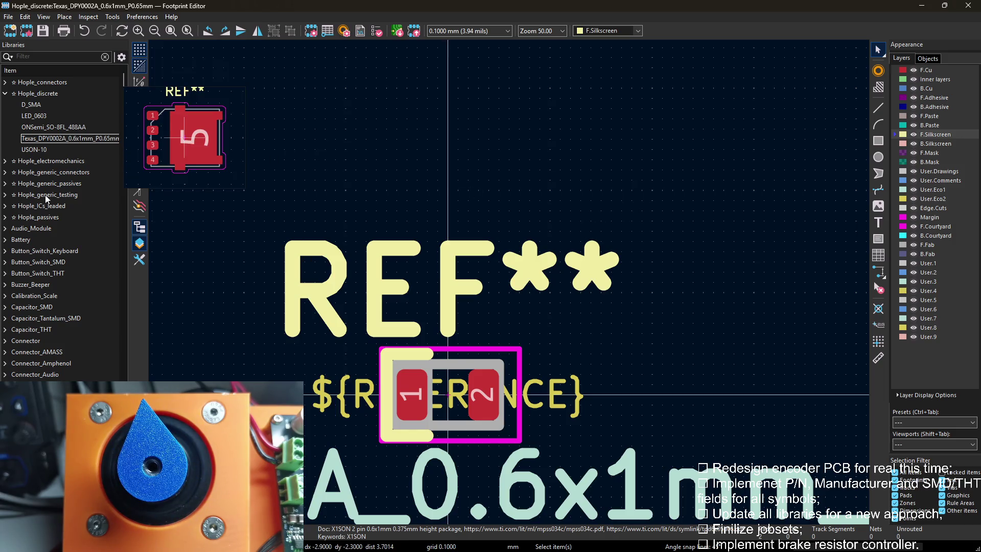
{"action": "left_click", "coordinate": [6, 184]}
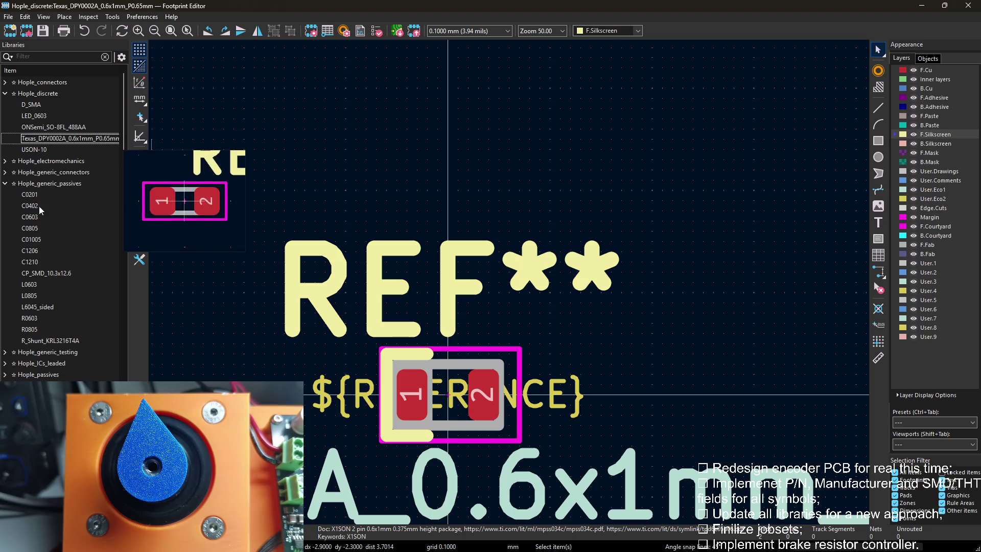
View the C0603 and C0805 capacitor footprints for comparison, then reopen Texas_DPY0002A.
{"action": "double_click", "coordinate": [31, 216]}
{"action": "scroll", "coordinate": [334, 199], "scroll_direction": "down", "scroll_amount": 3}
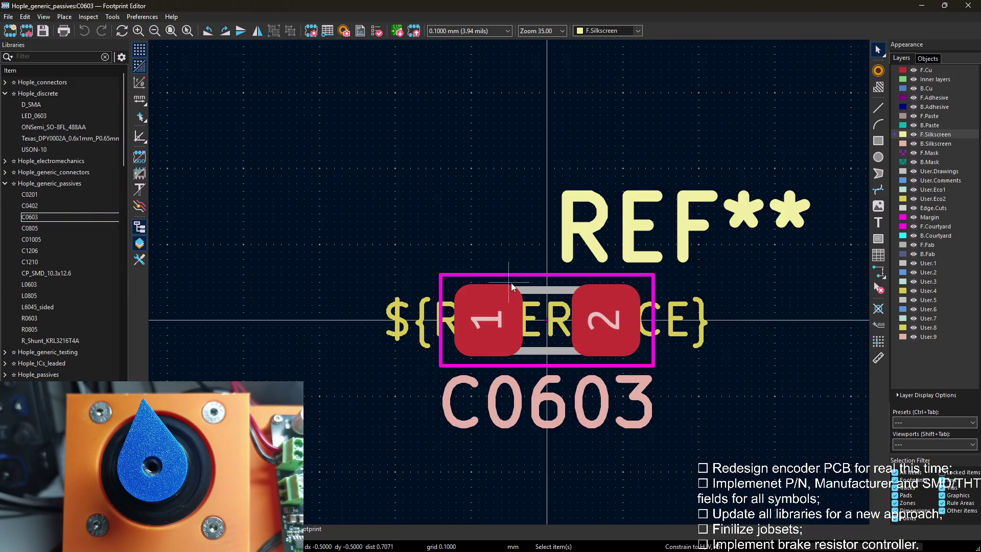
{"action": "left_click", "coordinate": [39, 230]}
{"action": "double_click", "coordinate": [39, 230]}
{"action": "scroll", "coordinate": [335, 199], "scroll_direction": "down", "scroll_amount": 3}
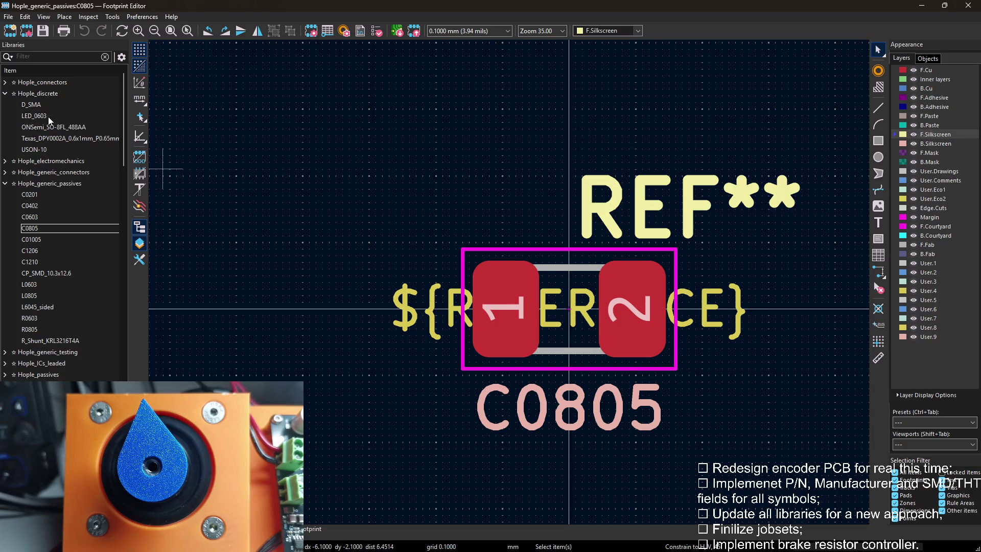
{"action": "double_click", "coordinate": [69, 138]}
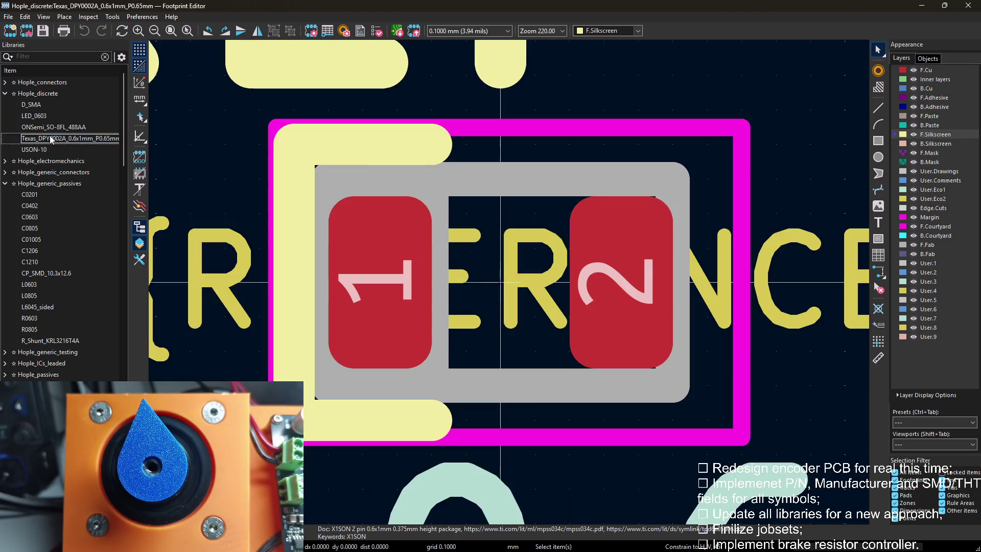
{"action": "scroll", "coordinate": [516, 205], "scroll_direction": "down", "scroll_amount": 3}
Review the REF** text properties unchanged and save the Texas_DPY0002A footprint.
{"action": "double_click", "coordinate": [515, 205]}
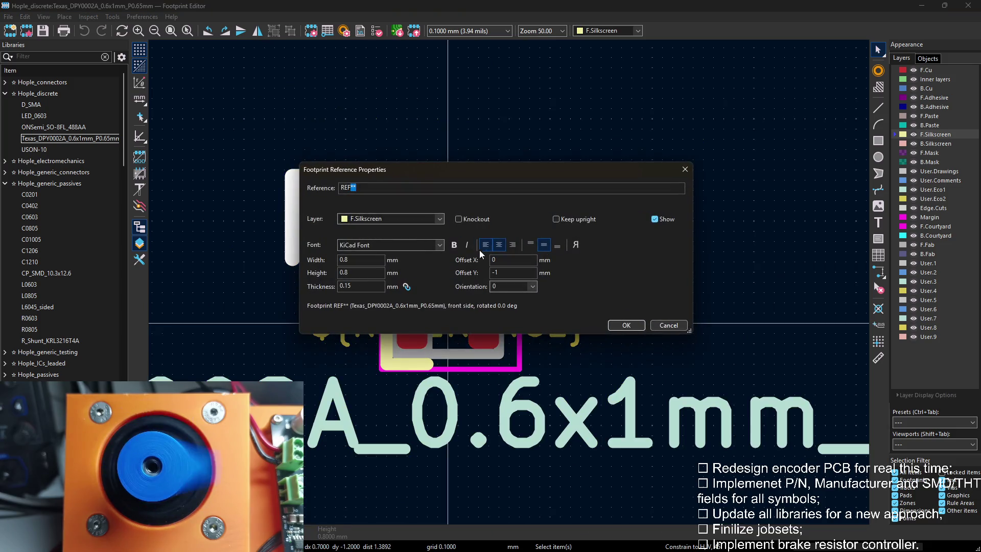
{"action": "left_click", "coordinate": [626, 325]}
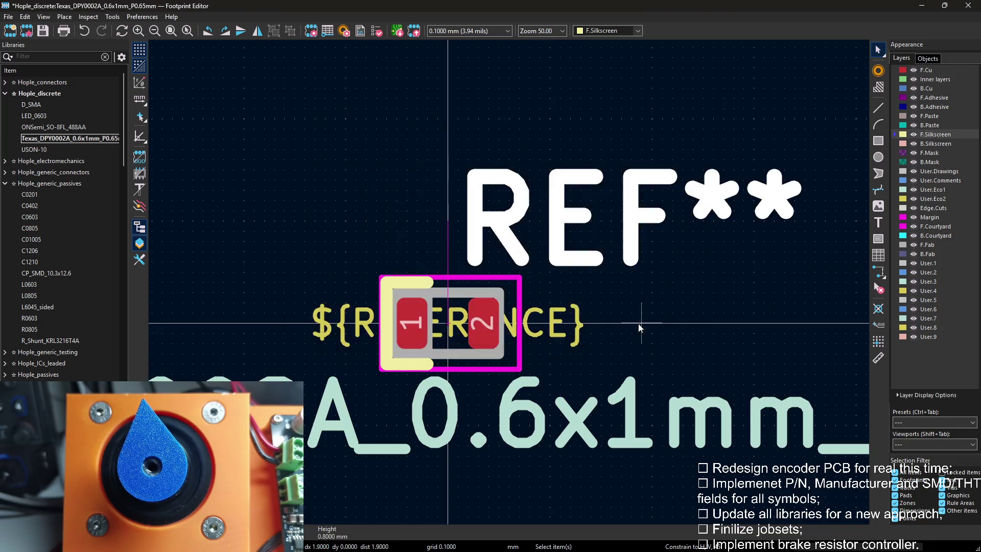
{"action": "left_click", "coordinate": [404, 211]}
{"action": "scroll", "coordinate": [623, 306], "scroll_direction": "down", "scroll_amount": 2}
{"action": "scroll", "coordinate": [637, 252], "scroll_direction": "down", "scroll_amount": 1}
{"action": "scroll", "coordinate": [637, 252], "scroll_direction": "down", "scroll_amount": 1}
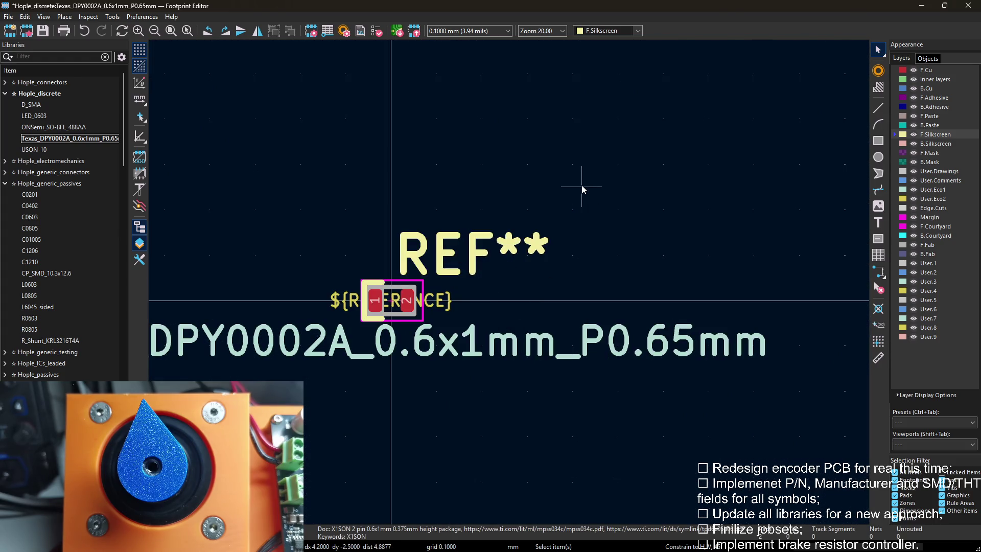
{"action": "key", "text": "ctrl+s"}
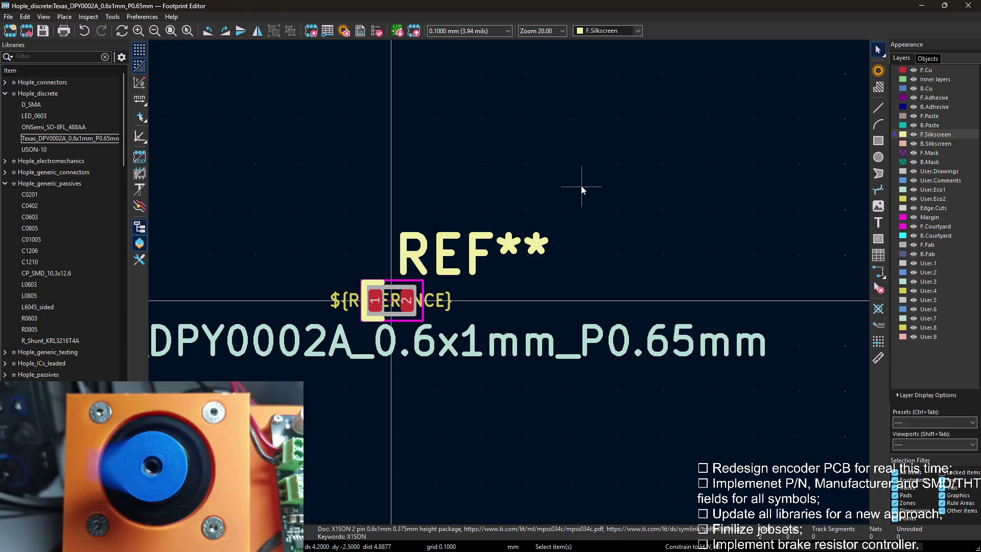
Recentre the view and bring up the Texas_DPY0002A footprint properties.
{"action": "middle_click_drag", "start_coordinate": [498, 188], "coordinate": [595, 156]}
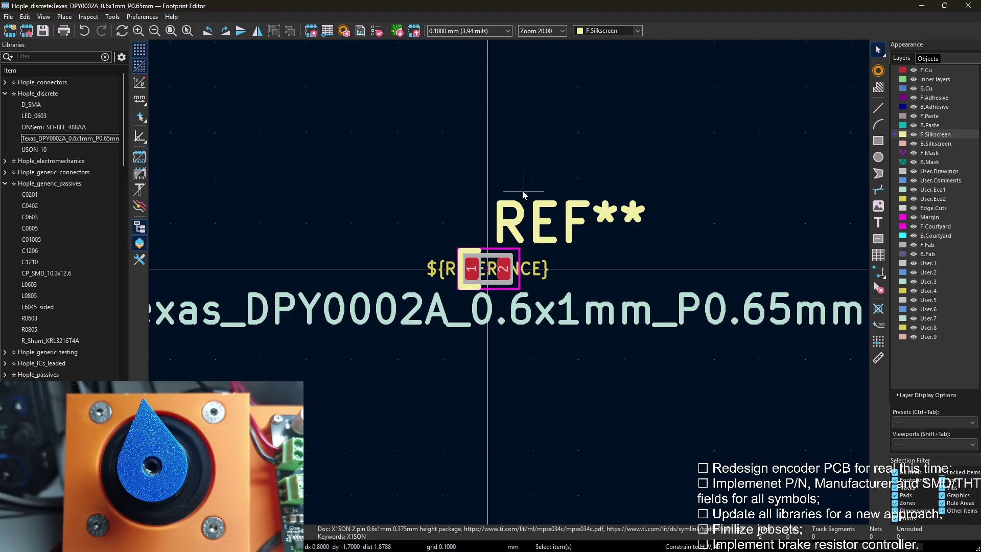
{"action": "scroll", "coordinate": [524, 193], "scroll_direction": "up", "scroll_amount": 1}
{"action": "scroll", "coordinate": [499, 307], "scroll_direction": "up", "scroll_amount": 1}
{"action": "scroll", "coordinate": [499, 337], "scroll_direction": "up", "scroll_amount": 1}
{"action": "scroll", "coordinate": [503, 291], "scroll_direction": "up", "scroll_amount": 1}
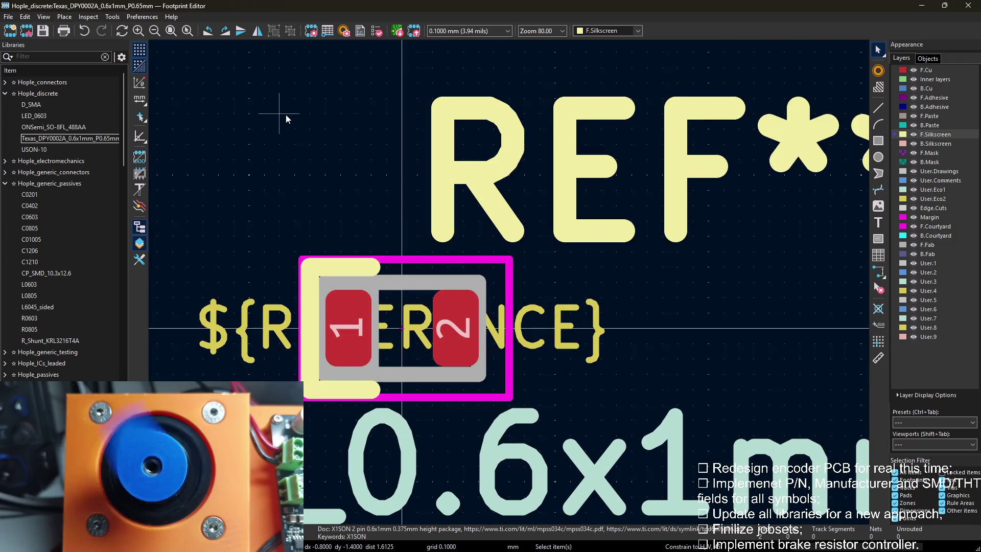
{"action": "left_click", "coordinate": [96, 139]}
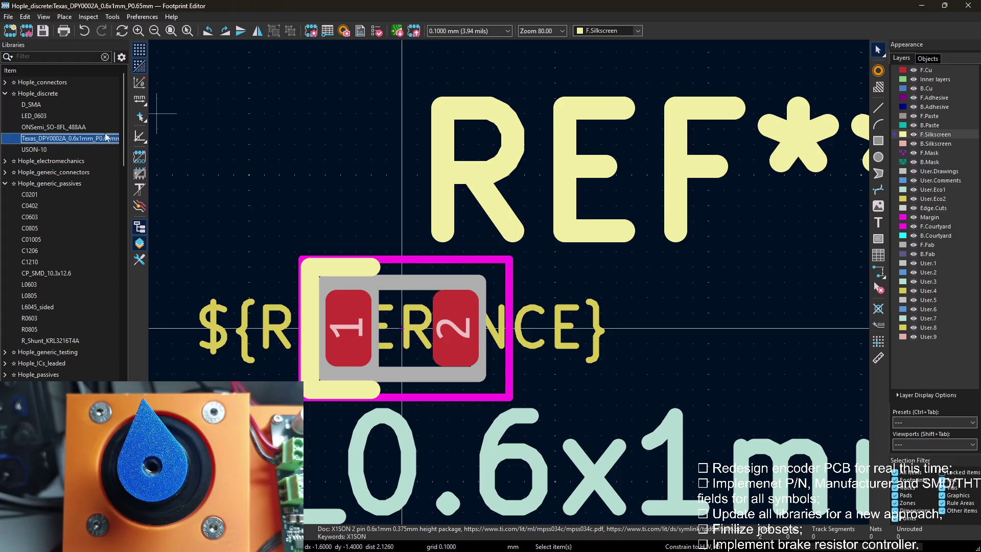
{"action": "scroll", "coordinate": [258, 97], "scroll_direction": "down", "scroll_amount": 1}
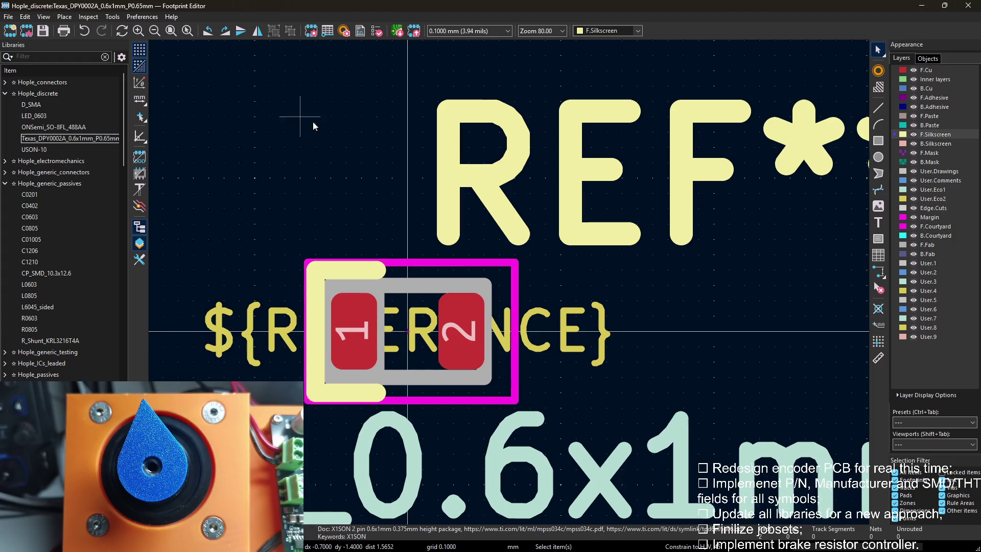
{"action": "scroll", "coordinate": [302, 118], "scroll_direction": "down", "scroll_amount": 1}
{"action": "key", "text": "e"}
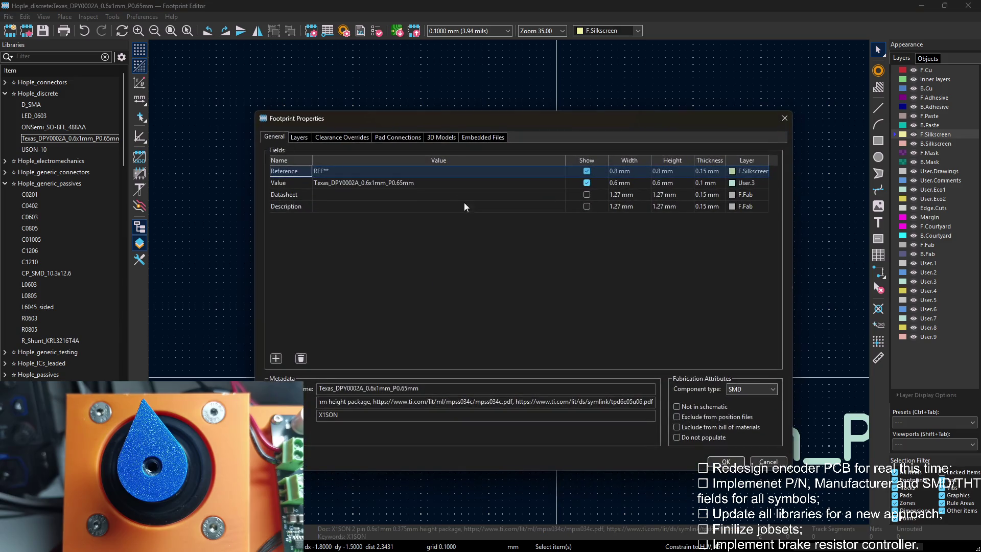
{"action": "left_click", "coordinate": [445, 139]}
{"action": "left_click_drag", "start_coordinate": [571, 254], "coordinate": [577, 274]}
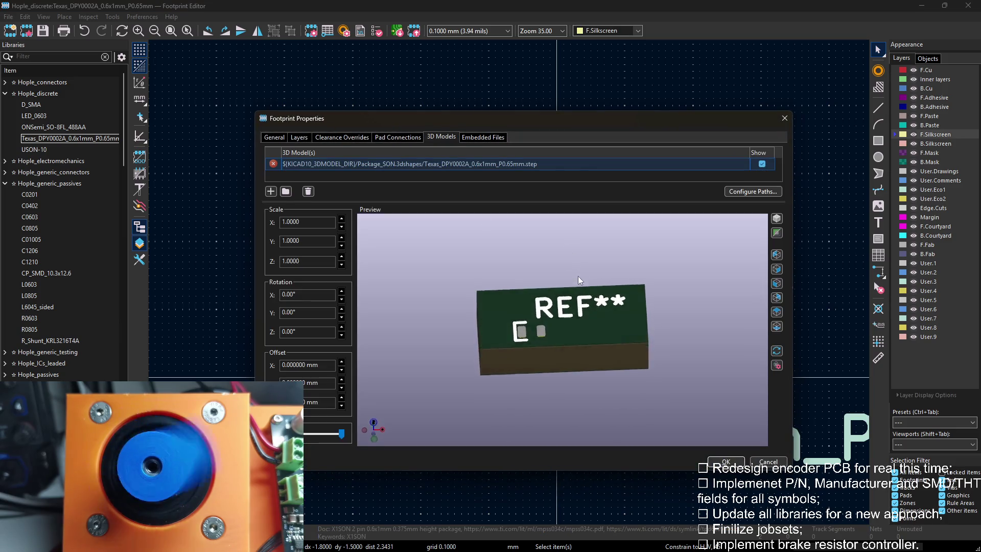
{"action": "double_click", "coordinate": [469, 164]}
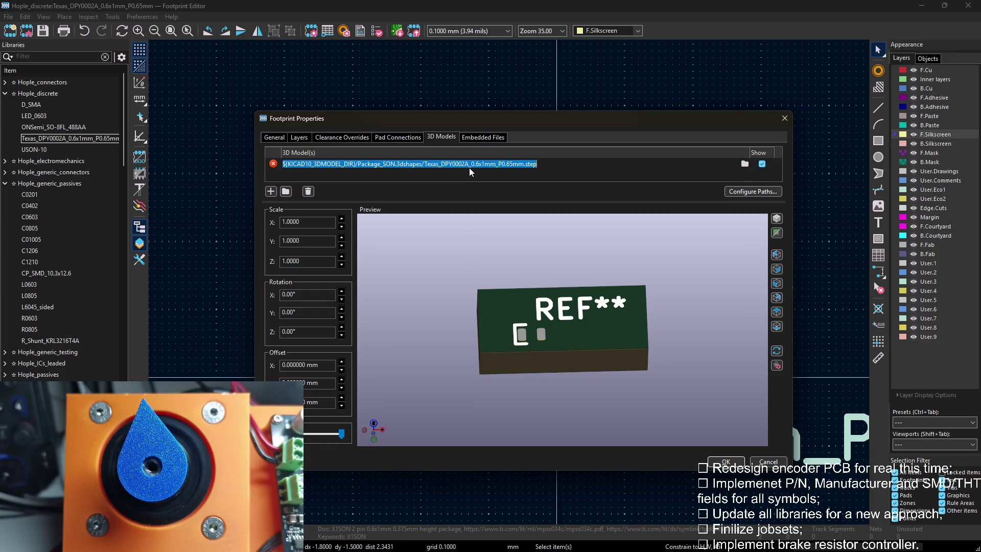
{"action": "left_click", "coordinate": [469, 166]}
{"action": "left_click", "coordinate": [748, 166]}
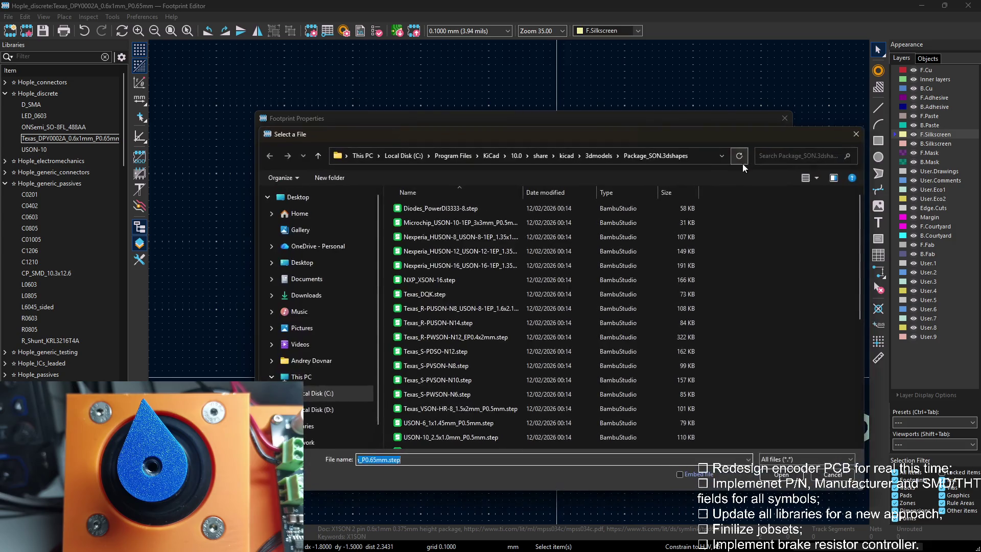
{"action": "mouse_move", "coordinate": [707, 136]}
{"action": "left_mouse_down"}
{"action": "mouse_move", "coordinate": [587, 209]}
{"action": "mouse_move", "coordinate": [591, 185]}
{"action": "left_mouse_up"}
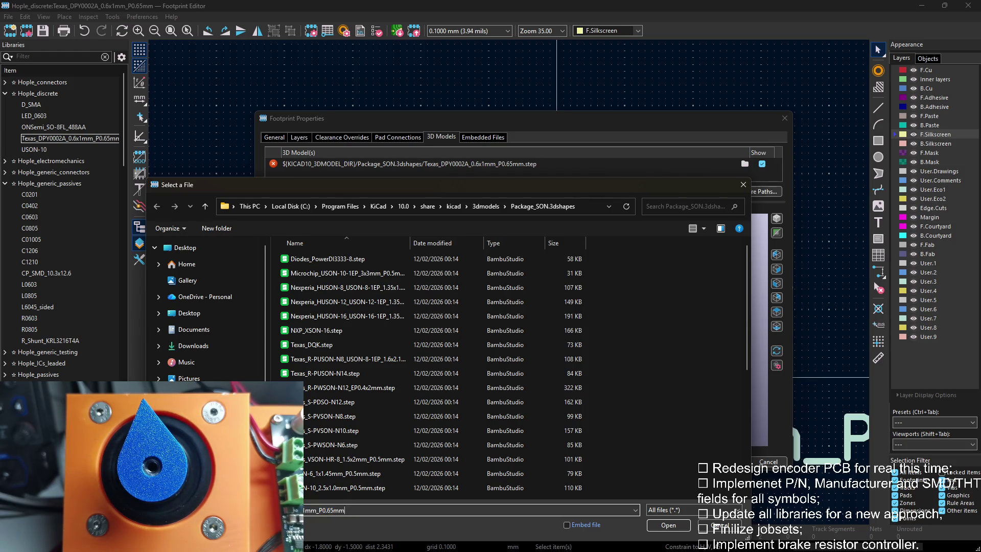
{"action": "left_click", "coordinate": [686, 206]}
{"action": "type", "text": "tex"}
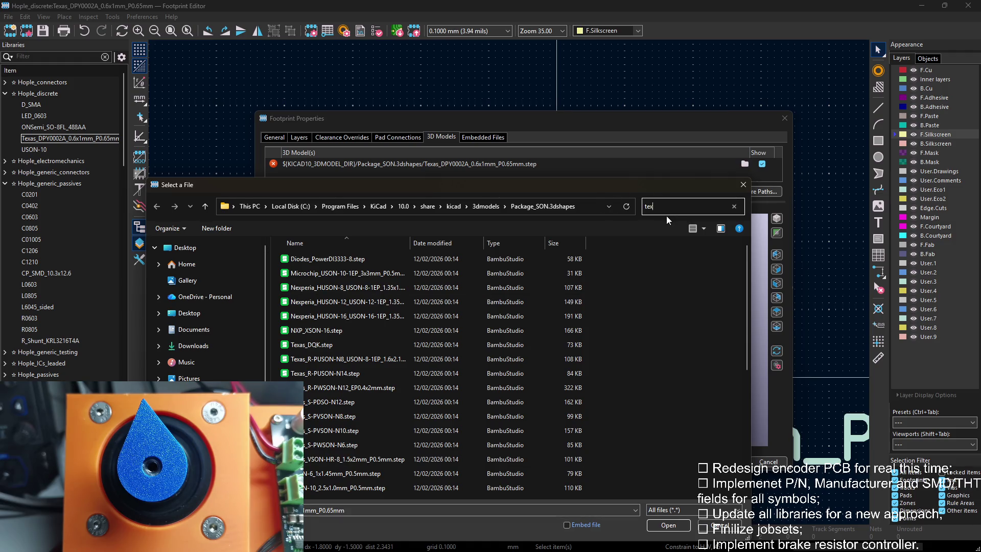
{"action": "type", "text": "as"}
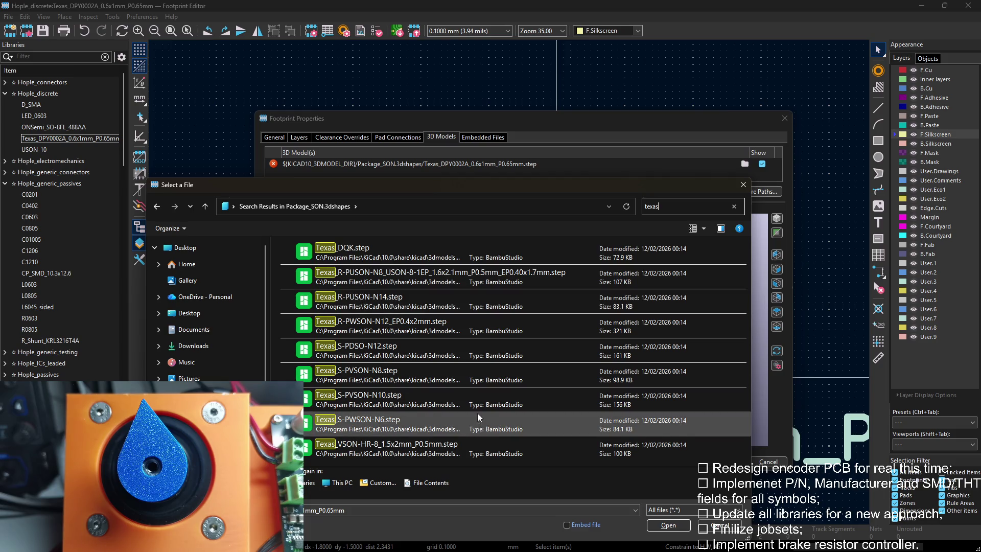
{"action": "left_click", "coordinate": [742, 185]}
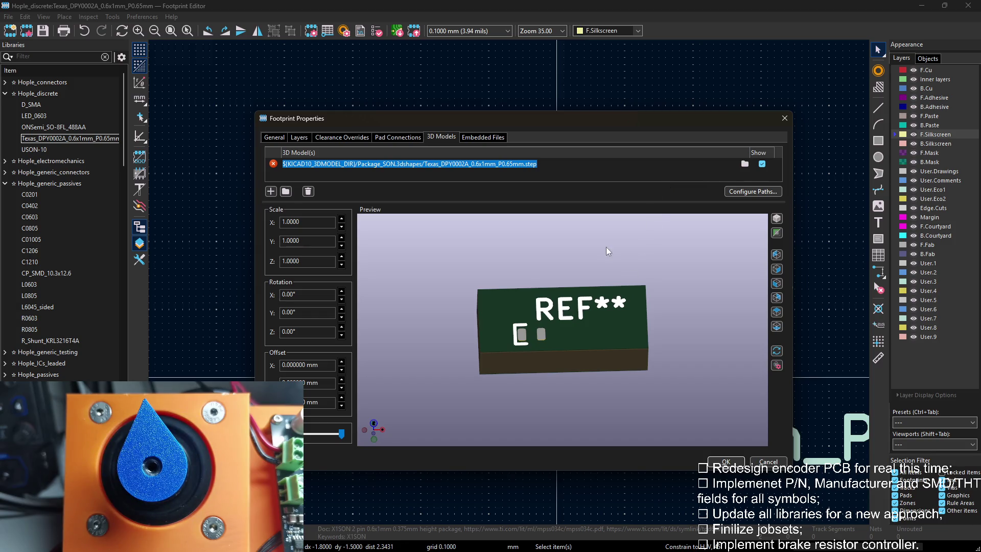
{"action": "left_click_drag", "start_coordinate": [606, 247], "coordinate": [574, 329]}
{"action": "mouse_move", "coordinate": [577, 277]}
{"action": "left_mouse_down"}
{"action": "mouse_move", "coordinate": [588, 257]}
{"action": "mouse_move", "coordinate": [581, 326]}
{"action": "mouse_move", "coordinate": [575, 249]}
{"action": "mouse_move", "coordinate": [562, 333]}
{"action": "left_mouse_up"}
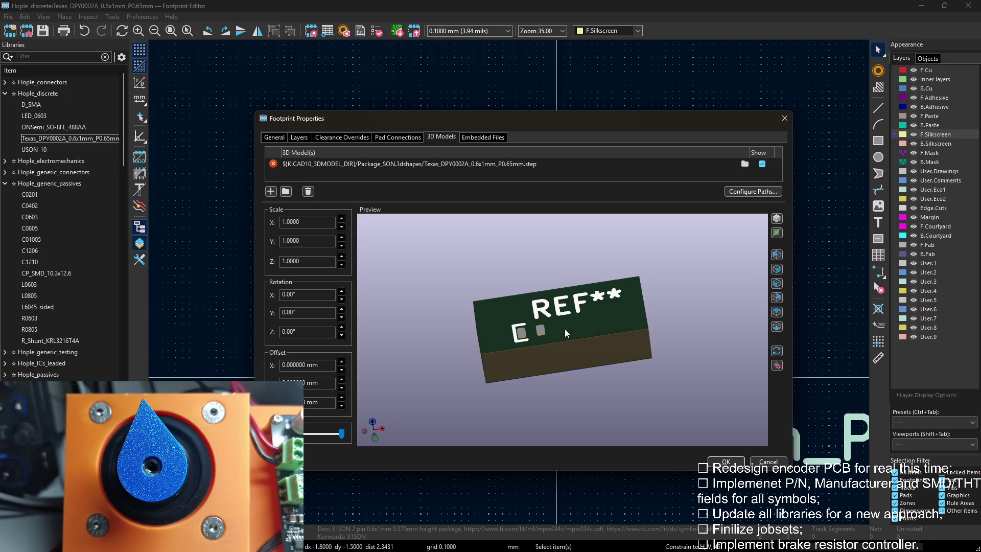
{"action": "left_click", "coordinate": [398, 138]}
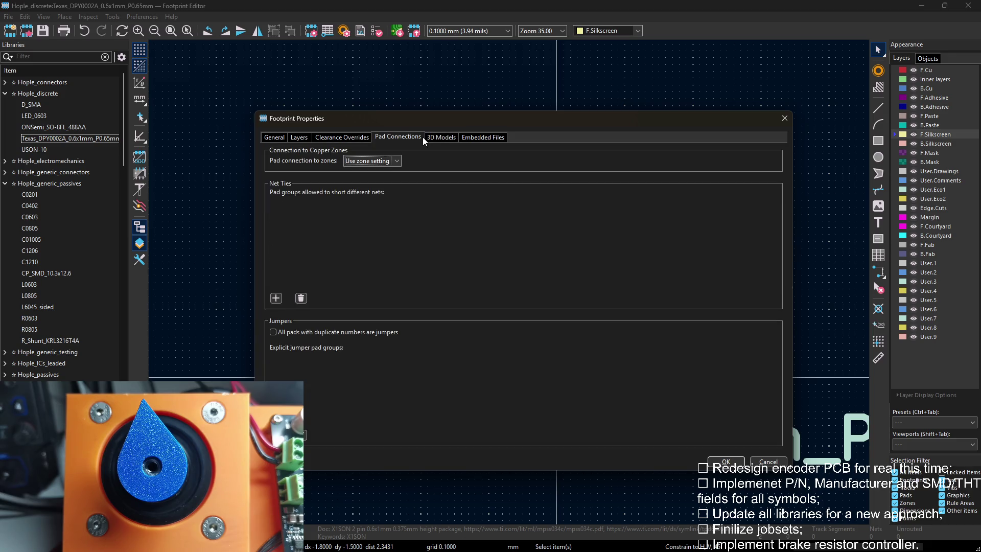
{"action": "left_click", "coordinate": [482, 138]}
{"action": "left_click", "coordinate": [342, 137]}
{"action": "left_click", "coordinate": [299, 136]}
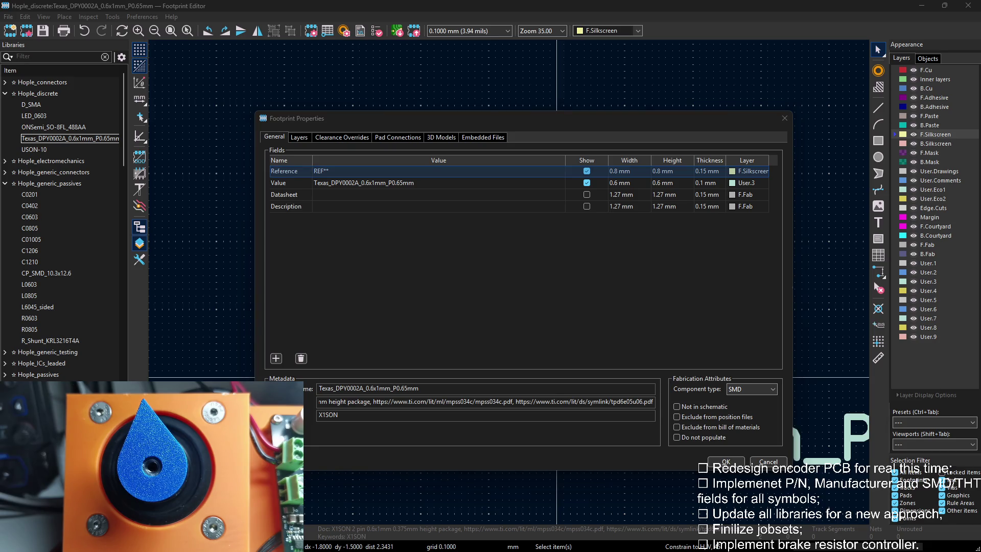
{"action": "key", "text": "alt+Tab"}
Flip through the DigiKey, TVS search, datasheet and TI product tabs for TPD1E04U04.
{"action": "left_click", "coordinate": [391, 10]}
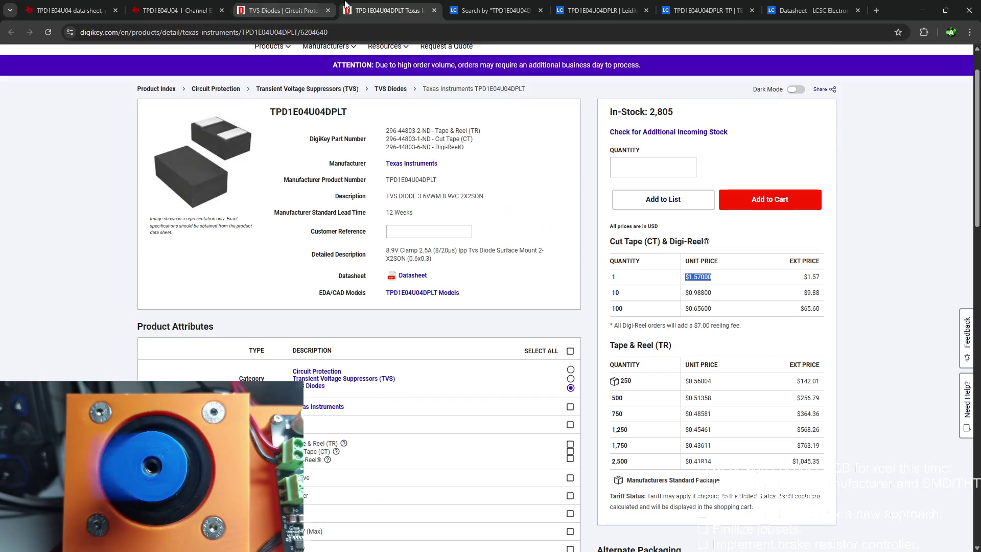
{"action": "left_click", "coordinate": [284, 9]}
{"action": "scroll", "coordinate": [332, 101], "scroll_direction": "down", "scroll_amount": 5}
{"action": "left_click", "coordinate": [389, 11]}
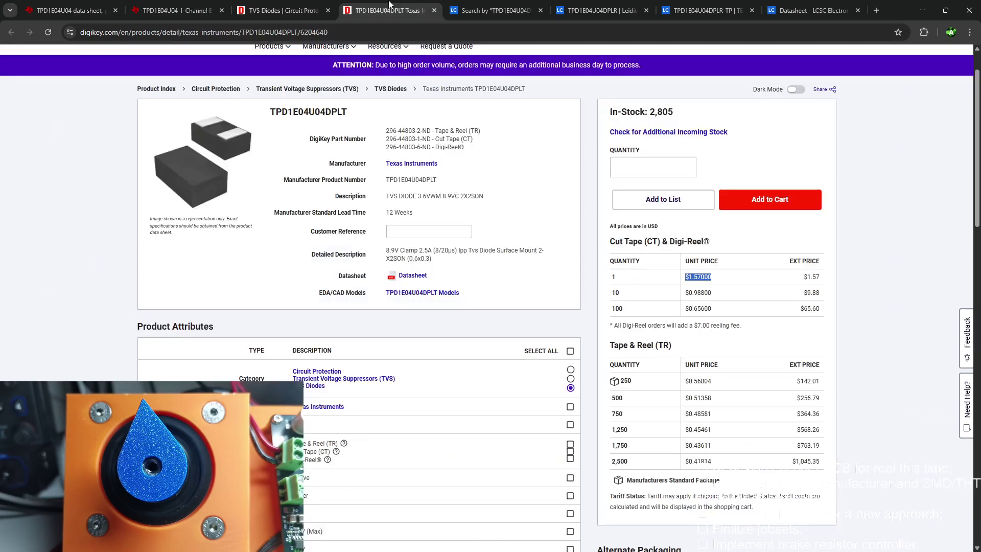
{"action": "scroll", "coordinate": [351, 103], "scroll_direction": "up", "scroll_amount": 3}
{"action": "left_click", "coordinate": [177, 10]}
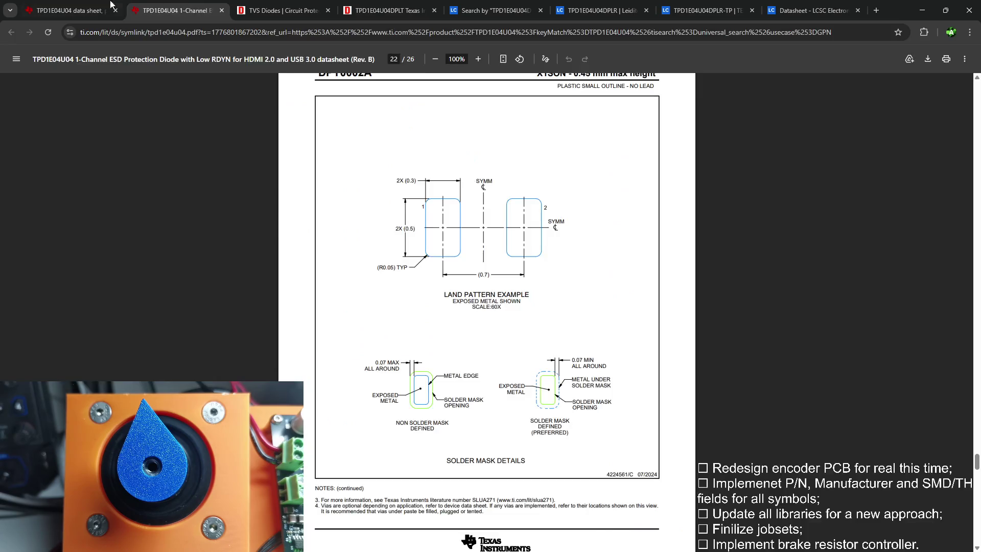
{"action": "left_click", "coordinate": [70, 10]}
{"action": "scroll", "coordinate": [317, 262], "scroll_direction": "down", "scroll_amount": 8}
{"action": "scroll", "coordinate": [317, 261], "scroll_direction": "down", "scroll_amount": 8}
{"action": "scroll", "coordinate": [338, 274], "scroll_direction": "up", "scroll_amount": 6}
{"action": "scroll", "coordinate": [337, 275], "scroll_direction": "up", "scroll_amount": 3}
{"action": "scroll", "coordinate": [337, 275], "scroll_direction": "up", "scroll_amount": 2}
{"action": "scroll", "coordinate": [338, 275], "scroll_direction": "down", "scroll_amount": 5}
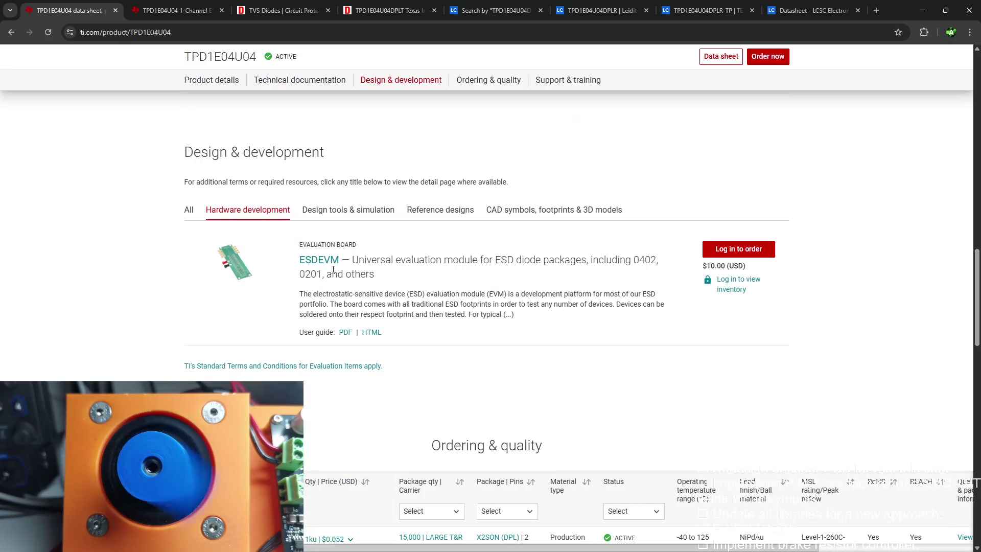
Show the CAD symbols, footprints & 3D models section and open the Ultra Librarian DPY package models.
{"action": "left_click", "coordinate": [537, 209]}
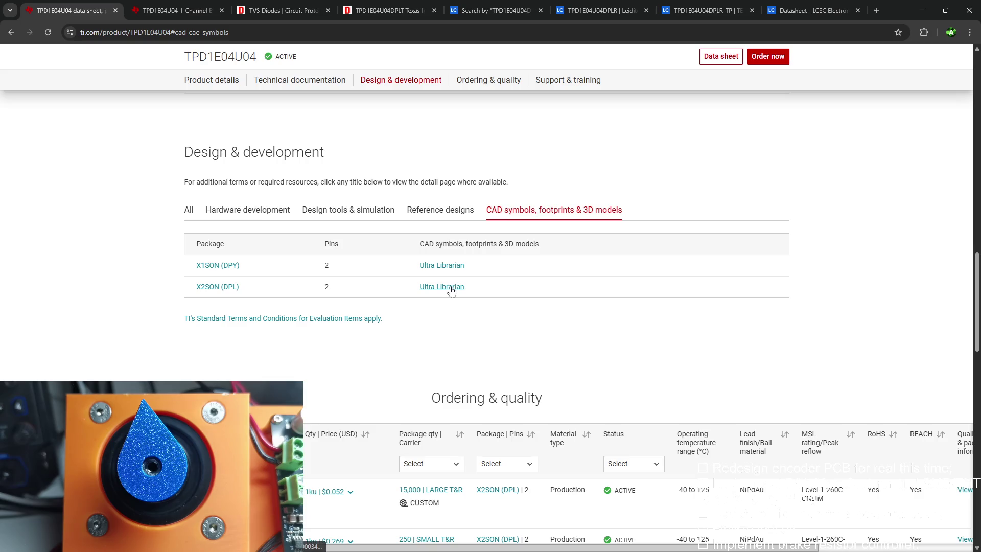
{"action": "left_click", "coordinate": [452, 267]}
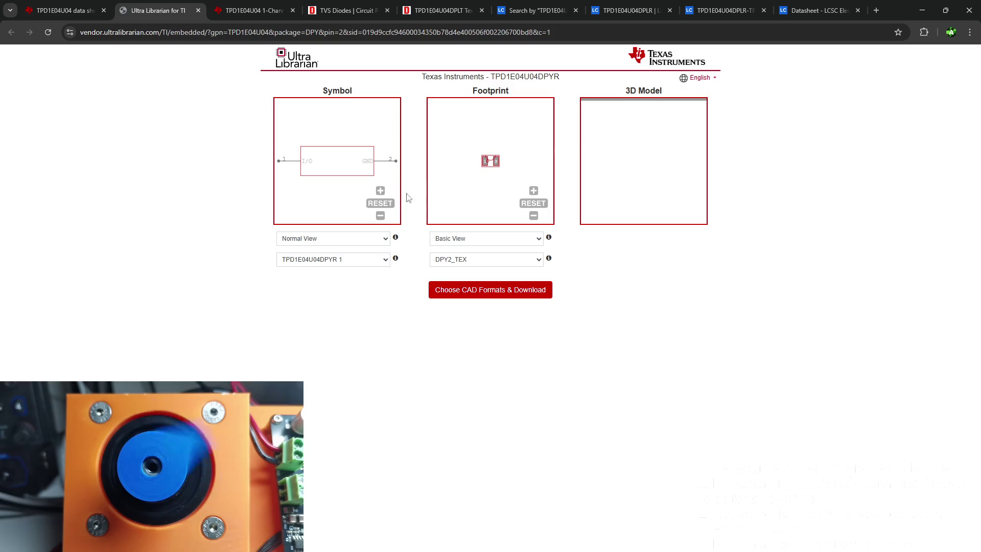
Preview the 3D model, select the STEP format, accept the terms and submit the download request.
{"action": "left_click_drag", "start_coordinate": [637, 176], "coordinate": [624, 209]}
{"action": "mouse_move", "coordinate": [627, 173]}
{"action": "left_mouse_down"}
{"action": "mouse_move", "coordinate": [583, 158]}
{"action": "mouse_move", "coordinate": [576, 206]}
{"action": "left_mouse_up"}
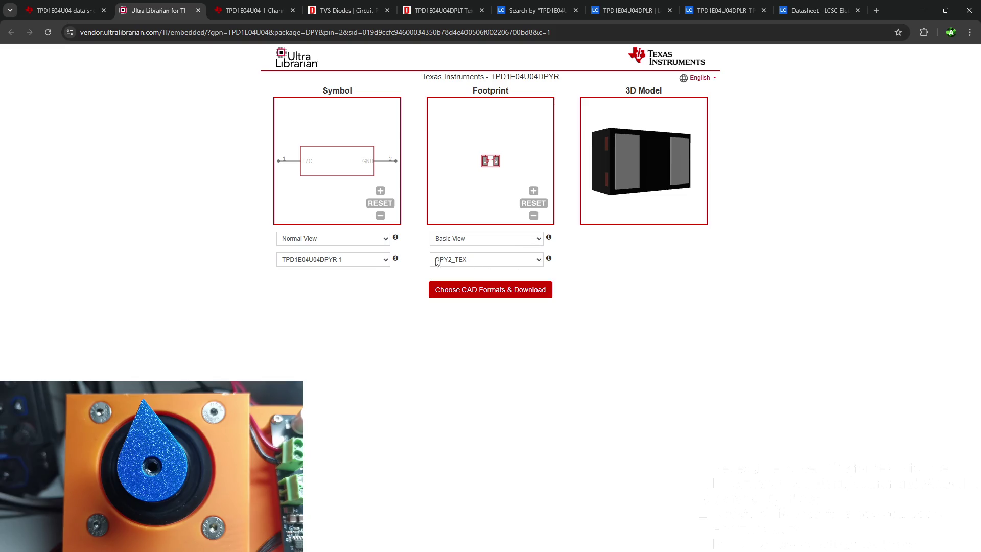
{"action": "left_click", "coordinate": [511, 293]}
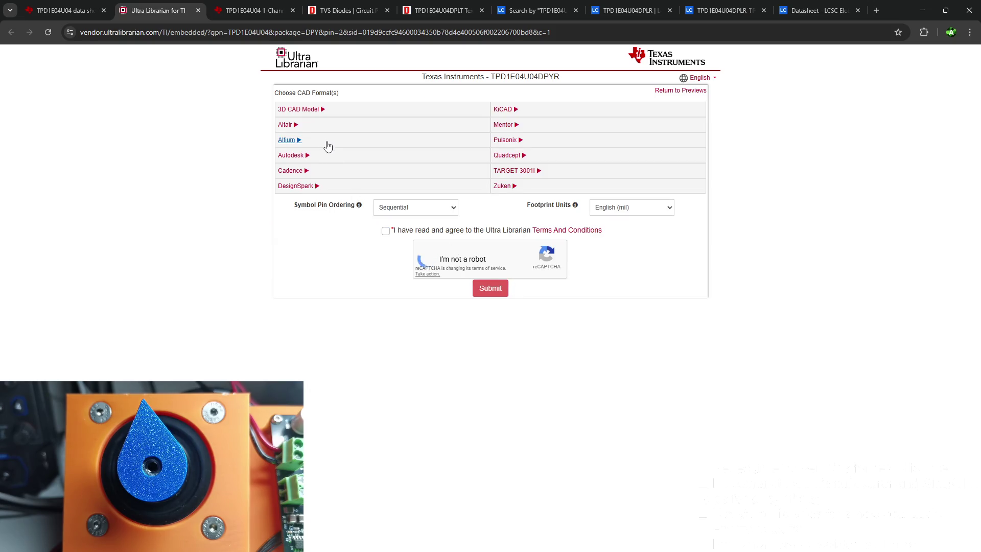
{"action": "left_click", "coordinate": [322, 110]}
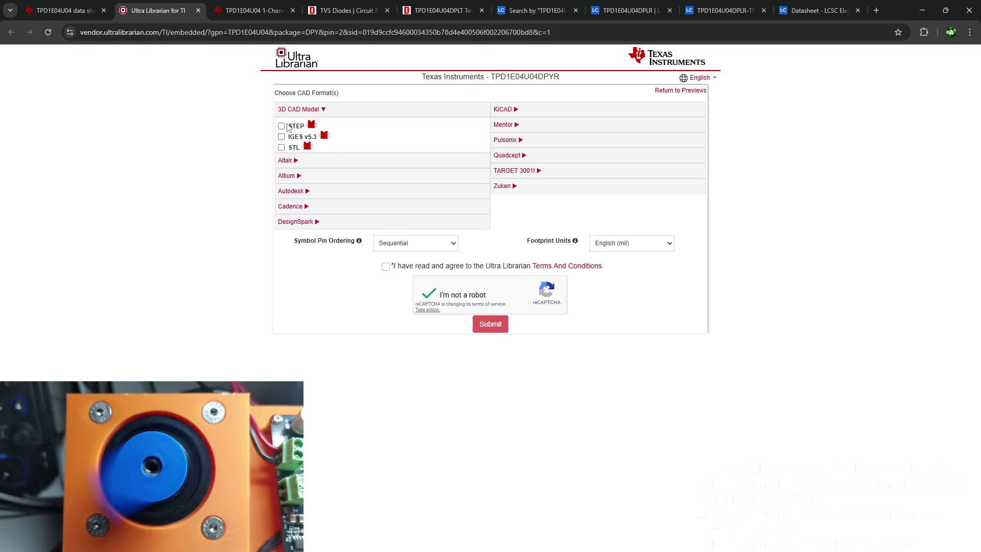
{"action": "left_click", "coordinate": [386, 267]}
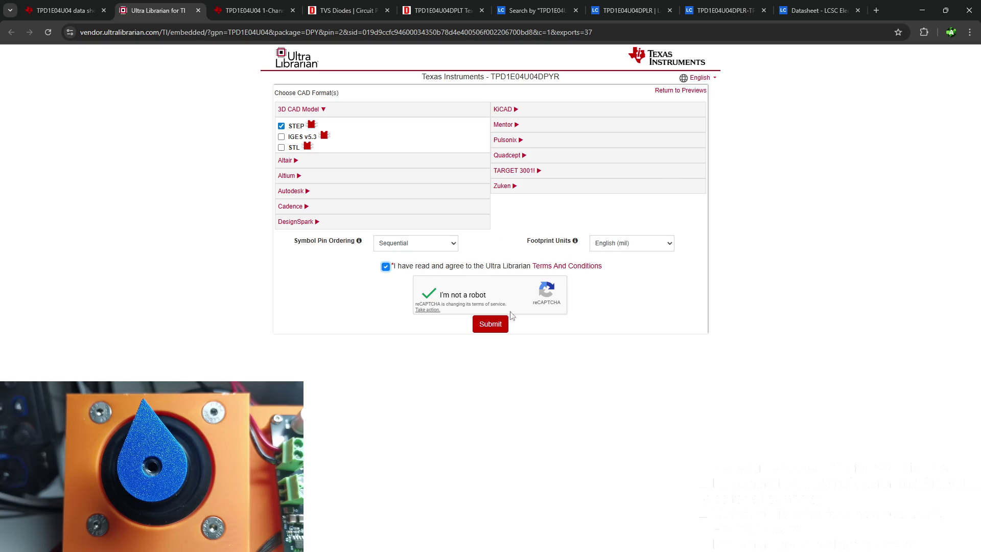
{"action": "left_click", "coordinate": [489, 323]}
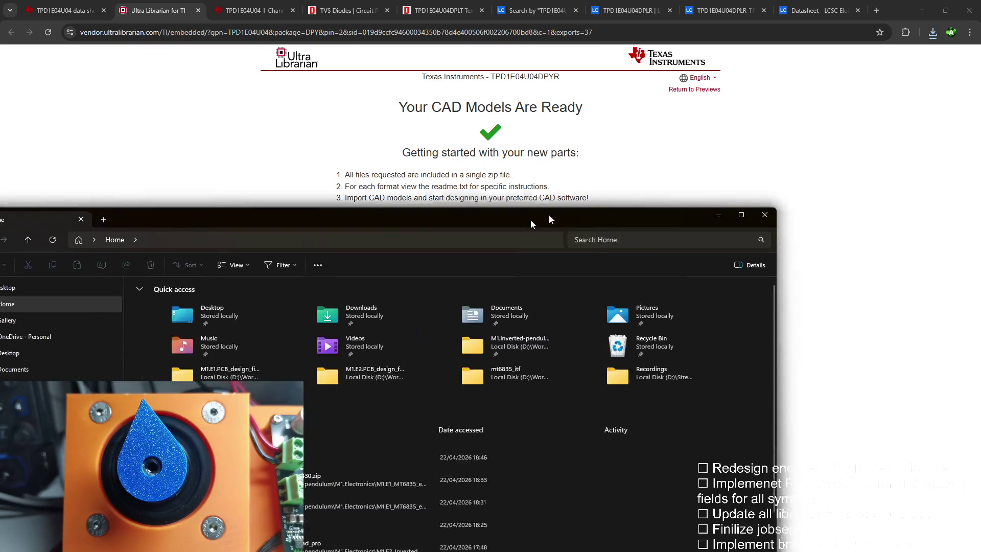
{"action": "left_click_drag", "start_coordinate": [530, 222], "coordinate": [461, 200]}
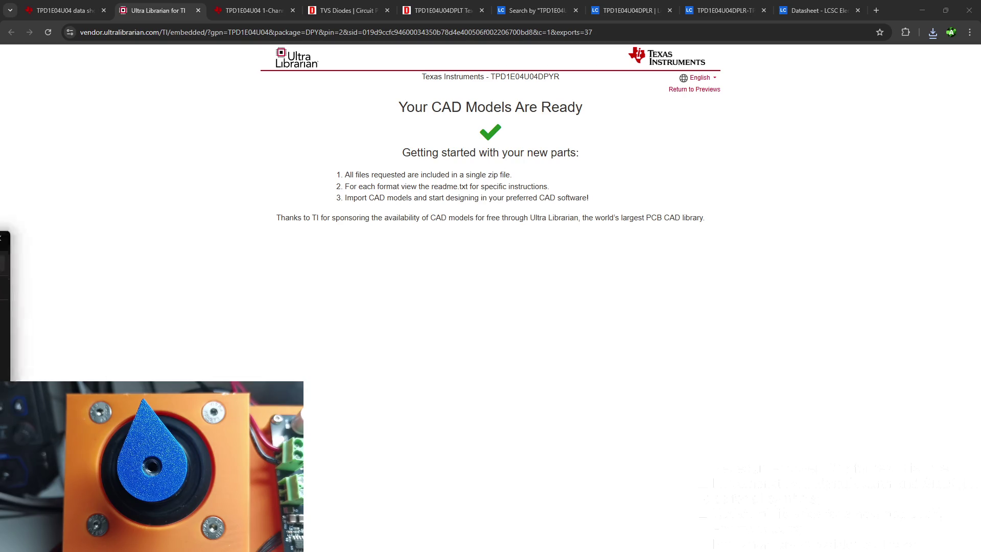
Paste the downloaded DPY0002A.stp into the Hople_descrete 3D models folder.
{"action": "key", "text": "alt+Tab"}
{"action": "left_click_drag", "start_coordinate": [659, 157], "coordinate": [537, 92]}
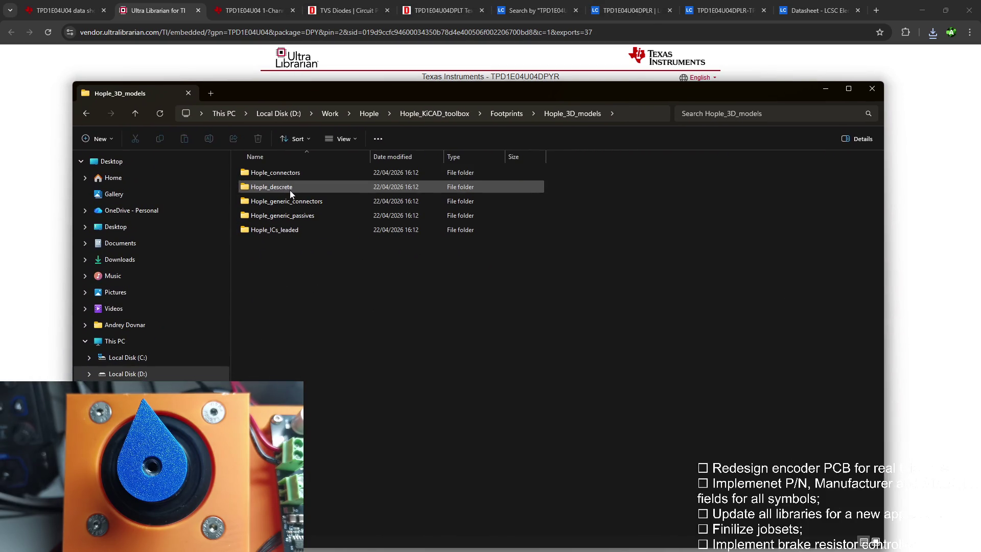
{"action": "double_click", "coordinate": [271, 186]}
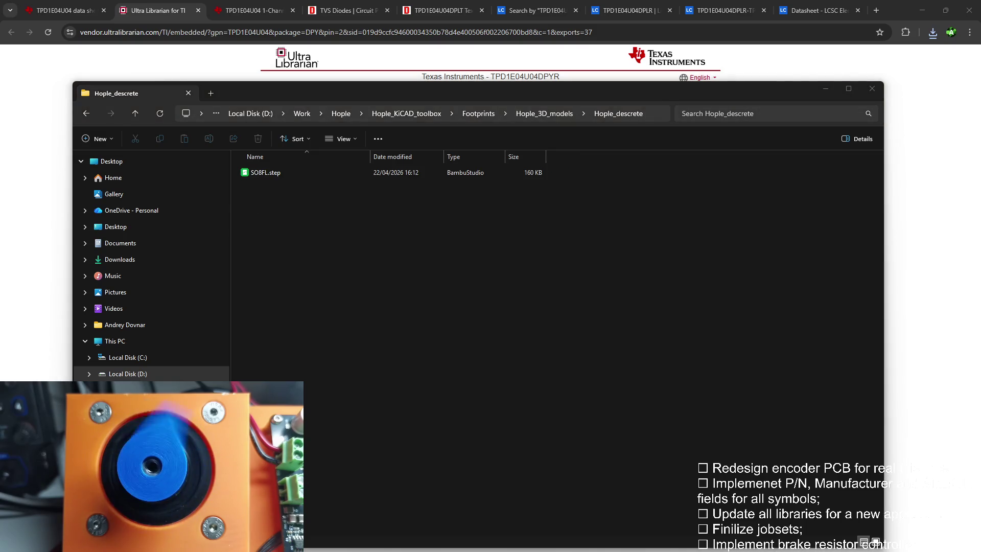
{"action": "key", "text": "ctrl+v"}
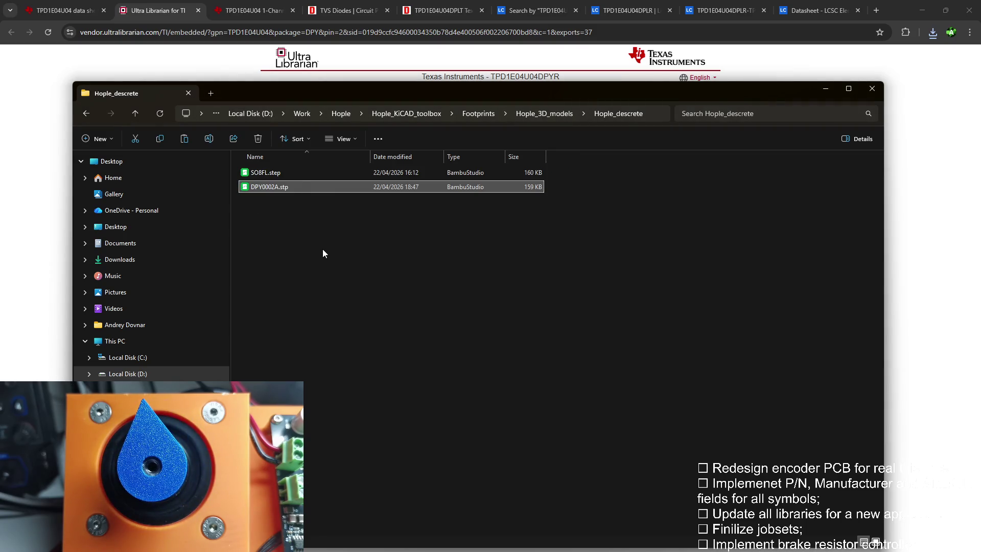
Keep the DPY0002A.stp file name as is and switch to the TPD1E04U04 datasheet tab.
{"action": "key", "text": "F2"}
{"action": "key", "text": "Escape"}
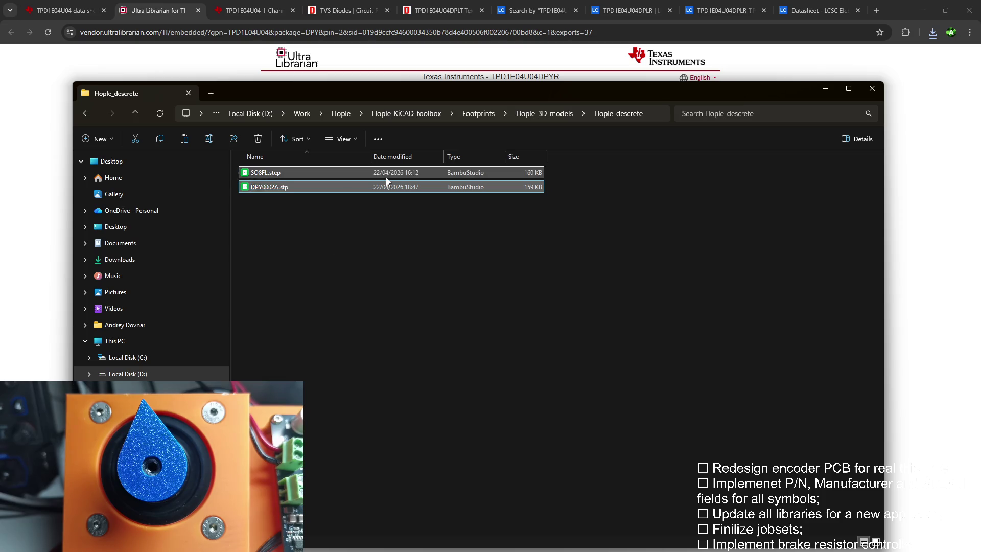
{"action": "left_click", "coordinate": [386, 177]}
{"action": "left_click", "coordinate": [350, 233]}
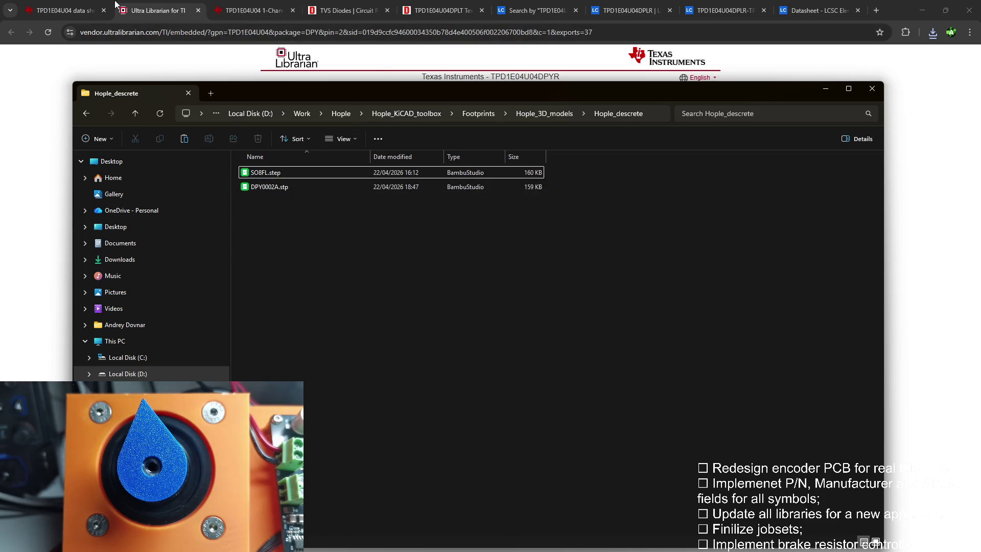
{"action": "left_click", "coordinate": [253, 10]}
{"action": "scroll", "coordinate": [520, 173], "scroll_direction": "up", "scroll_amount": 1}
{"action": "scroll", "coordinate": [520, 173], "scroll_direction": "down", "scroll_amount": 2}
{"action": "scroll", "coordinate": [520, 172], "scroll_direction": "down", "scroll_amount": 3}
{"action": "scroll", "coordinate": [519, 173], "scroll_direction": "down", "scroll_amount": 4}
{"action": "scroll", "coordinate": [521, 172], "scroll_direction": "down", "scroll_amount": 2}
{"action": "scroll", "coordinate": [518, 174], "scroll_direction": "down", "scroll_amount": 2}
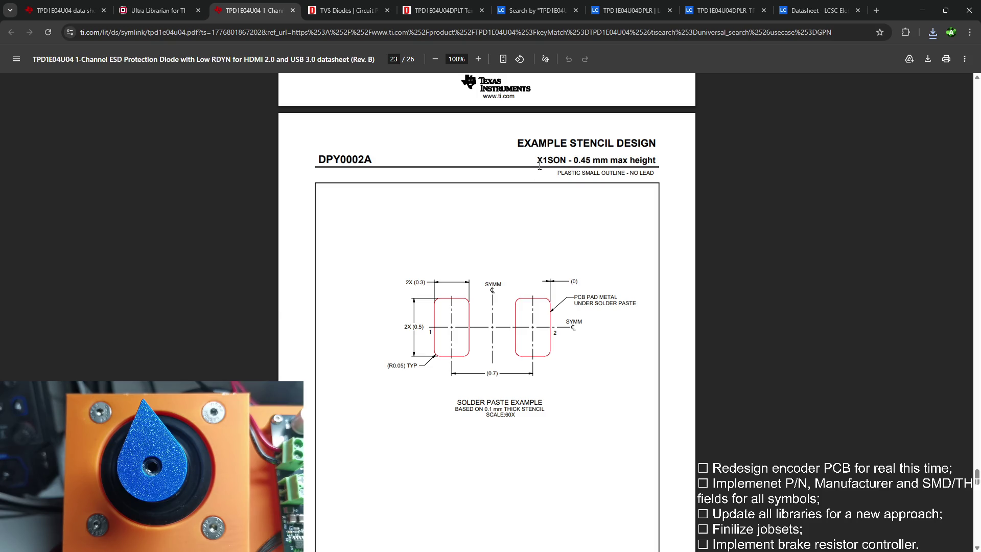
Search the datasheet for DPY0002A, stepping through matches to the X1SON stencil design page, then return to KiCad.
{"action": "double_click", "coordinate": [566, 157]}
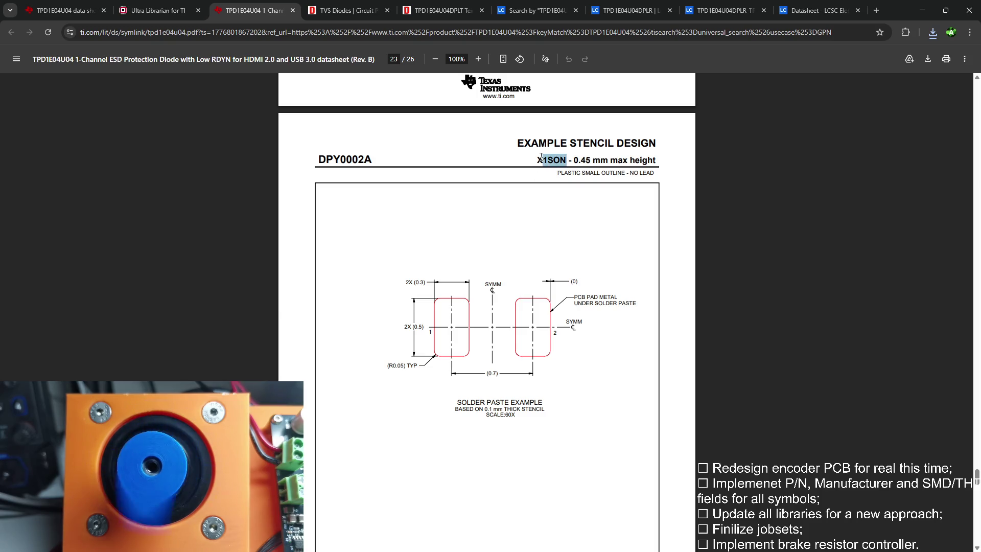
{"action": "scroll", "coordinate": [527, 177], "scroll_direction": "down", "scroll_amount": 1}
{"action": "scroll", "coordinate": [527, 177], "scroll_direction": "up", "scroll_amount": 4}
{"action": "scroll", "coordinate": [527, 177], "scroll_direction": "up", "scroll_amount": 5}
{"action": "scroll", "coordinate": [506, 184], "scroll_direction": "up", "scroll_amount": 3}
{"action": "scroll", "coordinate": [505, 184], "scroll_direction": "down", "scroll_amount": 12}
{"action": "scroll", "coordinate": [505, 184], "scroll_direction": "up", "scroll_amount": 2}
{"action": "left_click", "coordinate": [506, 184]}
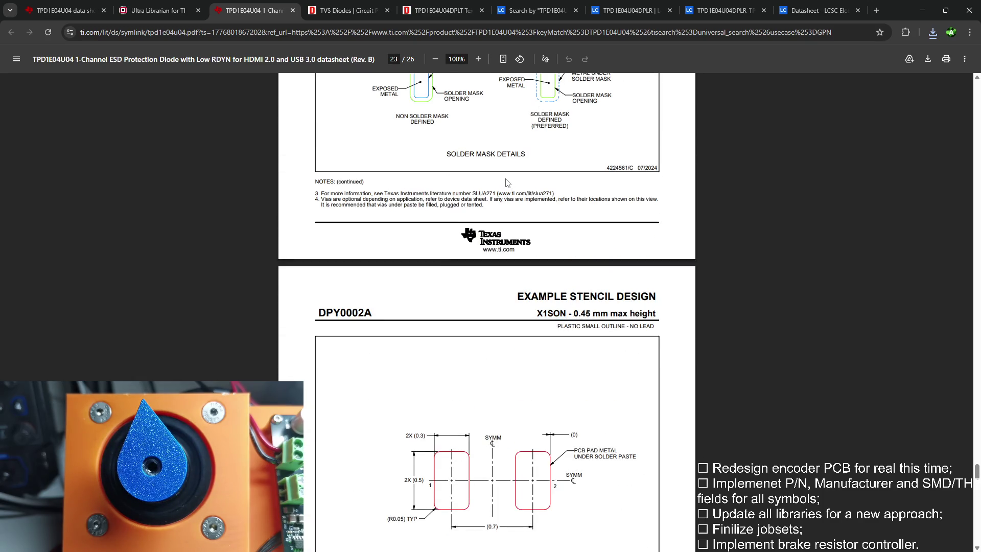
{"action": "key", "text": "ctrl+f"}
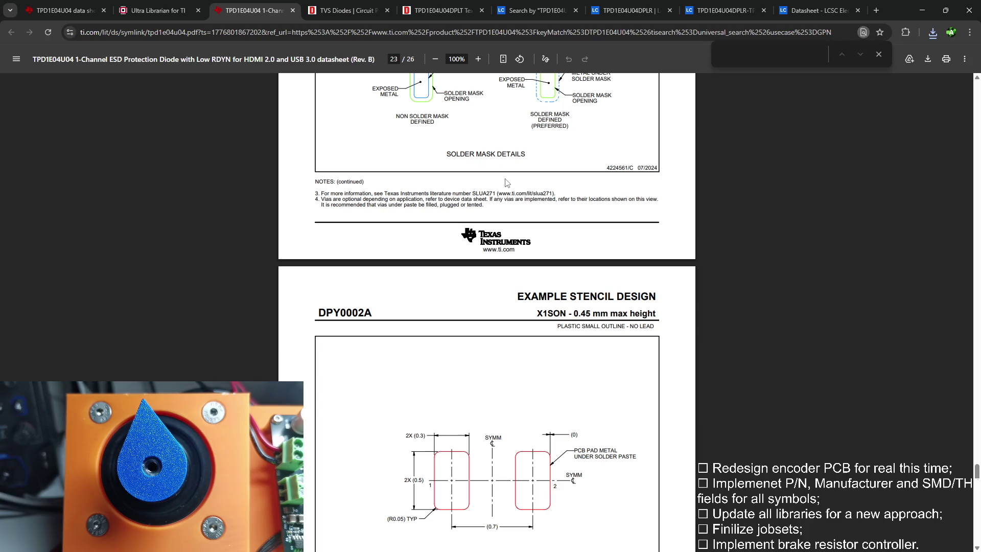
{"action": "type", "text": "dpy"}
{"action": "key", "text": "Return"}
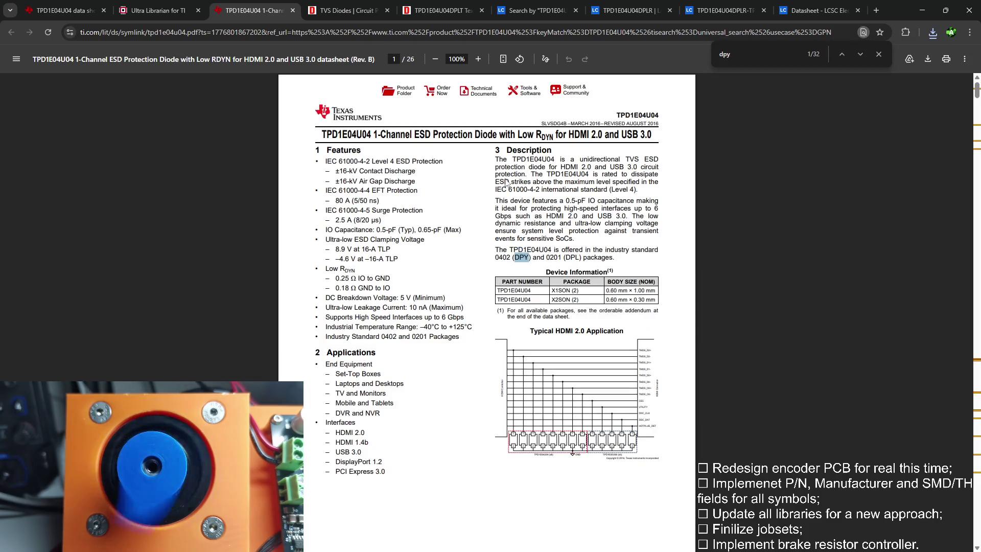
{"action": "type", "text": "00"}
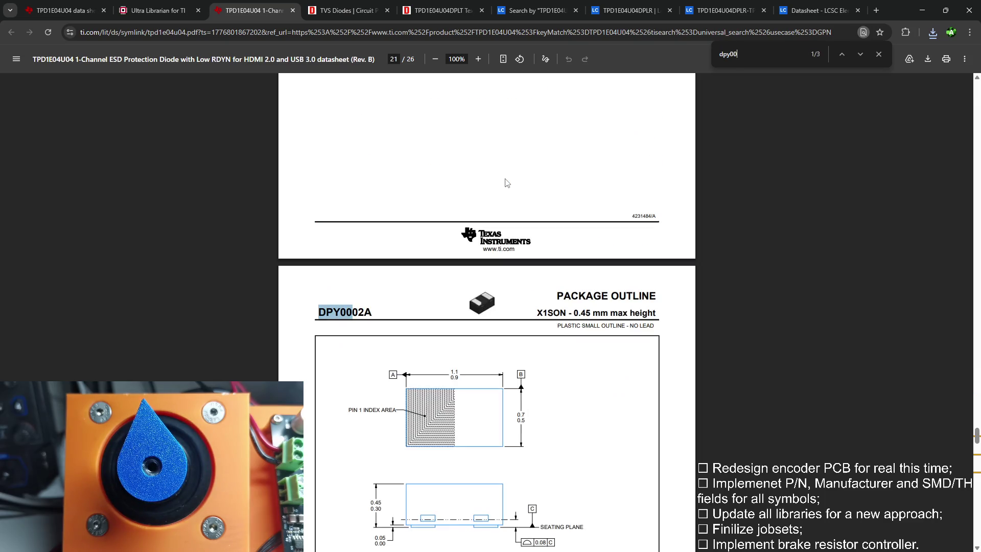
{"action": "key", "text": "Return"}
{"action": "key", "text": "Return"}
{"action": "key", "text": "Return"}
{"action": "key", "text": "Return"}
{"action": "key", "text": "Return"}
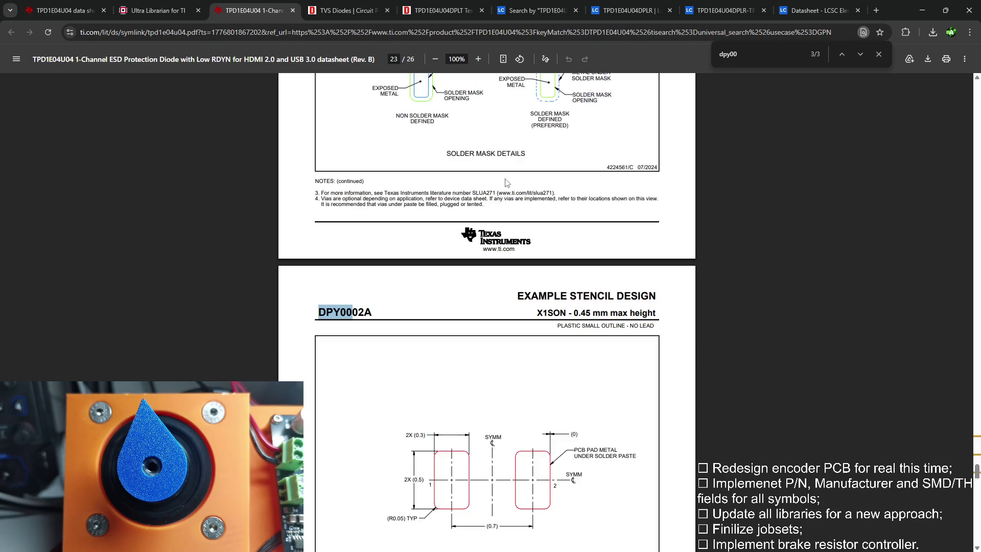
{"action": "key", "text": "Return"}
{"action": "key", "text": "Return"}
{"action": "key", "text": "Return"}
{"action": "key", "text": "Return"}
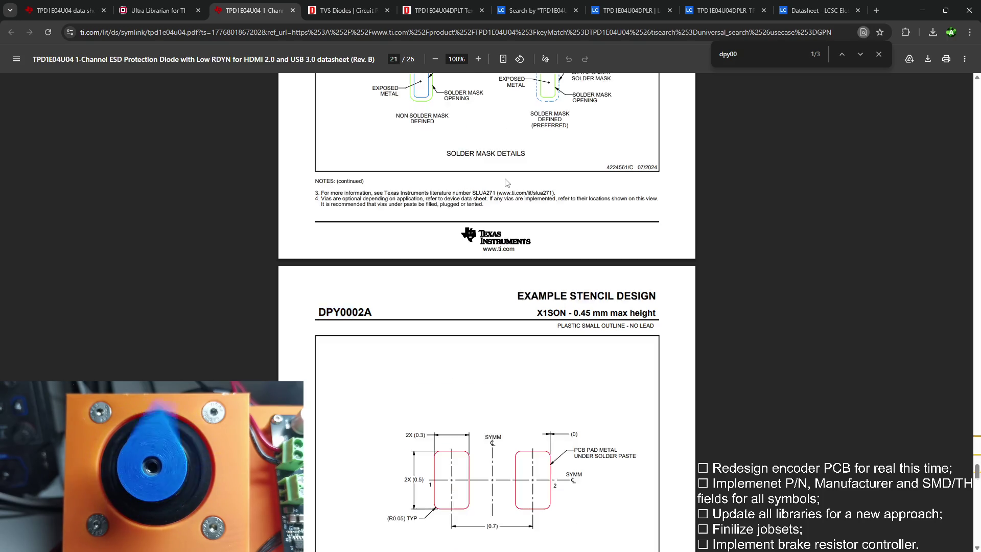
{"action": "key", "text": "Return"}
{"action": "key", "text": "Return"}
{"action": "key", "text": "Escape"}
{"action": "key", "text": "Return"}
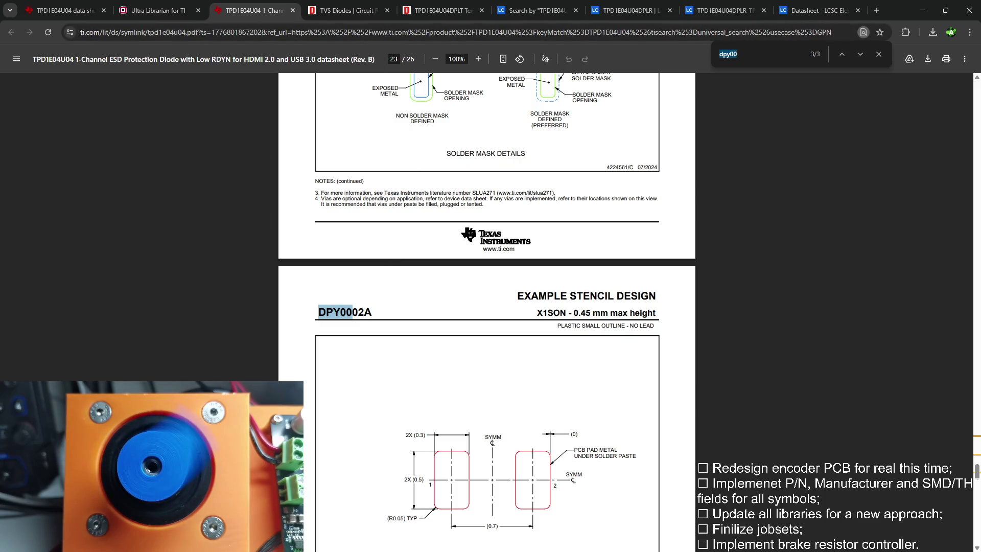
{"action": "key", "text": "alt+Tab"}
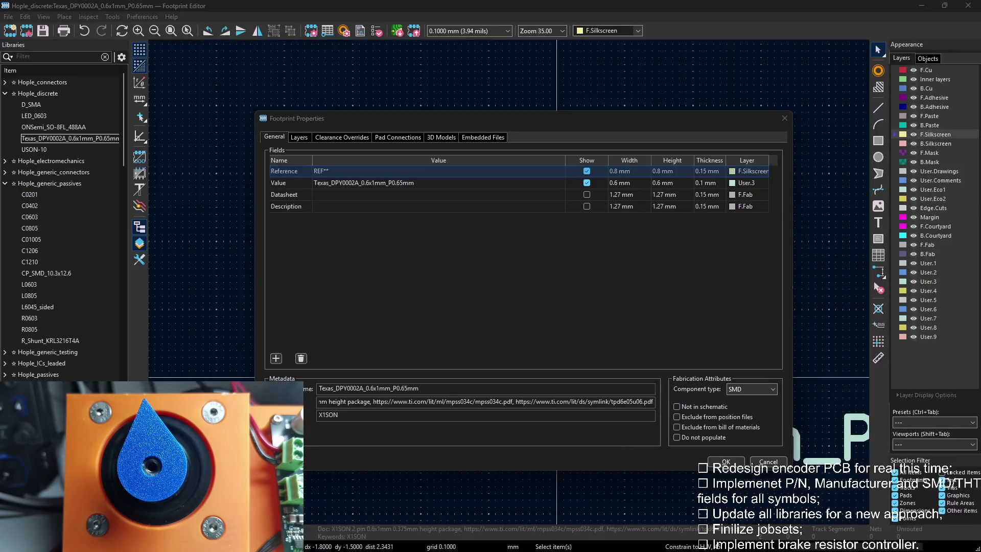
Shorten the footprint's Value text to DPY0002A, removing the Texas_ prefix and size suffix.
{"action": "double_click", "coordinate": [371, 182]}
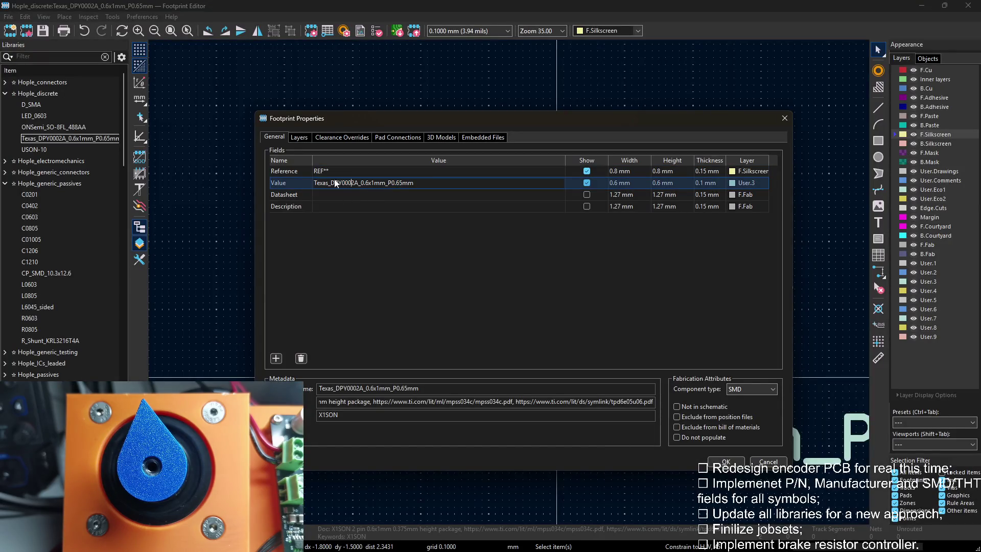
{"action": "key", "text": "Delete"}
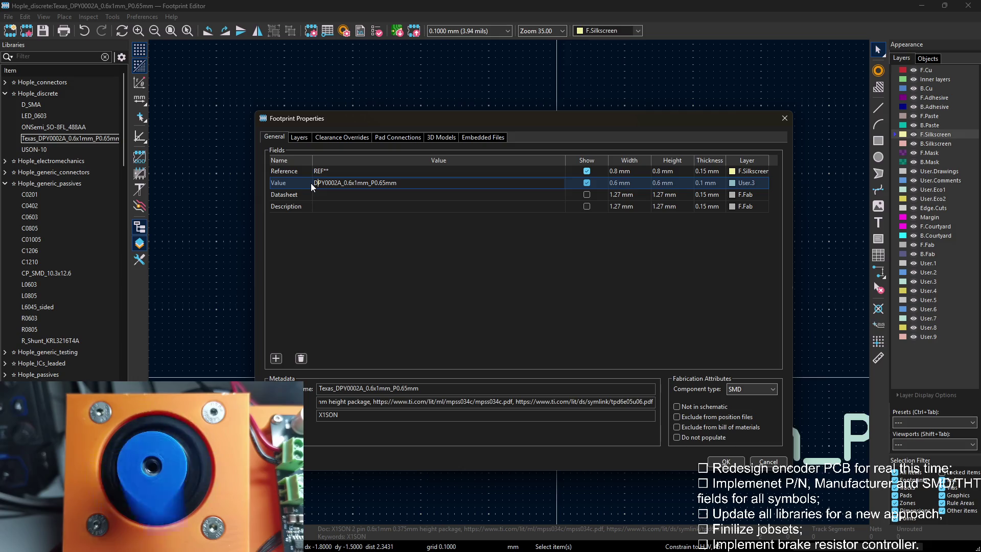
{"action": "key", "text": "Delete"}
{"action": "key", "text": "Delete"}
{"action": "key", "text": "Delete"}
{"action": "key", "text": "Delete"}
{"action": "key", "text": "Delete"}
{"action": "key", "text": "Delete"}
{"action": "key", "text": "Delete"}
{"action": "key", "text": "Delete"}
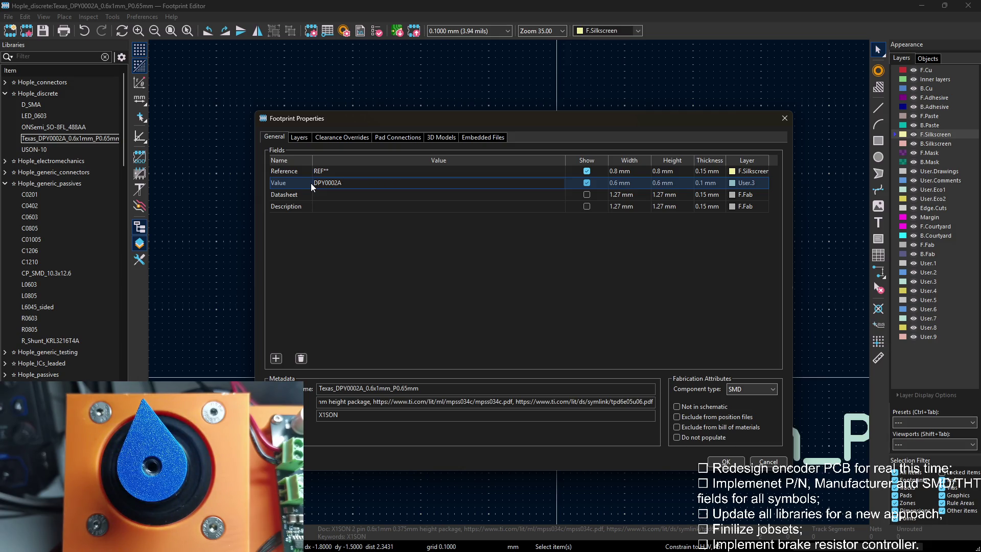
{"action": "left_click", "coordinate": [397, 195]}
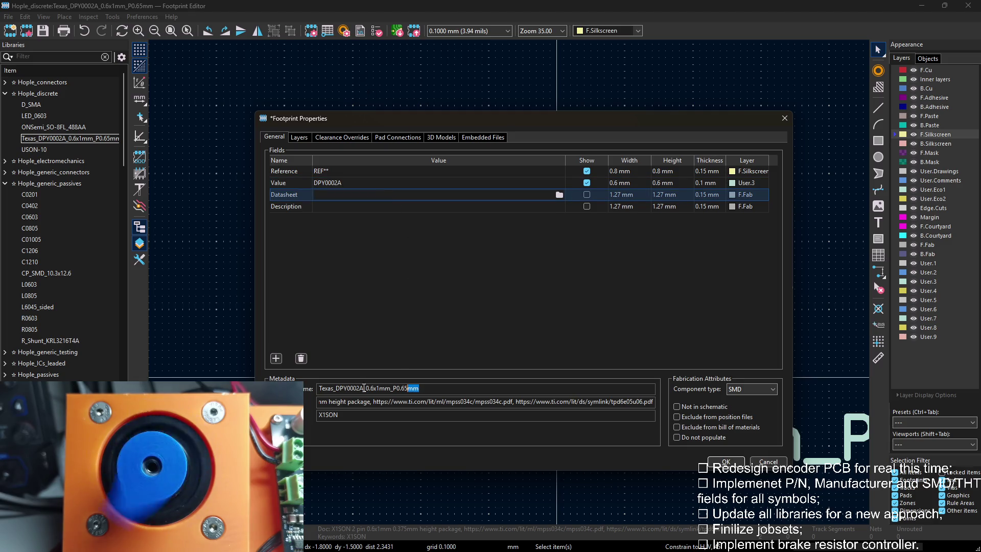
Rename the footprint itself to DPY0002A by copying the Value text into the name field.
{"action": "left_click_drag", "start_coordinate": [336, 388], "coordinate": [309, 387]}
{"action": "double_click", "coordinate": [344, 184]}
{"action": "key", "text": "ctrl+c"}
{"action": "triple_click", "coordinate": [397, 388]}
{"action": "key", "text": "ctrl+v"}
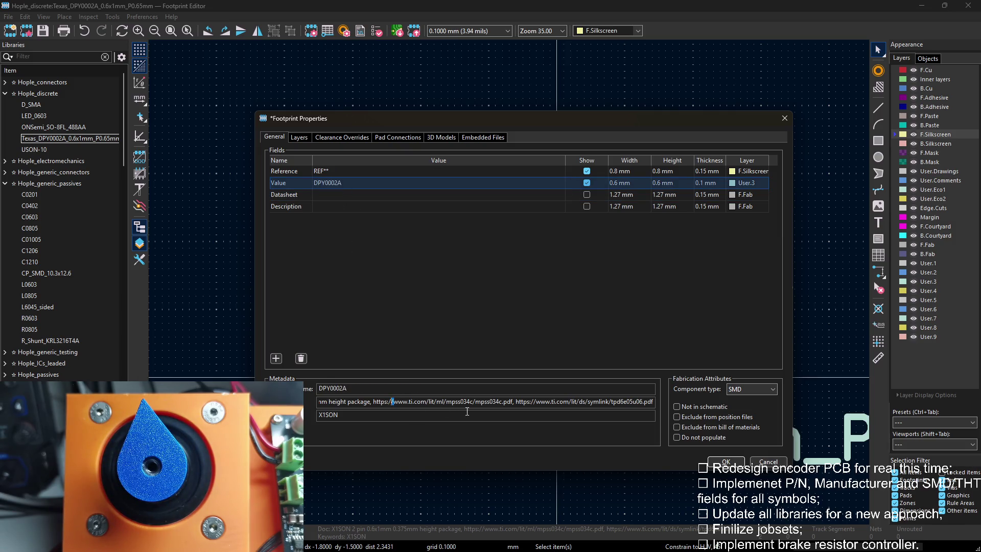
Leave the description with its X1SON keywords unchanged and apply the property changes.
{"action": "left_click_drag", "start_coordinate": [392, 402], "coordinate": [306, 402]}
{"action": "left_click", "coordinate": [358, 402]}
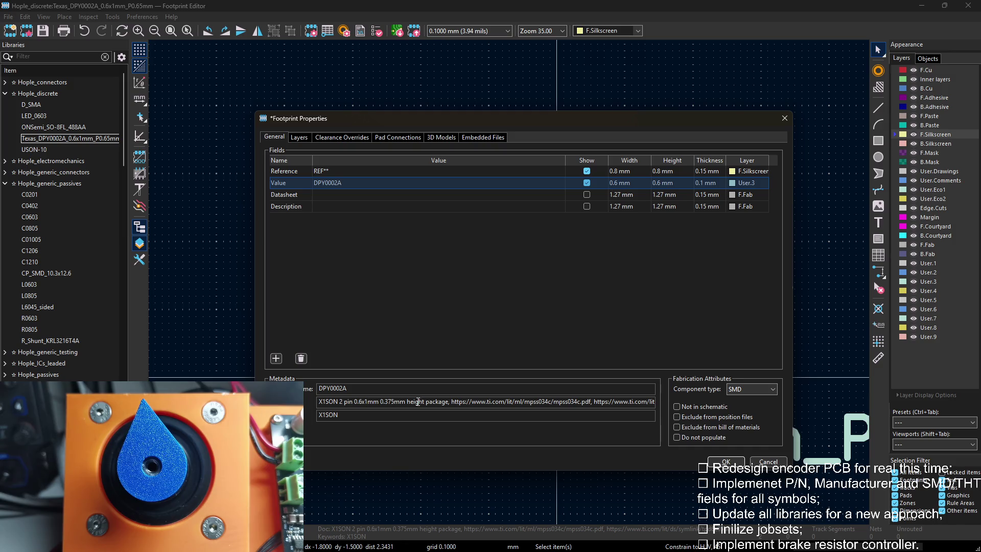
{"action": "left_click_drag", "start_coordinate": [418, 401], "coordinate": [675, 400]}
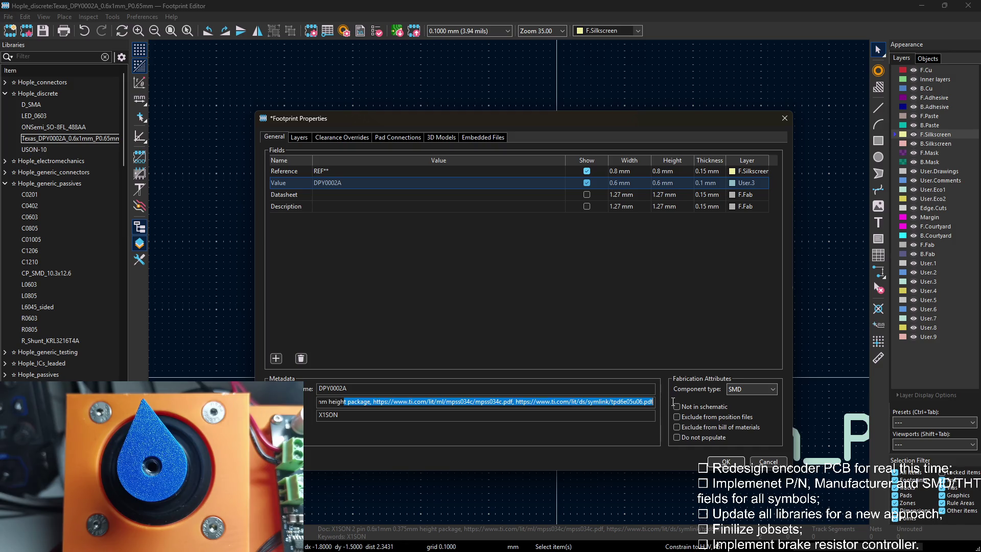
{"action": "left_click", "coordinate": [626, 402]}
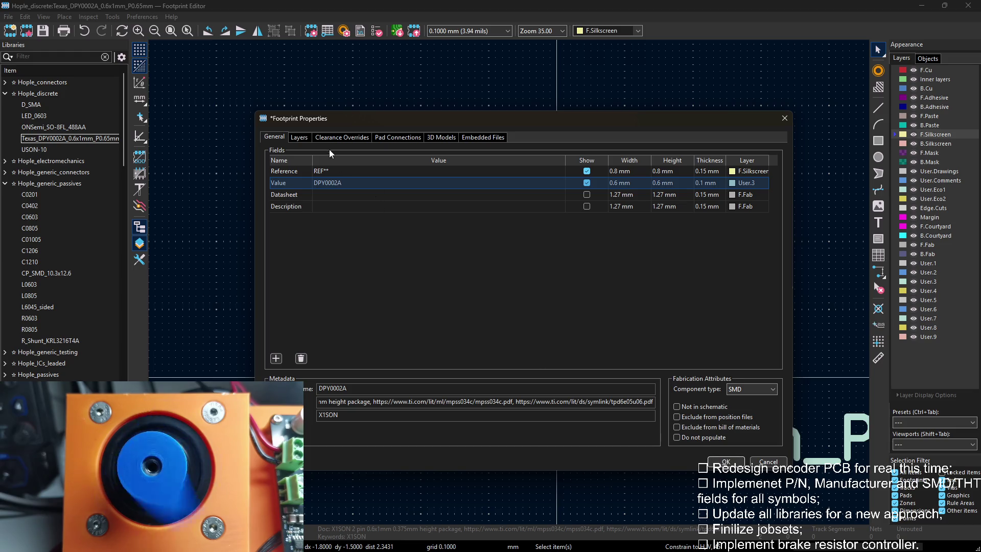
{"action": "key", "text": "Return"}
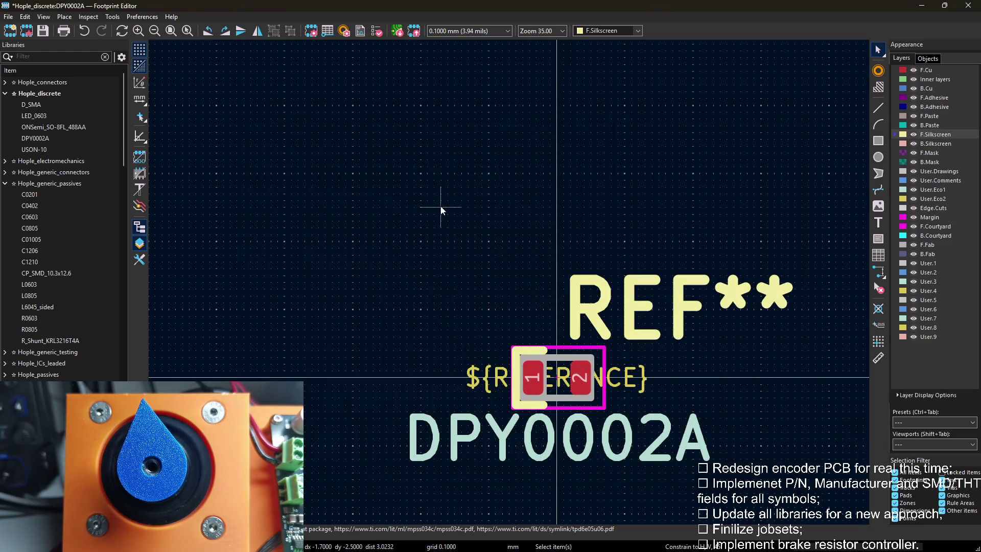
Link the footprint to the Hople_descrete\DPY0002A.stp 3D model via the 3D Models settings.
{"action": "key", "text": "e"}
{"action": "left_click", "coordinate": [439, 137]}
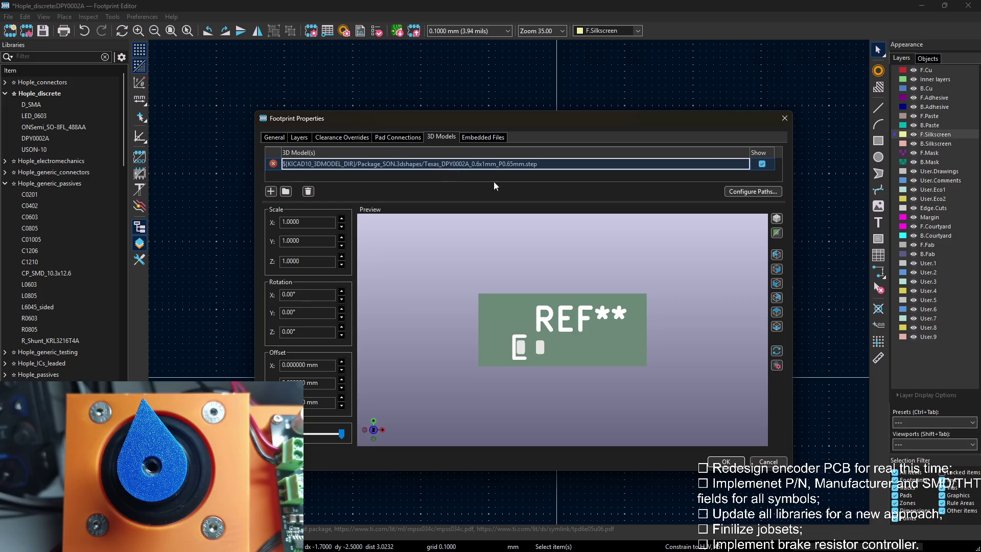
{"action": "left_click", "coordinate": [745, 164]}
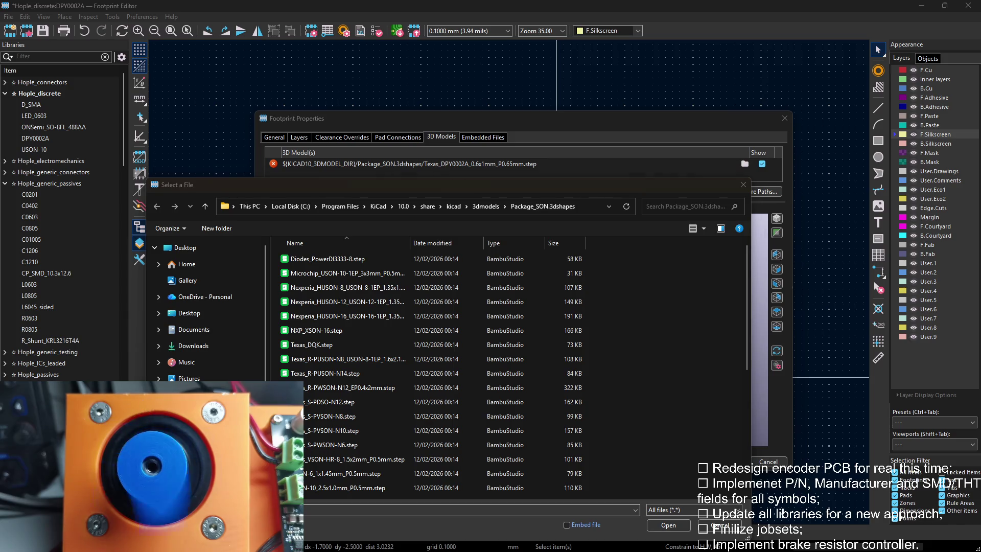
{"action": "key", "text": "alt+Tab"}
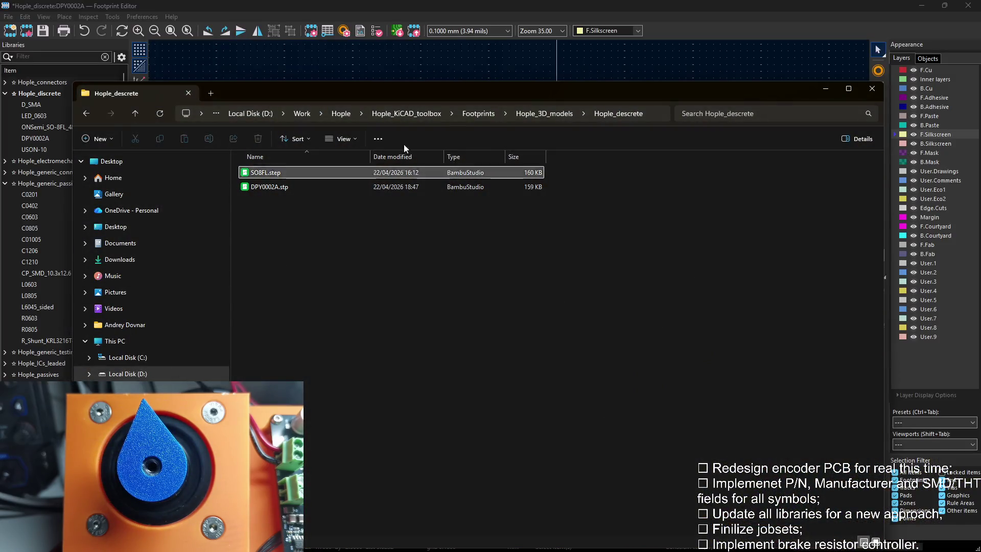
{"action": "left_click", "coordinate": [656, 113]}
{"action": "left_click", "coordinate": [790, 90]}
{"action": "key", "text": "alt+Tab"}
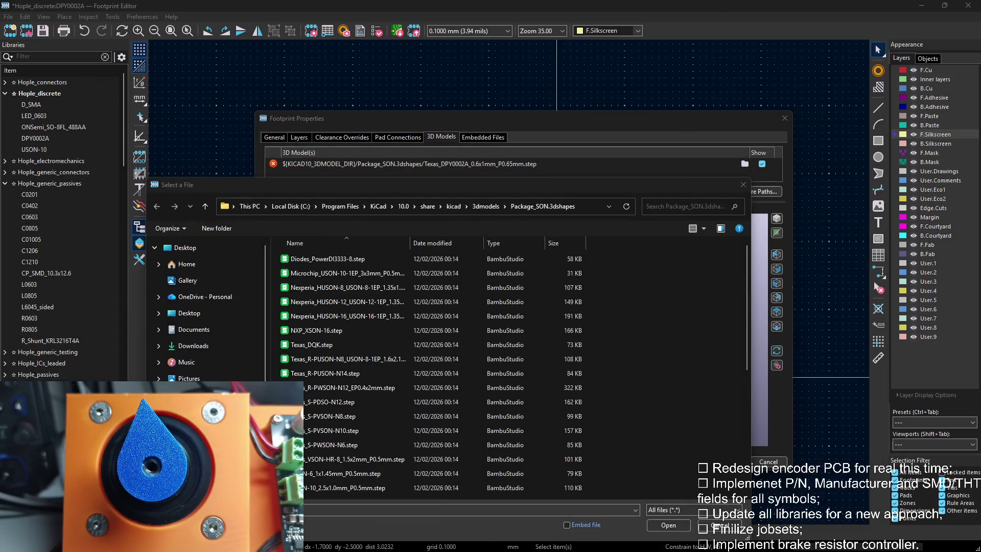
{"action": "left_click", "coordinate": [589, 207]}
{"action": "key", "text": "ctrl+v"}
{"action": "key", "text": "Return"}
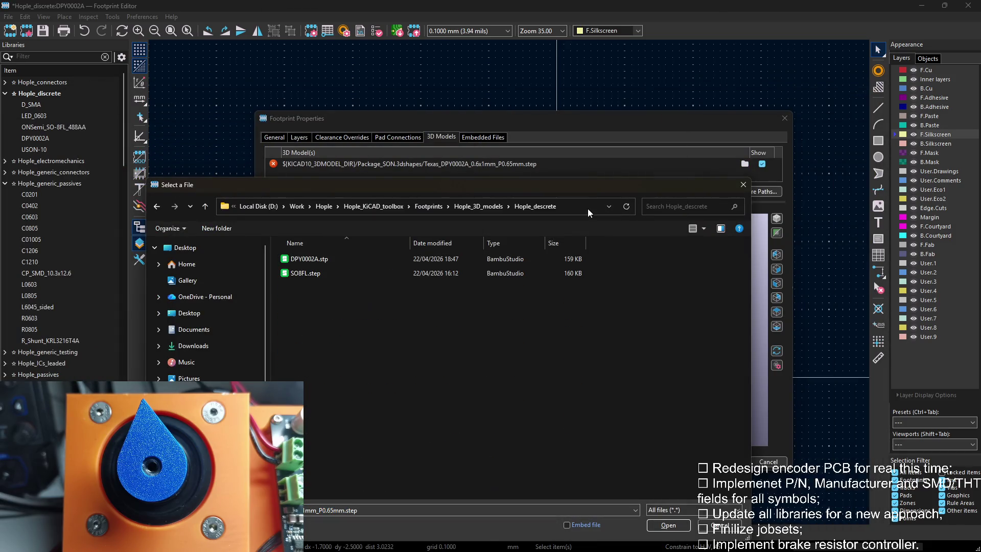
{"action": "double_click", "coordinate": [314, 259]}
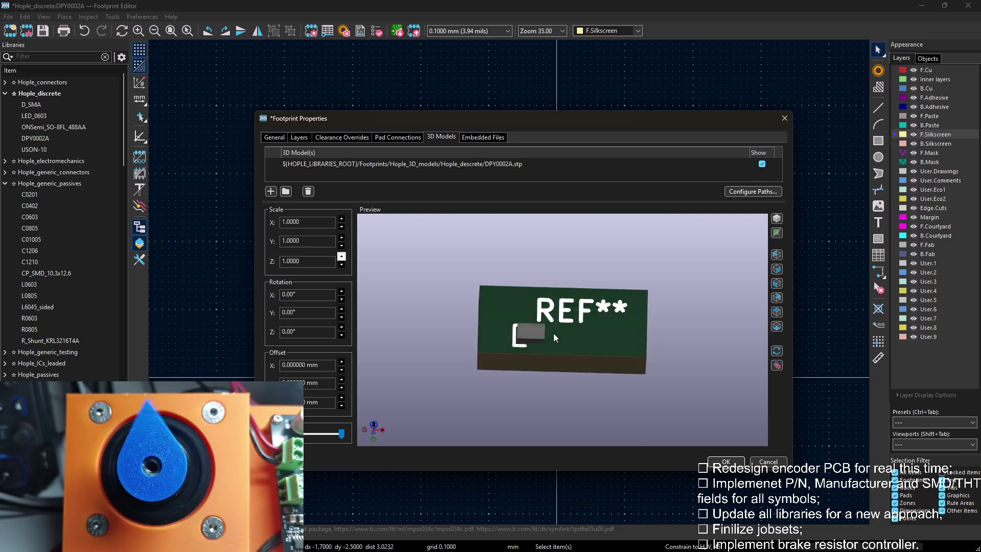
{"action": "left_click", "coordinate": [726, 462]}
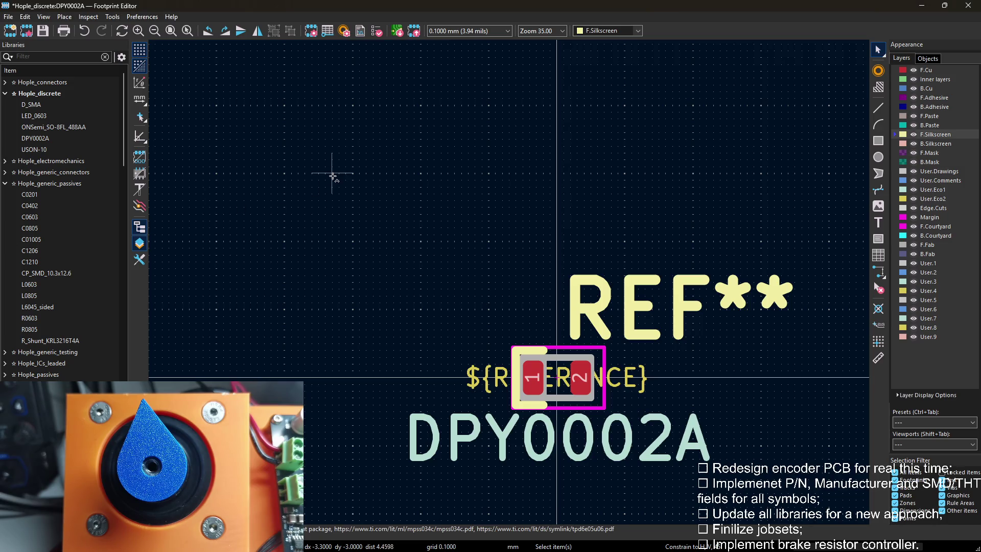
Save the DPY0002A footprint and open the D_SMA footprint.
{"action": "key", "text": "ctrl+s"}
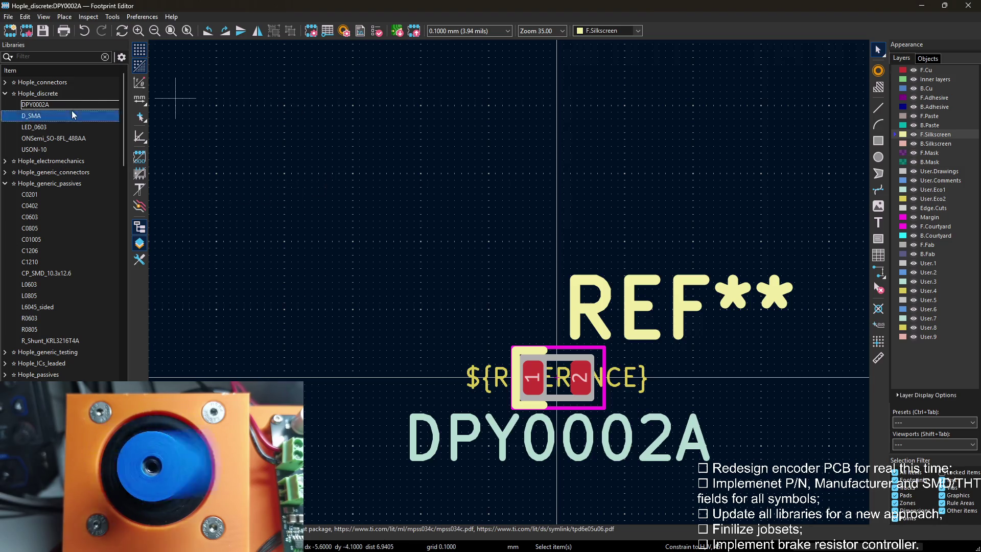
{"action": "double_click", "coordinate": [74, 115]}
{"action": "scroll", "coordinate": [448, 225], "scroll_direction": "down", "scroll_amount": 2}
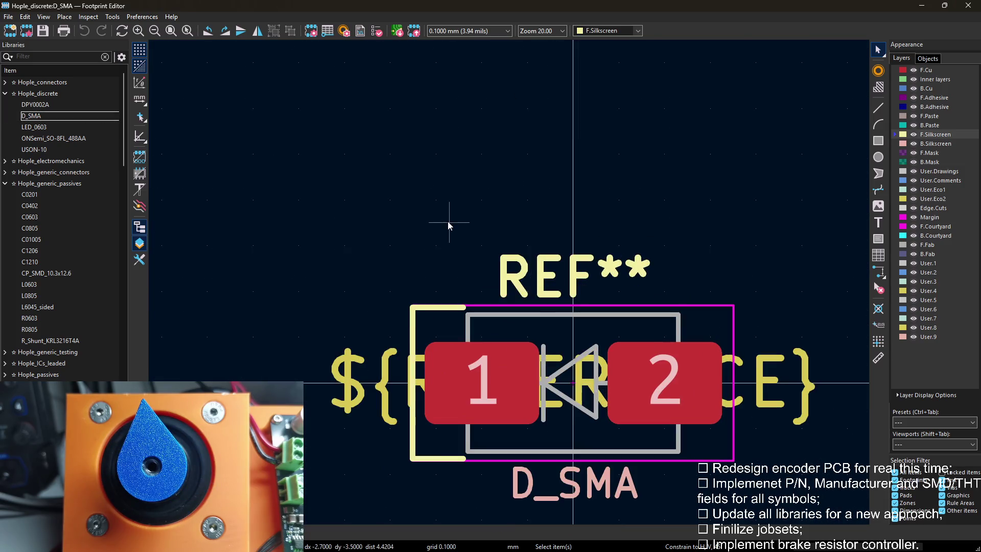
Attempt to set the D_SMA value layer to User.3 in Footprint Properties, hitting a layer-in-use error.
{"action": "key", "text": "e"}
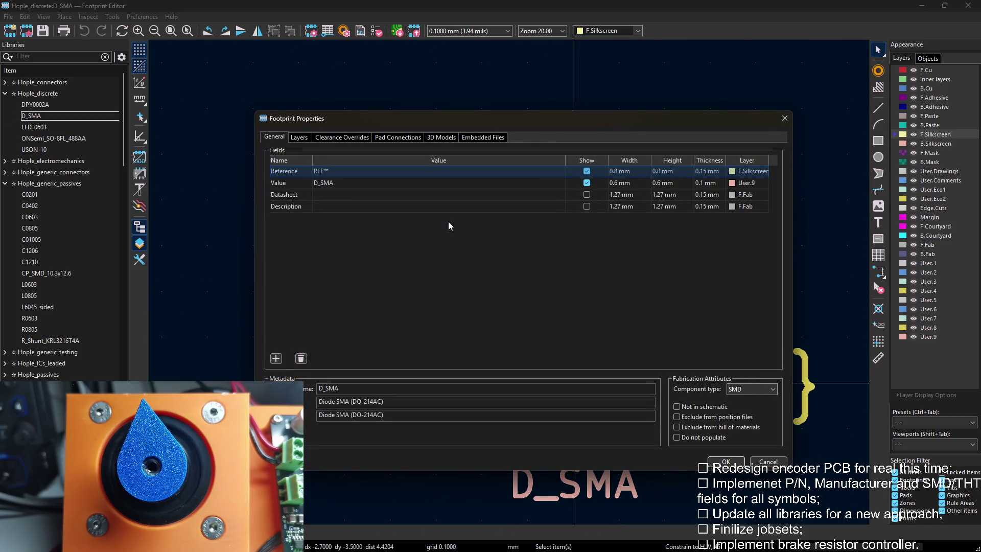
{"action": "left_click", "coordinate": [751, 171]}
{"action": "left_click", "coordinate": [747, 182]}
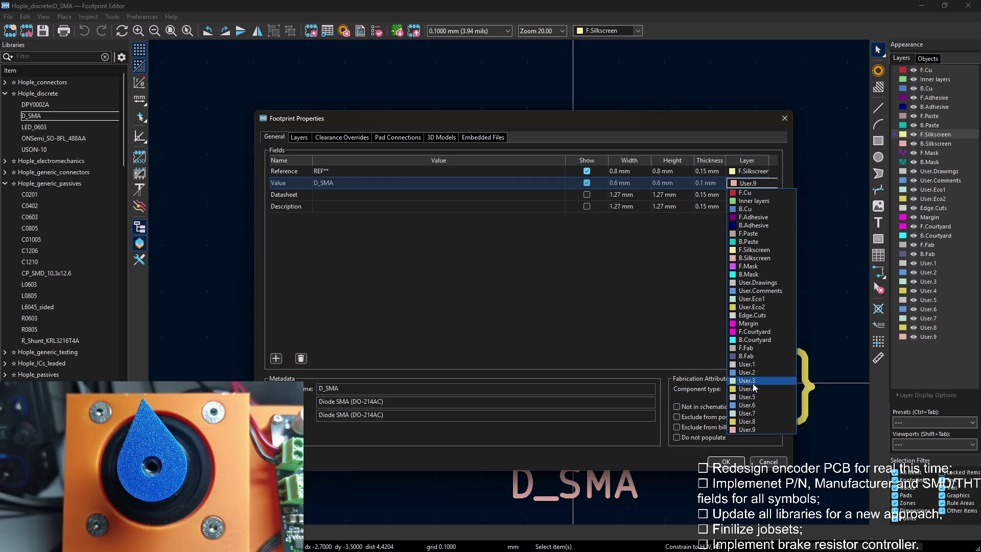
{"action": "left_click", "coordinate": [748, 380]}
{"action": "left_click", "coordinate": [724, 462]}
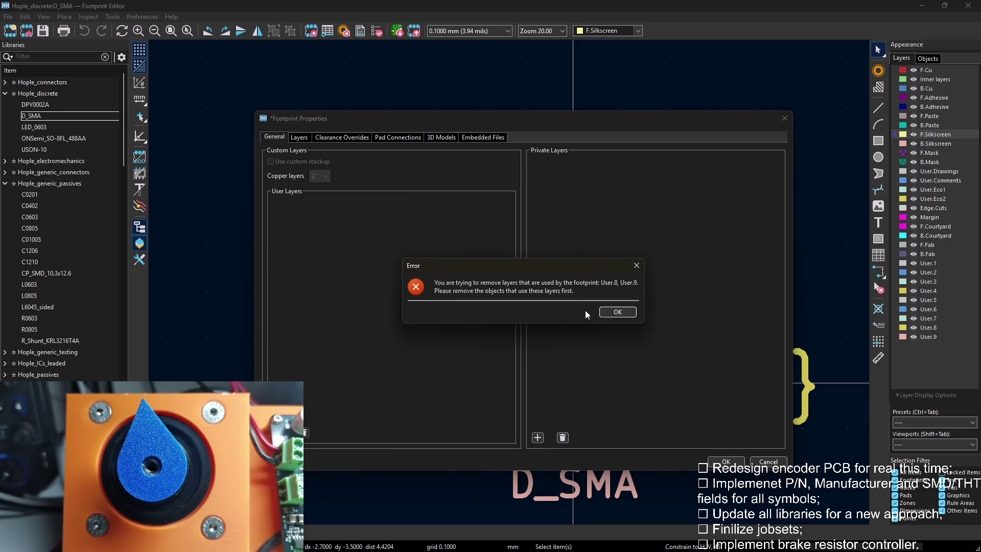
{"action": "left_click", "coordinate": [617, 312]}
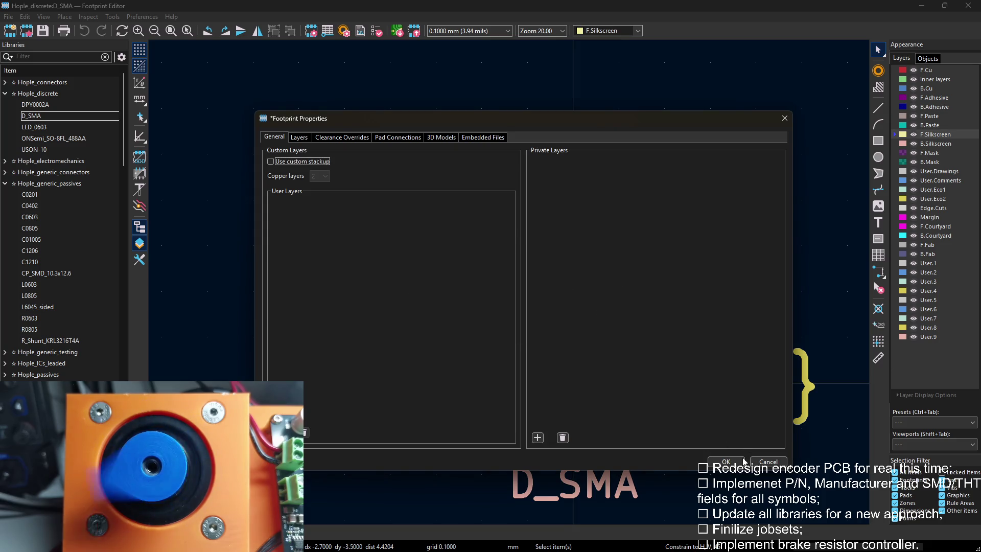
{"action": "key", "text": "Escape"}
Check the ${REFERENCE} text layer and retry the User.3 value layer, again getting the layer-in-use error.
{"action": "key", "text": "e"}
{"action": "left_click", "coordinate": [389, 204]}
{"action": "left_click", "coordinate": [383, 253]}
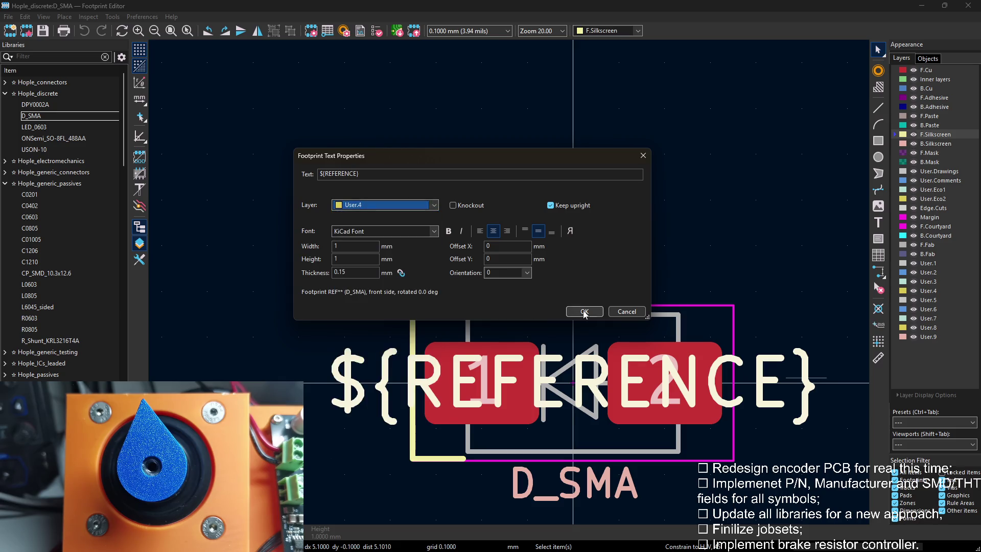
{"action": "left_click", "coordinate": [584, 311]}
{"action": "left_click", "coordinate": [672, 224]}
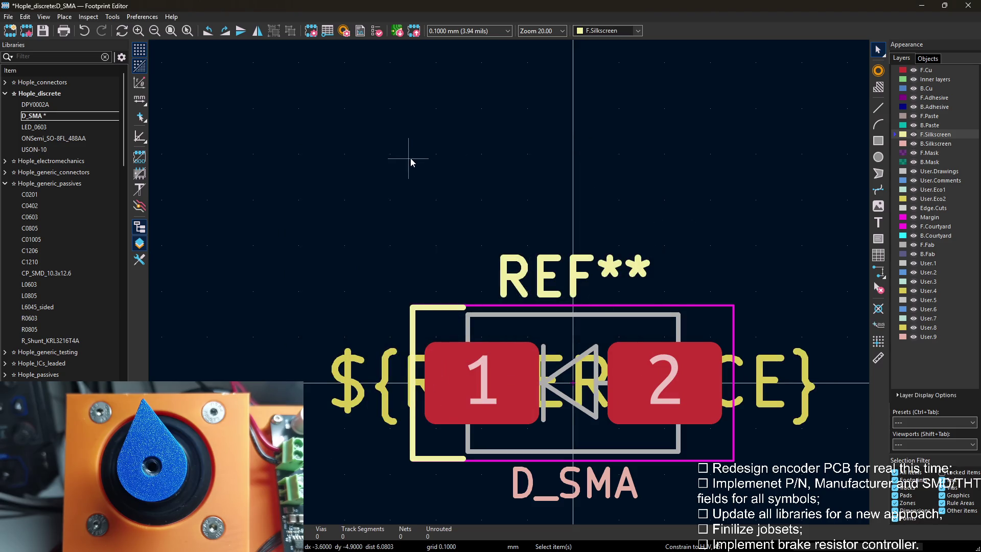
{"action": "key", "text": "e"}
{"action": "left_click", "coordinate": [752, 183]}
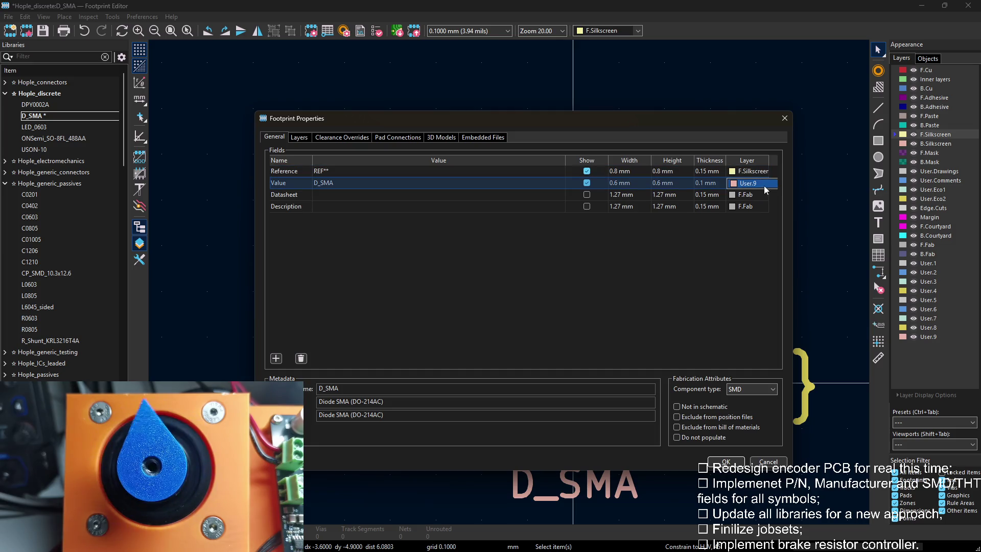
{"action": "left_click", "coordinate": [759, 393]}
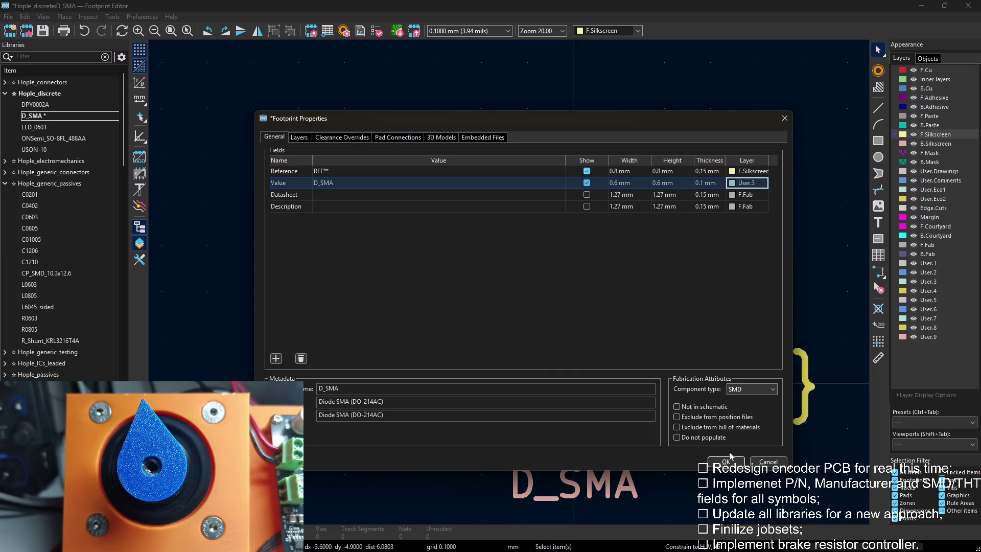
{"action": "left_click", "coordinate": [728, 461]}
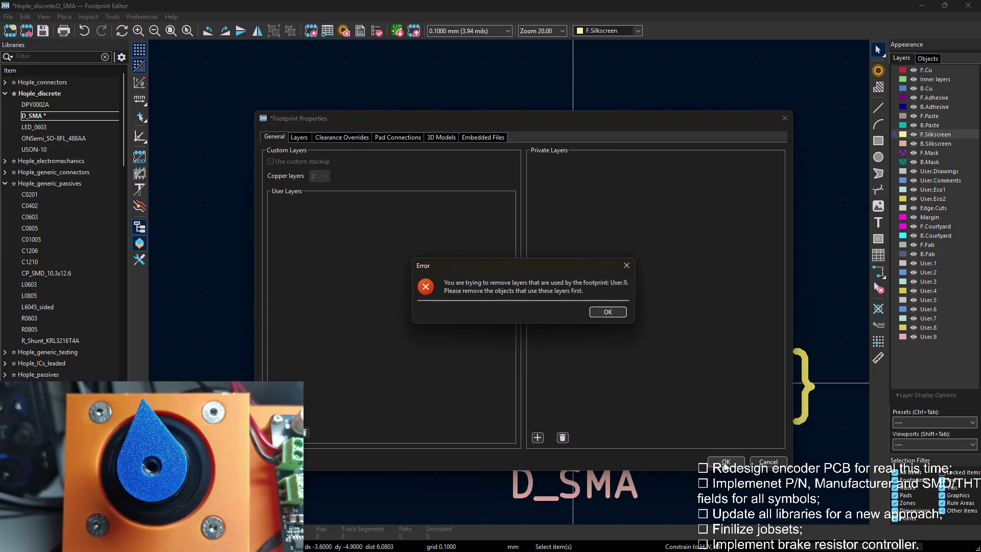
{"action": "left_click", "coordinate": [608, 312]}
{"action": "key", "text": "Escape"}
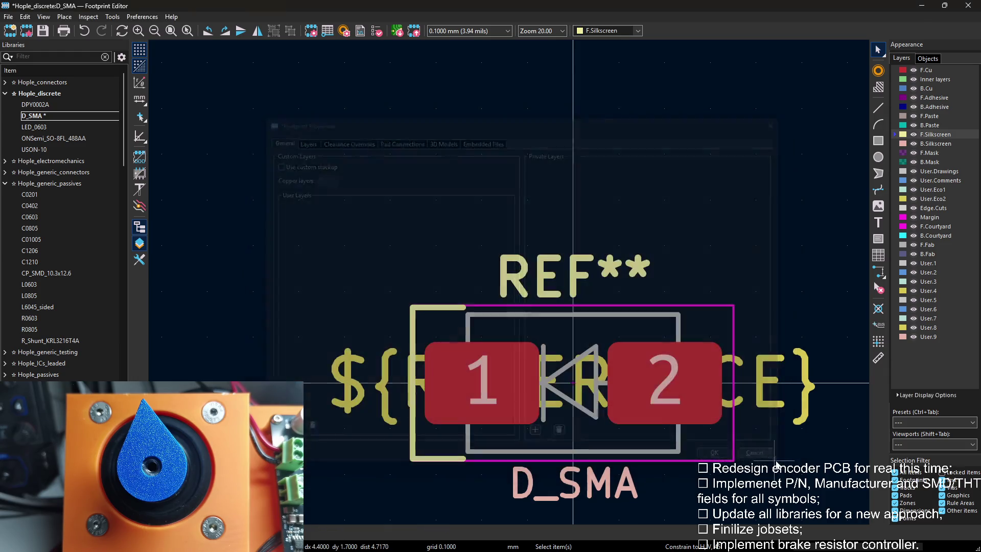
Re-inspect the ${REFERENCE} text and the value layer choices without changing anything.
{"action": "double_click", "coordinate": [770, 380]}
{"action": "left_click", "coordinate": [584, 311]}
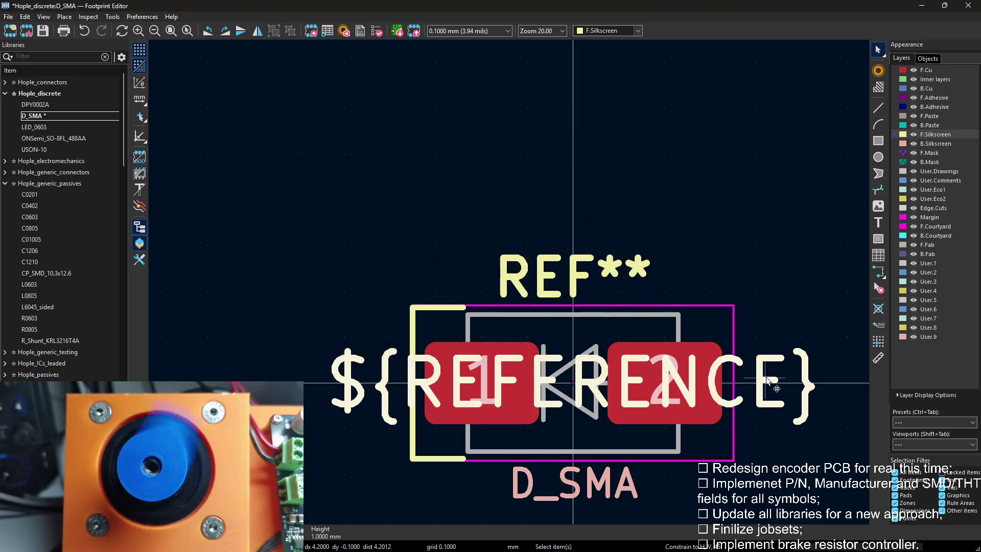
{"action": "middle_click_drag", "start_coordinate": [721, 215], "coordinate": [671, 137]}
{"action": "left_click", "coordinate": [670, 132]}
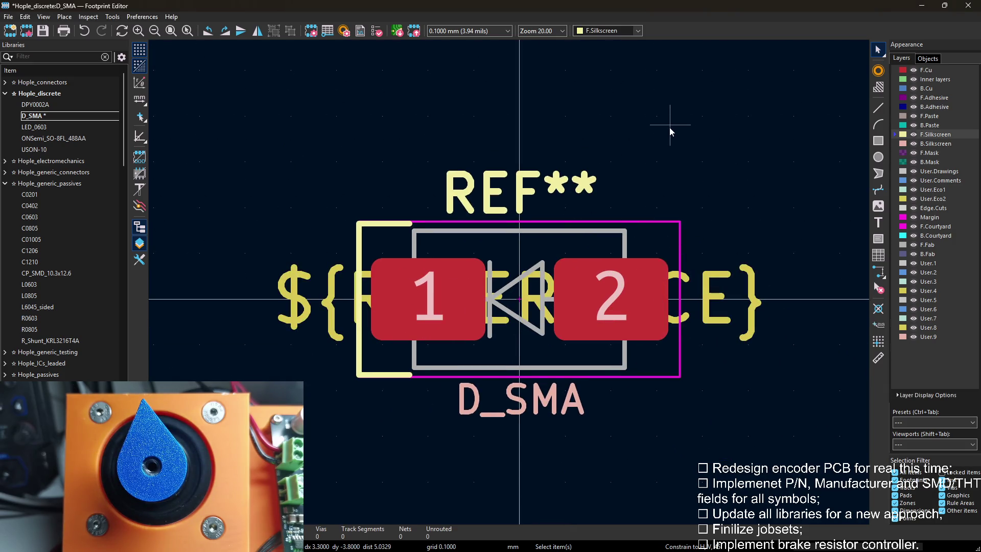
{"action": "key", "text": "e"}
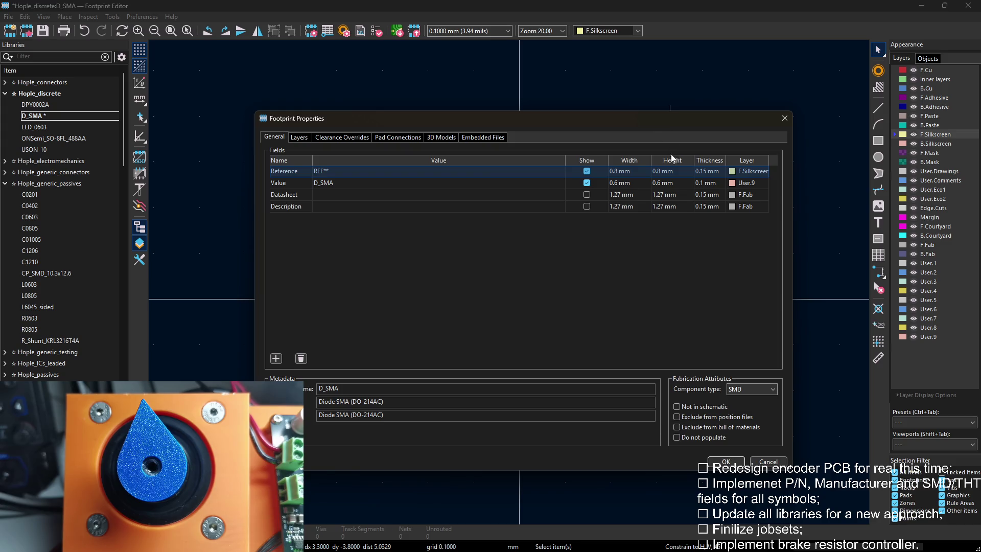
{"action": "left_click", "coordinate": [747, 183]}
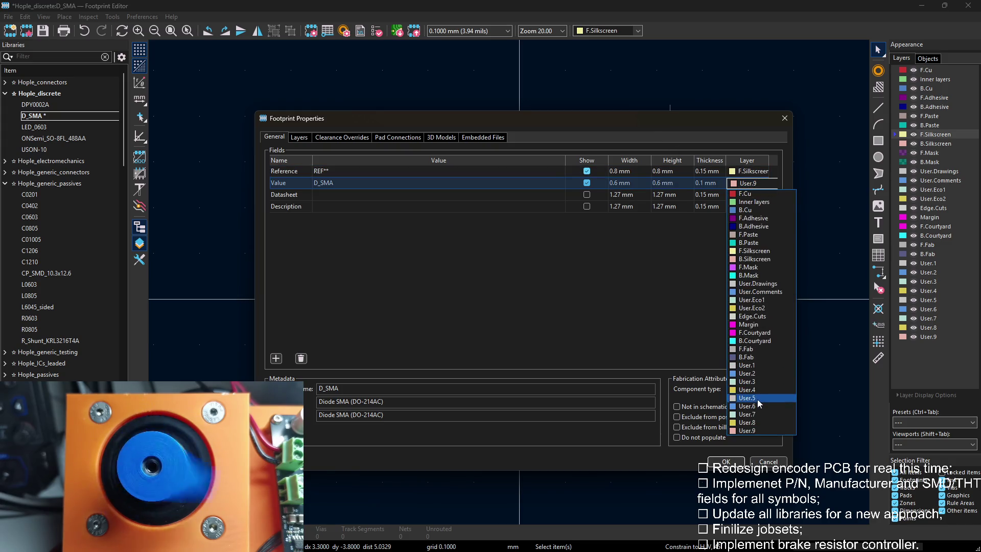
{"action": "key", "text": "Escape"}
{"action": "key", "text": "Escape"}
Move the D_SMA value text onto User.3 via its own text properties, confirm in Footprint Properties, and open LED_0603.
{"action": "double_click", "coordinate": [552, 401]}
{"action": "left_click", "coordinate": [387, 206]}
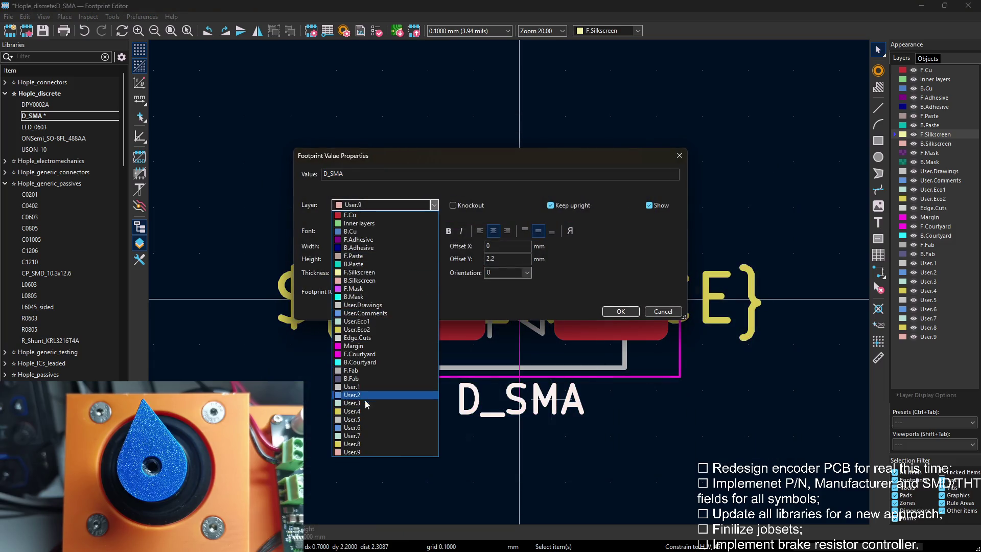
{"action": "left_click", "coordinate": [363, 405]}
{"action": "left_click", "coordinate": [621, 311]}
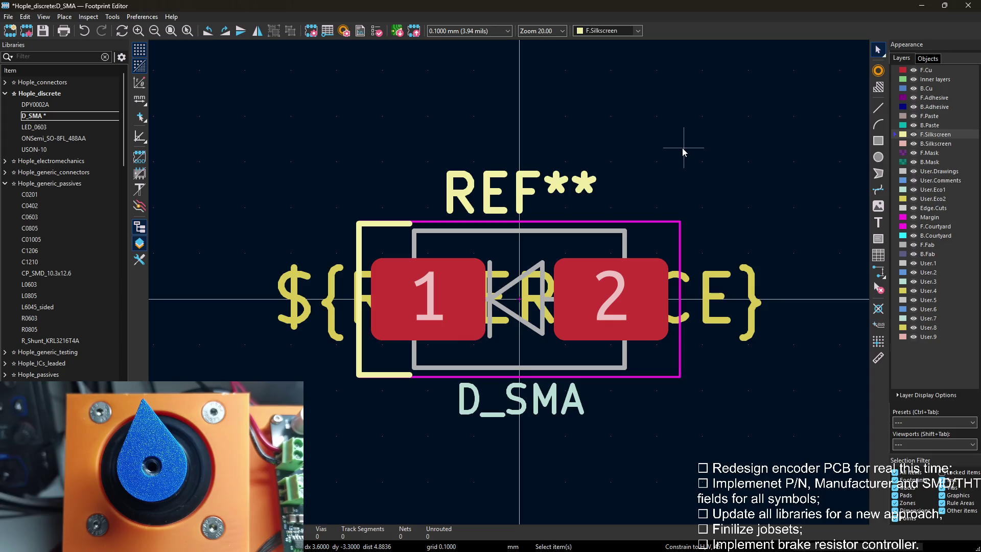
{"action": "key", "text": "e"}
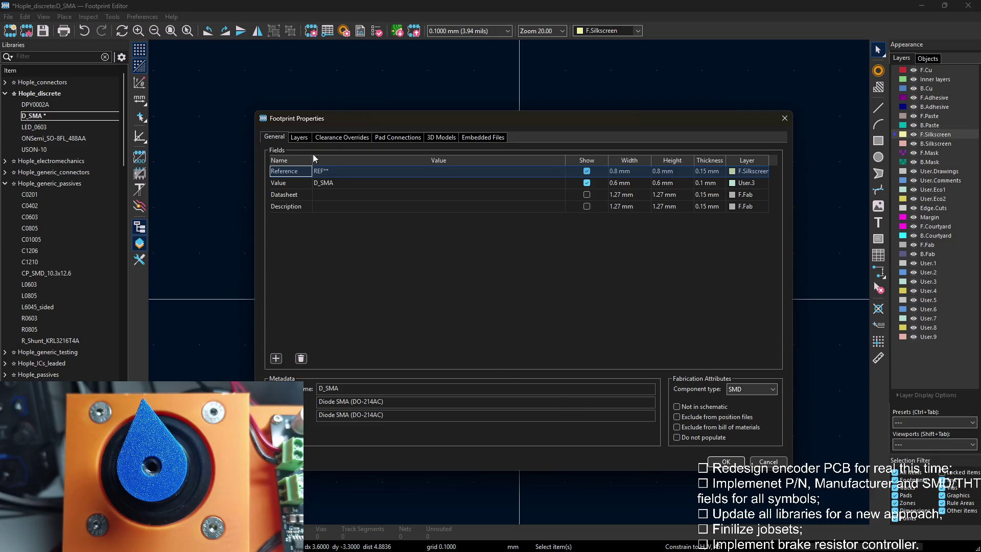
{"action": "left_click", "coordinate": [730, 461]}
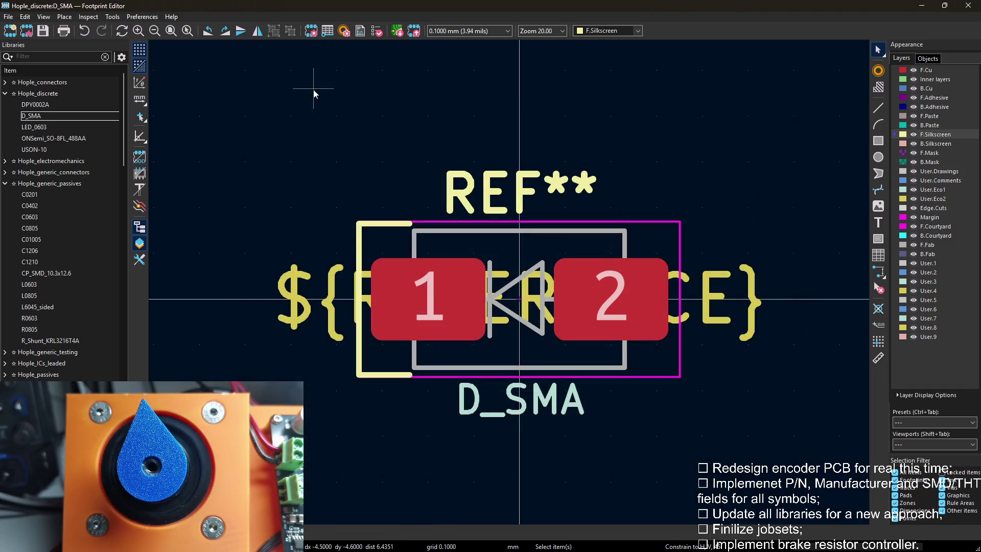
{"action": "left_click", "coordinate": [34, 126]}
{"action": "scroll", "coordinate": [509, 283], "scroll_direction": "down", "scroll_amount": 2}
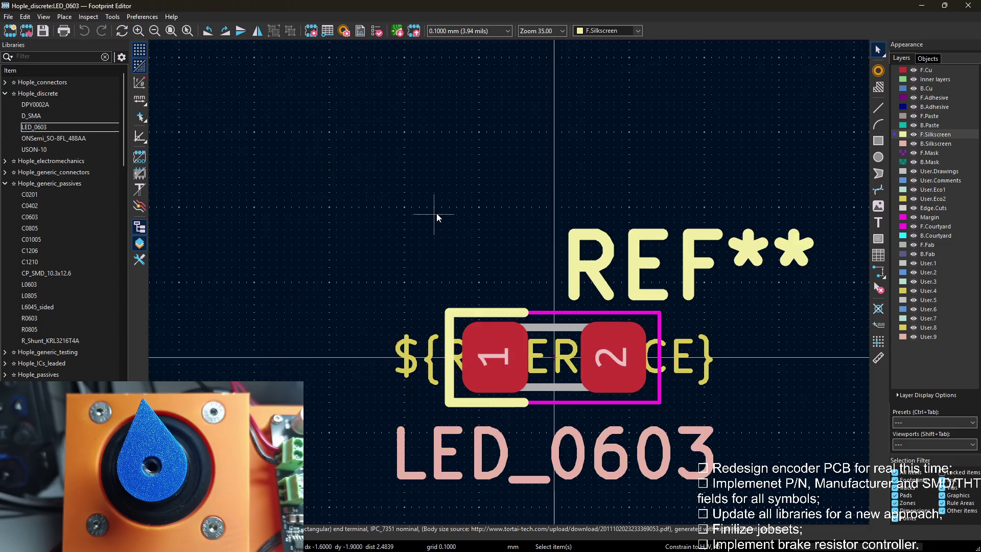
Move the LED_0603 value text onto layer User.3.
{"action": "key", "text": "e"}
{"action": "key", "text": "Escape"}
{"action": "double_click", "coordinate": [537, 452]}
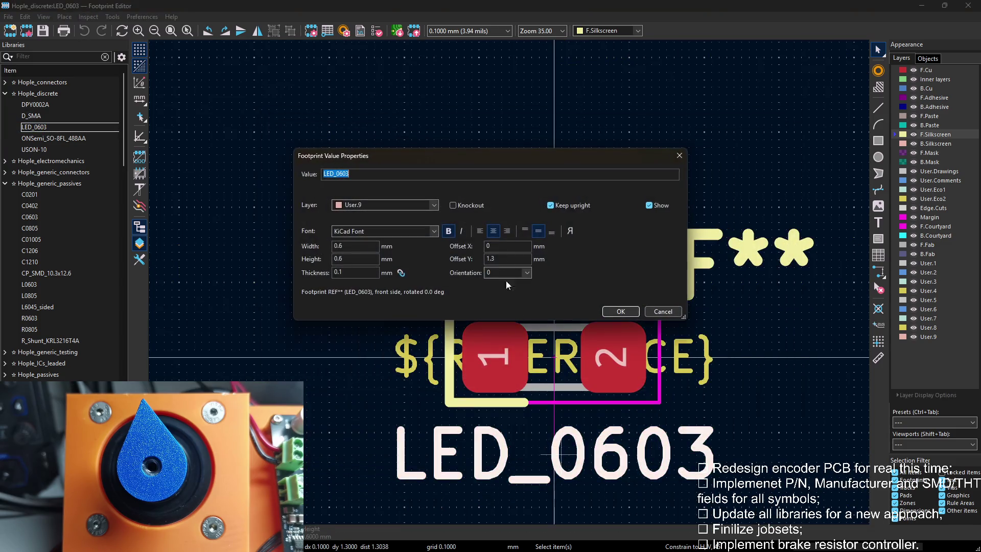
{"action": "left_click", "coordinate": [384, 205]}
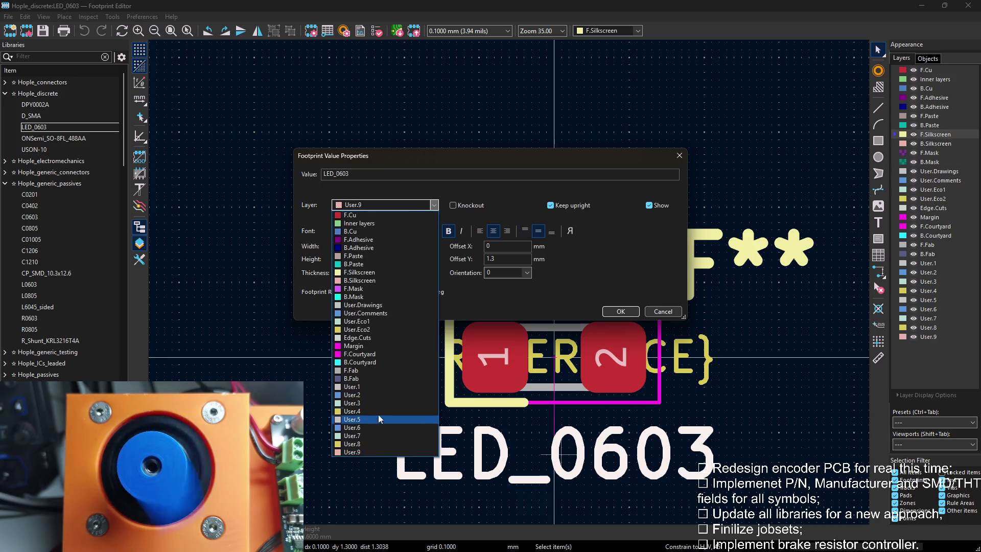
{"action": "left_click", "coordinate": [374, 404]}
{"action": "left_click", "coordinate": [621, 311]}
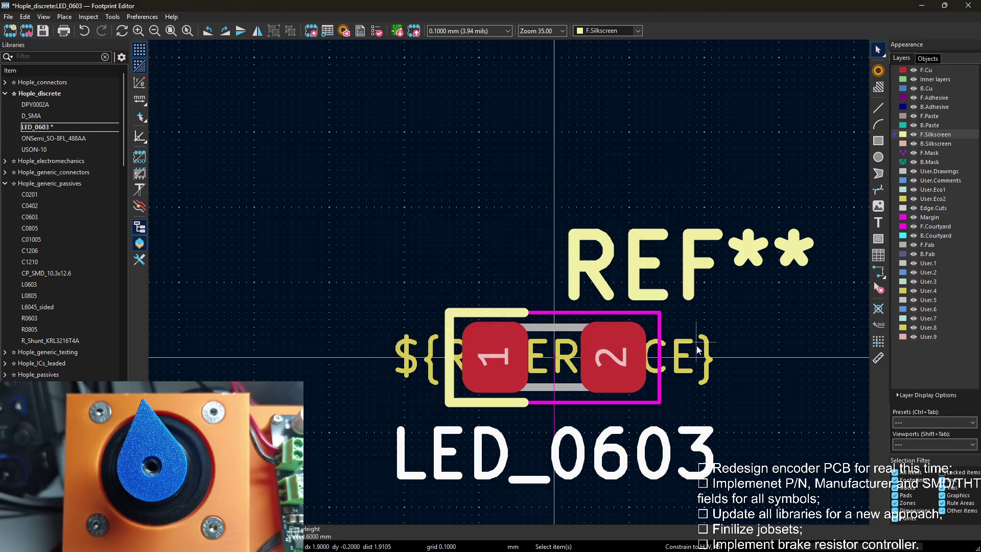
Move the ${REFERENCE} text onto User.4 and save LED_0603.
{"action": "double_click", "coordinate": [697, 349]}
{"action": "left_click", "coordinate": [384, 205]}
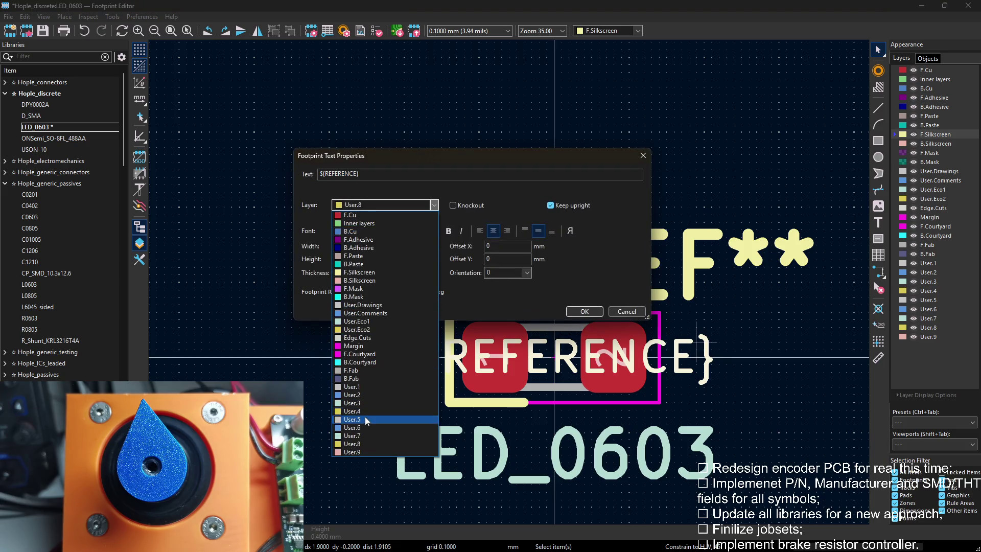
{"action": "left_click", "coordinate": [383, 421]}
{"action": "left_click", "coordinate": [585, 310]}
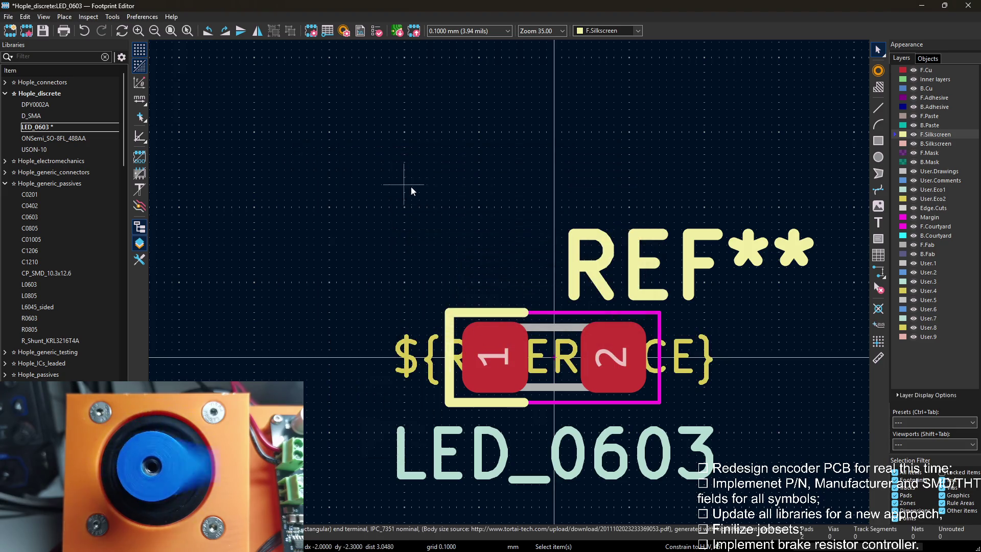
{"action": "key", "text": "ctrl+s"}
{"action": "left_click", "coordinate": [54, 138]}
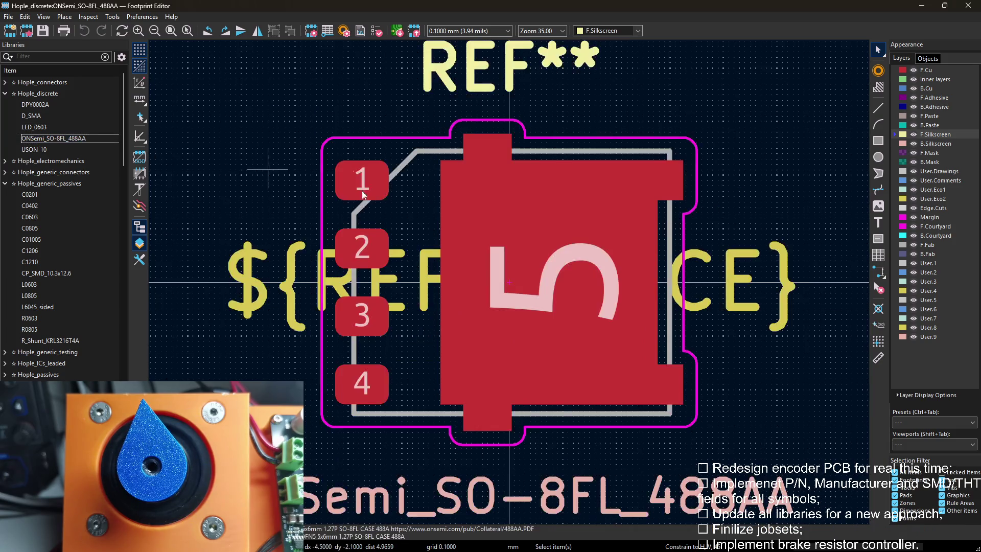
{"action": "scroll", "coordinate": [611, 330], "scroll_direction": "down", "scroll_amount": 2}
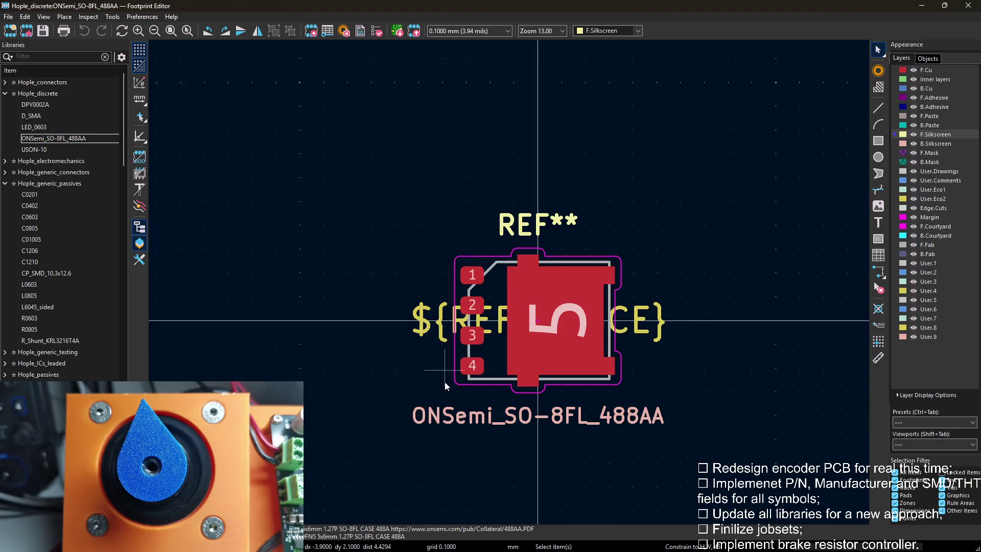
Move the ONSemi_SO-8FL_488AA value text onto layer User.3.
{"action": "double_click", "coordinate": [460, 415]}
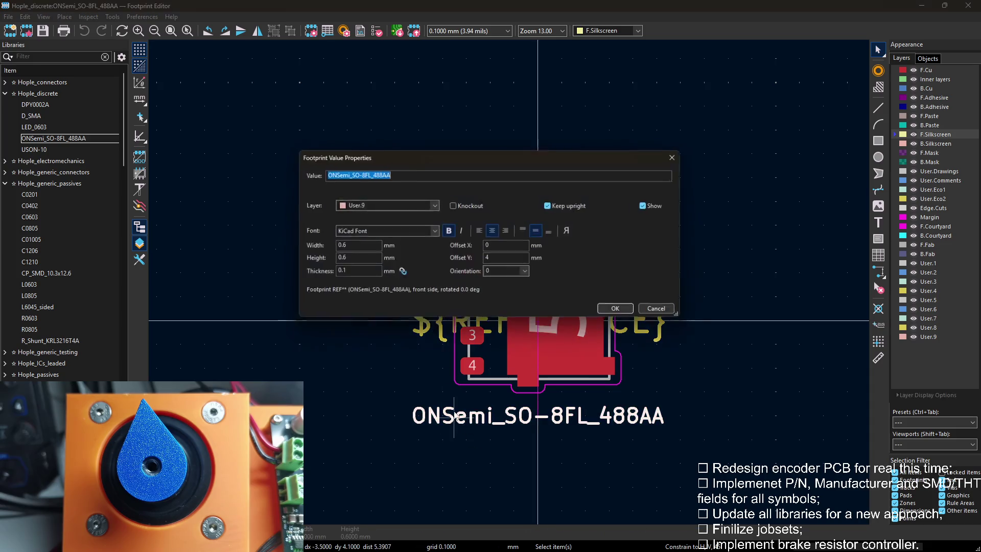
{"action": "left_click", "coordinate": [398, 208]}
{"action": "left_click", "coordinate": [353, 322]}
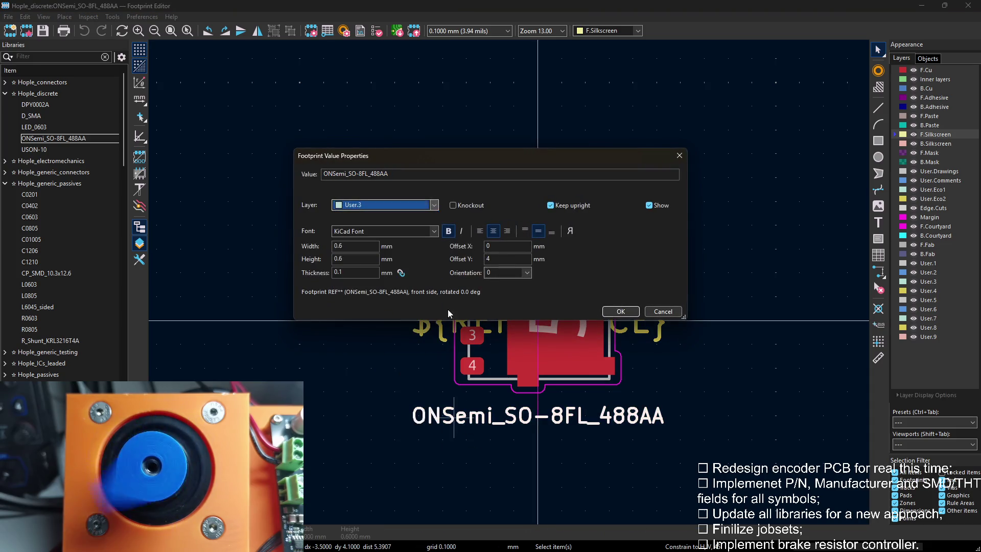
{"action": "key", "text": "Return"}
Move the ${REFERENCE} text onto User.4, then switch to the USON-10 footprint.
{"action": "double_click", "coordinate": [420, 322]}
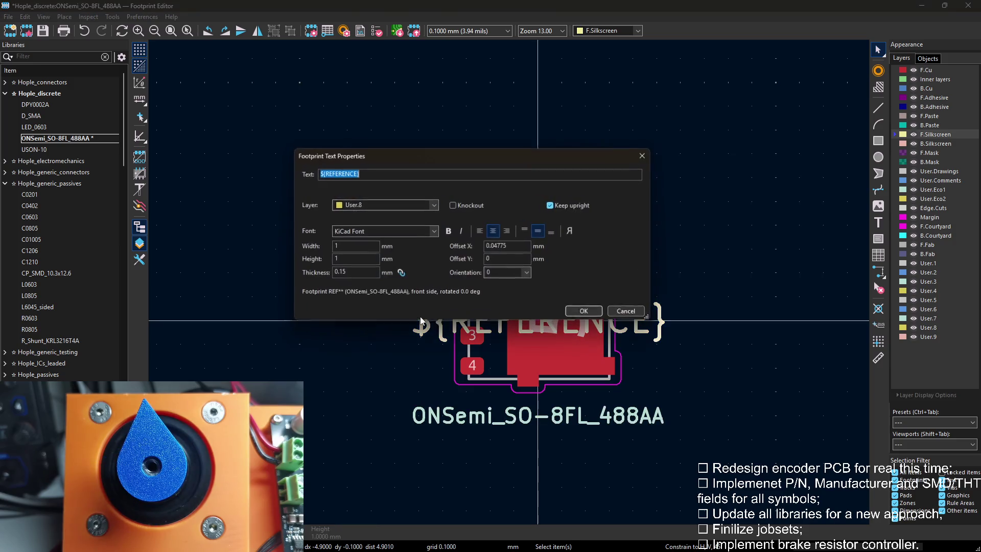
{"action": "left_click", "coordinate": [399, 206]}
{"action": "left_click", "coordinate": [367, 412]}
{"action": "left_click", "coordinate": [584, 311]}
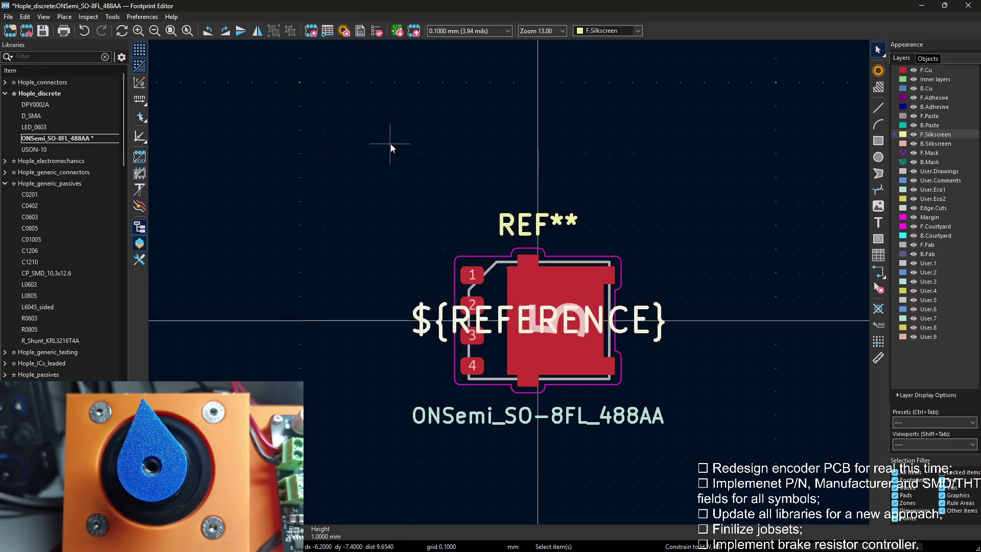
{"action": "left_click", "coordinate": [35, 149]}
{"action": "scroll", "coordinate": [626, 291], "scroll_direction": "down", "scroll_amount": 2}
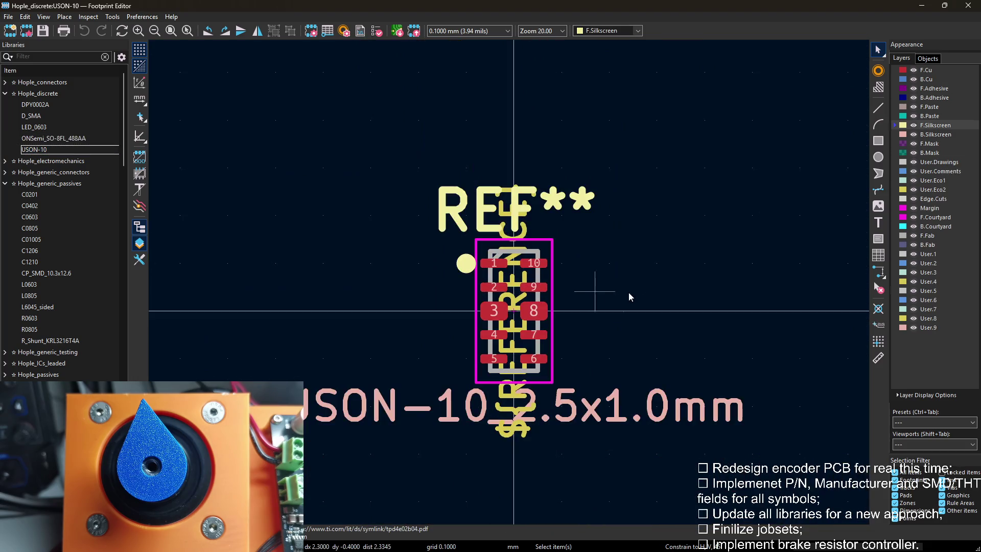
Move the USON-10 value text onto layer User.3.
{"action": "key", "text": "e"}
{"action": "key", "text": "Escape"}
{"action": "scroll", "coordinate": [511, 334], "scroll_direction": "up", "scroll_amount": 3}
{"action": "key", "text": "e"}
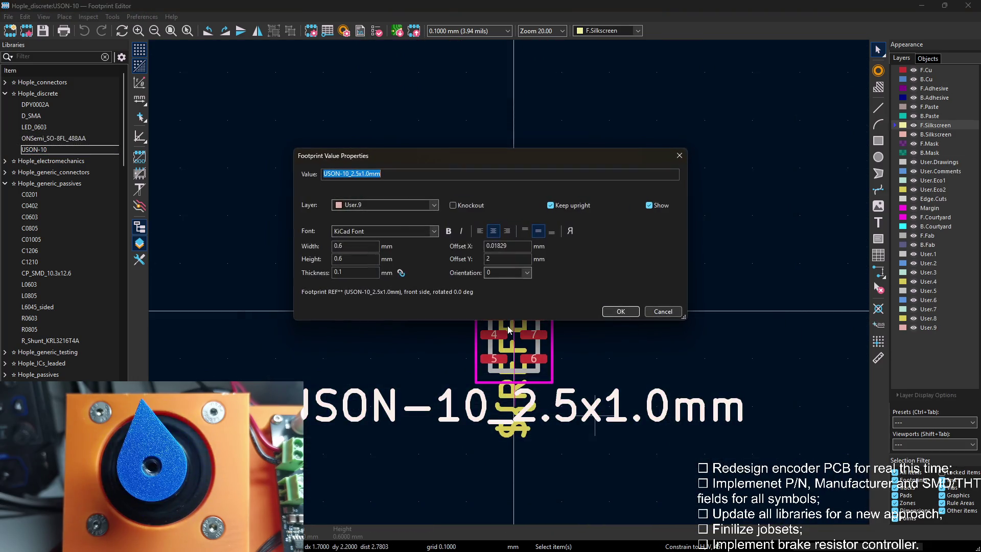
{"action": "left_click", "coordinate": [395, 206]}
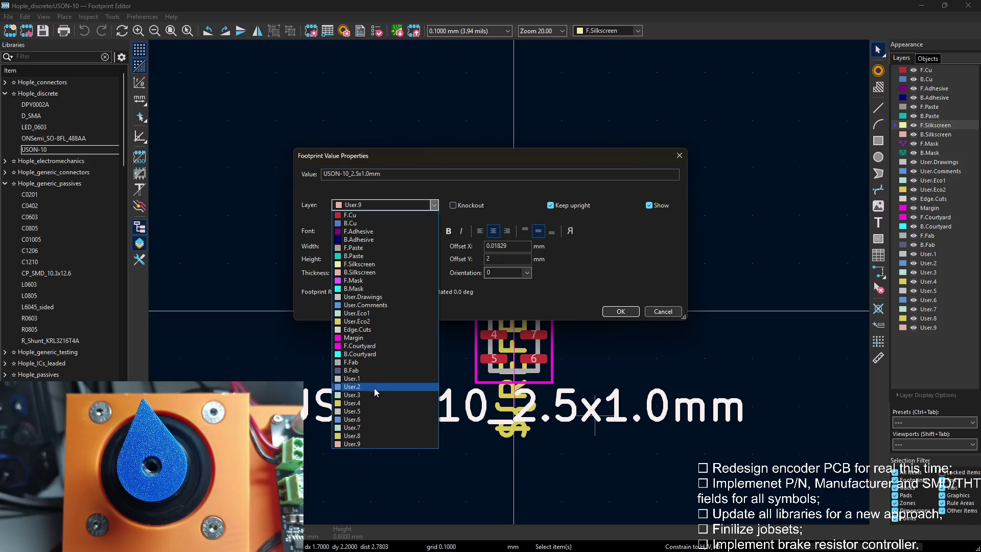
{"action": "left_click", "coordinate": [368, 396]}
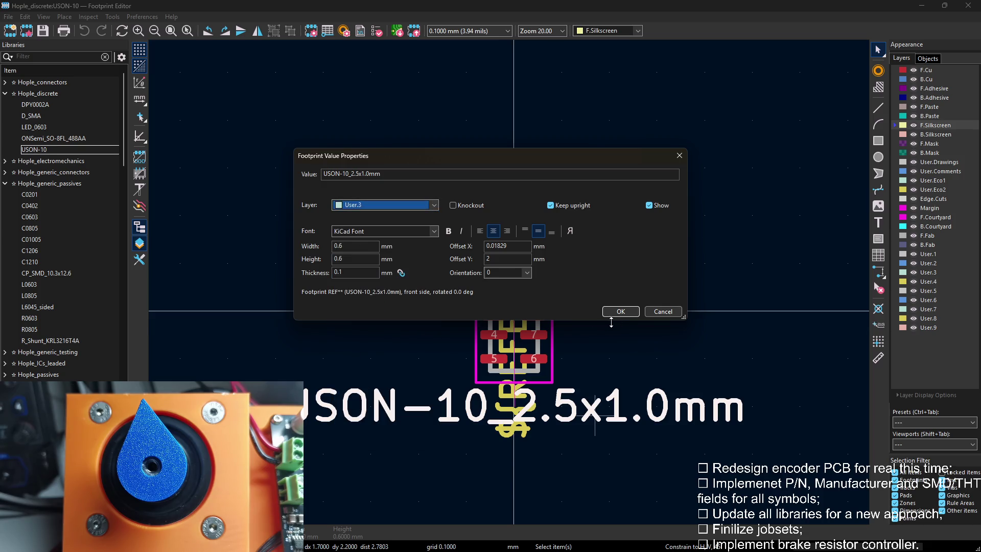
{"action": "left_click", "coordinate": [620, 312]}
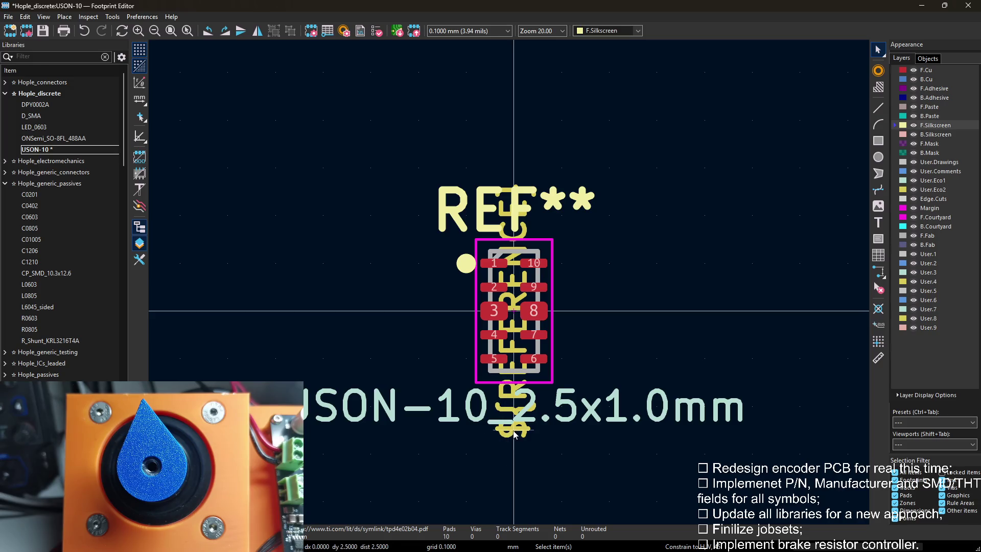
Move the ${REFERENCE} text onto a user layer and expand the Hople_connectors library.
{"action": "key", "text": "e"}
{"action": "left_click", "coordinate": [384, 205]}
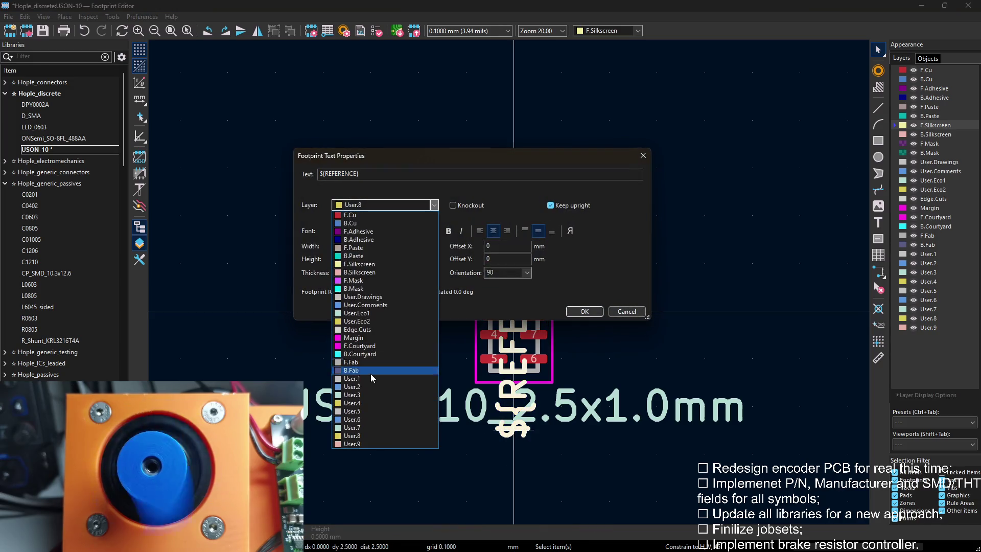
{"action": "left_click", "coordinate": [367, 420]}
{"action": "left_click", "coordinate": [585, 312]}
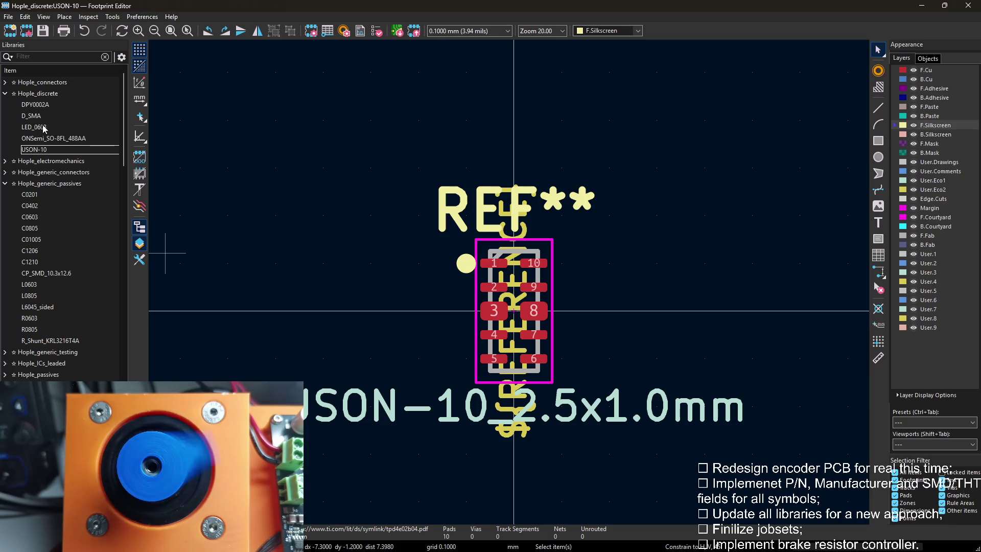
{"action": "mouse_move", "coordinate": [32, 116]}
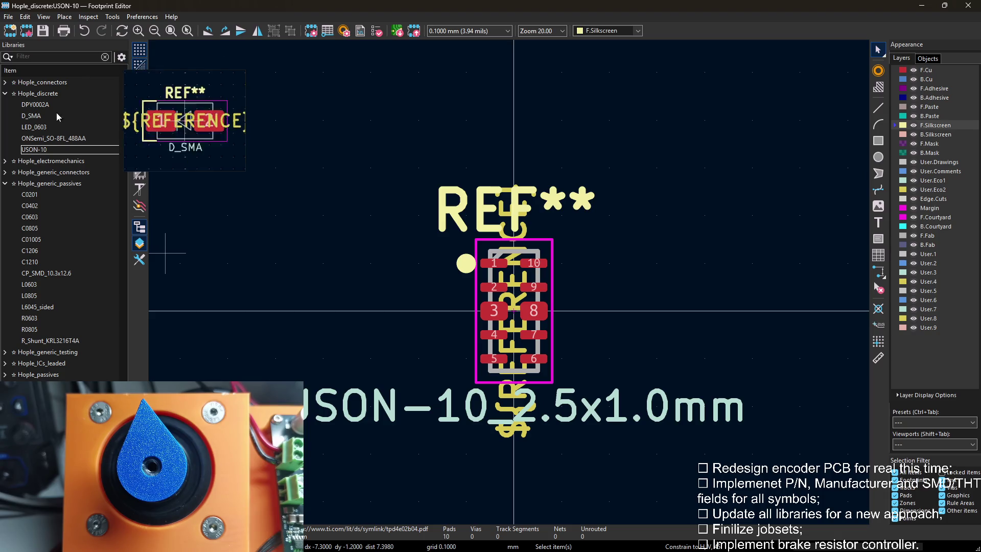
{"action": "left_click", "coordinate": [7, 81]}
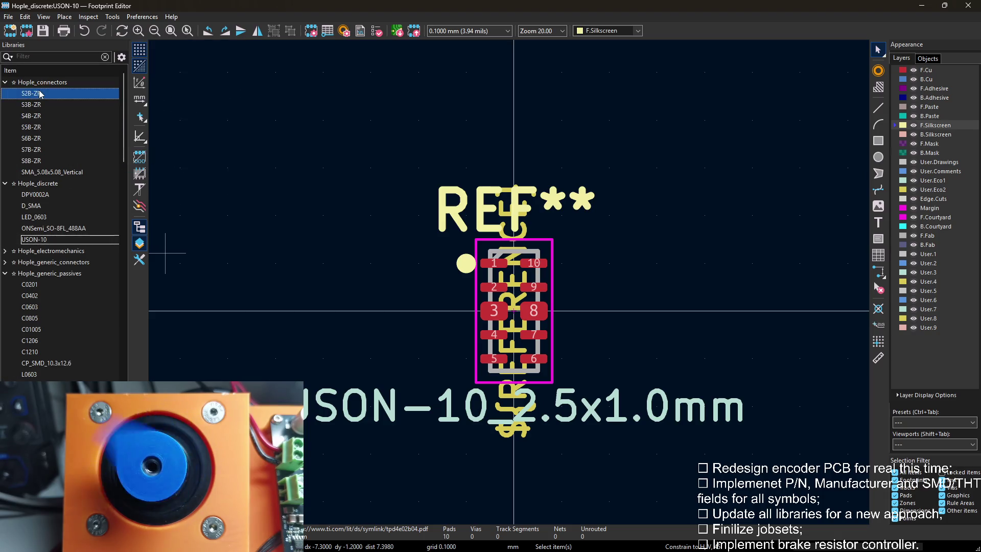
Set S2B-ZR's component type to Through hole, then start opening S3B-ZR.
{"action": "double_click", "coordinate": [32, 93]}
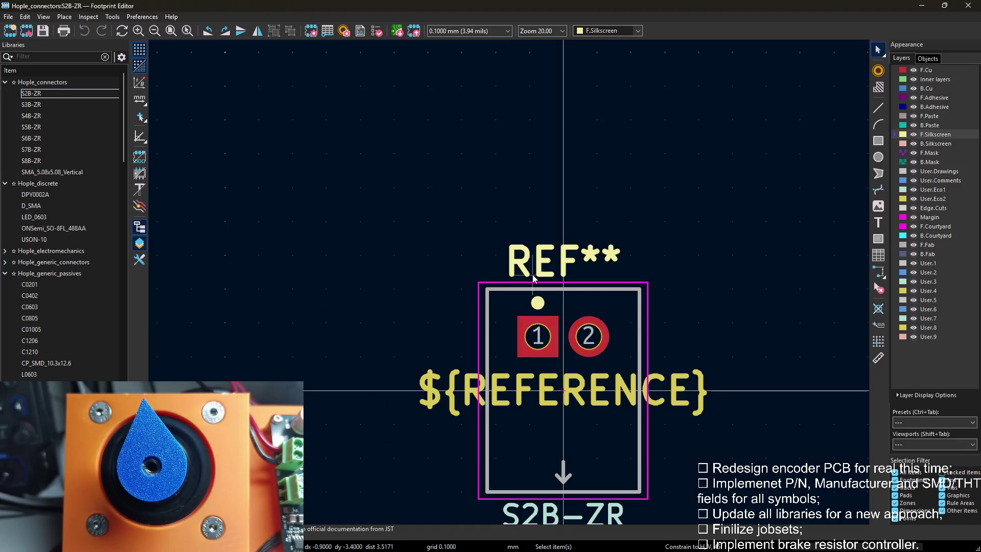
{"action": "scroll", "coordinate": [534, 280], "scroll_direction": "down", "scroll_amount": 2}
{"action": "key", "text": "e"}
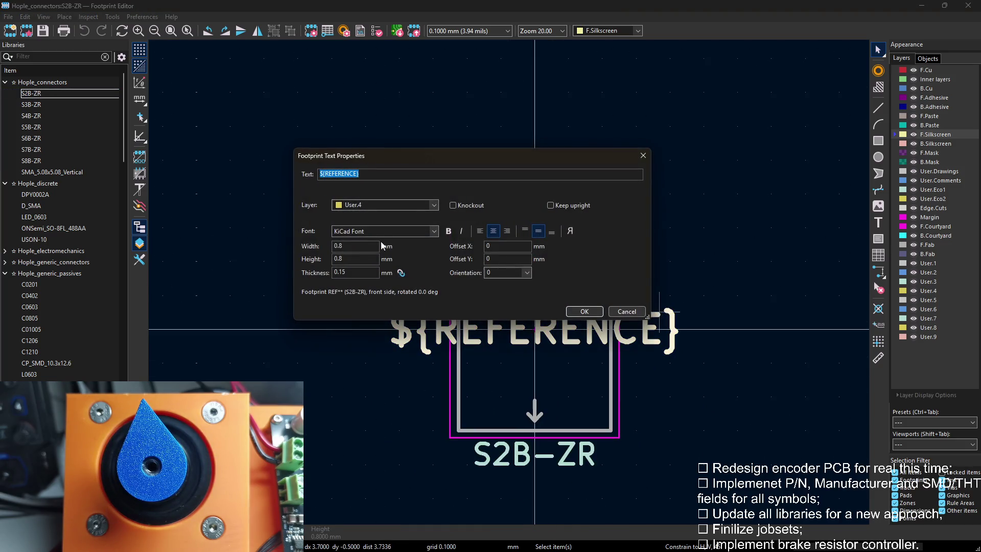
{"action": "key", "text": "Escape"}
{"action": "key", "text": "e"}
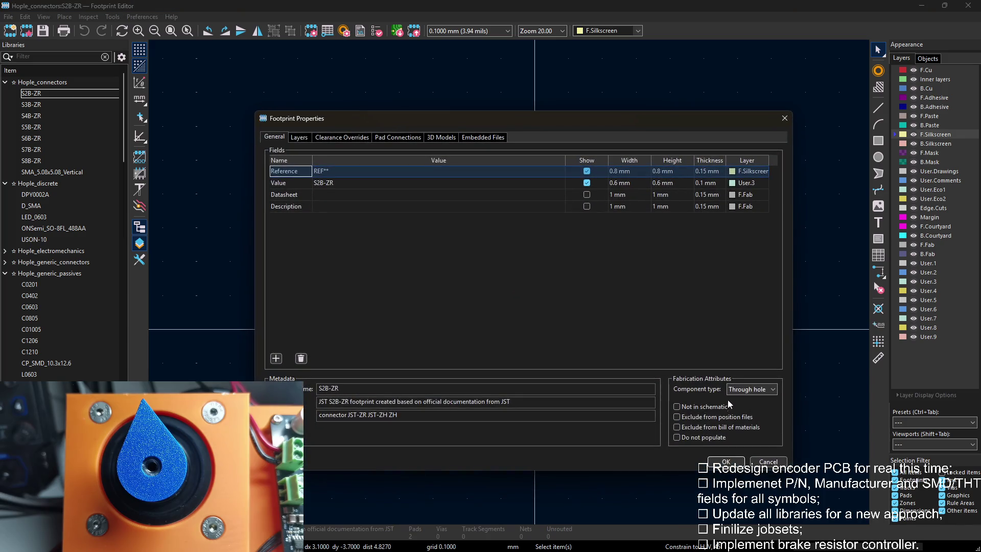
{"action": "left_click", "coordinate": [726, 462]}
{"action": "double_click", "coordinate": [47, 105]}
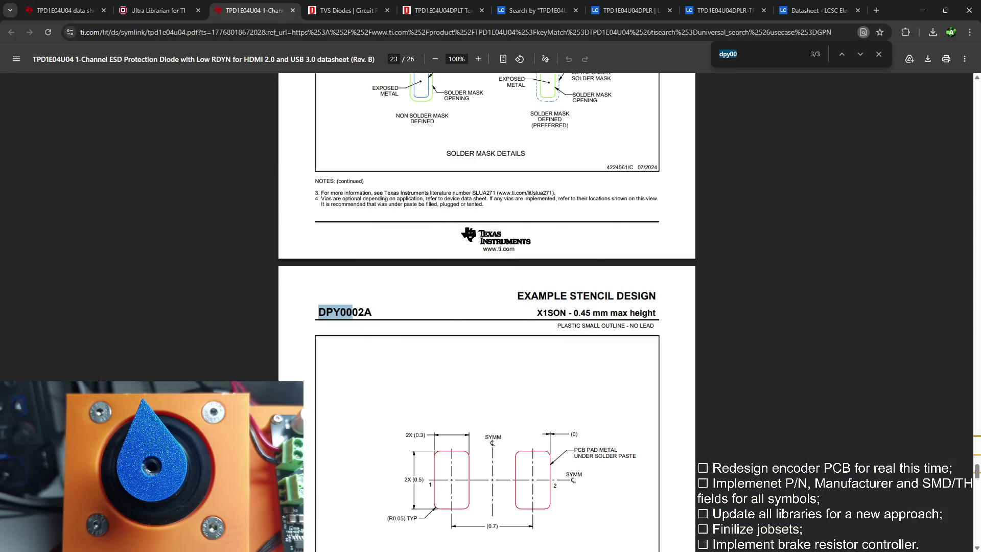
Switch from the browser's TI datasheet back to the KiCad Footprint Editor.
{"action": "key", "text": "alt+Tab"}
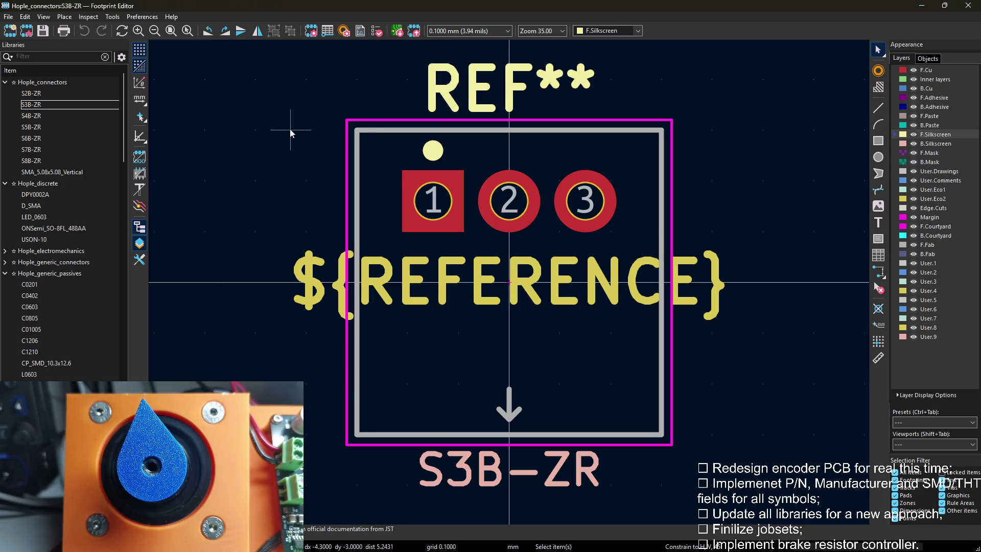
Move the S3B-ZR value text onto layer User.3.
{"action": "key", "text": "e"}
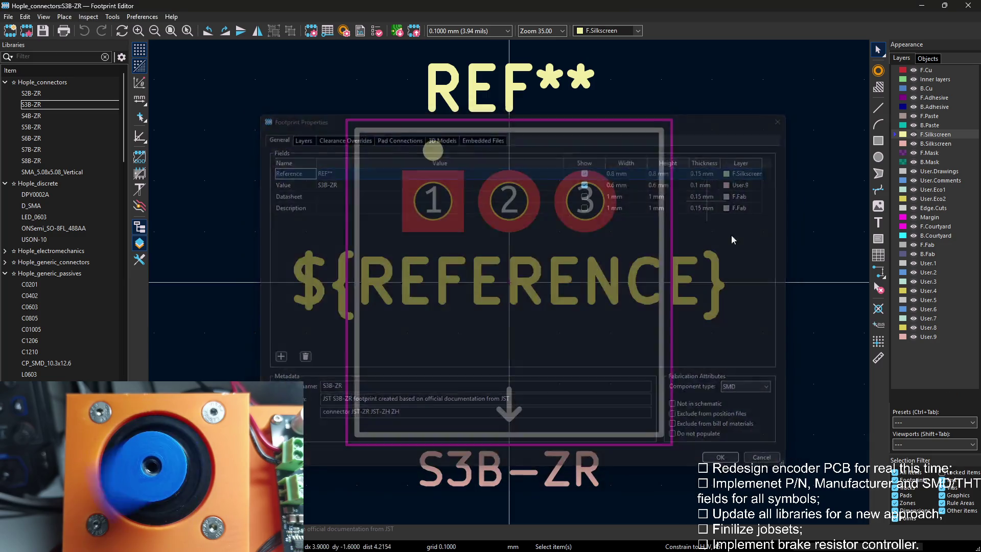
{"action": "key", "text": "Escape"}
{"action": "left_click", "coordinate": [607, 459]}
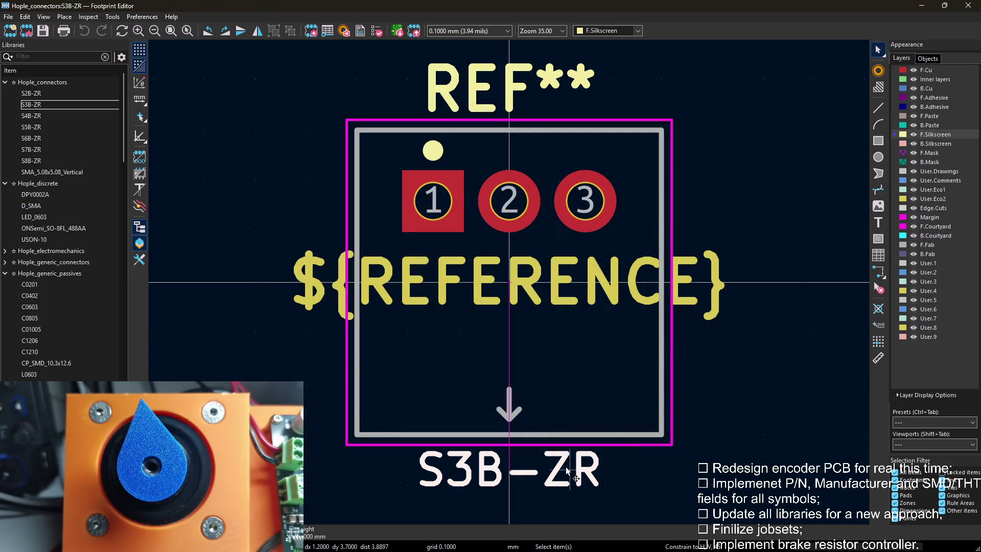
{"action": "key", "text": "e"}
{"action": "left_click", "coordinate": [388, 206]}
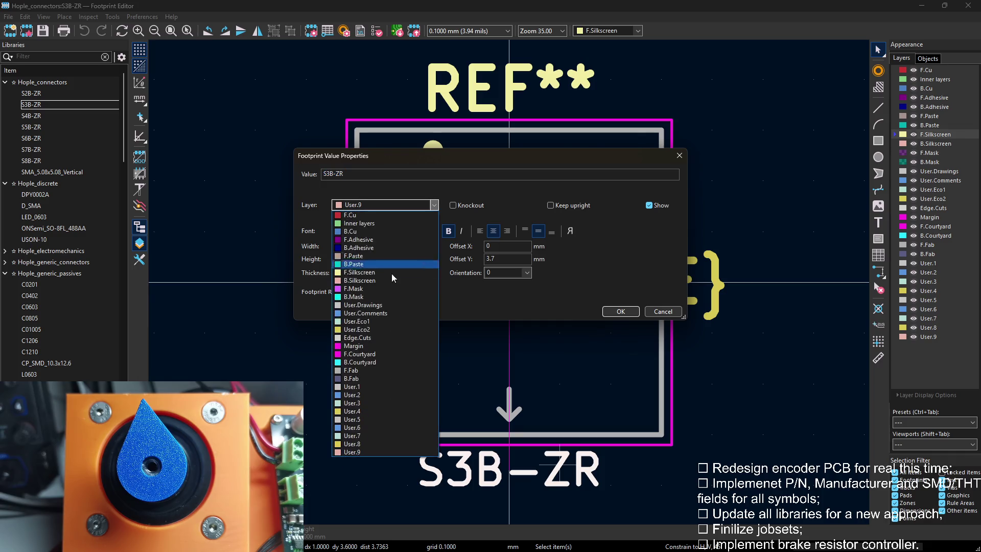
{"action": "left_click", "coordinate": [360, 403]}
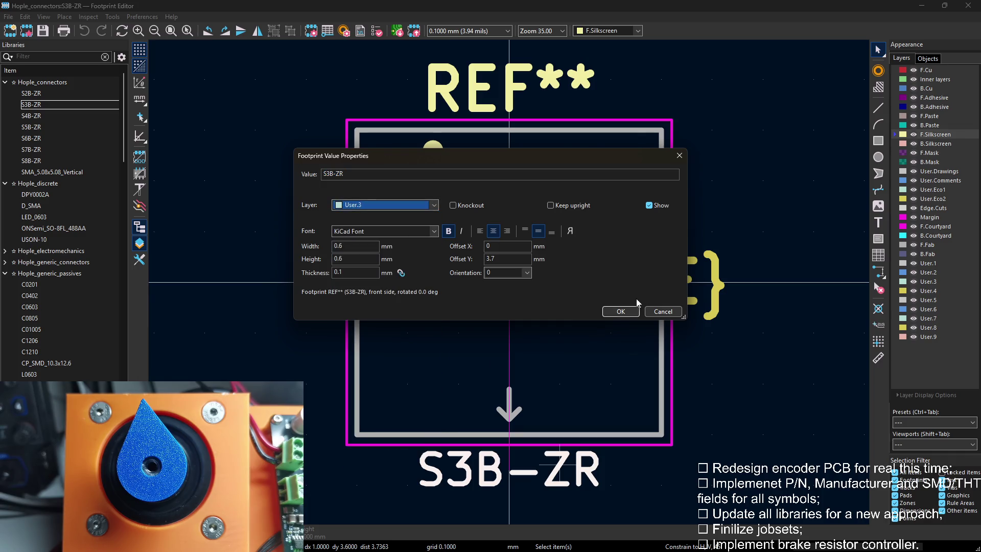
{"action": "left_click", "coordinate": [621, 312]}
Move the S3B-ZR ${REFERENCE} text onto another user layer.
{"action": "left_click", "coordinate": [510, 284]}
{"action": "key", "text": "e"}
{"action": "left_click", "coordinate": [433, 206]}
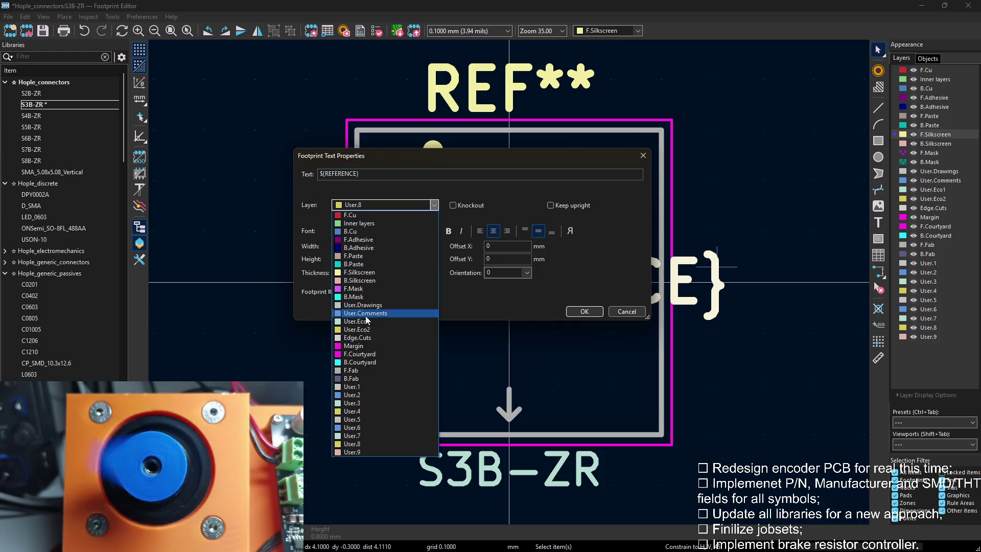
{"action": "left_click", "coordinate": [364, 306]}
{"action": "left_click", "coordinate": [585, 311]}
{"action": "left_click", "coordinate": [773, 167]}
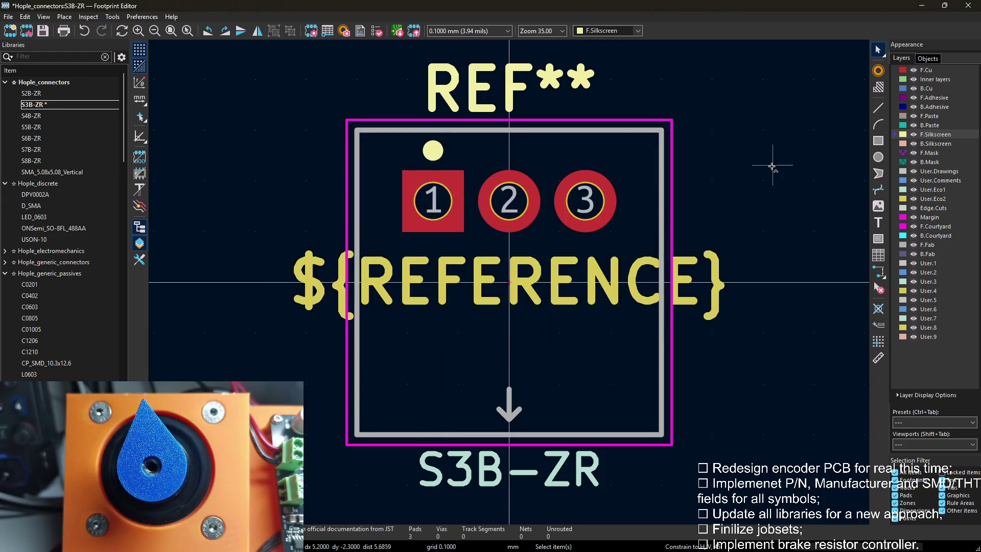
Reopen S3B-ZR and set its component type to Through hole.
{"action": "double_click", "coordinate": [49, 116]}
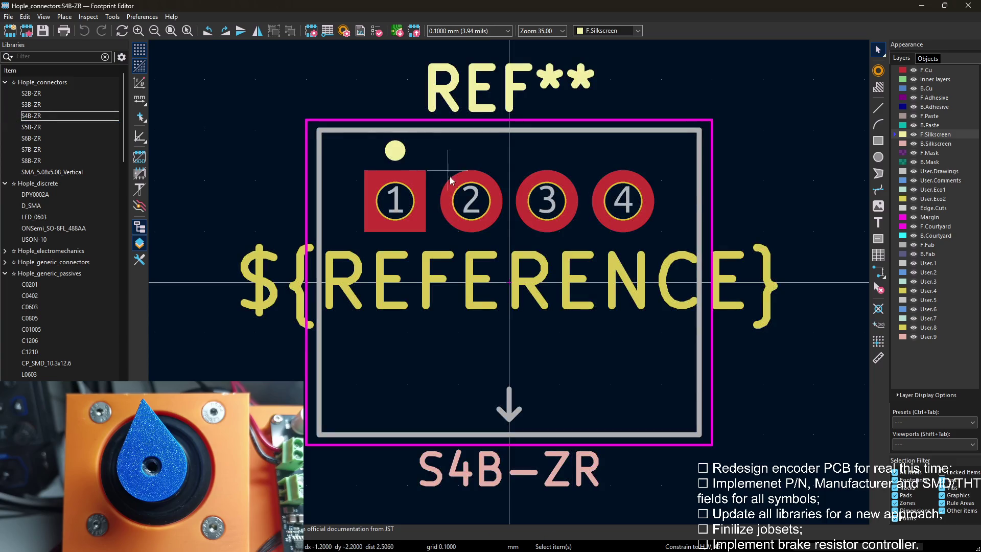
{"action": "double_click", "coordinate": [32, 105]}
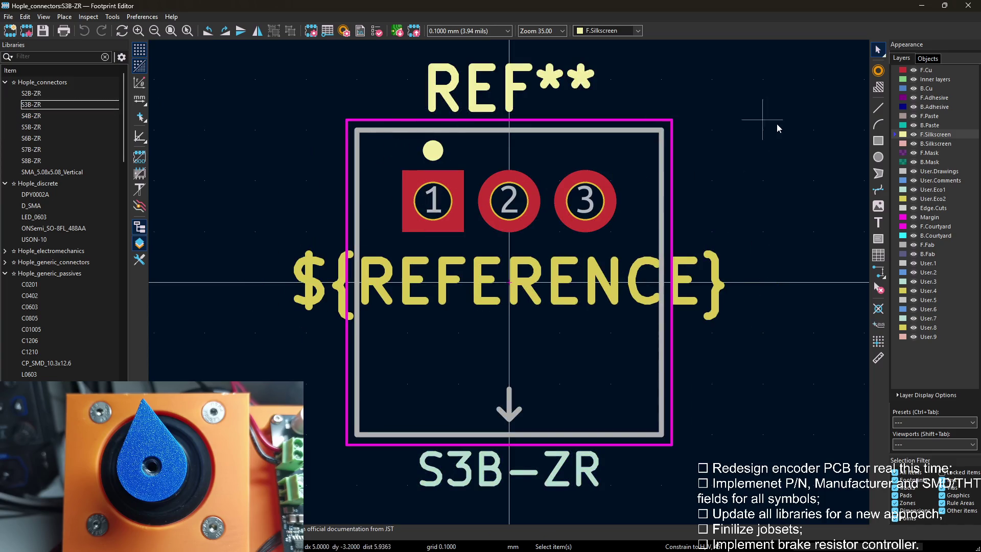
{"action": "key", "text": "e"}
{"action": "left_click", "coordinate": [753, 389]}
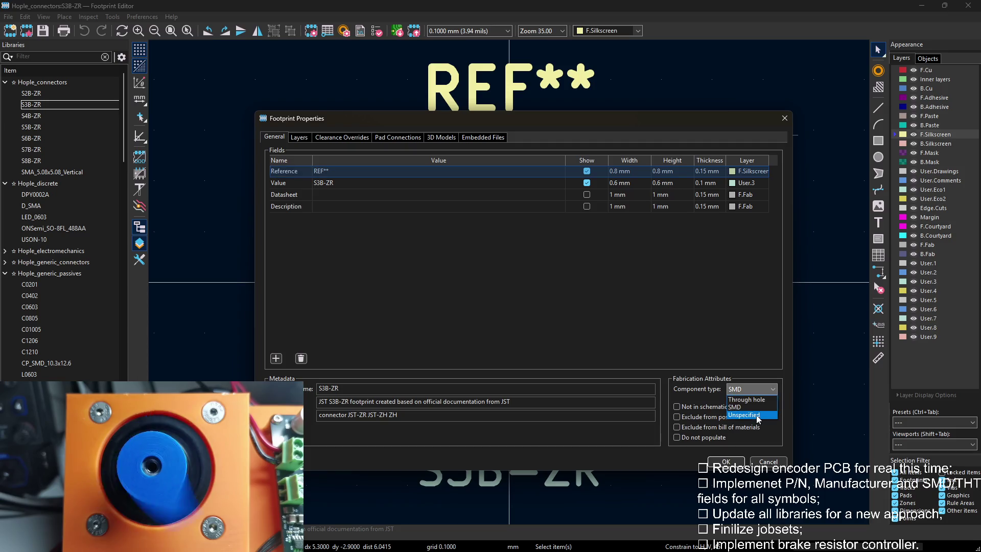
{"action": "left_click", "coordinate": [751, 407]}
{"action": "left_click", "coordinate": [729, 462]}
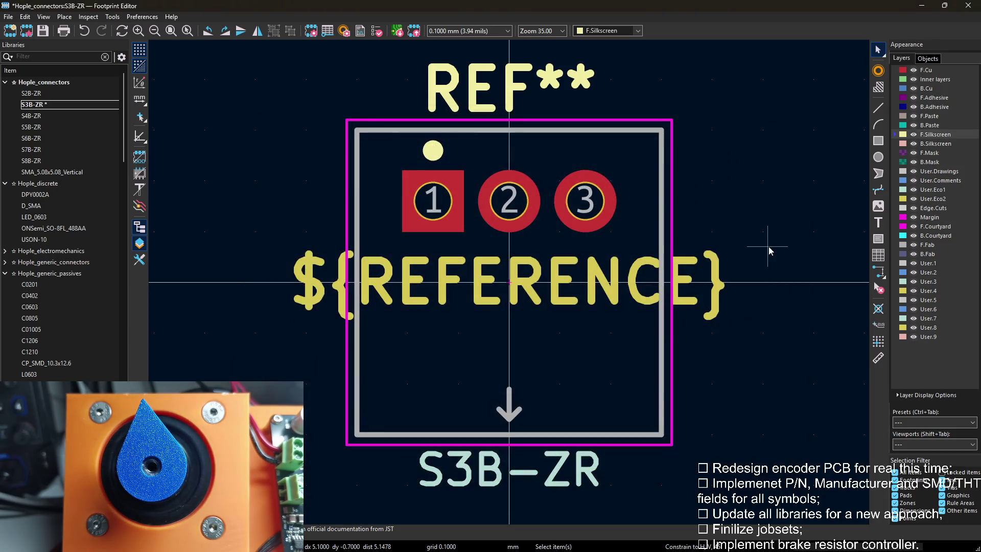
Attempt to set S4B-ZR to Through hole, dismissing the layer-removal error.
{"action": "double_click", "coordinate": [32, 116]}
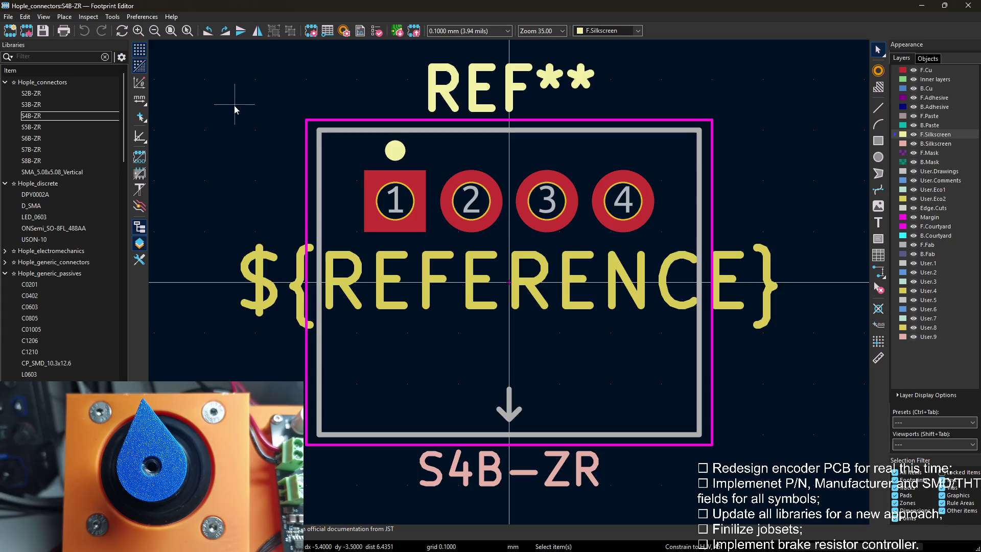
{"action": "key", "text": "e"}
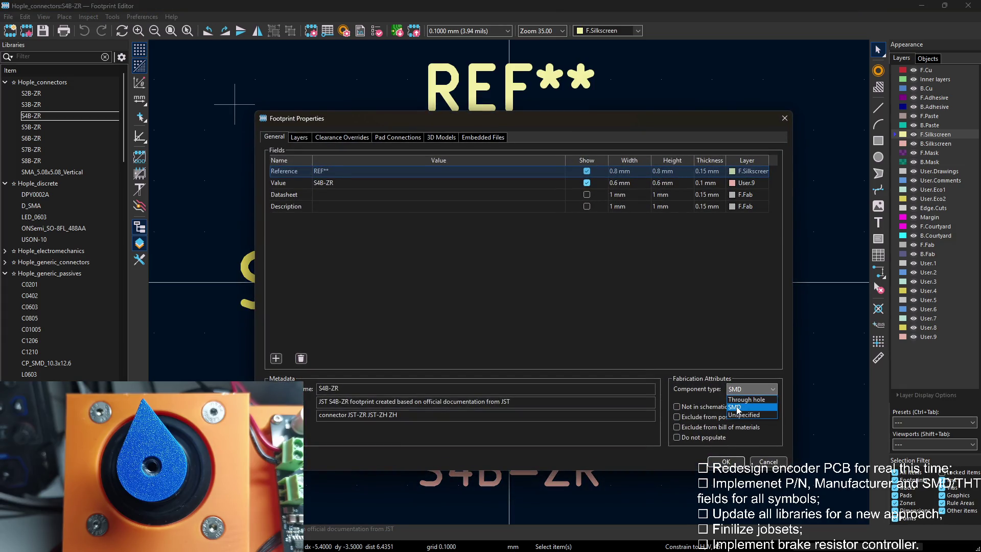
{"action": "left_click", "coordinate": [746, 399]}
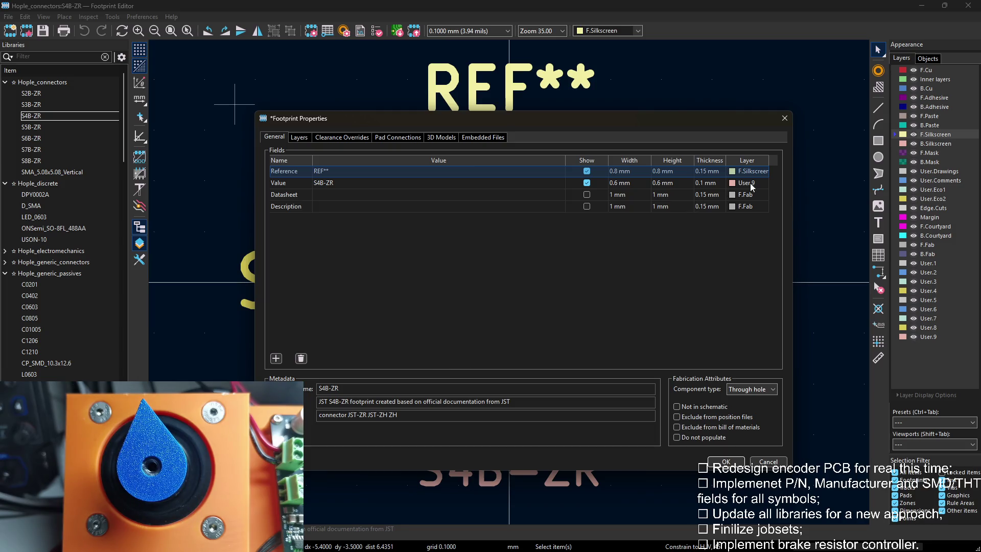
{"action": "left_click", "coordinate": [727, 462]}
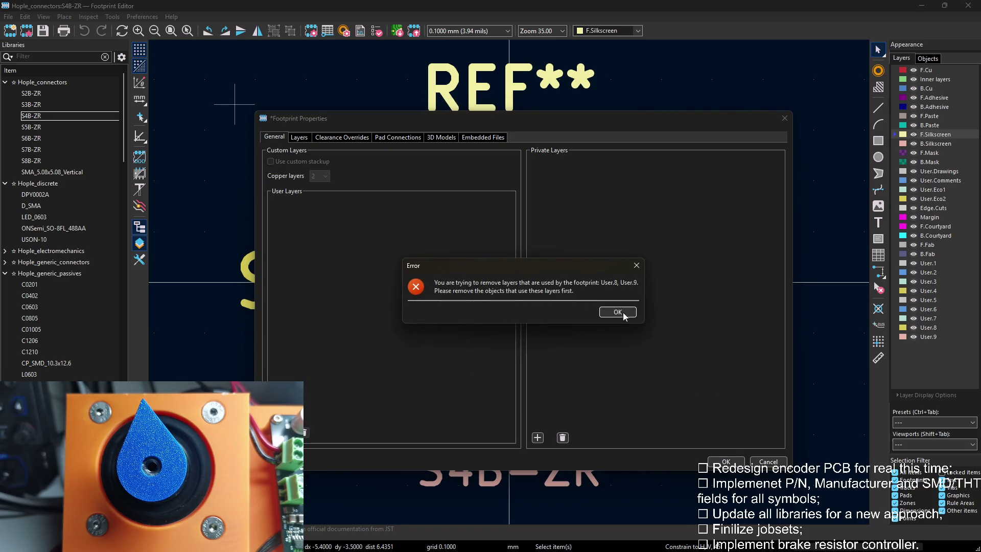
{"action": "left_click", "coordinate": [620, 313]}
{"action": "key", "text": "Escape"}
Move the S4B-ZR value text onto layer User.3.
{"action": "key", "text": "e"}
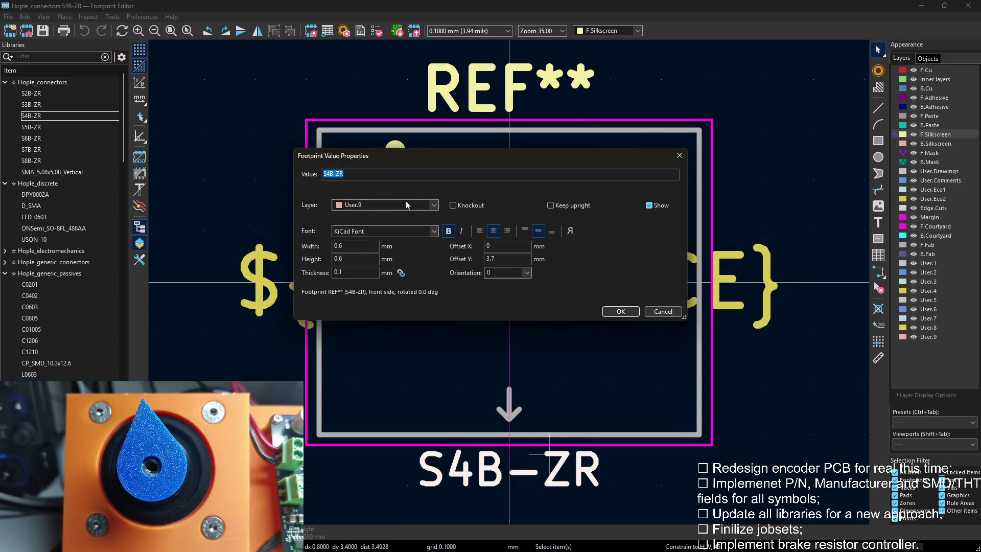
{"action": "left_click", "coordinate": [406, 205]}
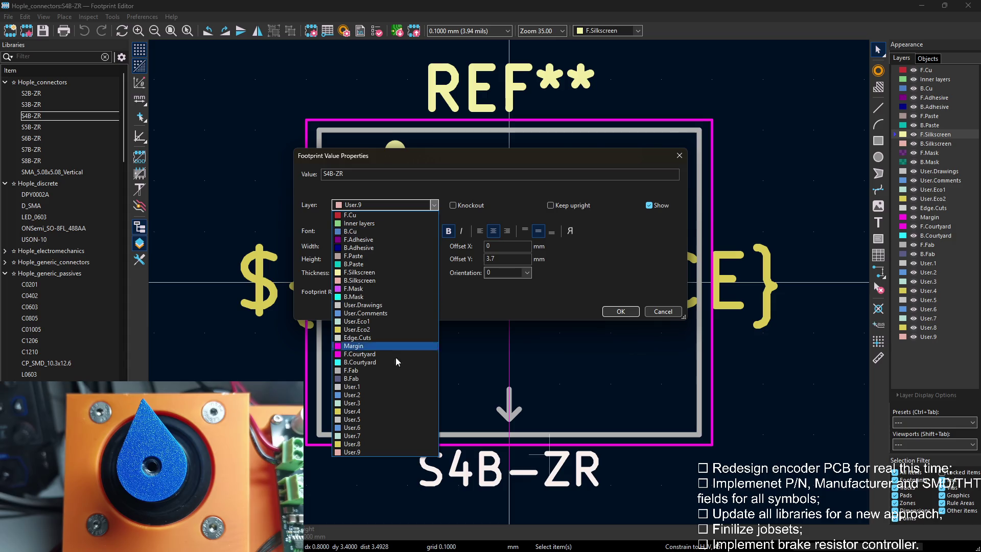
{"action": "left_click", "coordinate": [366, 402]}
{"action": "left_click", "coordinate": [621, 311]}
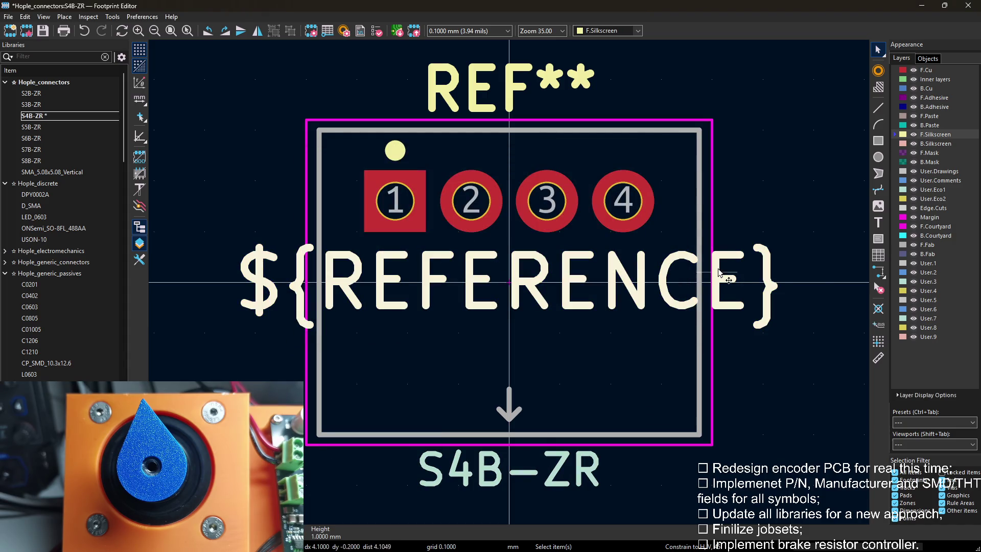
Move the ${REFERENCE} text onto User.4, confirm Footprint Properties, and switch to S5B-ZR.
{"action": "double_click", "coordinate": [716, 274]}
{"action": "left_click", "coordinate": [401, 204]}
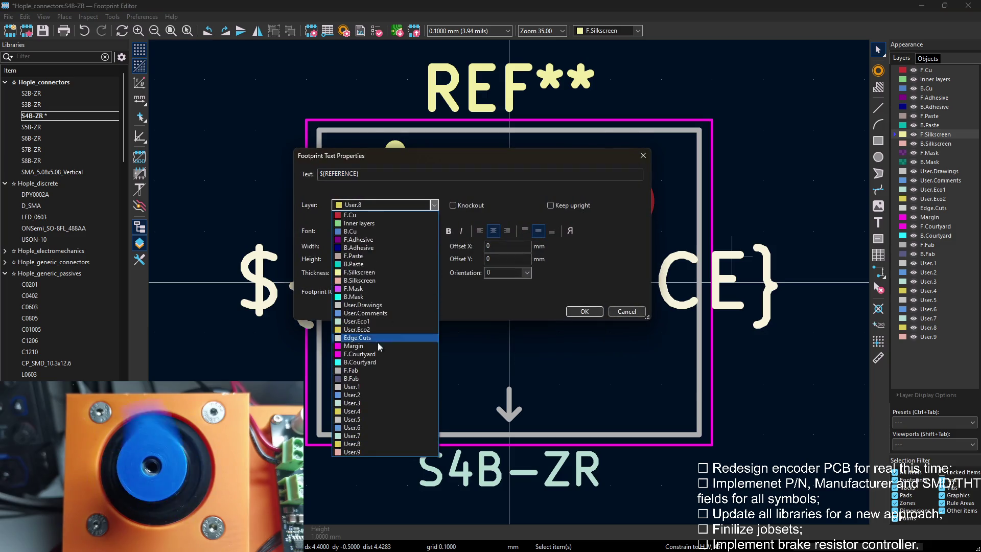
{"action": "left_click", "coordinate": [366, 410]}
{"action": "left_click", "coordinate": [587, 313]}
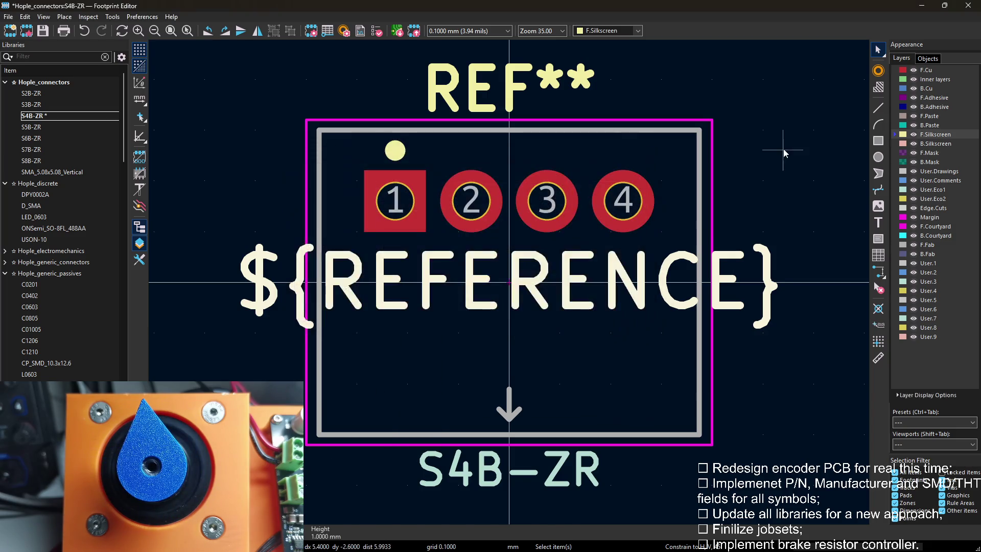
{"action": "key", "text": "e"}
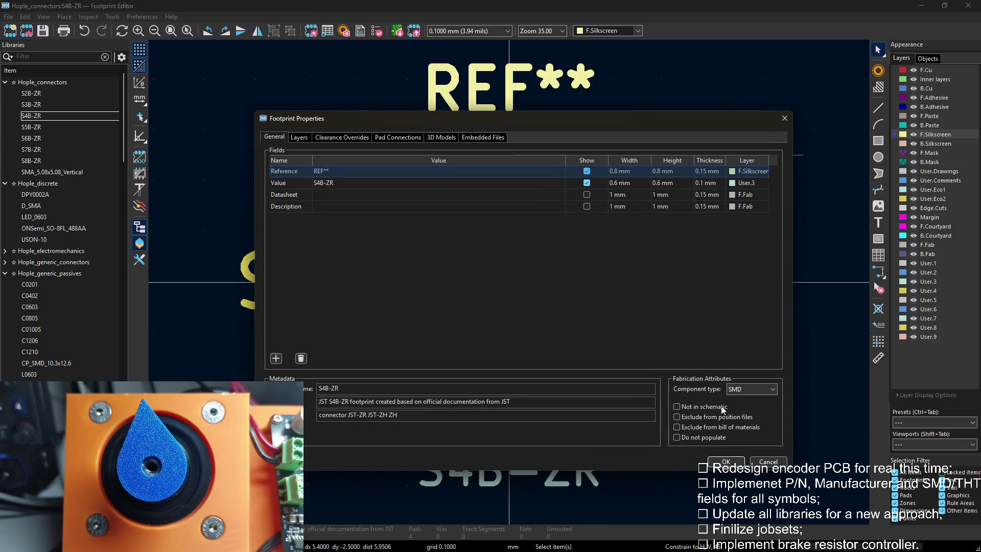
{"action": "left_click", "coordinate": [729, 463]}
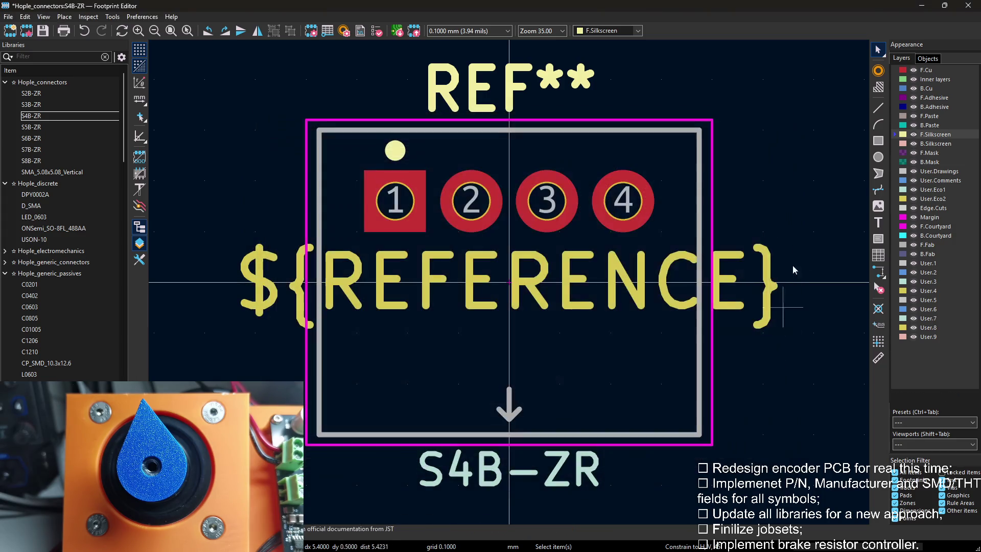
{"action": "left_click", "coordinate": [31, 126]}
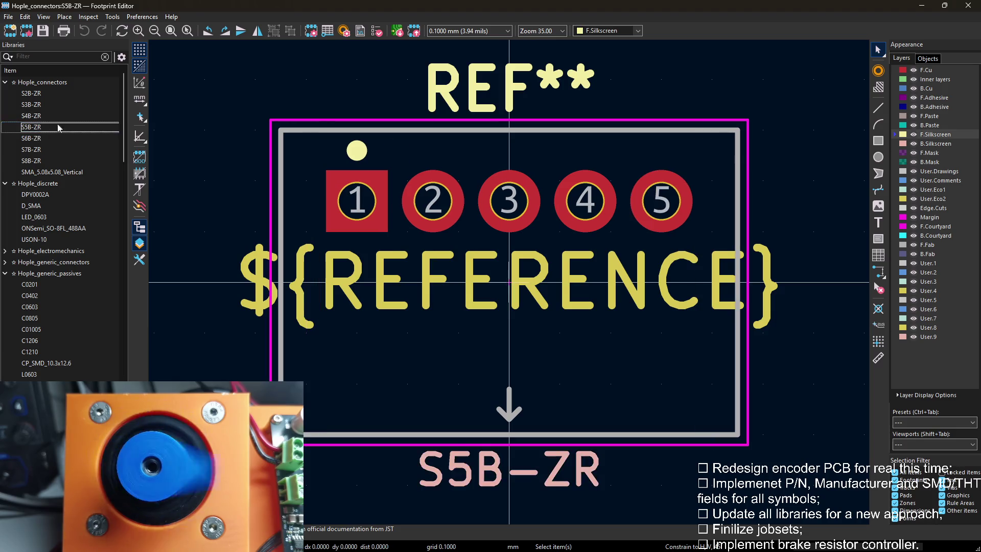
Move the S5B-ZR ${REFERENCE} text onto User.4 and its value text onto User.7.
{"action": "double_click", "coordinate": [759, 276]}
{"action": "left_click", "coordinate": [383, 205]}
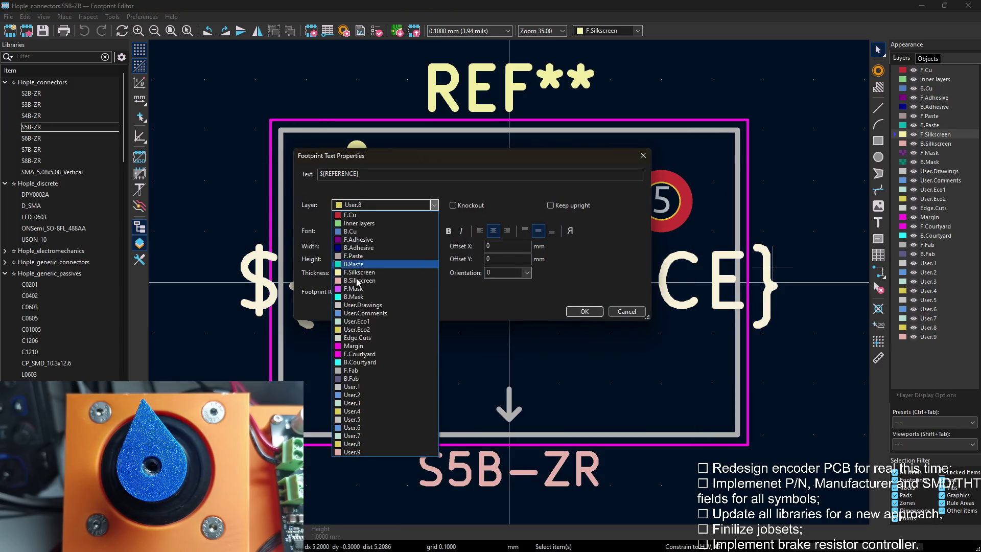
{"action": "left_click", "coordinate": [377, 412]}
{"action": "left_click", "coordinate": [585, 311]}
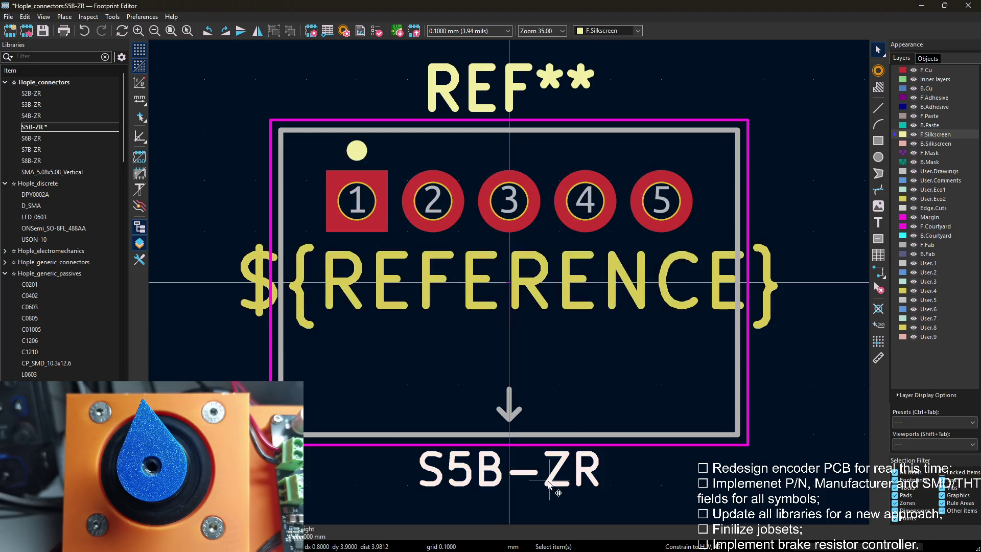
{"action": "double_click", "coordinate": [549, 484]}
{"action": "left_click", "coordinate": [419, 204]}
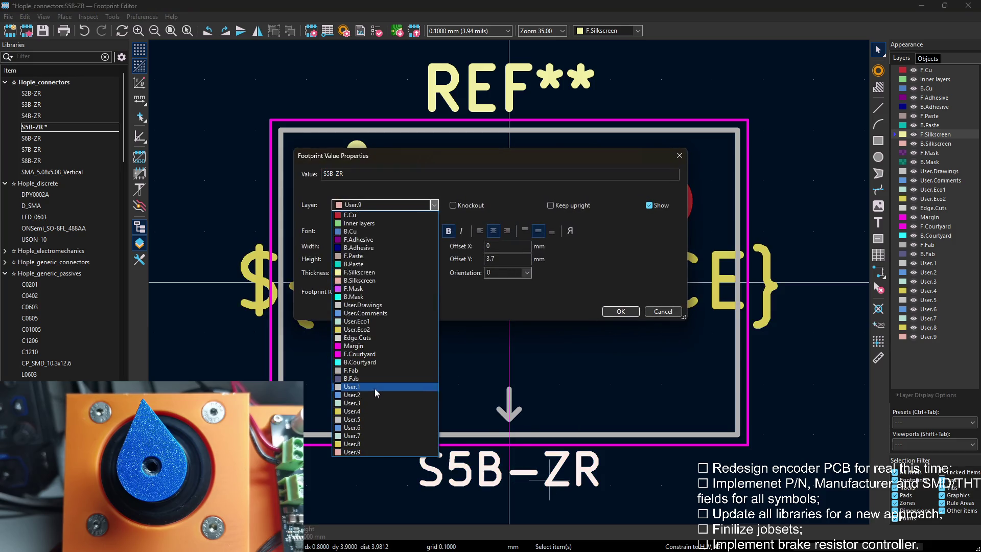
{"action": "left_click", "coordinate": [360, 436]}
{"action": "left_click", "coordinate": [620, 311]}
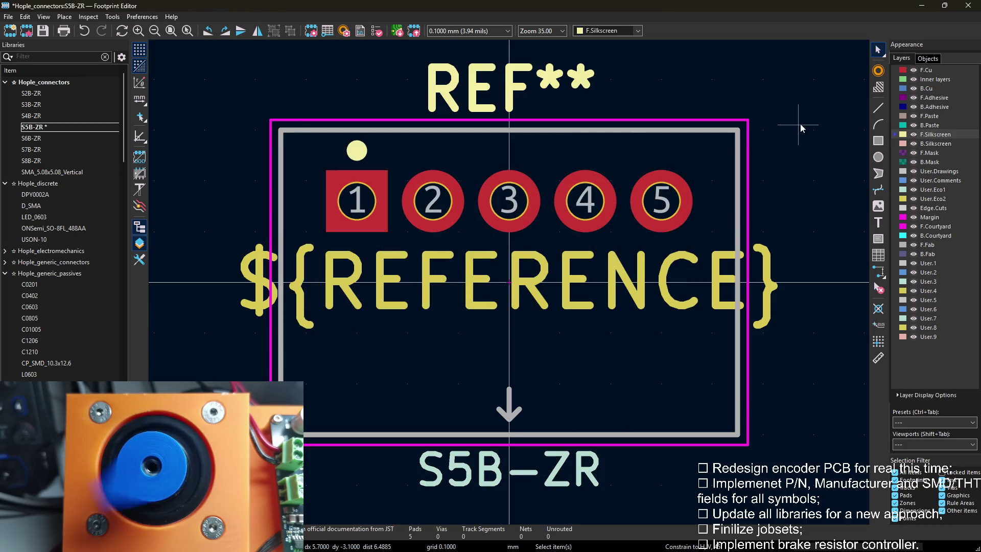
Attempt Through hole component type, dismissing the layer-removal error, and check the reference text.
{"action": "key", "text": "e"}
{"action": "left_click", "coordinate": [751, 389]}
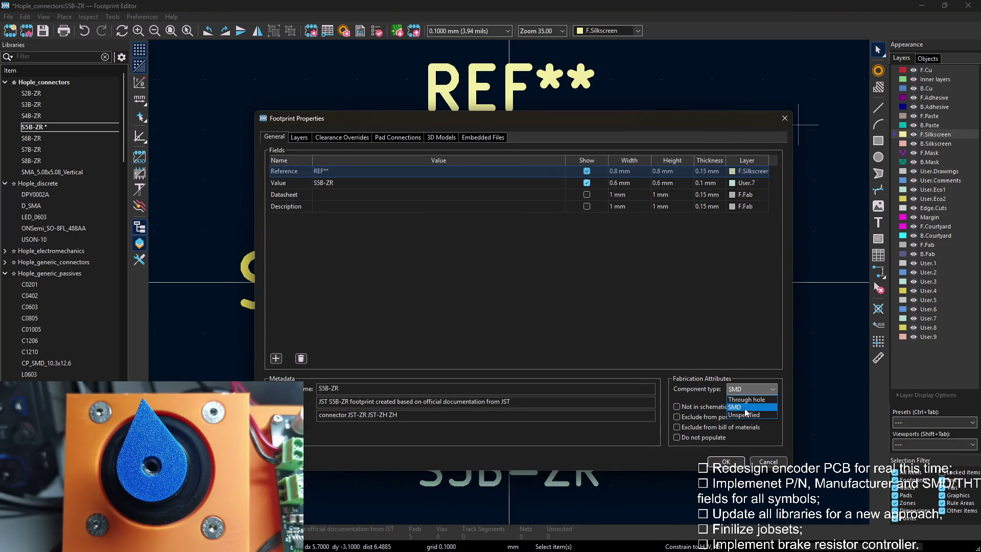
{"action": "left_click", "coordinate": [714, 463]}
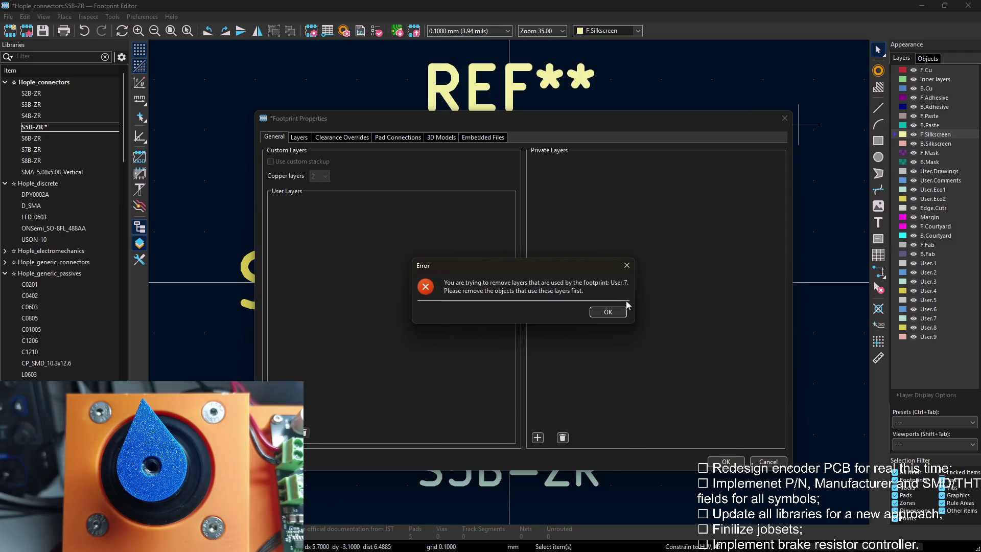
{"action": "left_click", "coordinate": [608, 311]}
{"action": "left_click", "coordinate": [768, 462]}
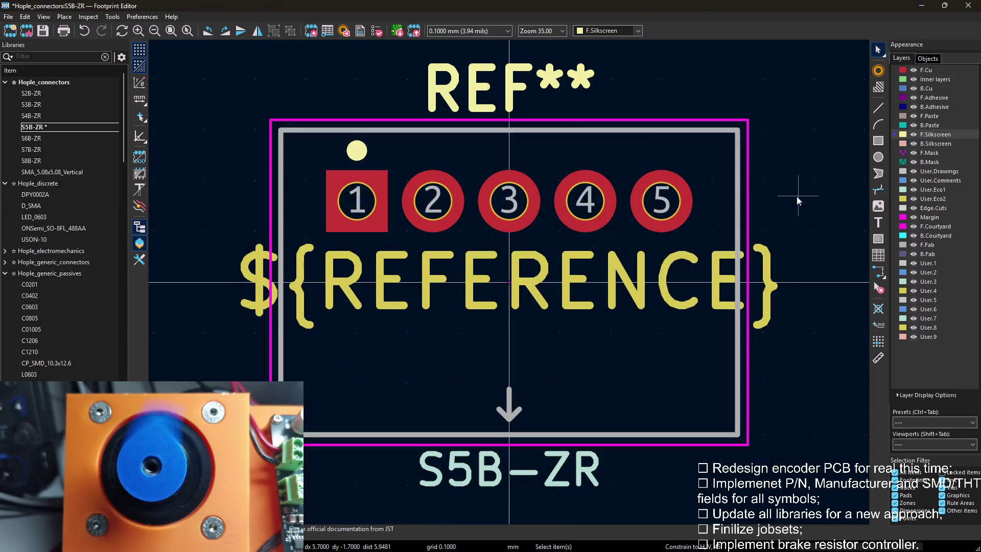
{"action": "left_click", "coordinate": [652, 259]}
{"action": "key", "text": "e"}
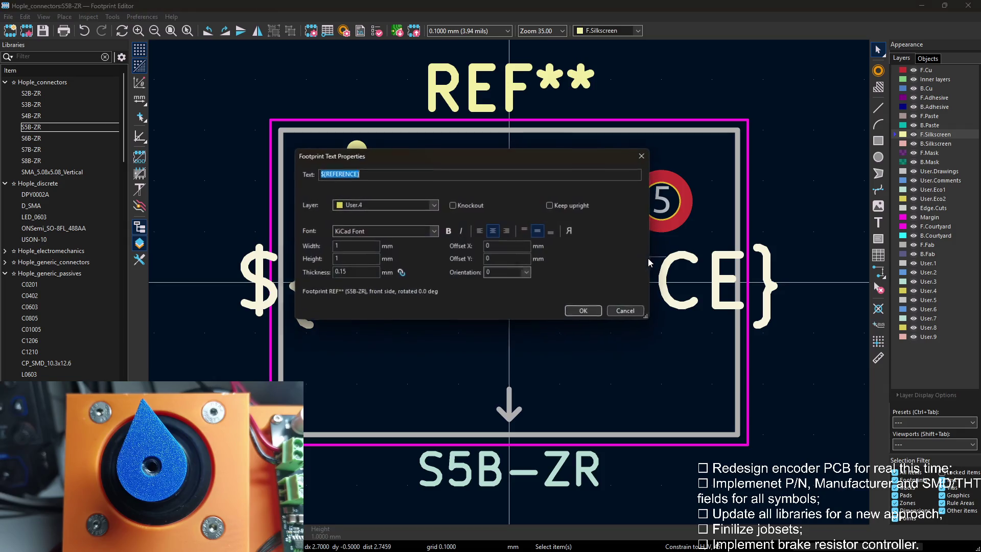
{"action": "key", "text": "Escape"}
Correct the value text to User.3, set component type to Through hole, and switch to S6B-ZR.
{"action": "key", "text": "e"}
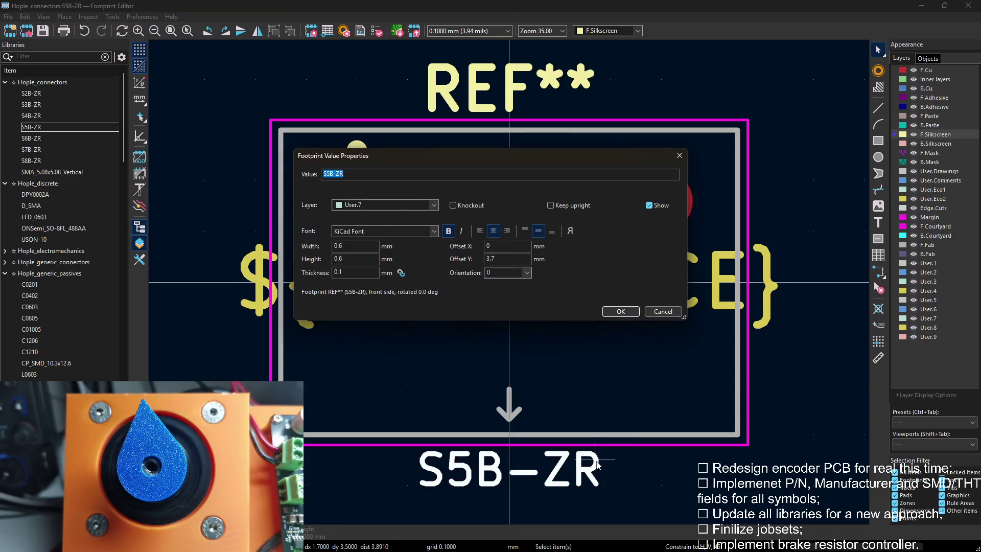
{"action": "left_click", "coordinate": [417, 205]}
{"action": "left_click", "coordinate": [368, 402]}
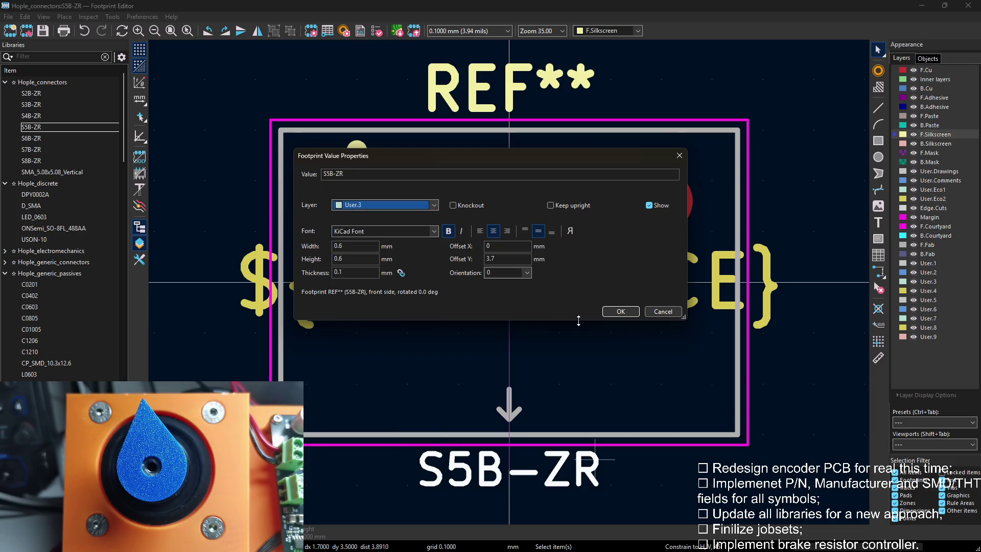
{"action": "left_click", "coordinate": [619, 312]}
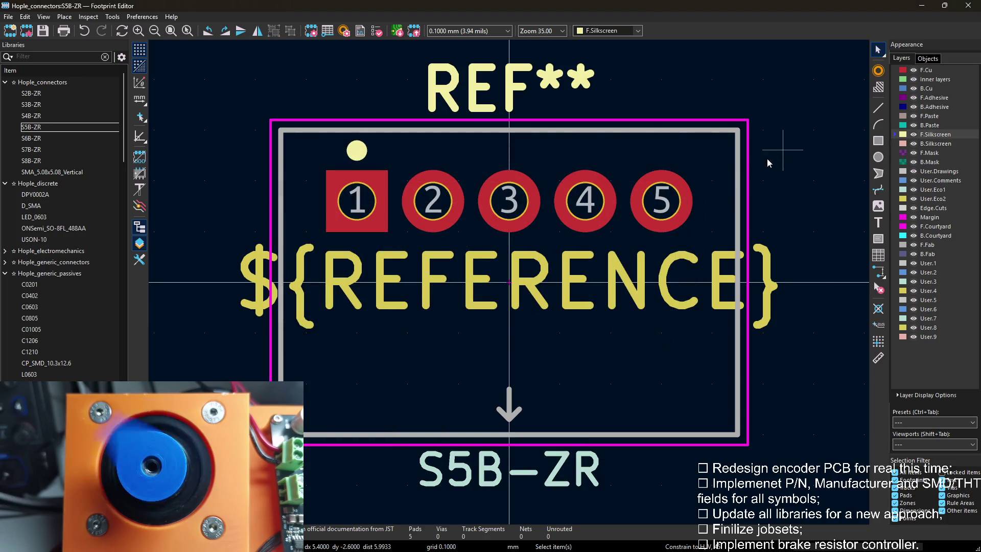
{"action": "key", "text": "e"}
{"action": "left_click", "coordinate": [752, 389]}
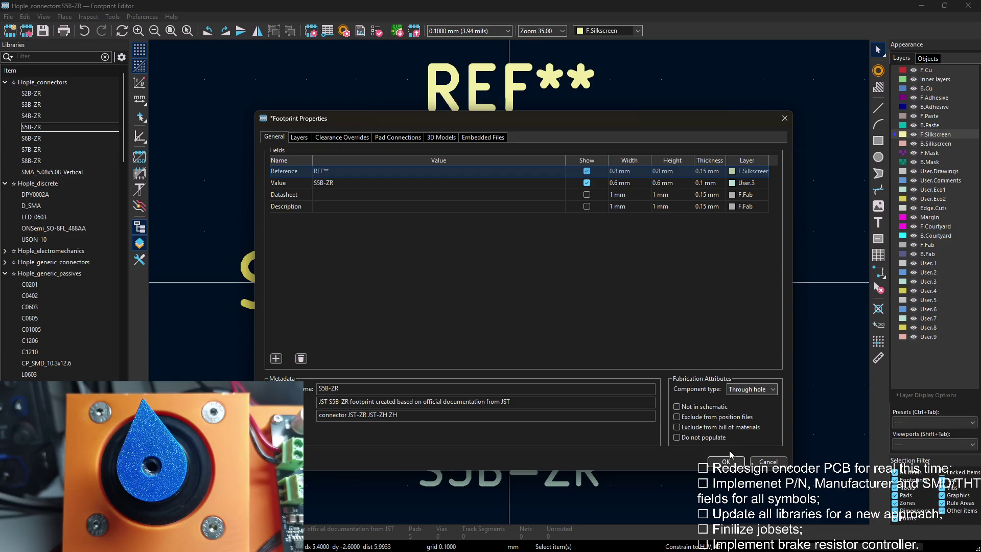
{"action": "left_click", "coordinate": [728, 461]}
{"action": "left_click", "coordinate": [31, 138]}
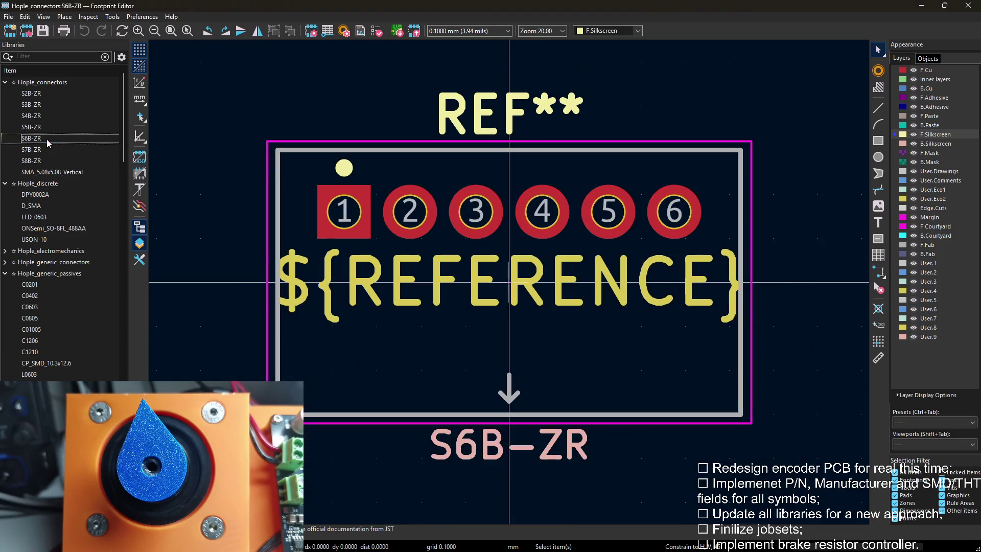
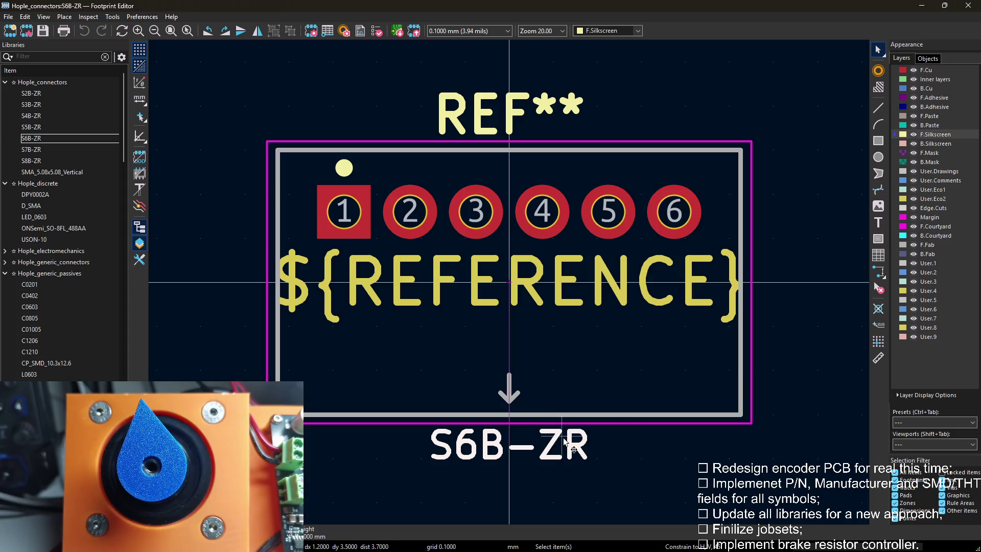
Move S6B-ZR's value text to User.3 and its ${REFERENCE} text to User.4.
{"action": "key", "text": "e"}
{"action": "left_click", "coordinate": [379, 206]}
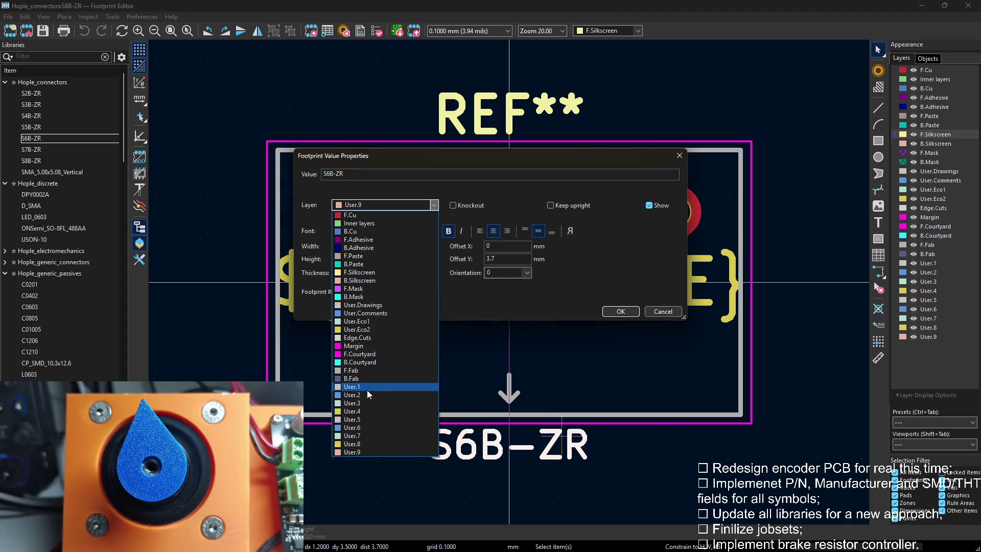
{"action": "left_click", "coordinate": [352, 403]}
{"action": "key", "text": "Return"}
{"action": "key", "text": "e"}
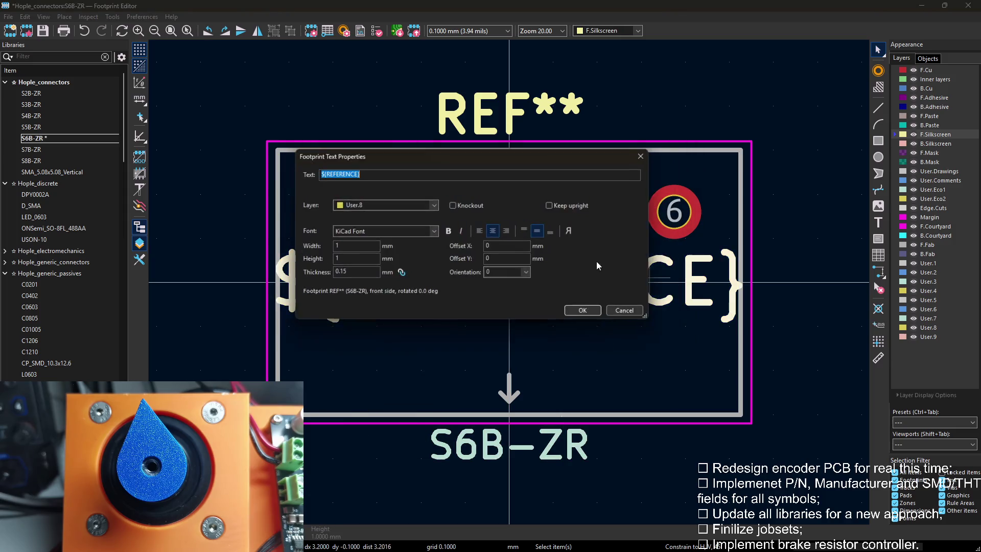
{"action": "left_click", "coordinate": [381, 204]}
{"action": "left_click", "coordinate": [366, 411]}
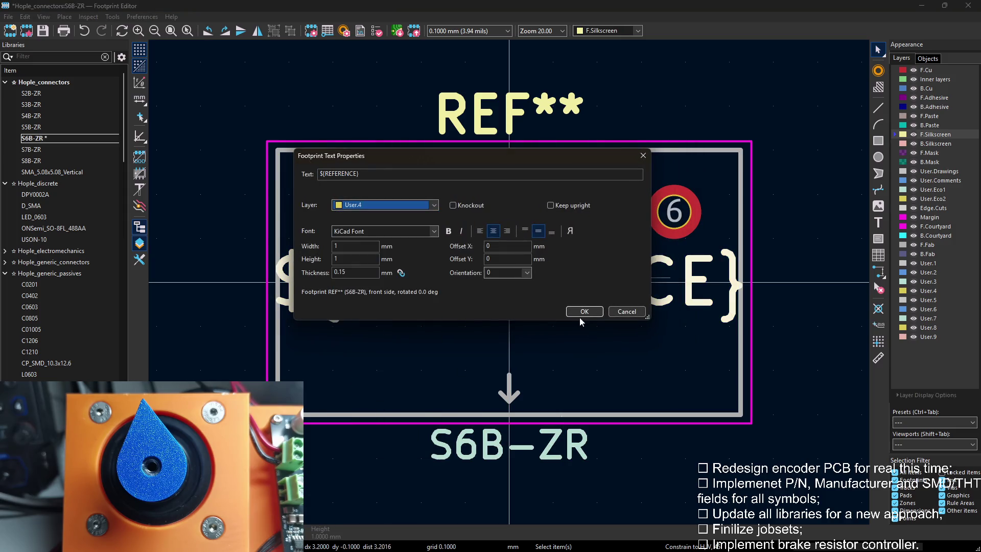
{"action": "left_click", "coordinate": [584, 312]}
Check S6B-ZR's component type in footprint properties, then load S7B-ZR.
{"action": "key", "text": "e"}
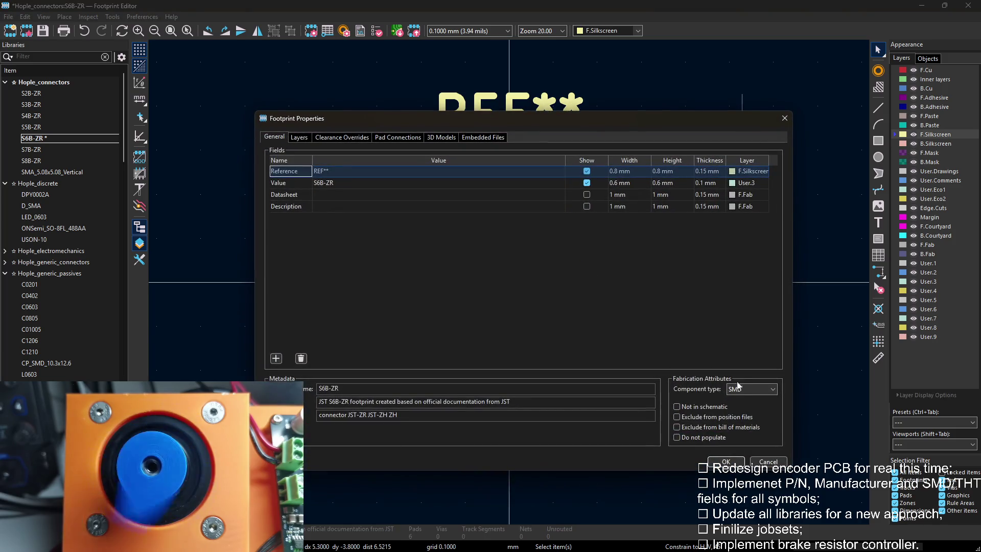
{"action": "left_click", "coordinate": [752, 389]}
{"action": "left_click", "coordinate": [728, 463]}
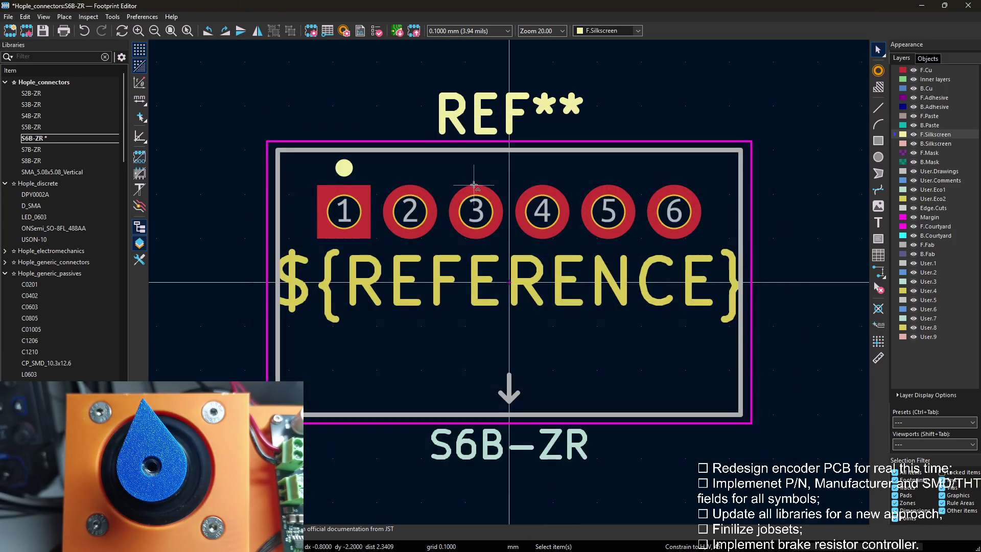
{"action": "double_click", "coordinate": [37, 151]}
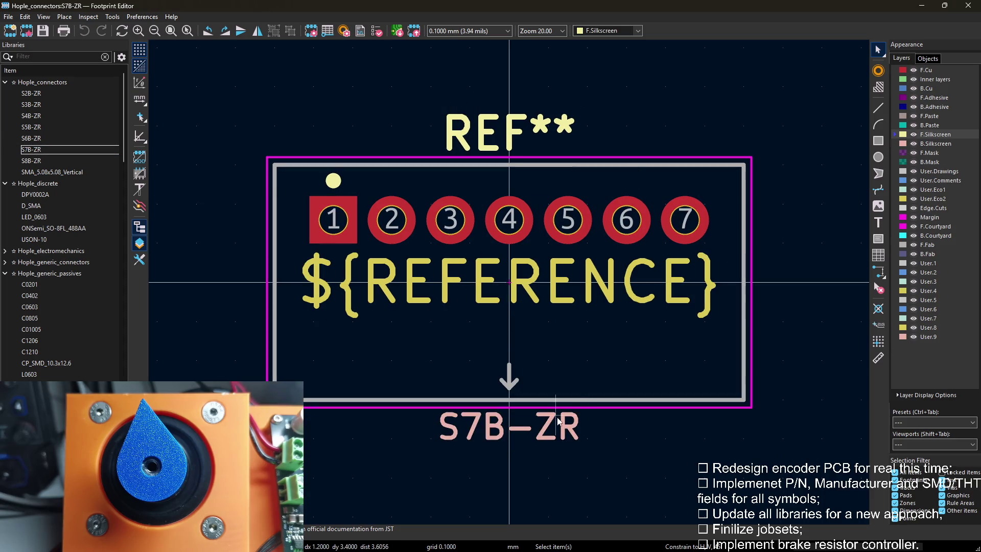
Move S7B-ZR's value text to User.3 and its ${REFERENCE} text to User.4.
{"action": "double_click", "coordinate": [558, 422]}
{"action": "left_click", "coordinate": [384, 205]}
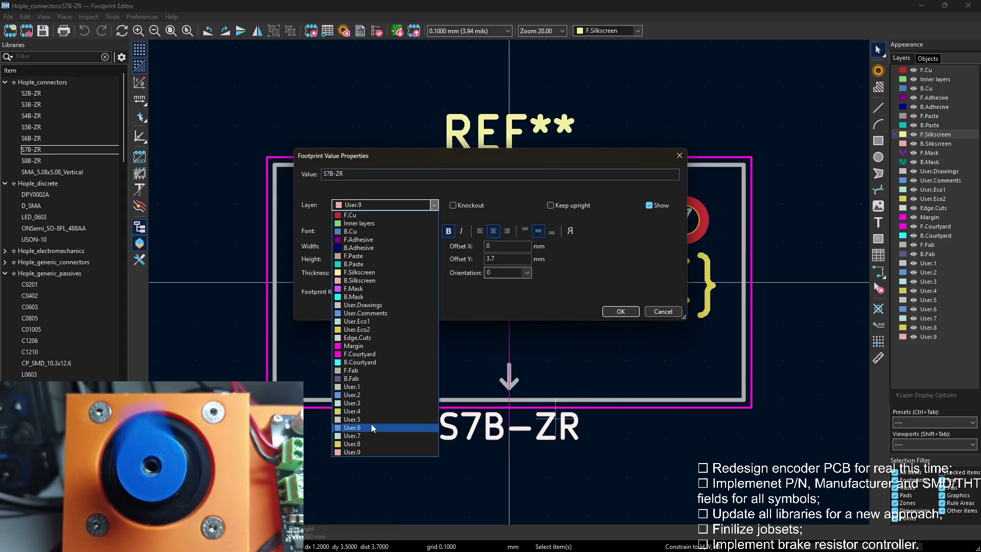
{"action": "left_click", "coordinate": [361, 403]}
{"action": "left_click", "coordinate": [621, 312]}
{"action": "double_click", "coordinate": [509, 285]}
{"action": "left_click", "coordinate": [384, 205]}
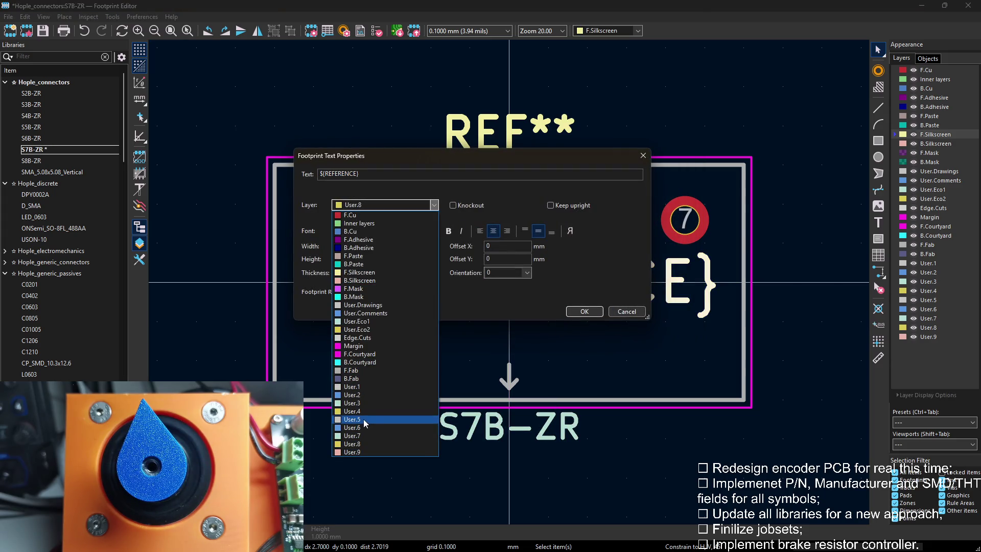
{"action": "left_click", "coordinate": [368, 411]}
{"action": "left_click", "coordinate": [586, 310]}
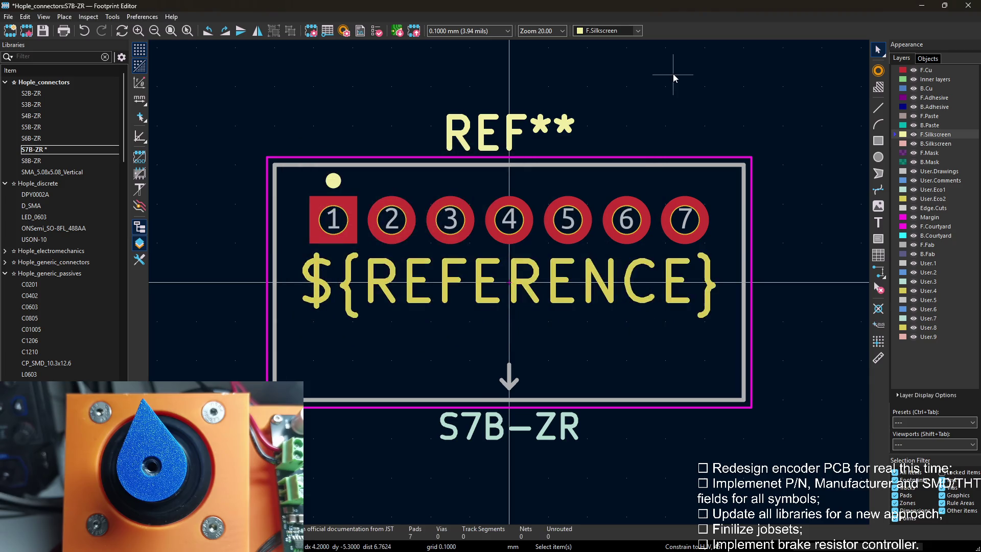
Review S7B-ZR's component type in footprint properties and load S8B-ZR.
{"action": "key", "text": "e"}
{"action": "left_click", "coordinate": [751, 390]}
{"action": "left_click", "coordinate": [751, 400]}
{"action": "key", "text": "Return"}
{"action": "left_click", "coordinate": [39, 151]}
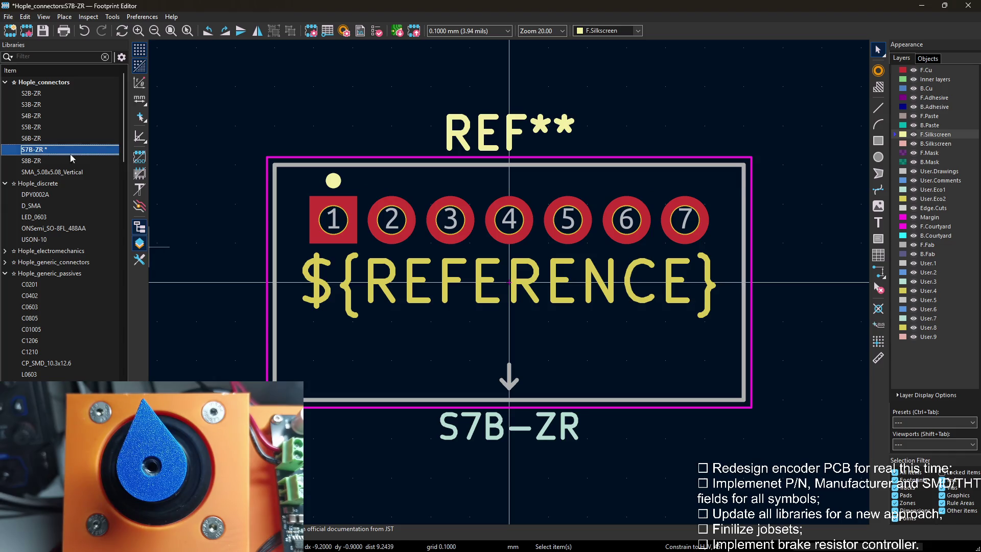
{"action": "double_click", "coordinate": [32, 161]}
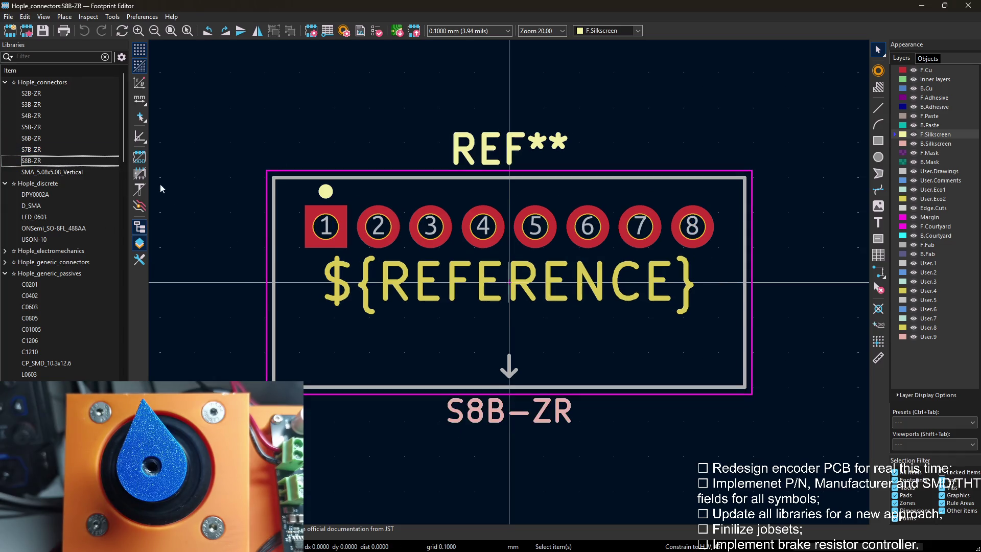
Move S8B-ZR's value text to User.3 and its ${REFERENCE} text to User.4.
{"action": "left_click", "coordinate": [566, 265]}
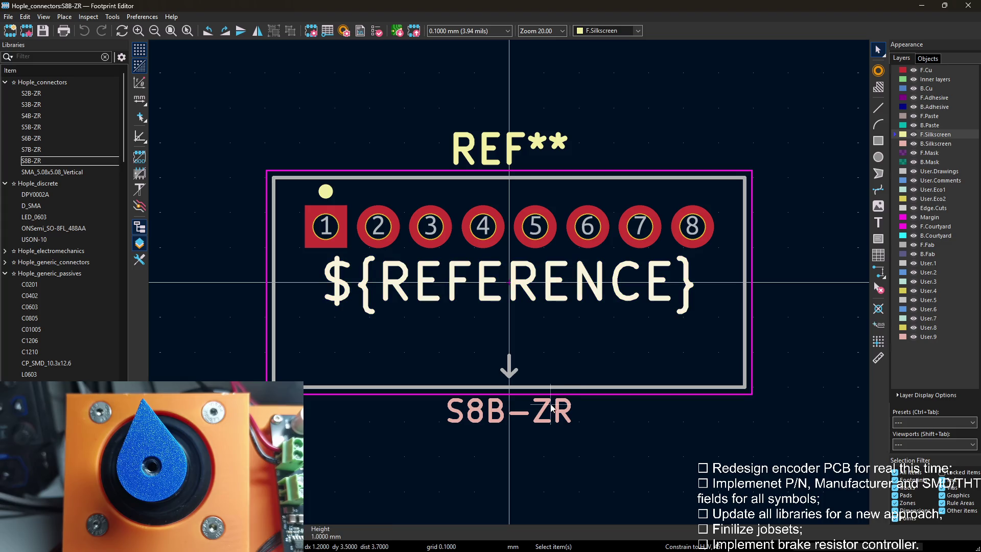
{"action": "double_click", "coordinate": [551, 408]}
{"action": "left_click", "coordinate": [383, 205]}
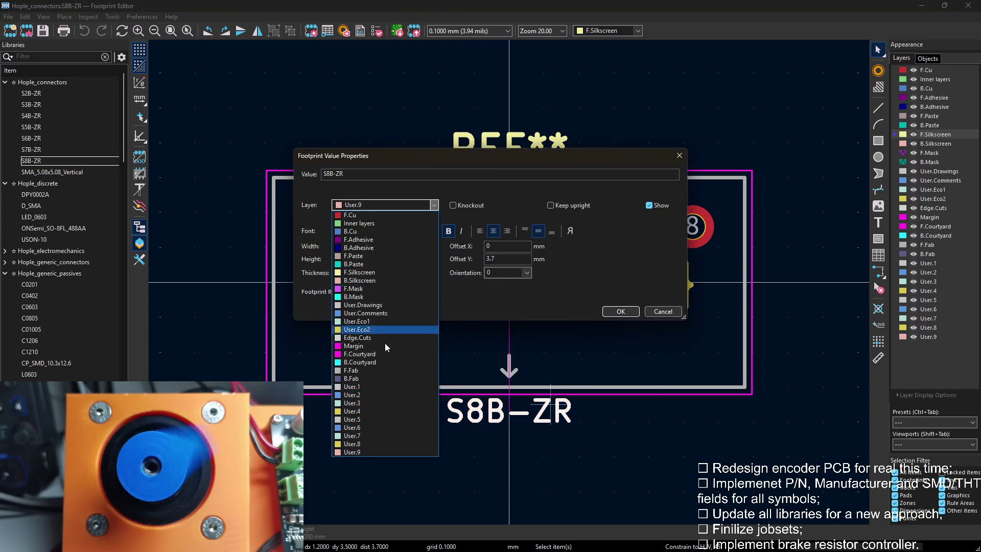
{"action": "left_click", "coordinate": [363, 404]}
{"action": "left_click", "coordinate": [620, 311]}
{"action": "double_click", "coordinate": [583, 276]}
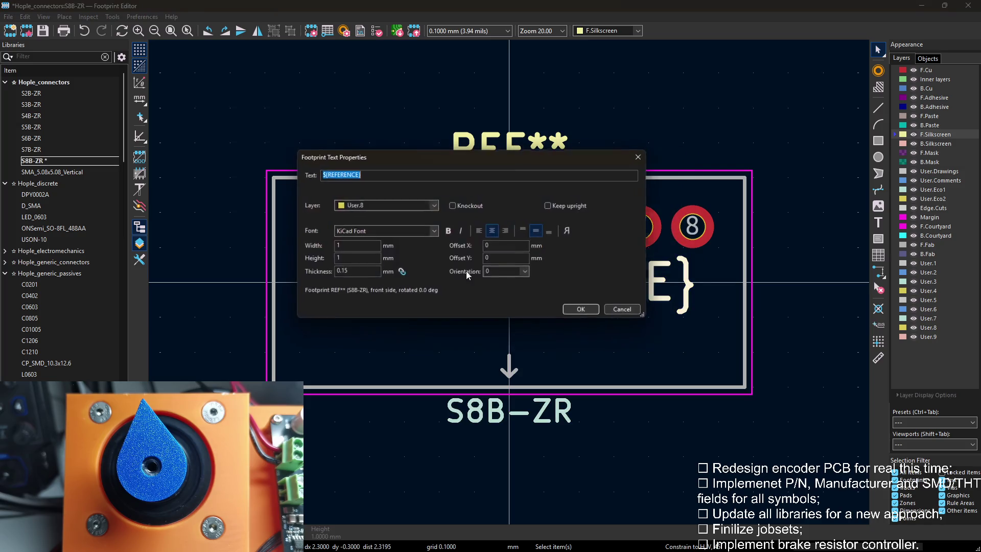
{"action": "left_click", "coordinate": [381, 205]}
{"action": "left_click", "coordinate": [375, 414]}
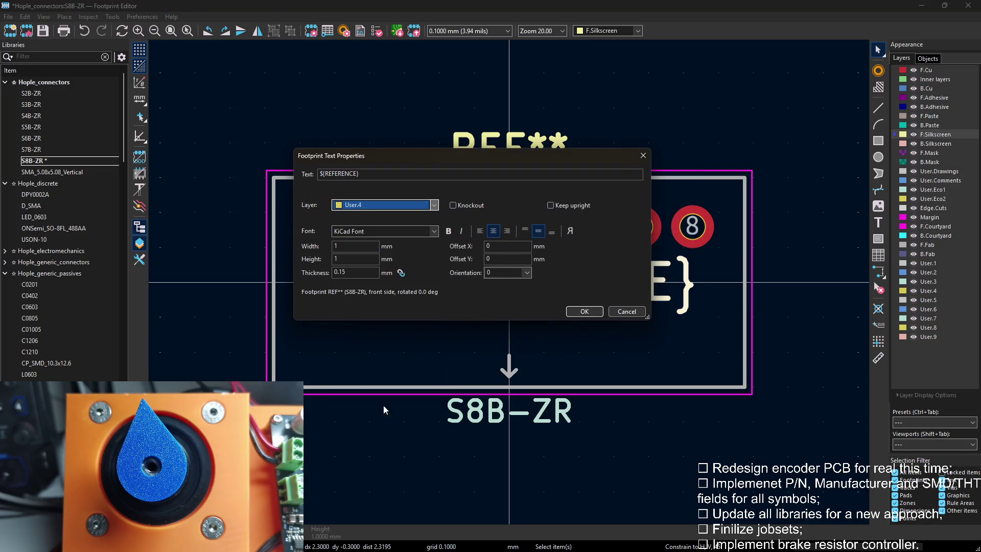
{"action": "left_click", "coordinate": [585, 312]}
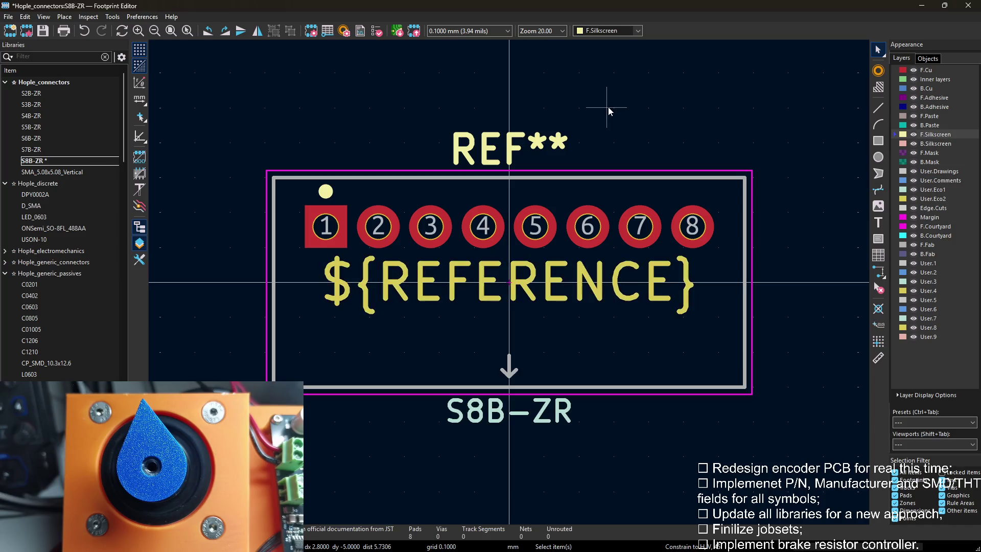
Review S8B-ZR's footprint and REF** field properties, then load SMA_5.08x5.08_Vertical.
{"action": "key", "text": "e"}
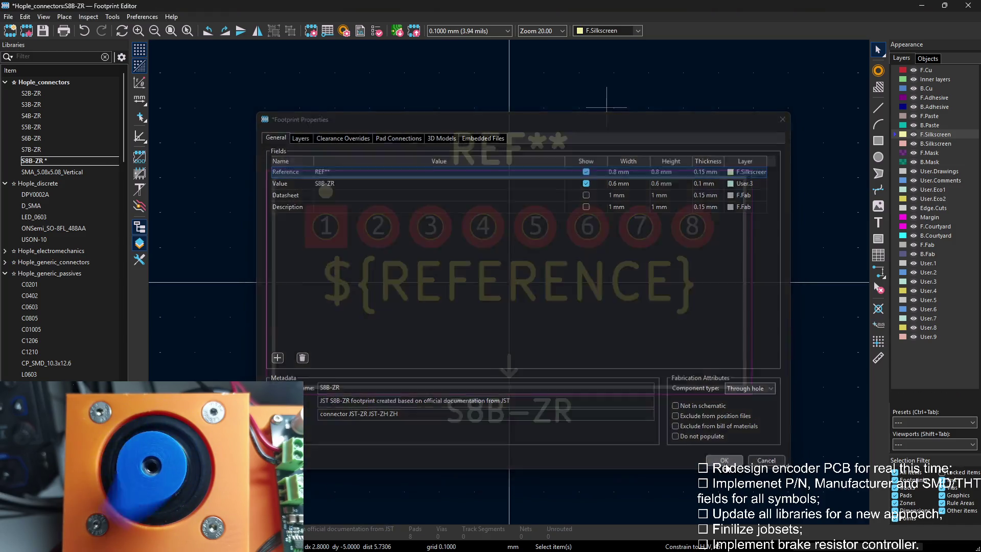
{"action": "key", "text": "Escape"}
{"action": "double_click", "coordinate": [517, 144]}
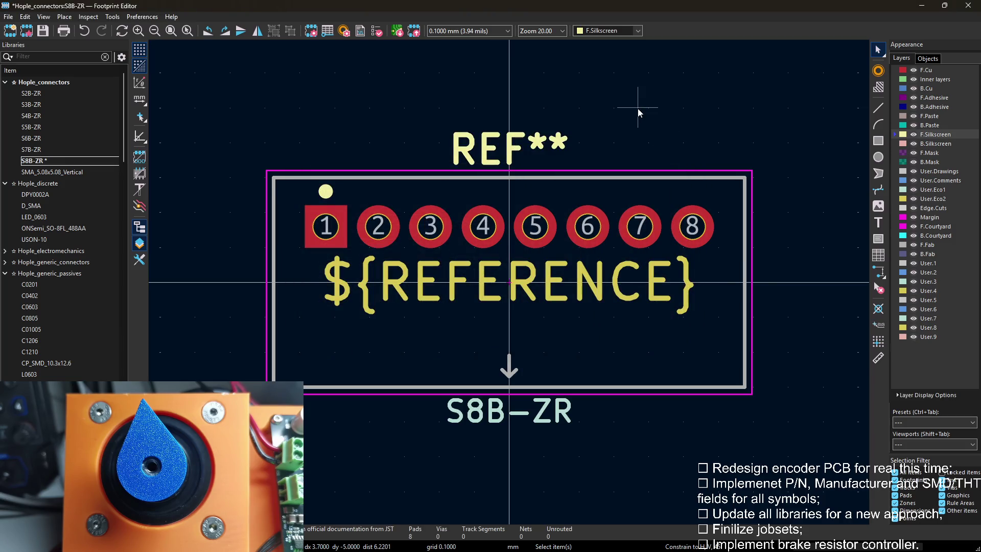
{"action": "key", "text": "e"}
{"action": "left_click", "coordinate": [786, 120]}
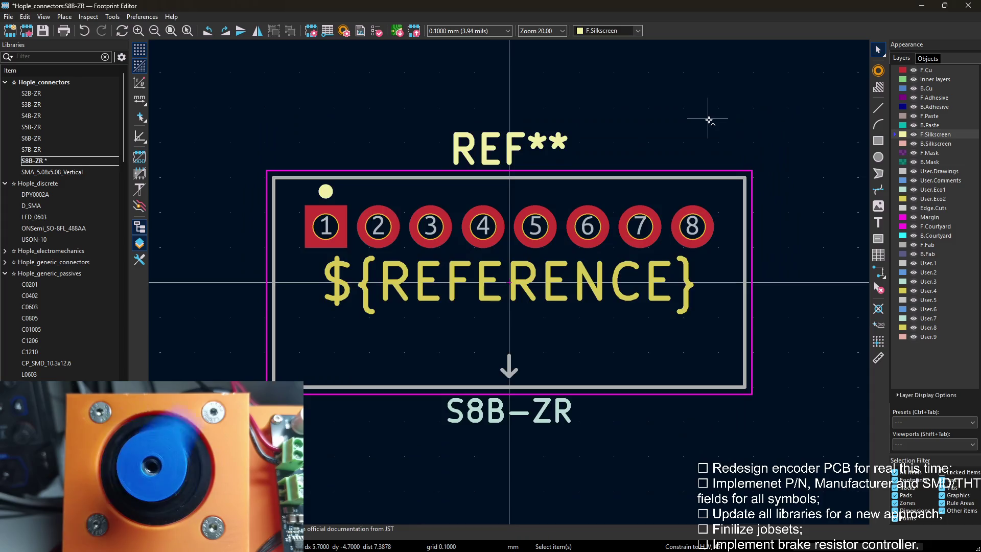
{"action": "left_click", "coordinate": [73, 172]}
{"action": "double_click", "coordinate": [74, 174]}
{"action": "scroll", "coordinate": [528, 275], "scroll_direction": "down", "scroll_amount": 1}
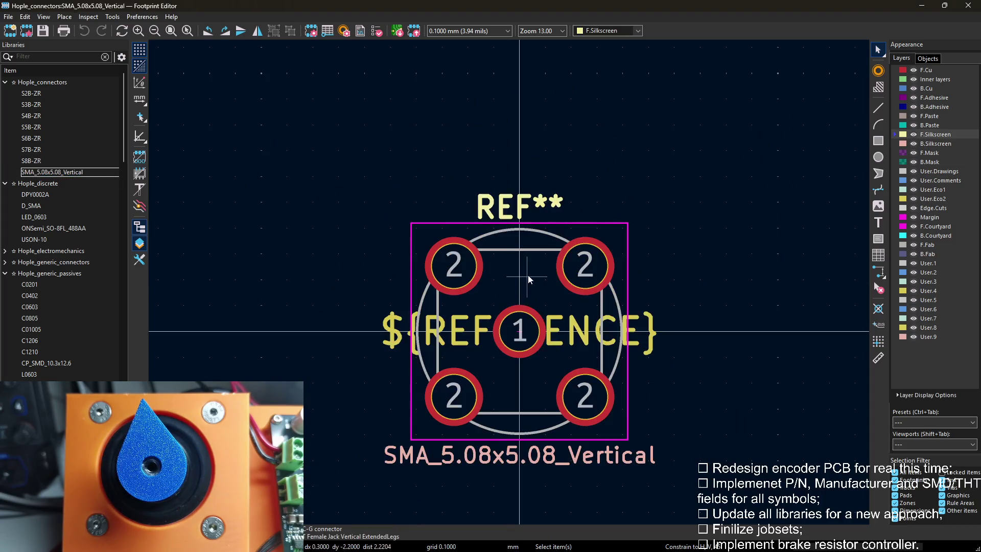
Move the SMA_5.08x5.08_Vertical value and ${REFERENCE} texts onto User layers (reference on User.4).
{"action": "double_click", "coordinate": [569, 464]}
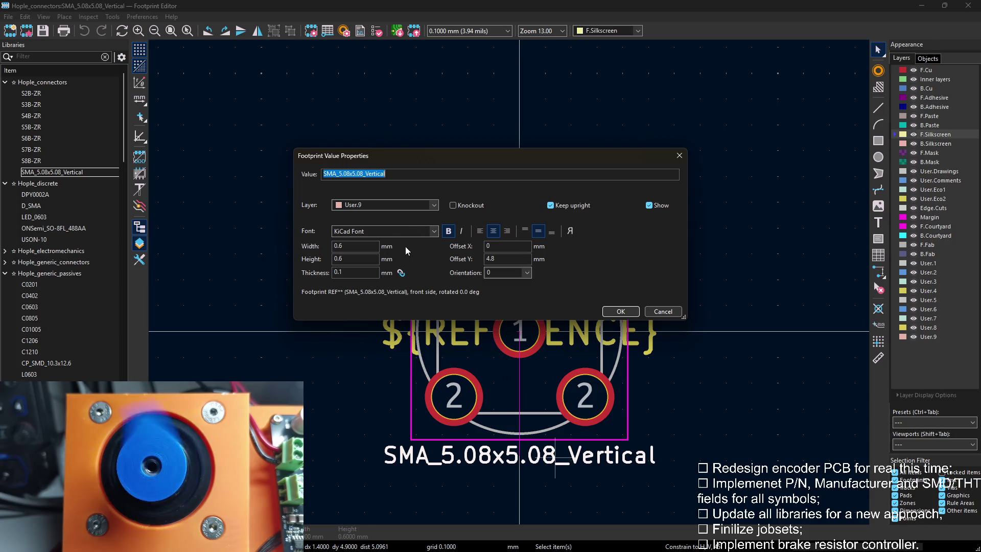
{"action": "left_click", "coordinate": [394, 204]}
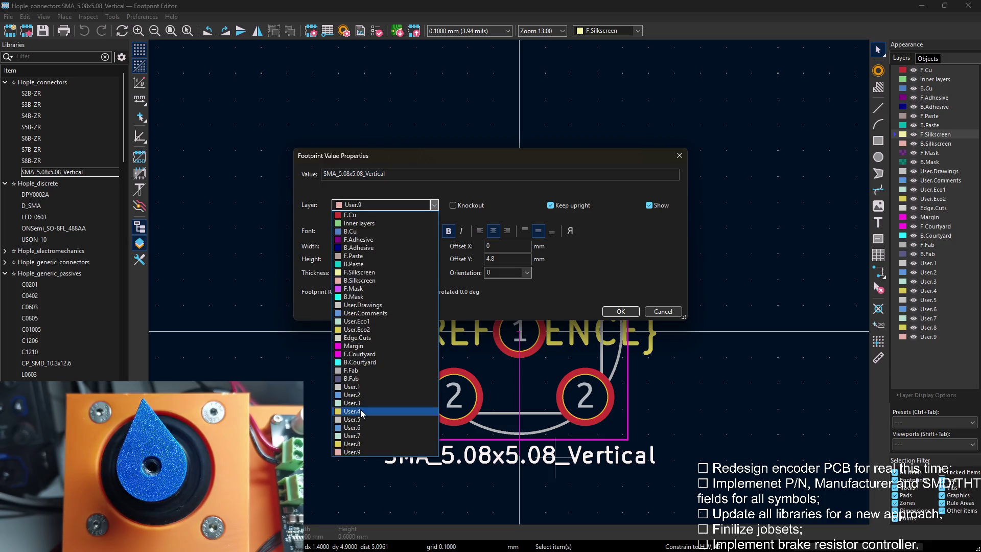
{"action": "left_click", "coordinate": [359, 404]}
{"action": "left_click", "coordinate": [620, 311]}
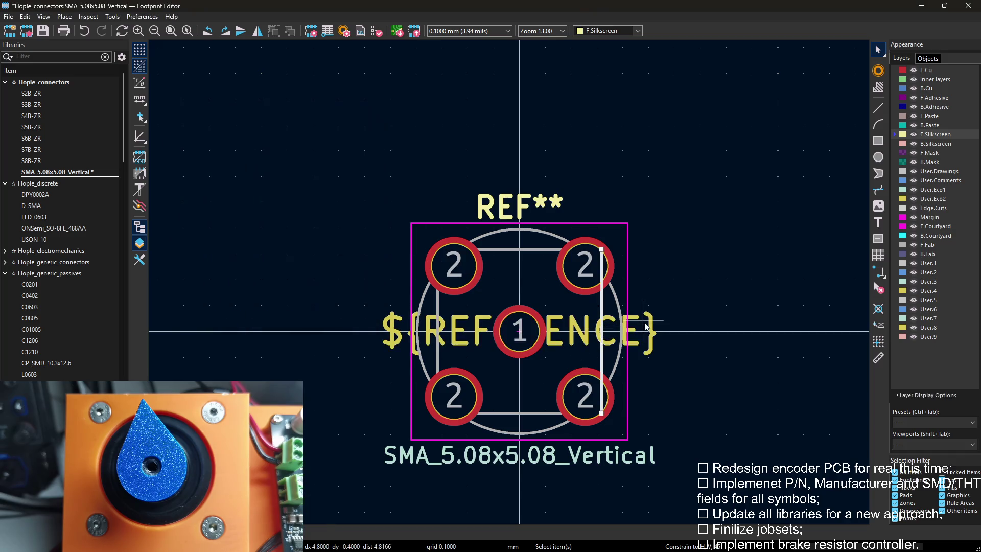
{"action": "double_click", "coordinate": [606, 337]}
{"action": "left_click", "coordinate": [395, 205]}
{"action": "left_click", "coordinate": [364, 411]}
{"action": "left_click", "coordinate": [585, 312]}
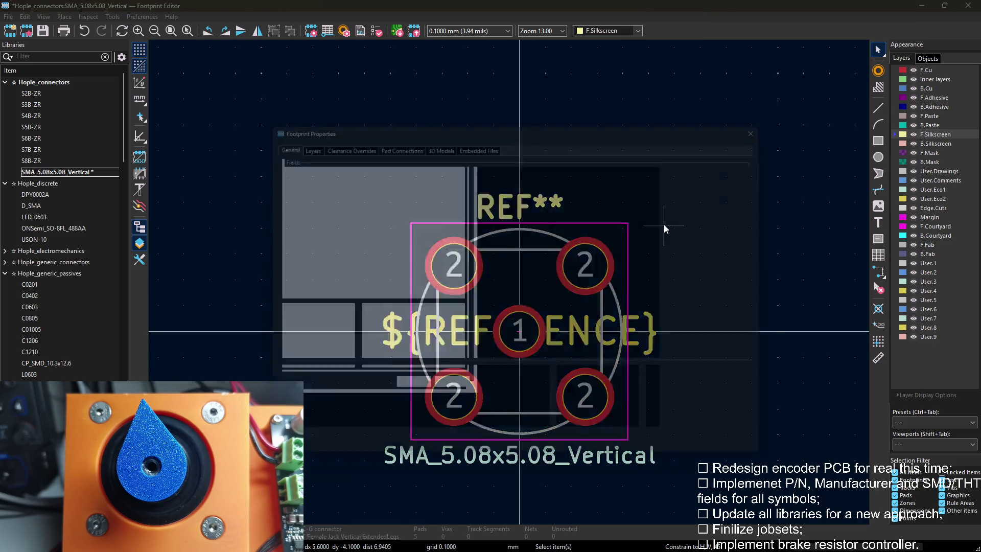
Review the SMA footprint properties, tidy the library tree and load C0201 from Hople_generic_passives.
{"action": "key", "text": "e"}
{"action": "left_click", "coordinate": [728, 462]}
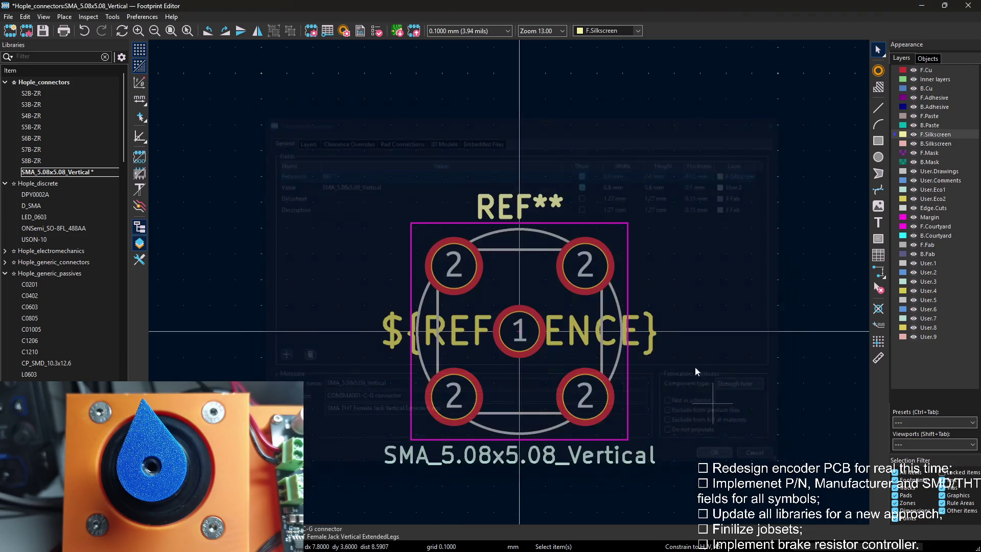
{"action": "left_click", "coordinate": [14, 83]}
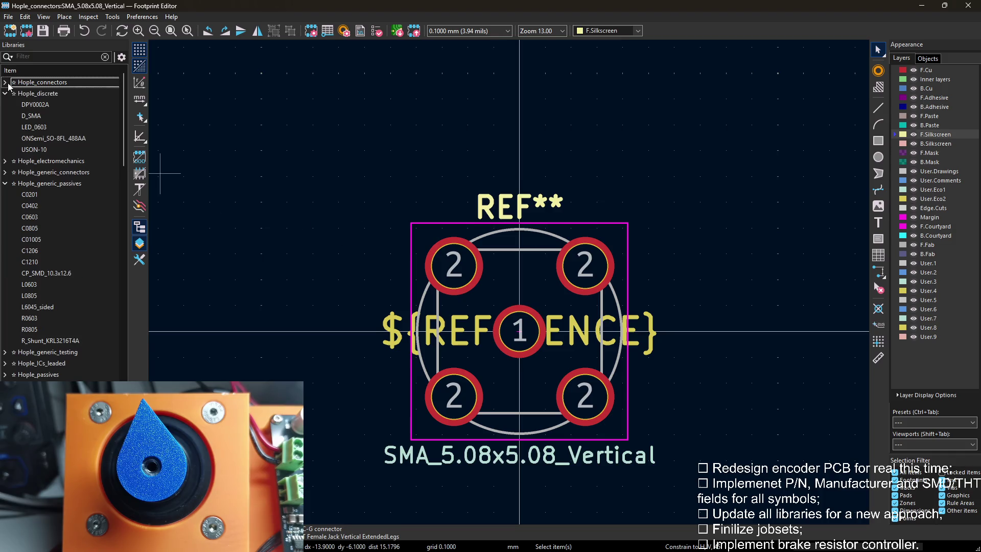
{"action": "left_click", "coordinate": [5, 94]}
{"action": "left_click", "coordinate": [6, 127]}
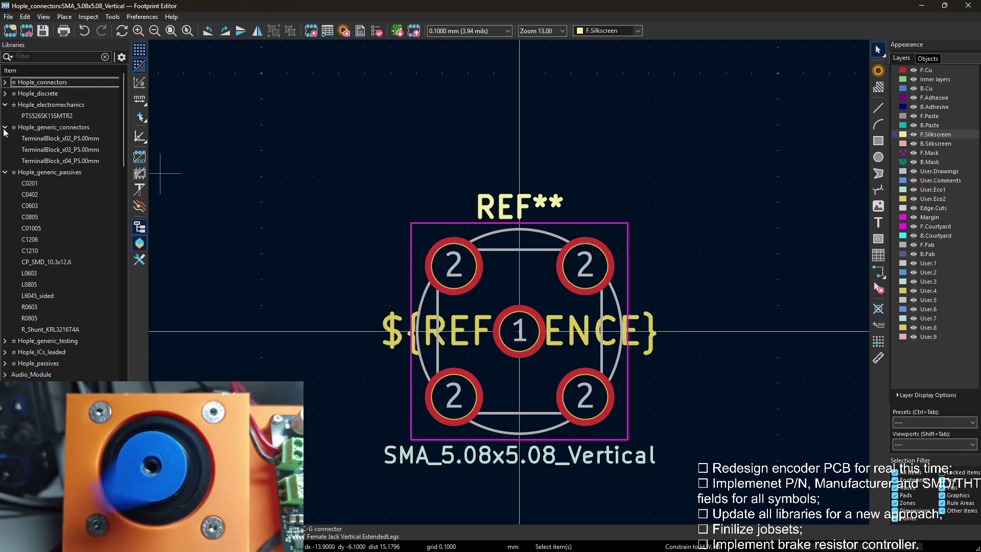
{"action": "scroll", "coordinate": [6, 342], "scroll_direction": "down", "scroll_amount": 1}
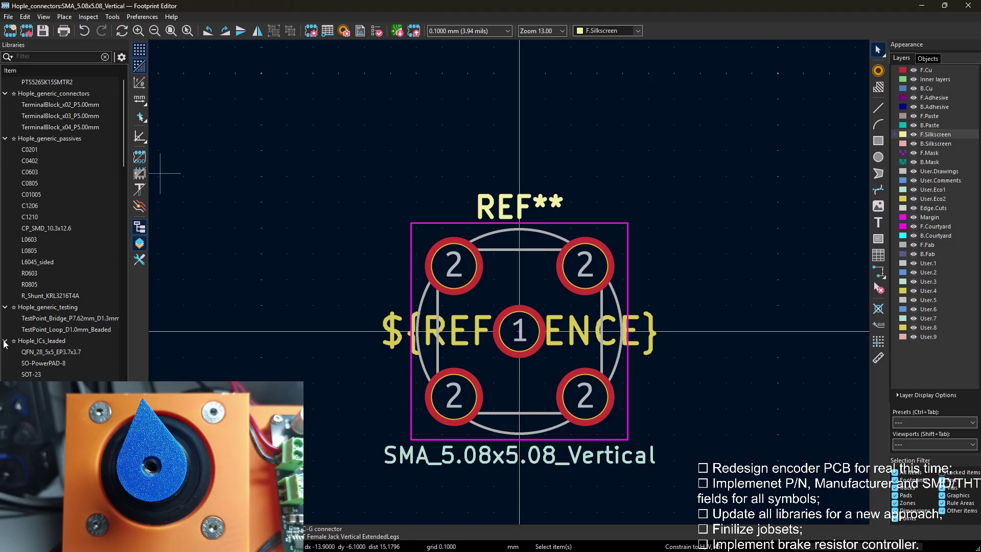
{"action": "scroll", "coordinate": [6, 342], "scroll_direction": "down", "scroll_amount": 2}
{"action": "key", "text": "Home"}
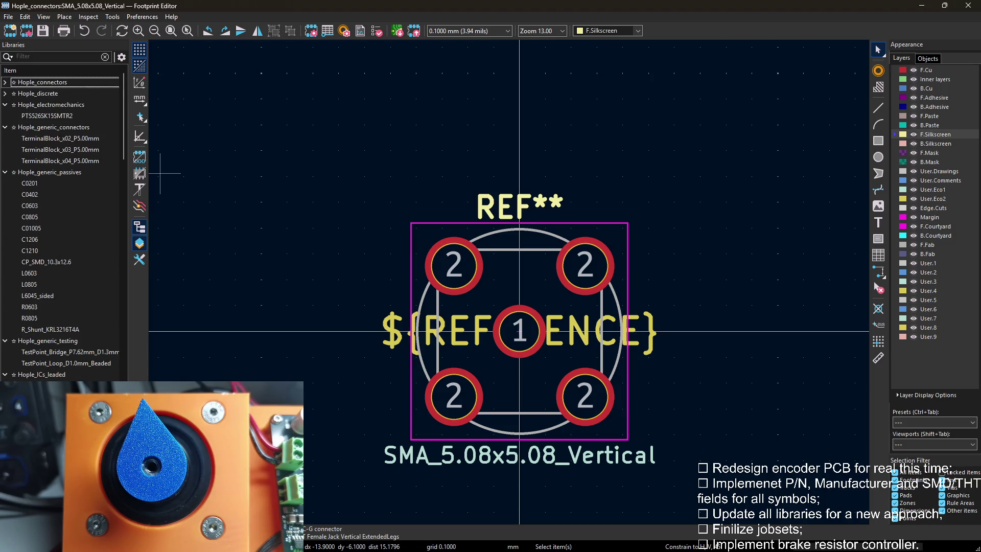
{"action": "double_click", "coordinate": [39, 184]}
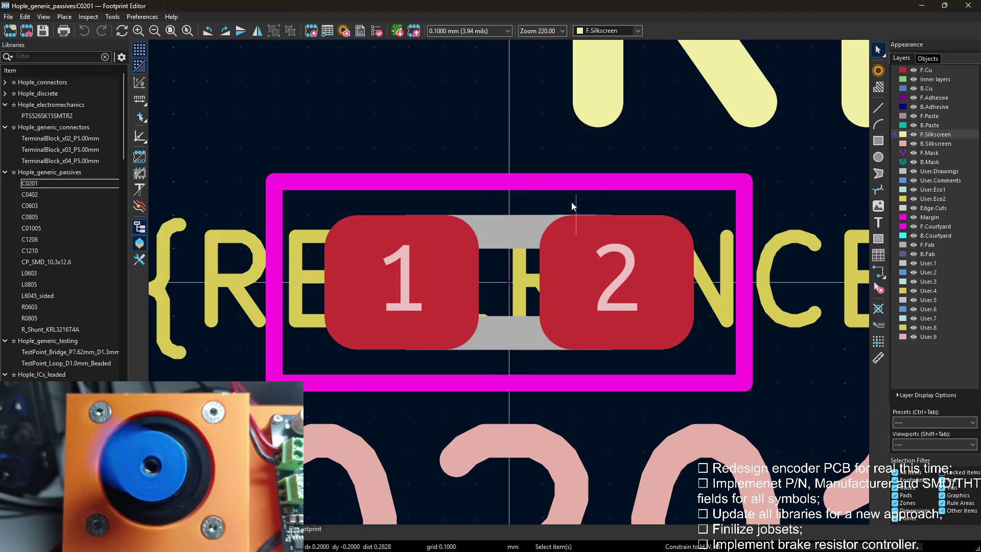
{"action": "scroll", "coordinate": [200, 72], "scroll_direction": "down", "scroll_amount": 1}
{"action": "scroll", "coordinate": [518, 292], "scroll_direction": "down", "scroll_amount": 1}
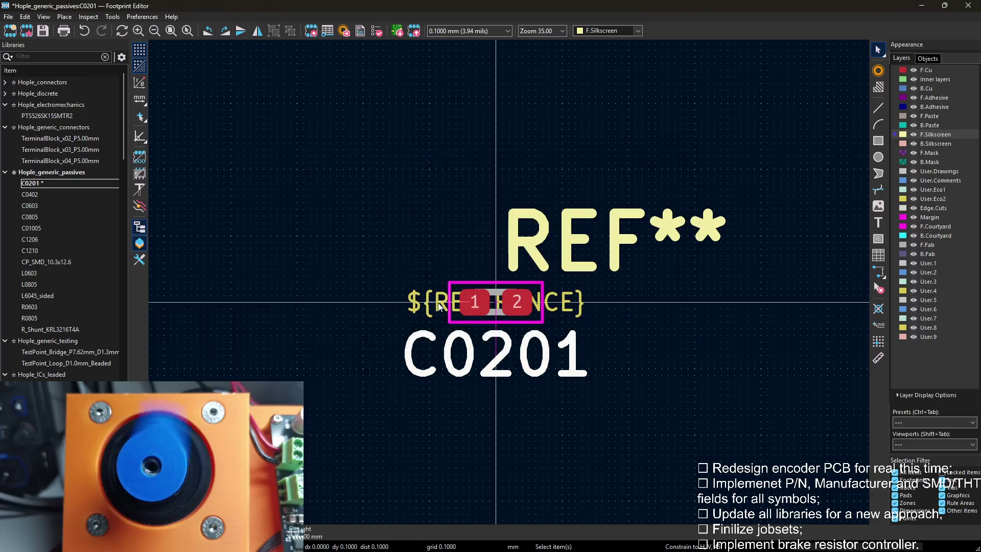
Put C0201's ${REFERENCE} text on User.4, review its properties and save the footprint.
{"action": "double_click", "coordinate": [518, 294]}
{"action": "left_click", "coordinate": [387, 206]}
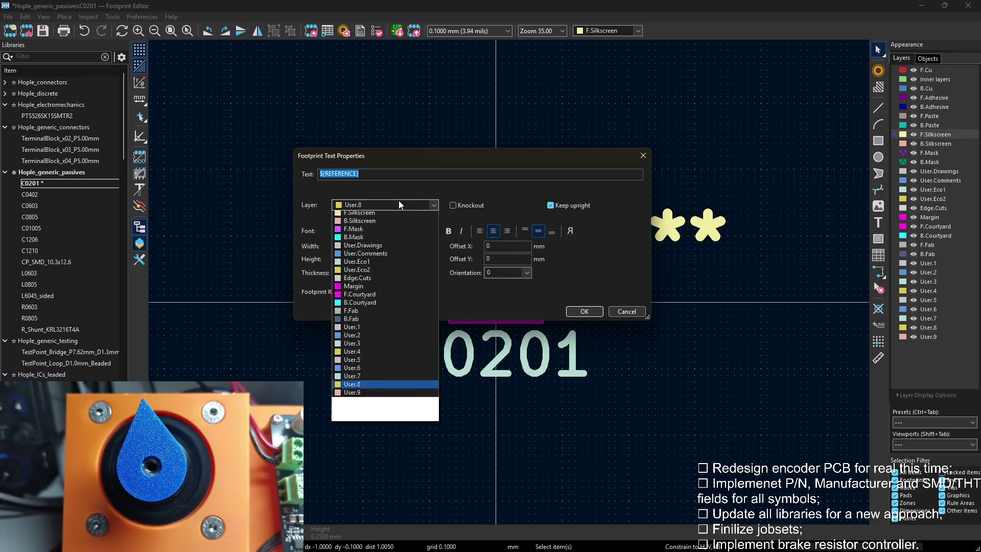
{"action": "left_click", "coordinate": [366, 412]}
{"action": "key", "text": "Return"}
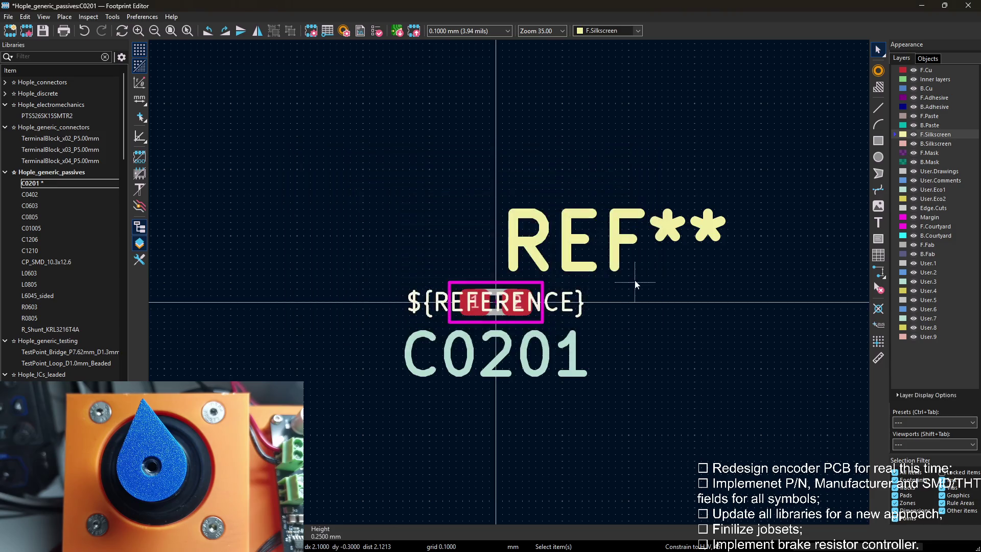
{"action": "double_click", "coordinate": [632, 282]}
{"action": "key", "text": "Return"}
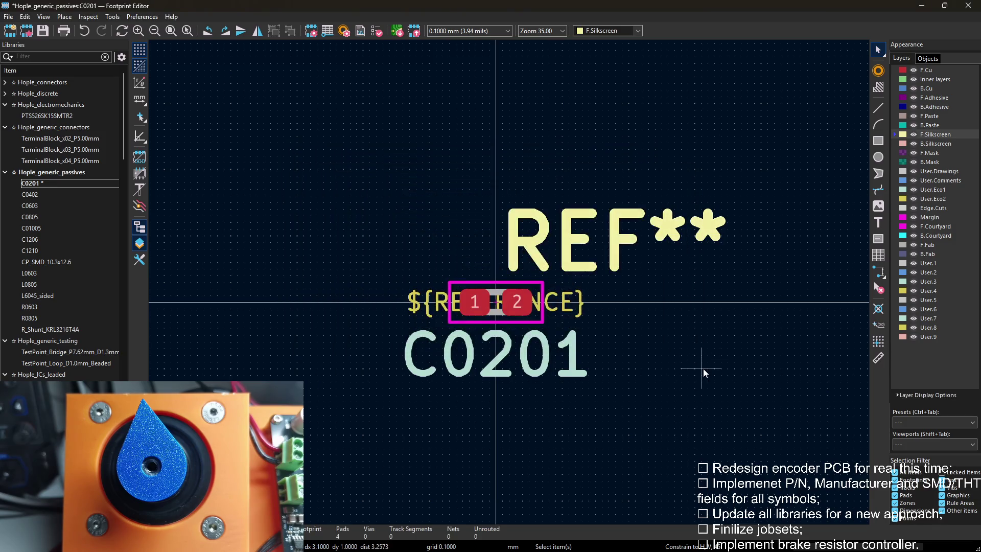
{"action": "key", "text": "e"}
{"action": "left_click", "coordinate": [728, 463]}
{"action": "key", "text": "ctrl+s"}
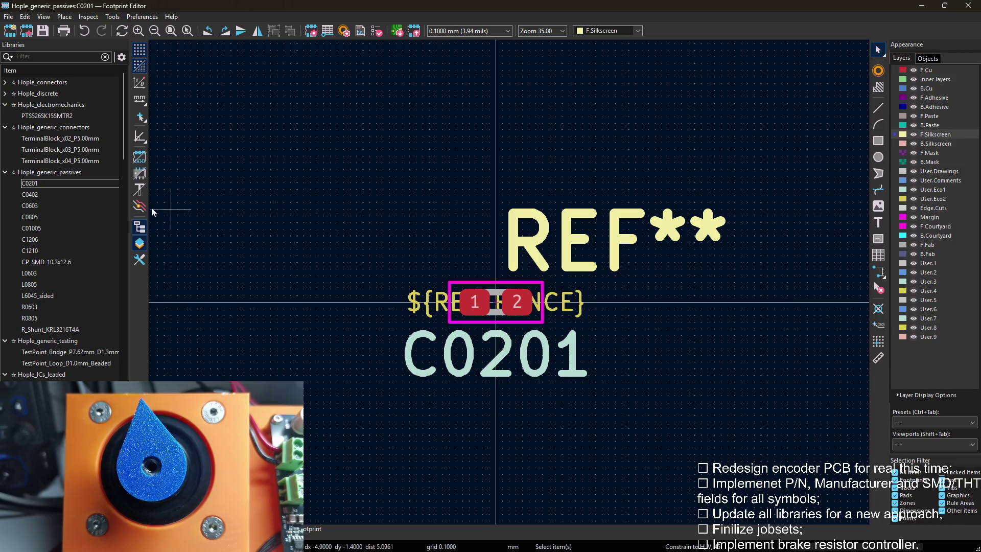
Move C0402's value text to a User layer and its ${REFERENCE} to User.4, then save.
{"action": "double_click", "coordinate": [39, 194]}
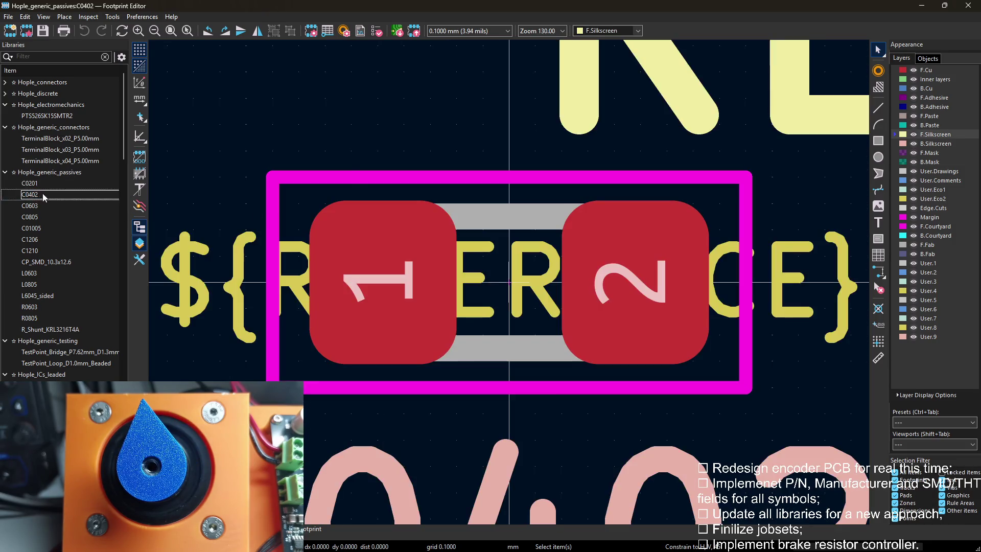
{"action": "double_click", "coordinate": [648, 395]}
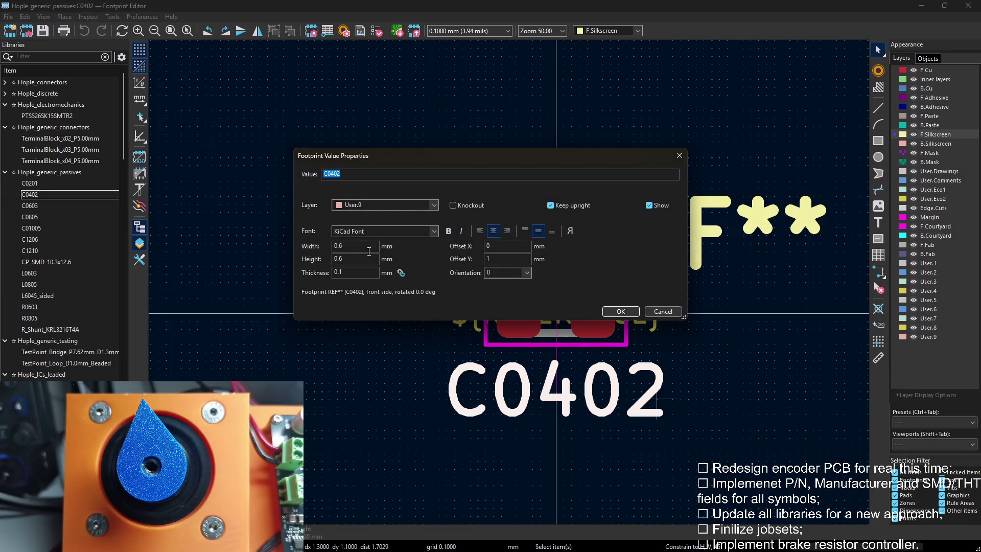
{"action": "left_click", "coordinate": [392, 205]}
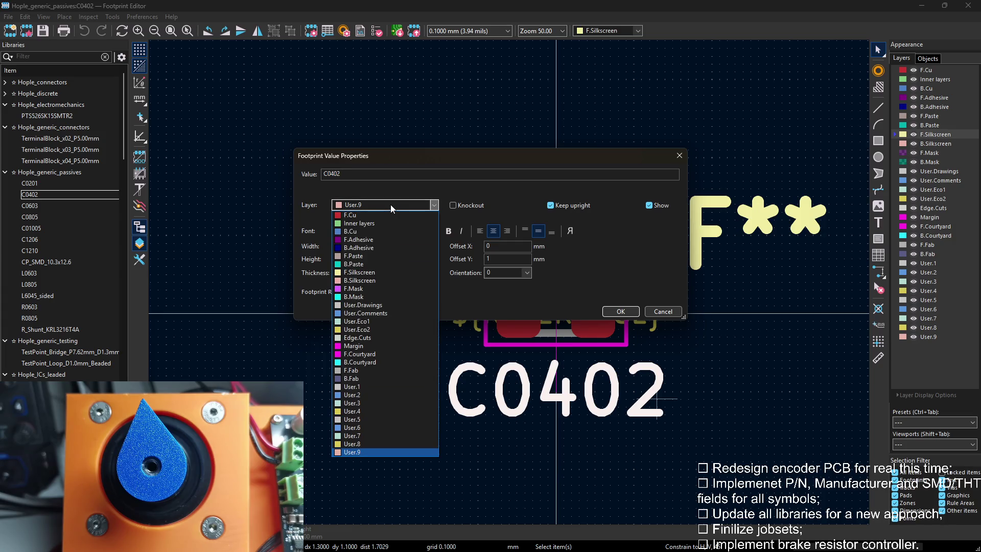
{"action": "left_click", "coordinate": [370, 395]}
{"action": "left_click", "coordinate": [621, 312]}
{"action": "double_click", "coordinate": [455, 301]}
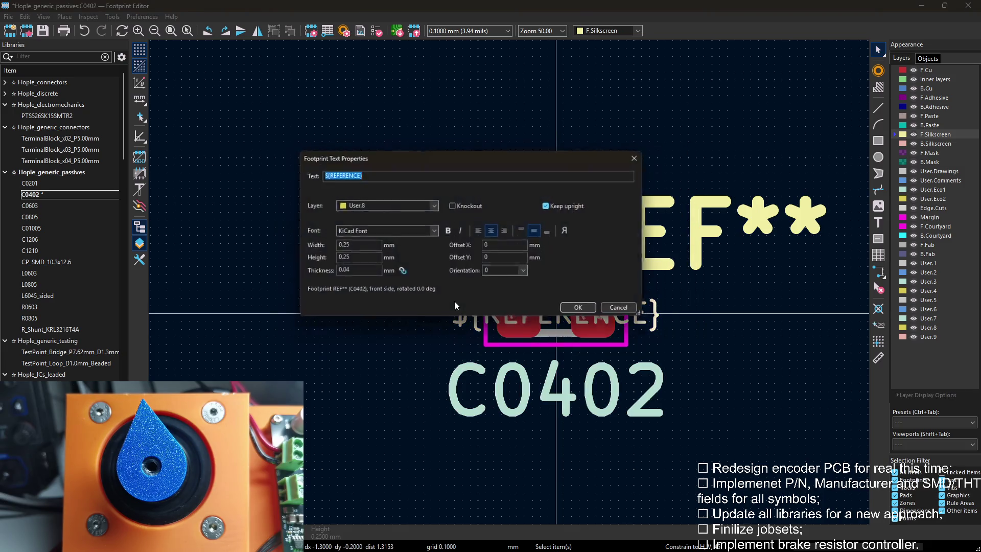
{"action": "left_click", "coordinate": [384, 205]}
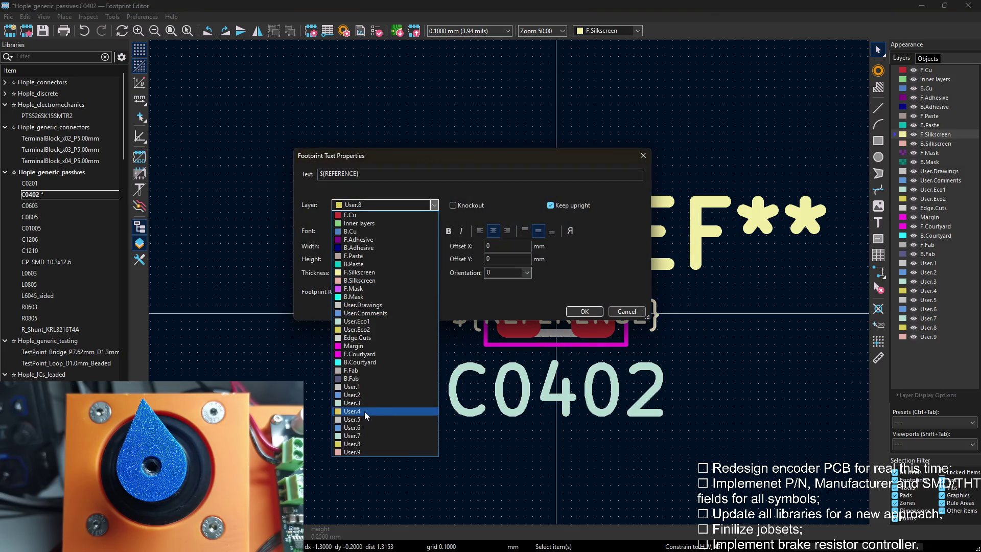
{"action": "left_click", "coordinate": [364, 412]}
{"action": "left_click", "coordinate": [584, 311]}
{"action": "key", "text": "ctrl+s"}
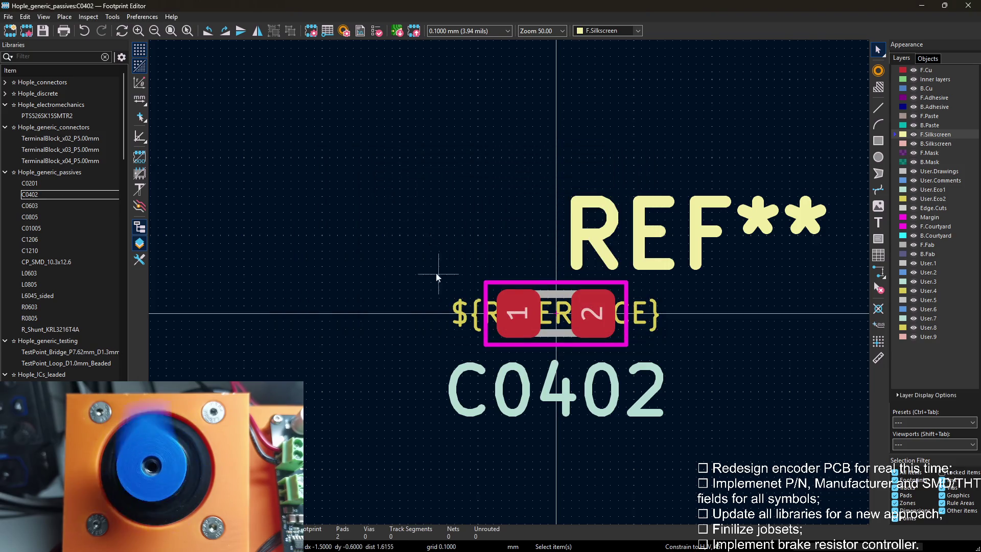
Move C0603's value text to User.3 and its ${REFERENCE} text to a User layer.
{"action": "left_click", "coordinate": [55, 206]}
{"action": "scroll", "coordinate": [520, 299], "scroll_direction": "up", "scroll_amount": 1}
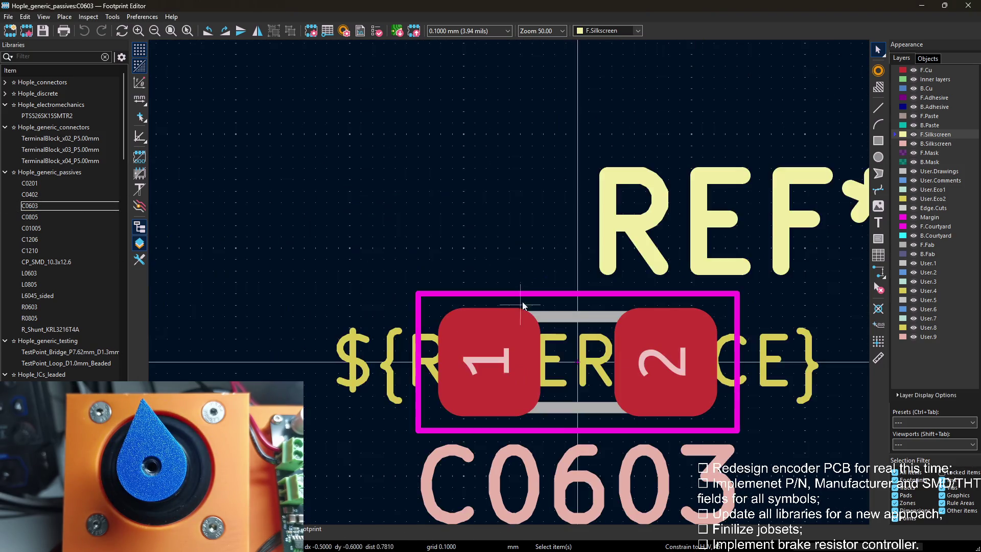
{"action": "double_click", "coordinate": [601, 506]}
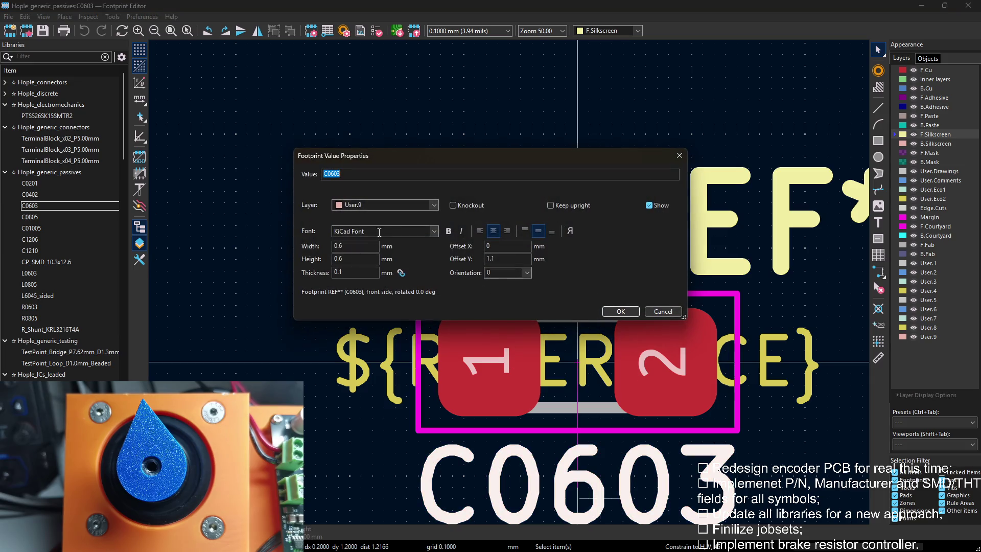
{"action": "left_click", "coordinate": [384, 205]}
{"action": "left_click", "coordinate": [353, 411]}
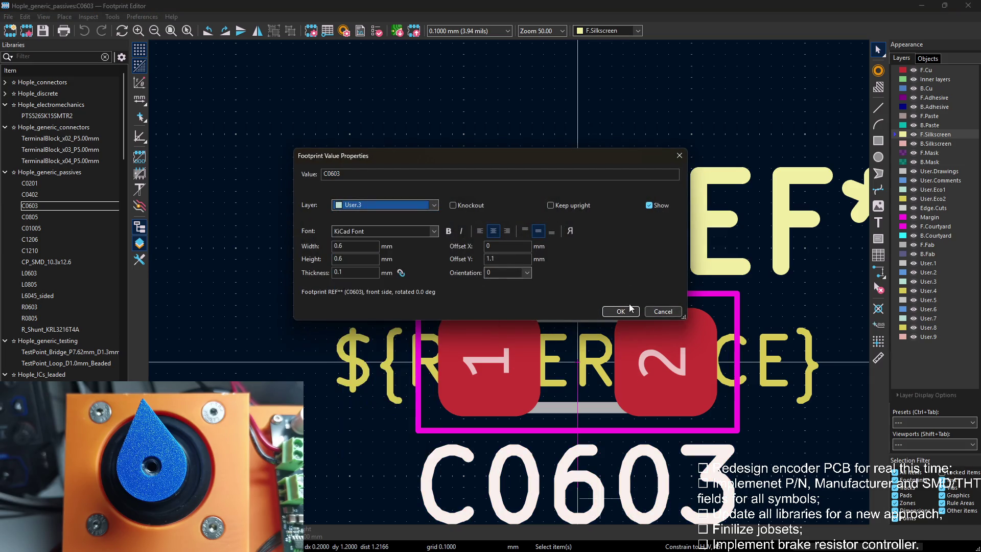
{"action": "left_click", "coordinate": [620, 312]}
{"action": "double_click", "coordinate": [372, 343]}
{"action": "left_click", "coordinate": [384, 205]}
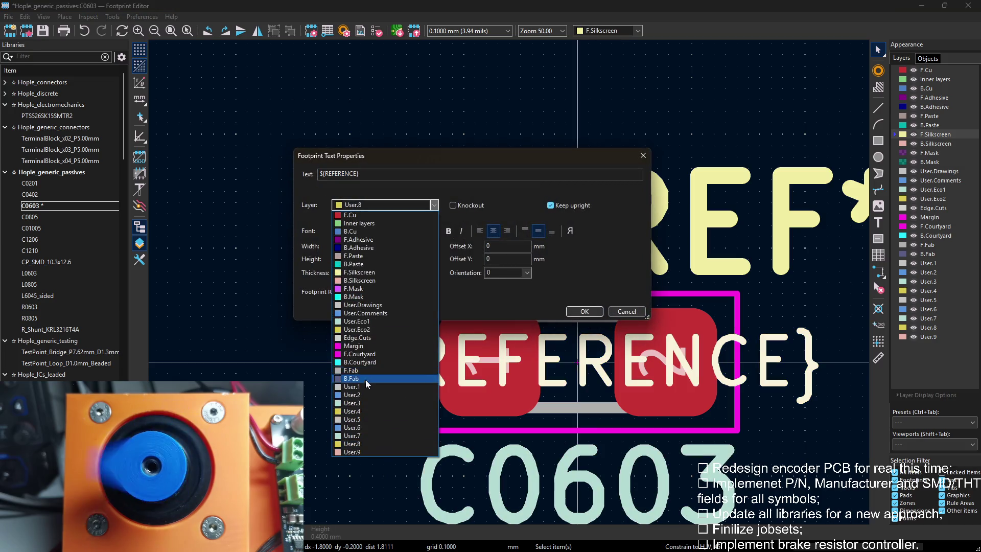
{"action": "left_click", "coordinate": [352, 411]}
{"action": "left_click", "coordinate": [584, 311]}
Save C0603, load C0805 and put its value text on User.3.
{"action": "key", "text": "ctrl+s"}
{"action": "double_click", "coordinate": [51, 215]}
{"action": "scroll", "coordinate": [512, 276], "scroll_direction": "down", "scroll_amount": 1}
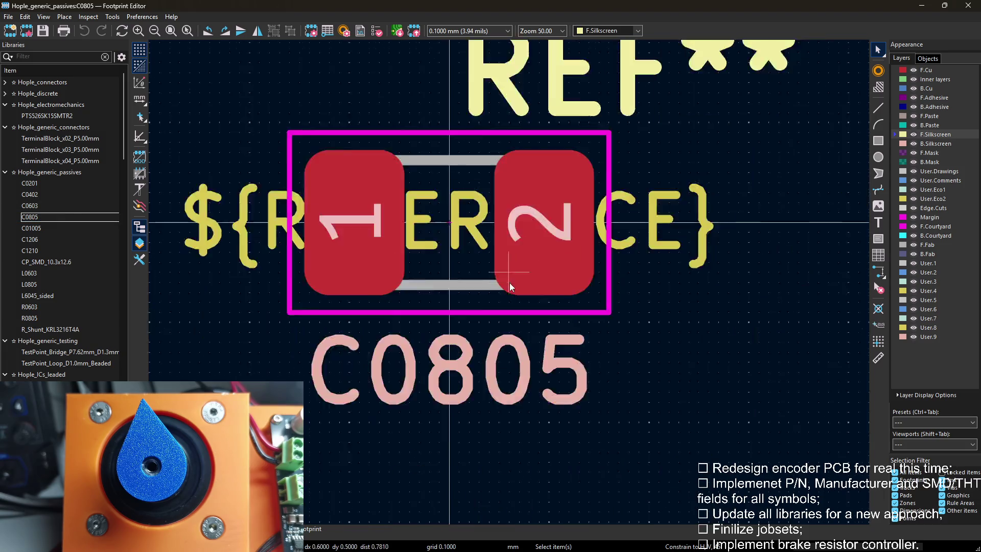
{"action": "double_click", "coordinate": [463, 337]}
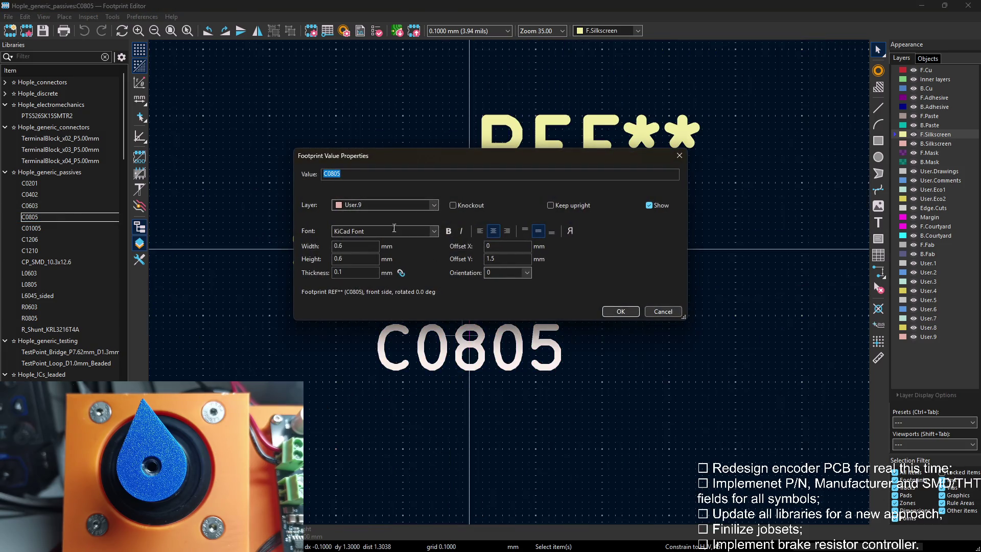
{"action": "left_click", "coordinate": [387, 205]}
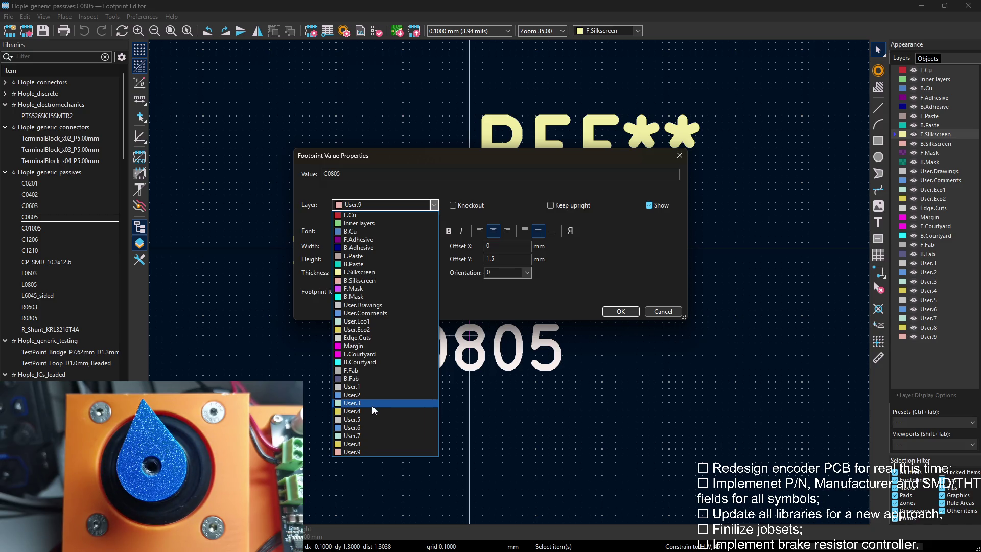
{"action": "left_click", "coordinate": [372, 405]}
{"action": "left_click", "coordinate": [621, 313]}
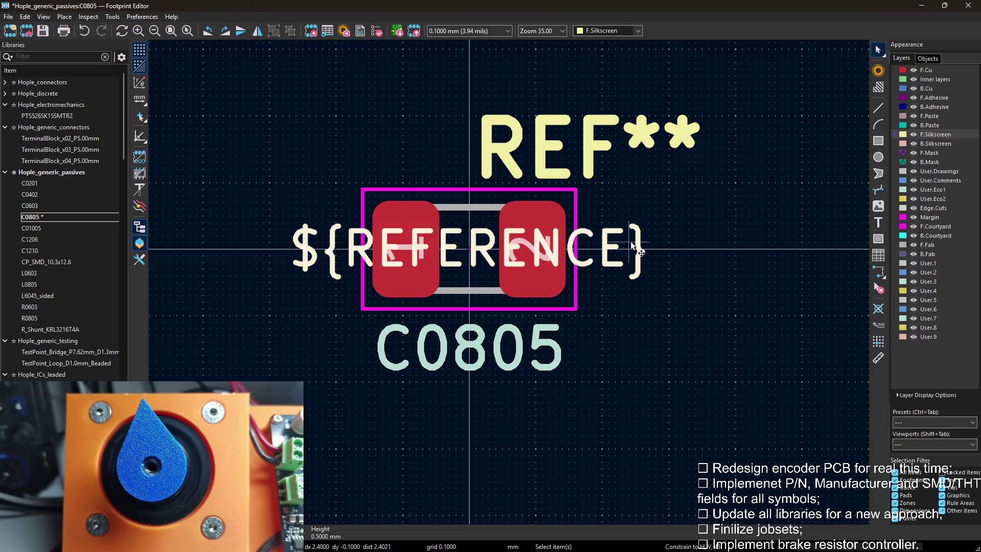
Move C0805's ${REFERENCE} text to a User layer, save, and load C01005.
{"action": "double_click", "coordinate": [485, 276]}
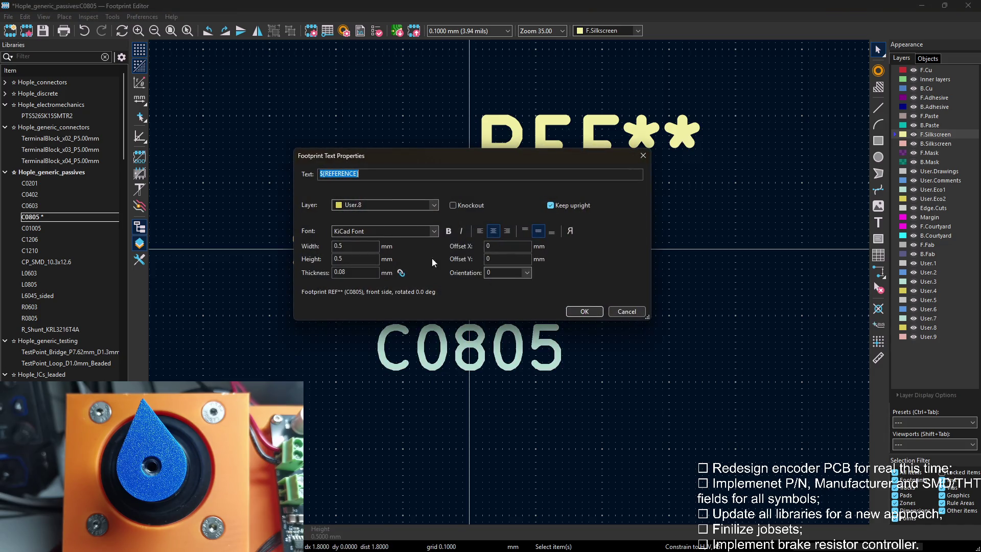
{"action": "left_click", "coordinate": [393, 205]}
{"action": "left_click", "coordinate": [367, 414]}
{"action": "left_click", "coordinate": [585, 312]}
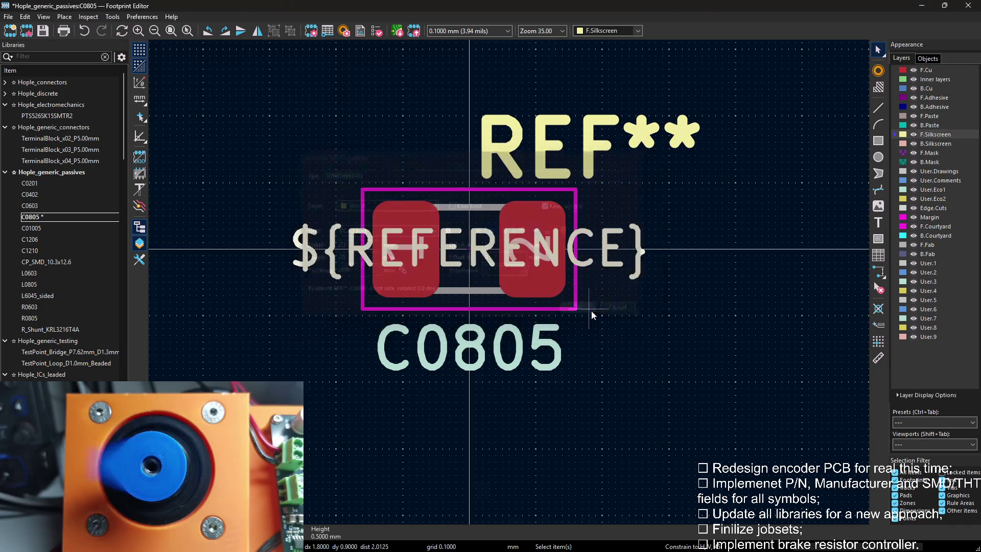
{"action": "key", "text": "ctrl+s"}
{"action": "double_click", "coordinate": [58, 229]}
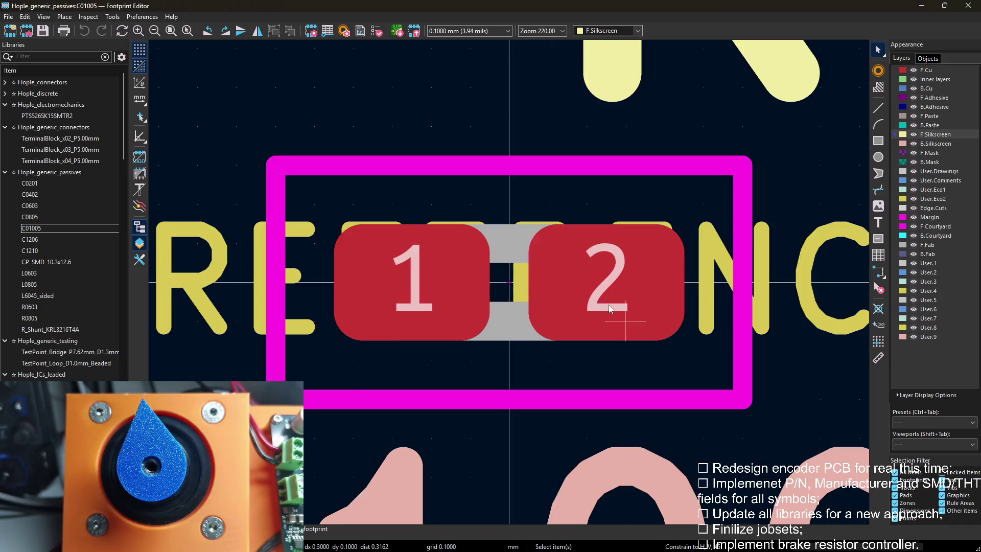
Move C01005's value text to User.3 and its ${REFERENCE} text to User.4.
{"action": "double_click", "coordinate": [550, 398]}
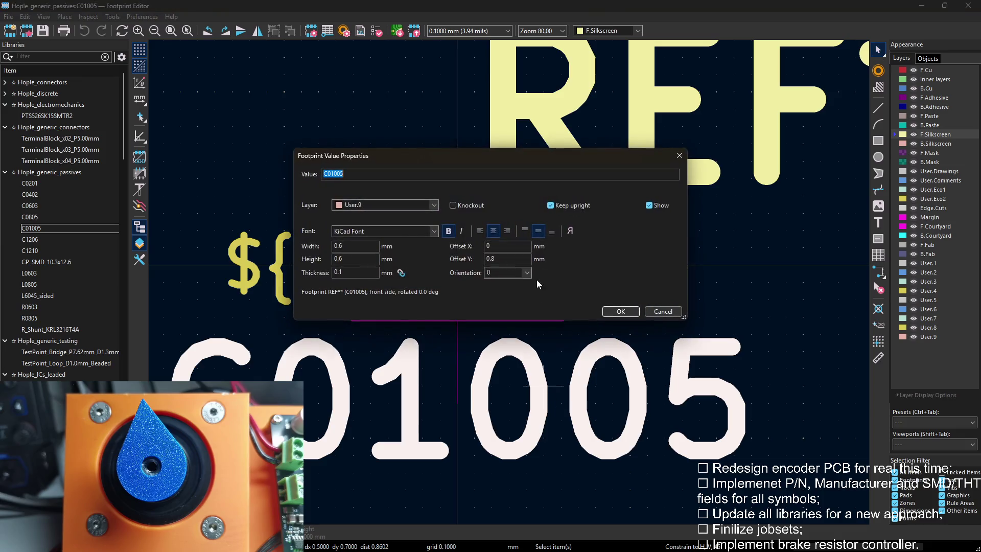
{"action": "left_click", "coordinate": [389, 206]}
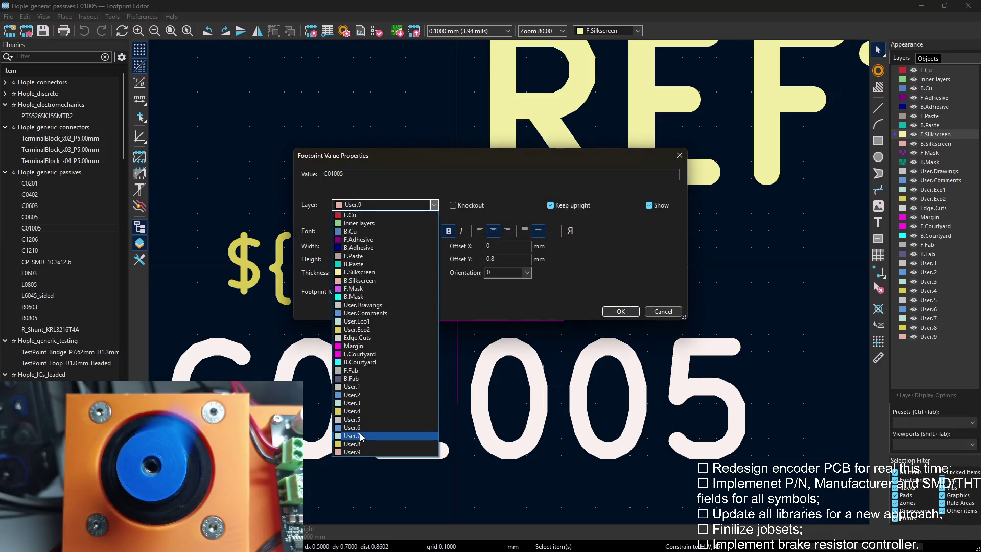
{"action": "left_click", "coordinate": [366, 405]}
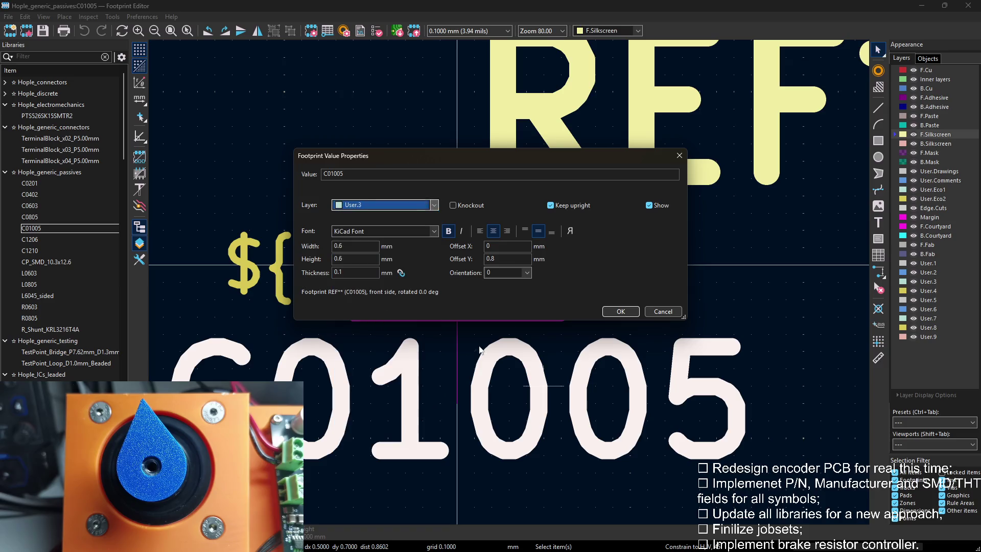
{"action": "left_click", "coordinate": [621, 312]}
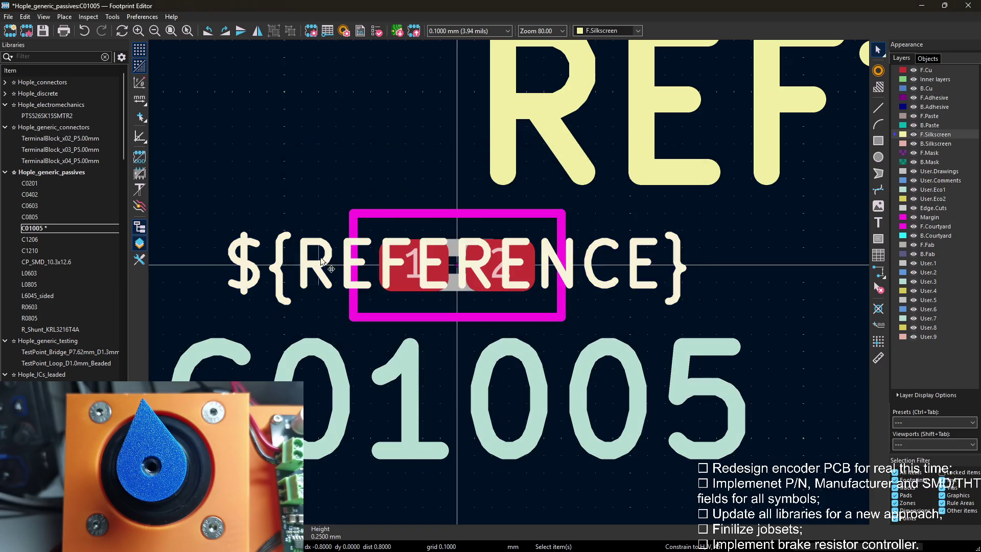
{"action": "double_click", "coordinate": [307, 258]}
{"action": "left_click", "coordinate": [391, 206]}
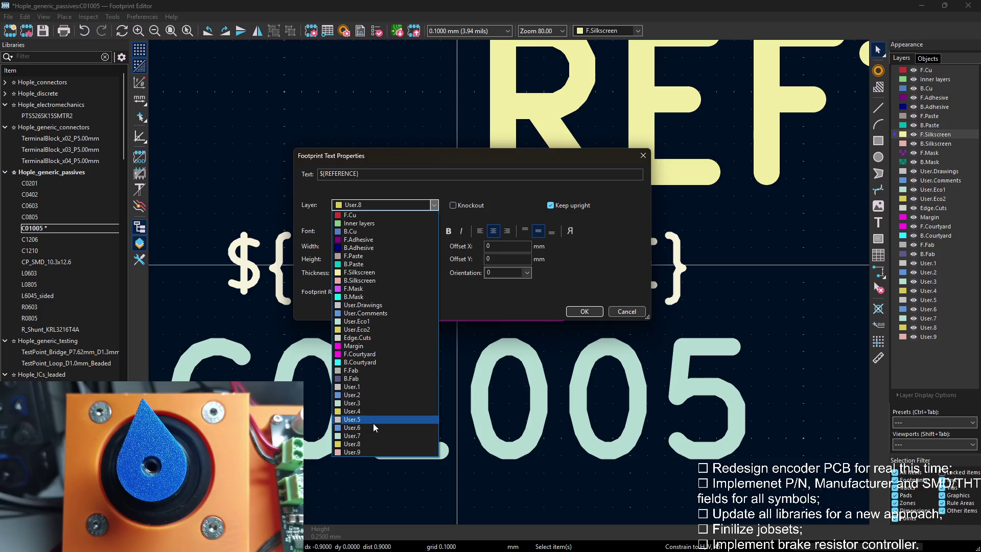
{"action": "left_click", "coordinate": [366, 411]}
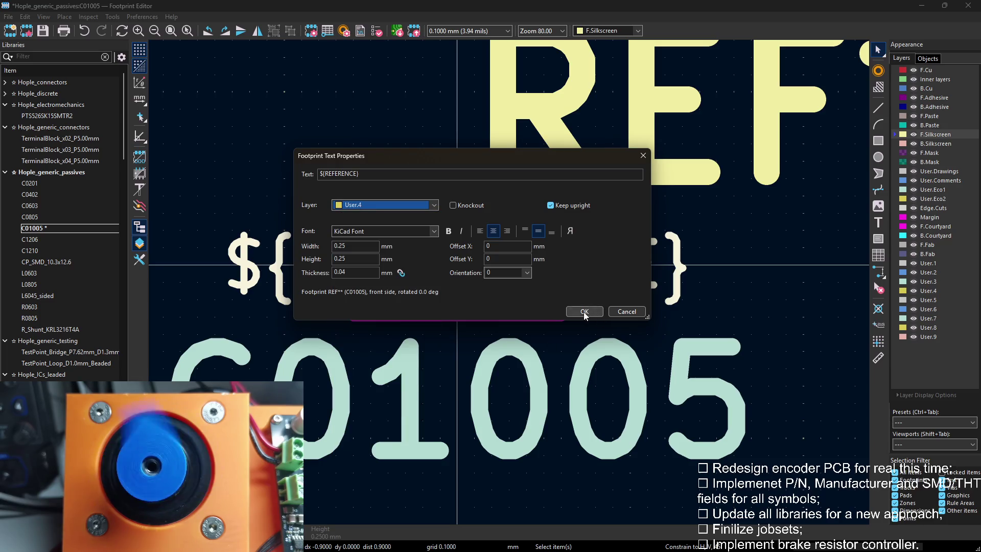
{"action": "left_click", "coordinate": [584, 311]}
Review C01005's properties, recheck C0805's reference text settings, then start editing C1206's value text.
{"action": "left_click", "coordinate": [801, 242]}
{"action": "key", "text": "e"}
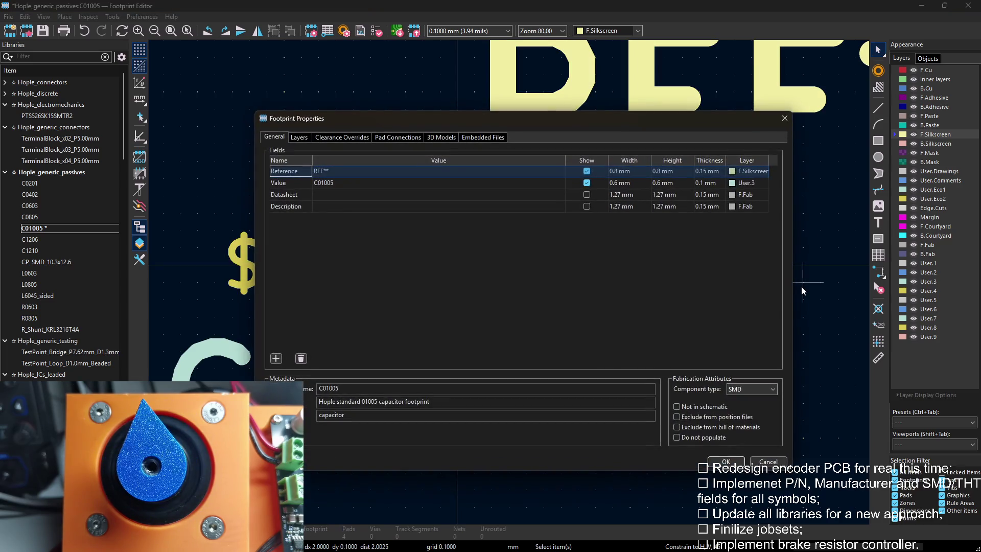
{"action": "left_click", "coordinate": [773, 116]}
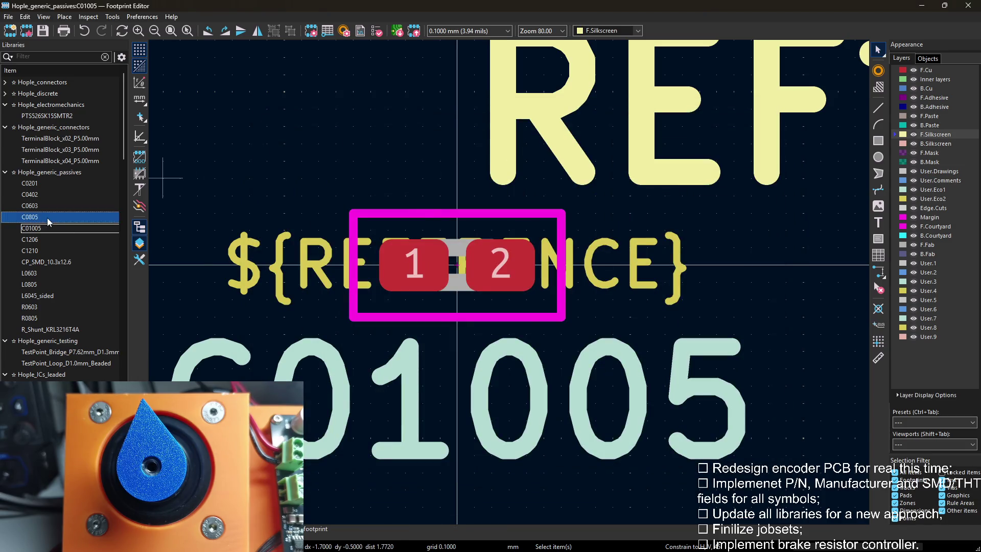
{"action": "double_click", "coordinate": [47, 218]}
{"action": "double_click", "coordinate": [261, 252]}
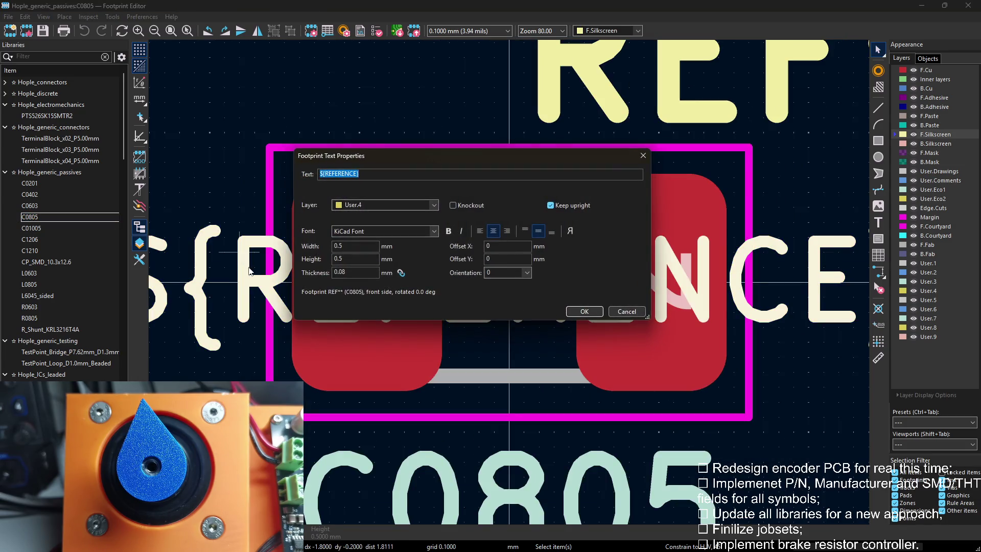
{"action": "left_click", "coordinate": [585, 312]}
{"action": "double_click", "coordinate": [260, 253]}
{"action": "left_click", "coordinate": [584, 311]}
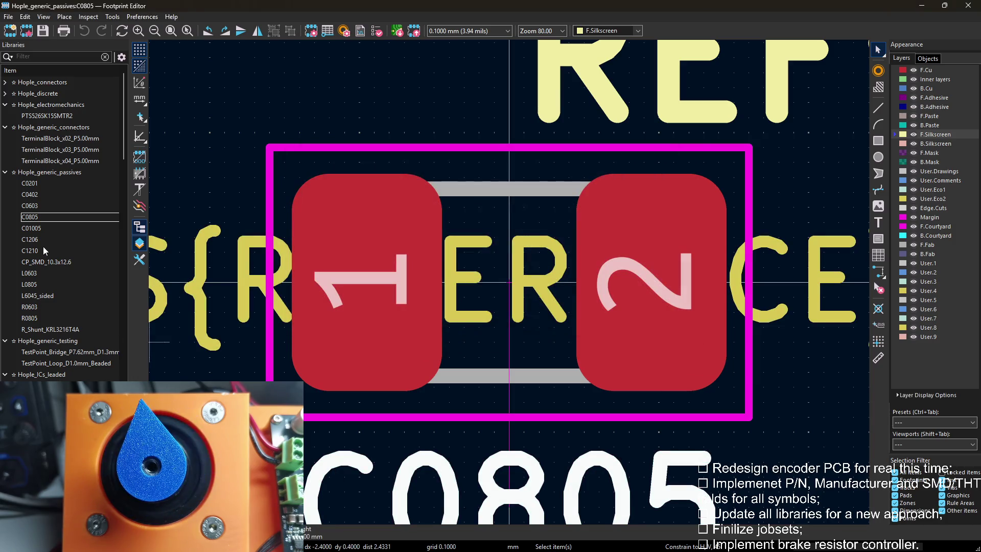
{"action": "double_click", "coordinate": [44, 238]}
{"action": "double_click", "coordinate": [521, 433]}
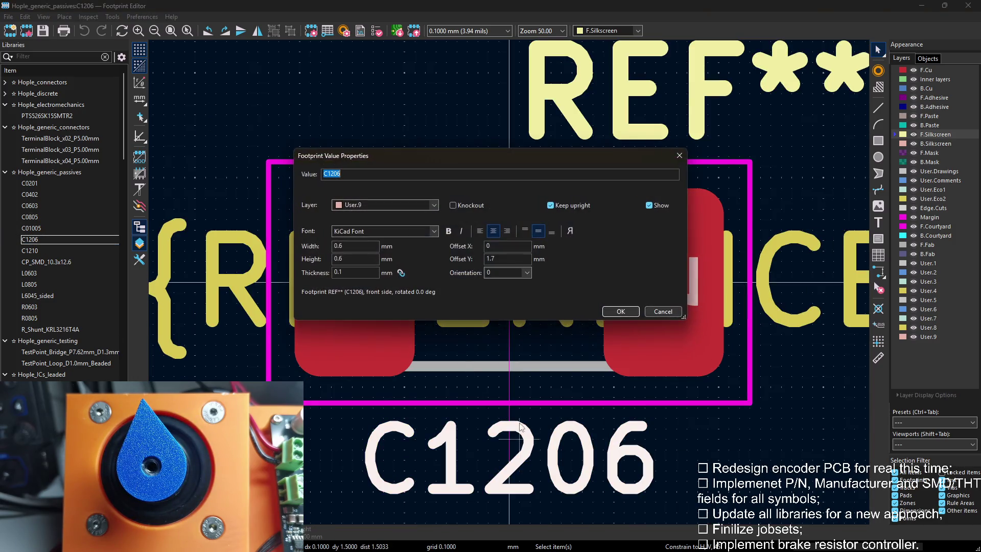
Put C1206's value text on User.3 and ${REFERENCE} on User.4, review properties, and load C1210.
{"action": "left_click", "coordinate": [404, 205]}
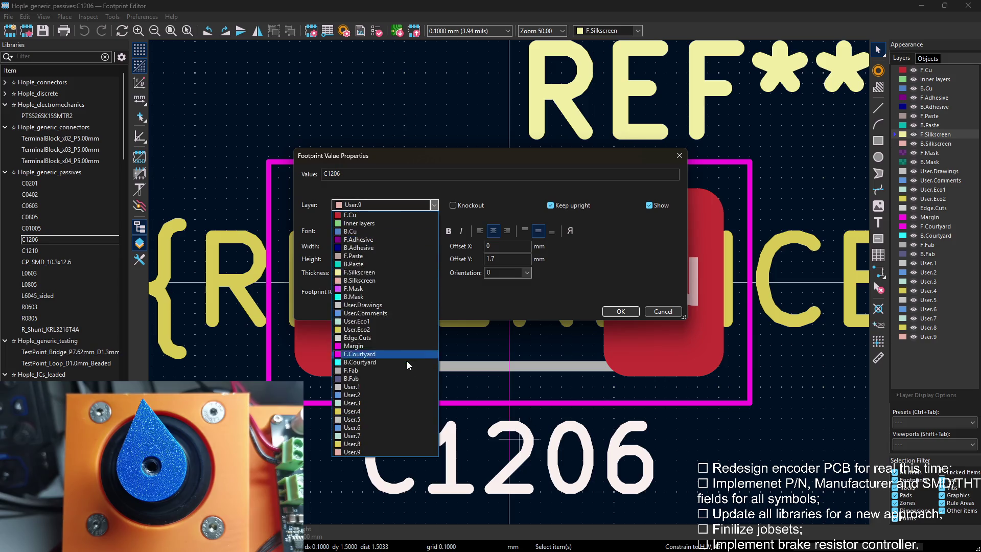
{"action": "left_click", "coordinate": [368, 403]}
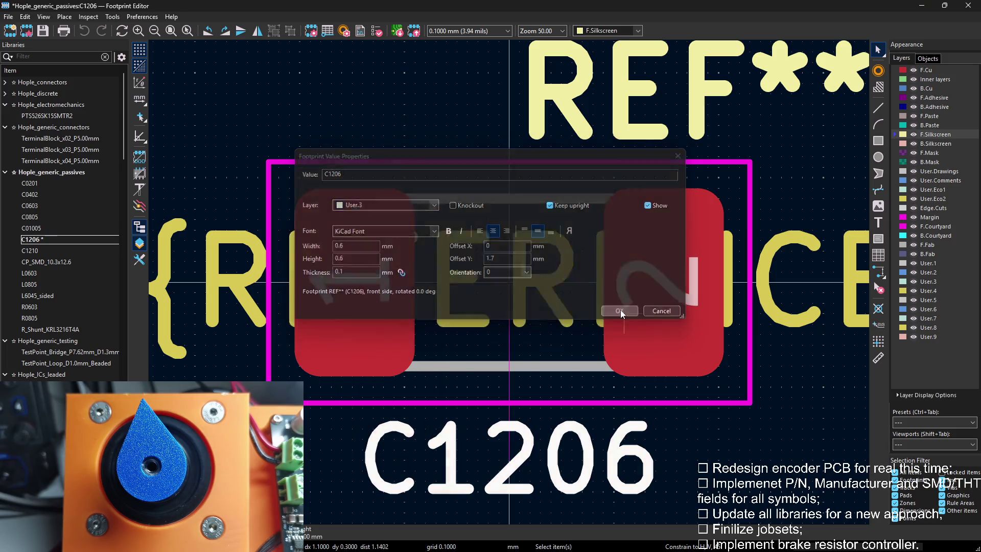
{"action": "left_click", "coordinate": [620, 311]}
{"action": "double_click", "coordinate": [548, 261]}
{"action": "left_click", "coordinate": [404, 205]}
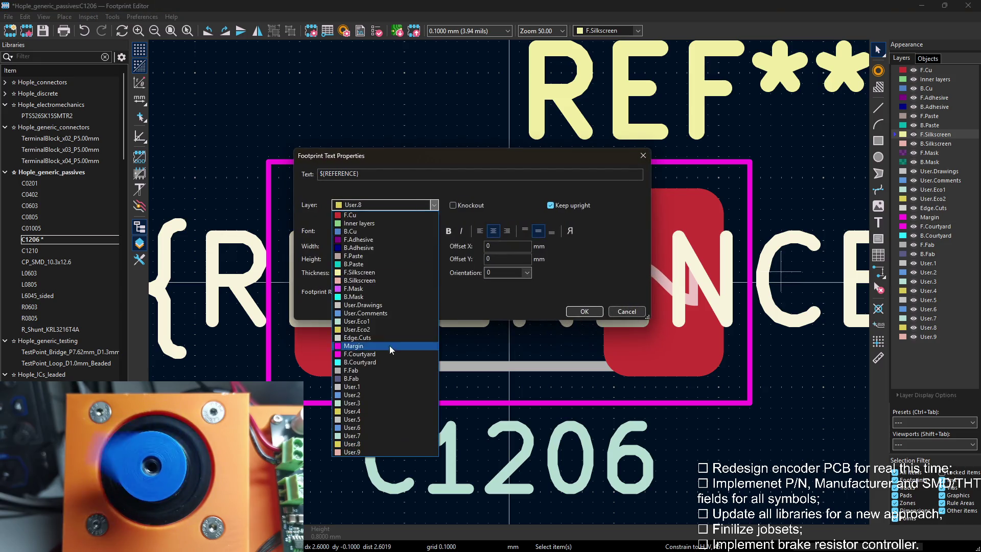
{"action": "left_click", "coordinate": [368, 409]}
{"action": "left_click", "coordinate": [590, 311]}
{"action": "scroll", "coordinate": [337, 129], "scroll_direction": "down", "scroll_amount": 3}
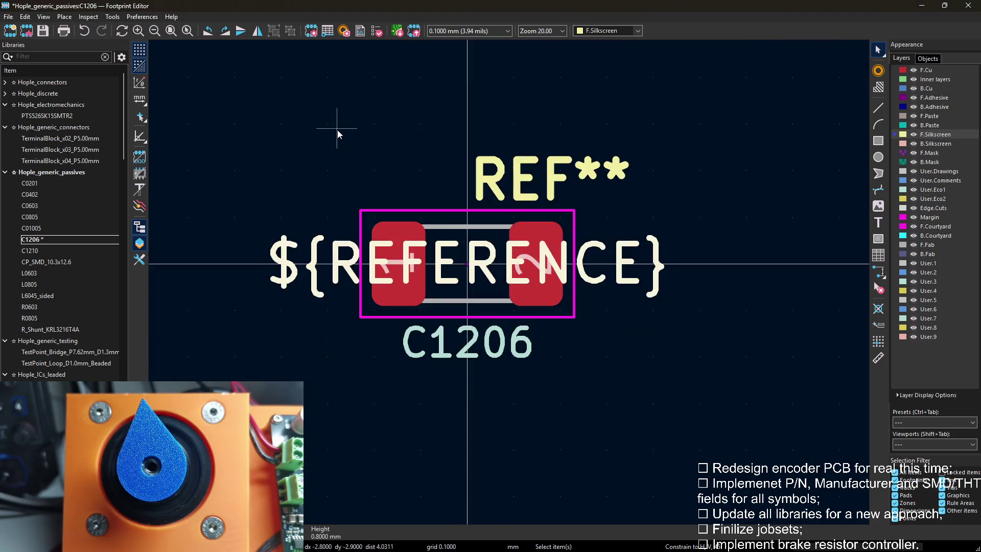
{"action": "key", "text": "e"}
{"action": "key", "text": "Escape"}
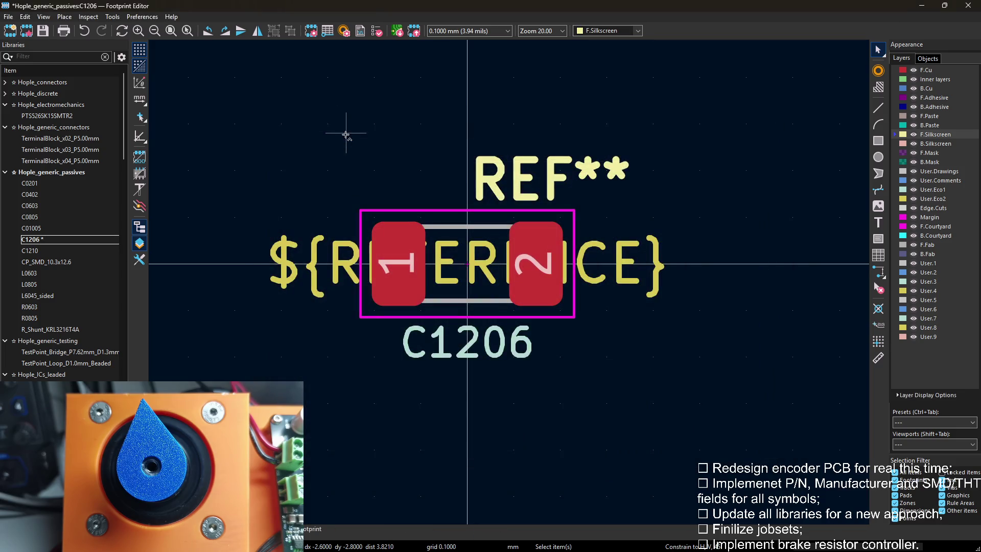
{"action": "left_click", "coordinate": [31, 251]}
{"action": "scroll", "coordinate": [608, 379], "scroll_direction": "down", "scroll_amount": 2}
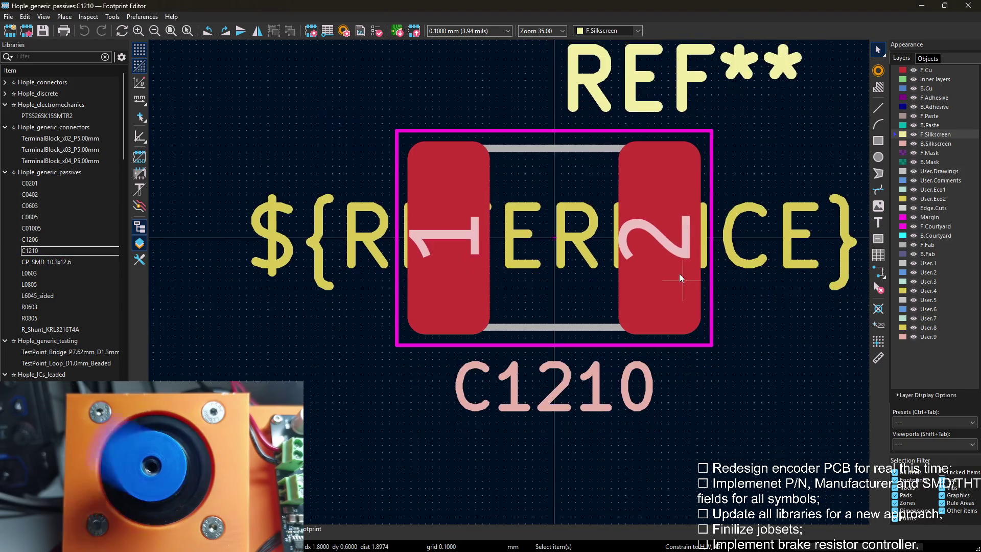
Put C1210's value text on User.3 and its ${REFERENCE} text on User.4.
{"action": "key", "text": "e"}
{"action": "left_click", "coordinate": [383, 205]}
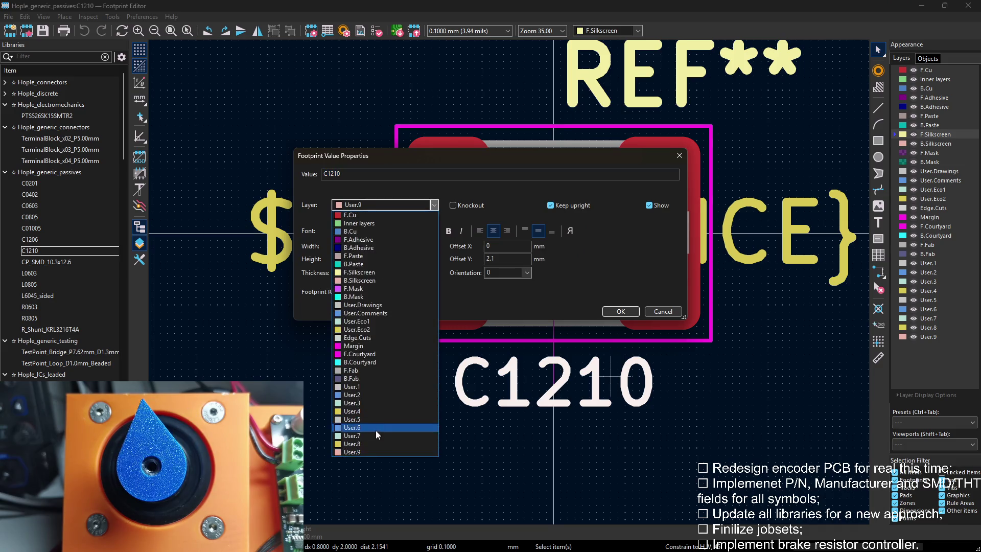
{"action": "left_click", "coordinate": [375, 401]}
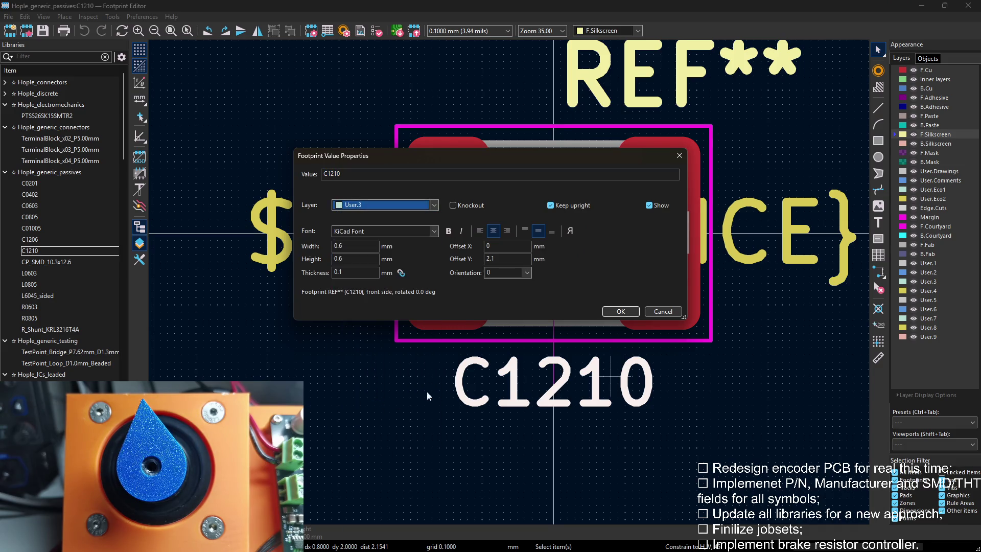
{"action": "left_click", "coordinate": [621, 312]}
{"action": "key", "text": "e"}
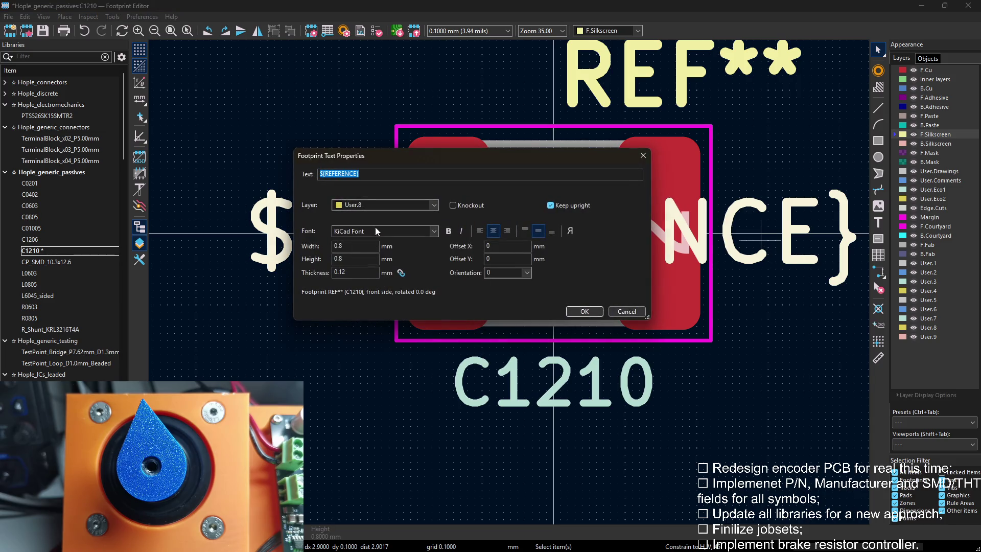
{"action": "left_click", "coordinate": [384, 205]}
{"action": "left_click", "coordinate": [356, 411]}
{"action": "left_click", "coordinate": [383, 205]}
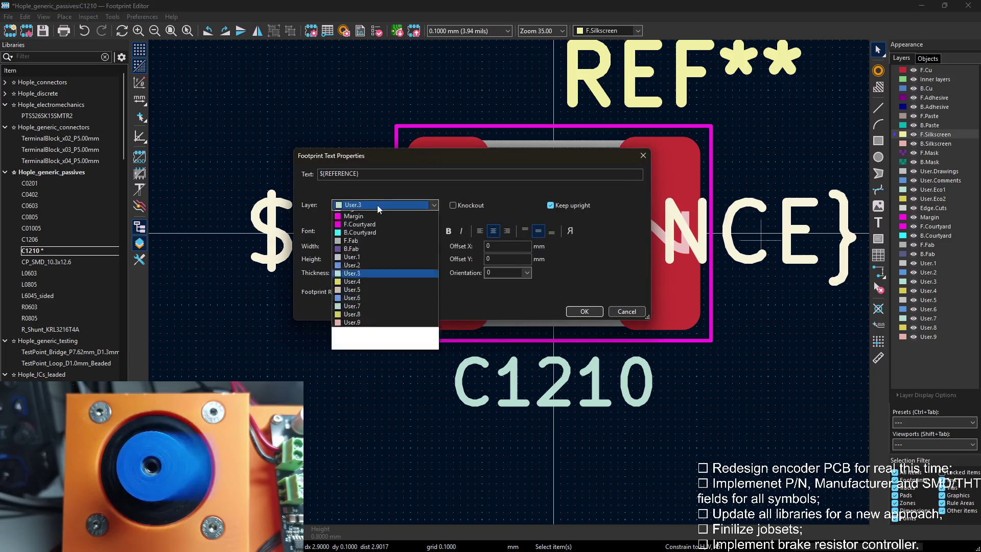
{"action": "left_click", "coordinate": [356, 411]}
{"action": "left_click", "coordinate": [585, 312]}
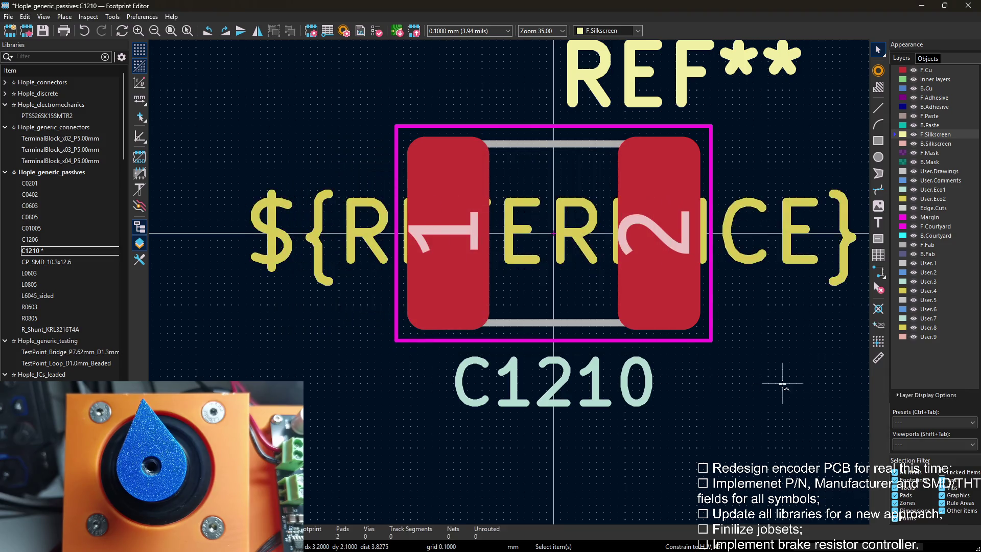
Review C1210's field settings and load CP_SMD_10.3x12.6.
{"action": "key", "text": "e"}
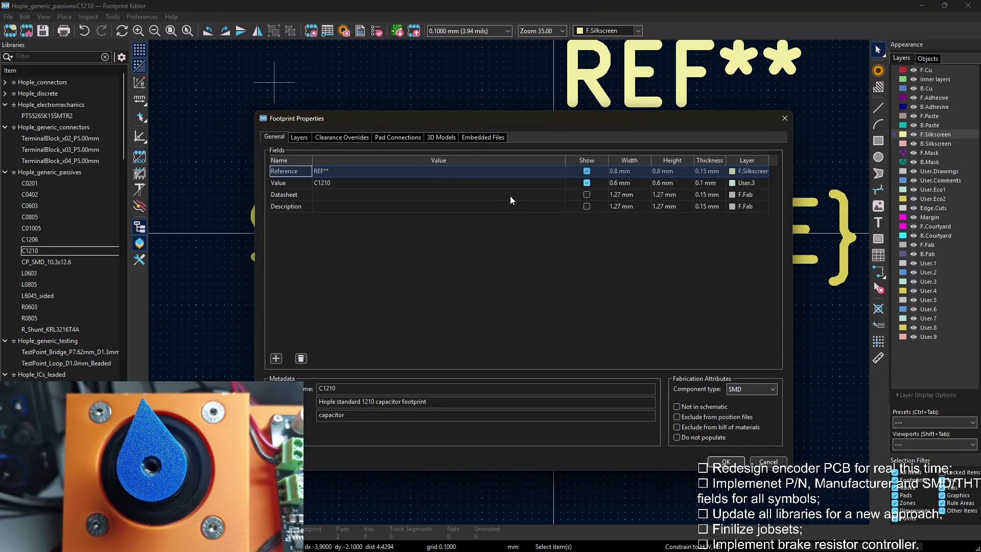
{"action": "left_click", "coordinate": [784, 118]}
{"action": "double_click", "coordinate": [63, 261]}
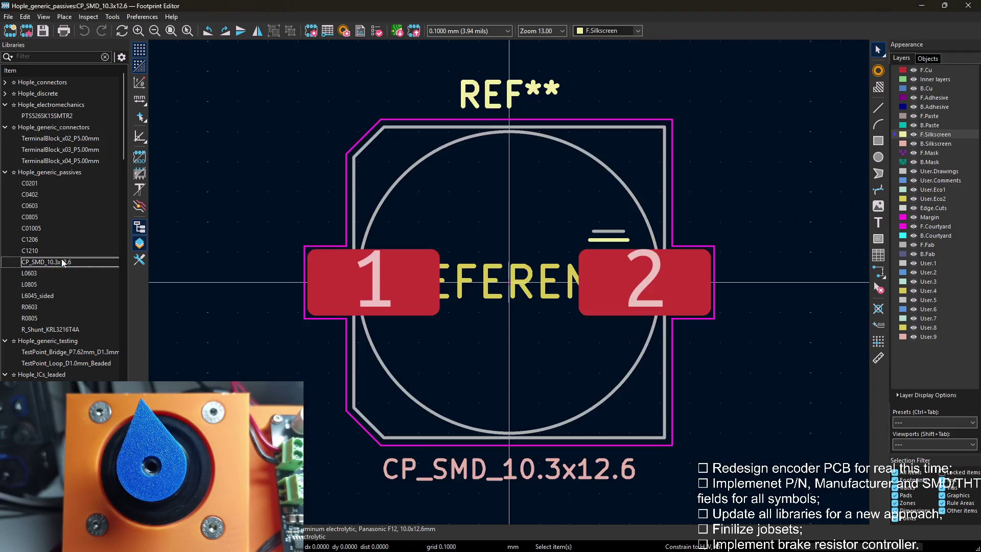
{"action": "scroll", "coordinate": [67, 315], "scroll_direction": "down", "scroll_amount": 3}
{"action": "scroll", "coordinate": [68, 315], "scroll_direction": "down", "scroll_amount": 3}
{"action": "scroll", "coordinate": [69, 313], "scroll_direction": "up", "scroll_amount": 3}
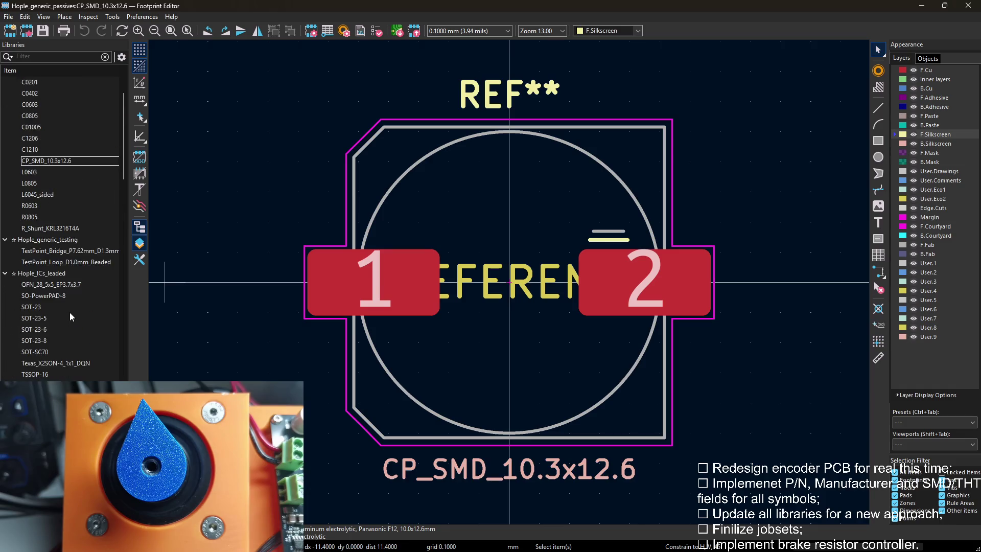
{"action": "scroll", "coordinate": [69, 314], "scroll_direction": "up", "scroll_amount": 3}
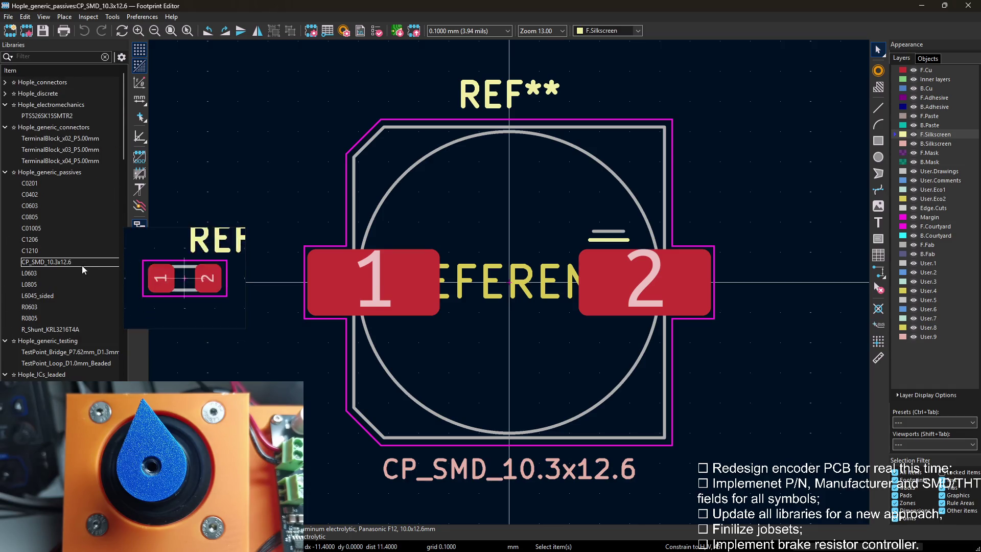
{"action": "scroll", "coordinate": [309, 207], "scroll_direction": "down", "scroll_amount": 1}
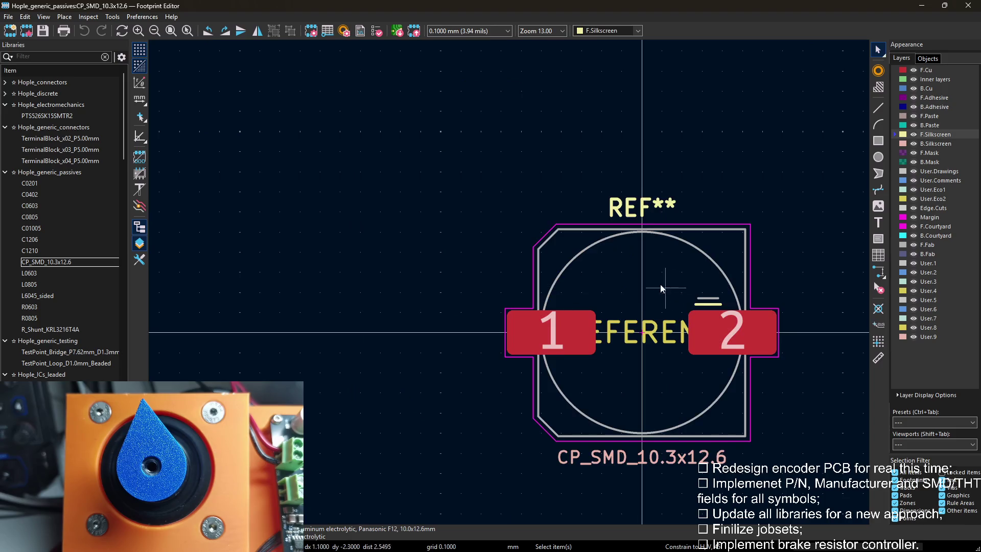
{"action": "scroll", "coordinate": [662, 286], "scroll_direction": "down", "scroll_amount": 1}
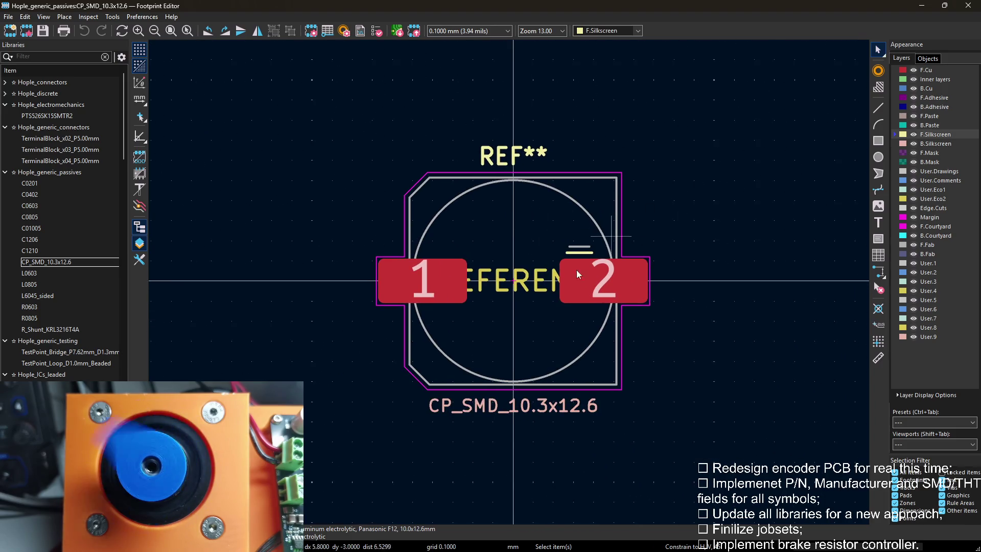
Move the CP_SMD_10.3x12.6 value text onto the User.3 layer.
{"action": "double_click", "coordinate": [526, 406]}
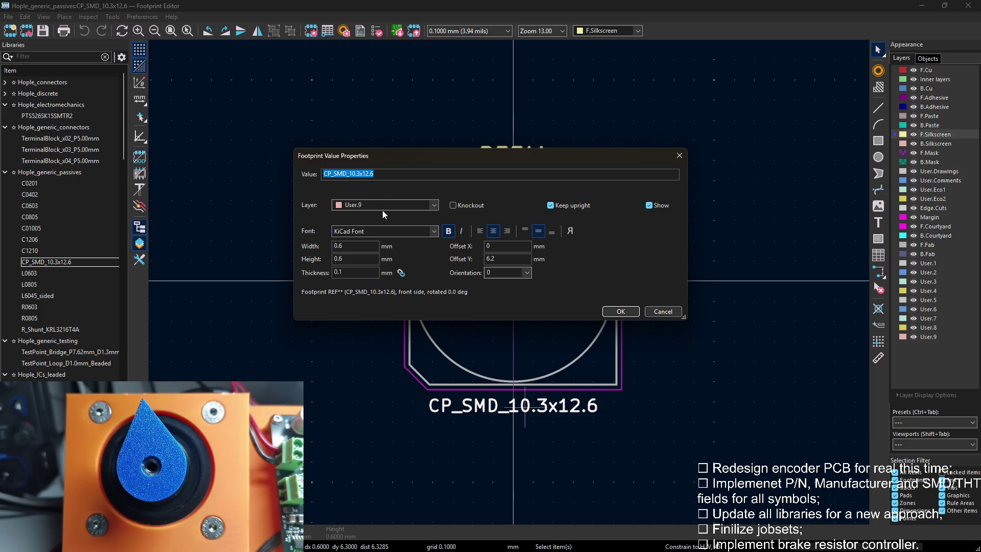
{"action": "left_click", "coordinate": [384, 205]}
{"action": "left_click", "coordinate": [364, 404]}
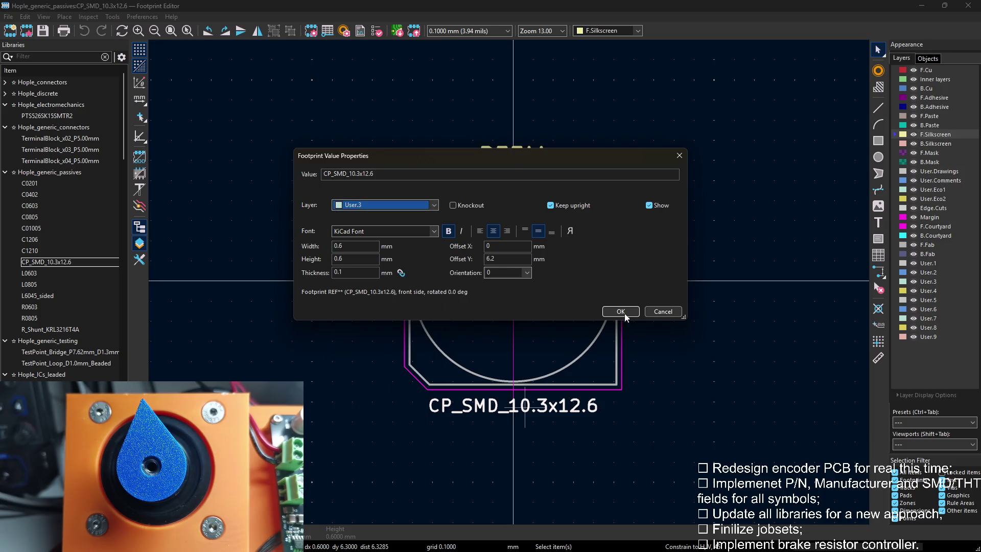
{"action": "left_click", "coordinate": [620, 311]}
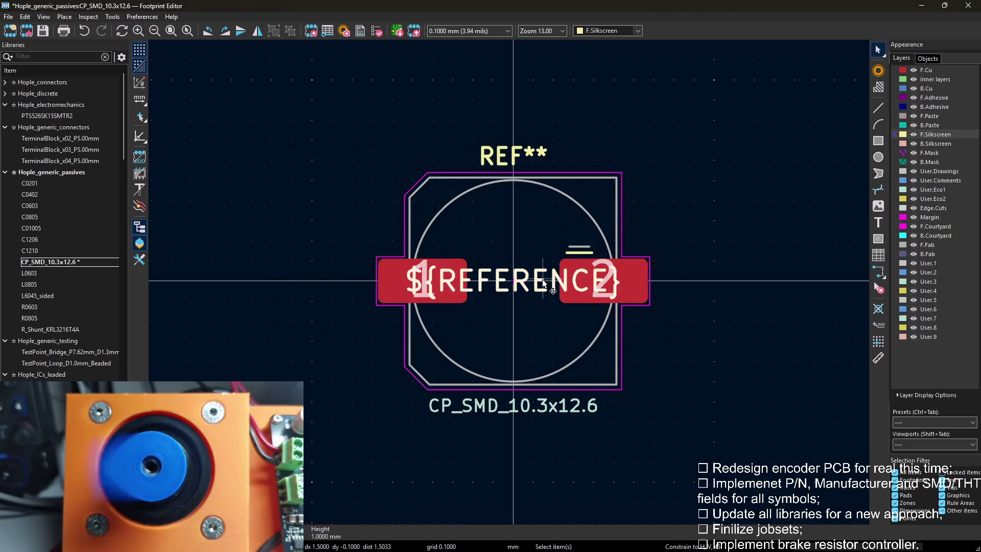
Move the ${REFERENCE} text onto the User.4 layer.
{"action": "double_click", "coordinate": [542, 279]}
{"action": "left_click", "coordinate": [384, 205]}
{"action": "left_click", "coordinate": [367, 410]}
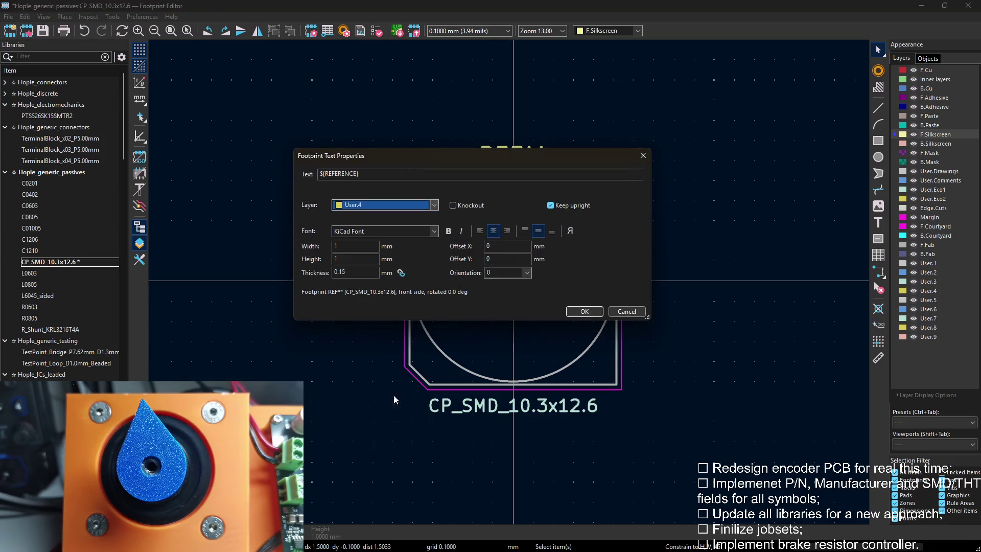
{"action": "left_click", "coordinate": [586, 312]}
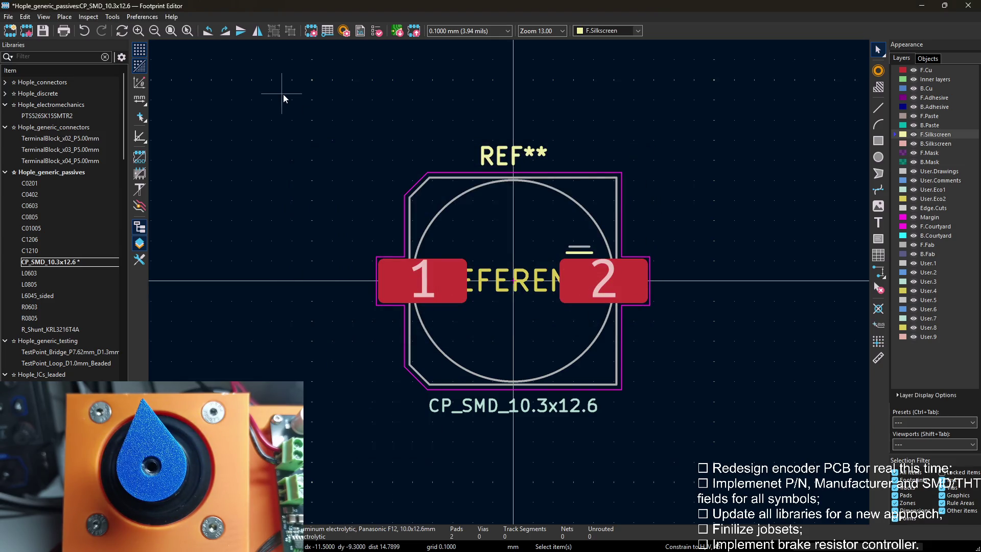
Review the footprint's field settings, then load the L0603 footprint.
{"action": "key", "text": "e"}
{"action": "left_click", "coordinate": [729, 462]}
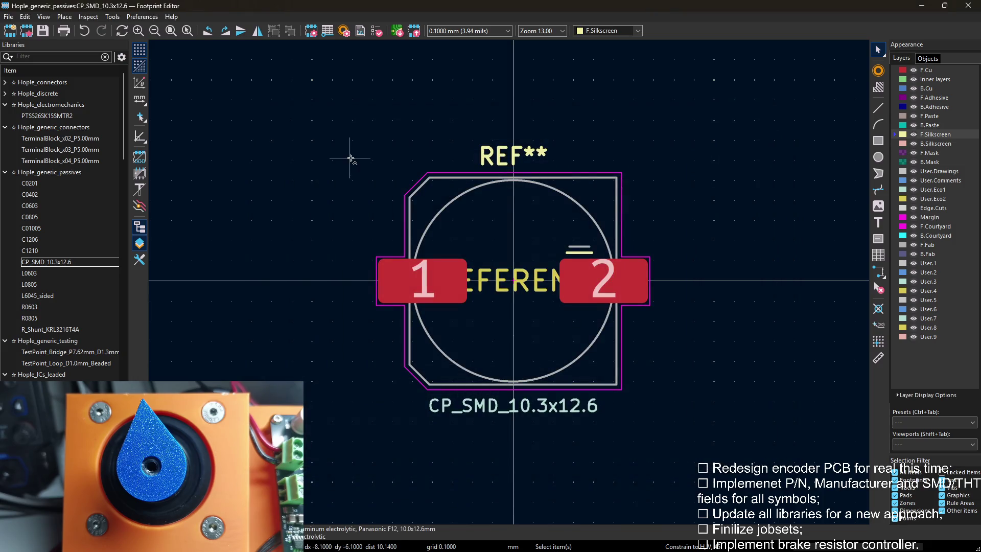
{"action": "double_click", "coordinate": [35, 274]}
{"action": "scroll", "coordinate": [506, 292], "scroll_direction": "down", "scroll_amount": 3}
Move the L0603 value text onto the User.3 layer.
{"action": "key", "text": "e"}
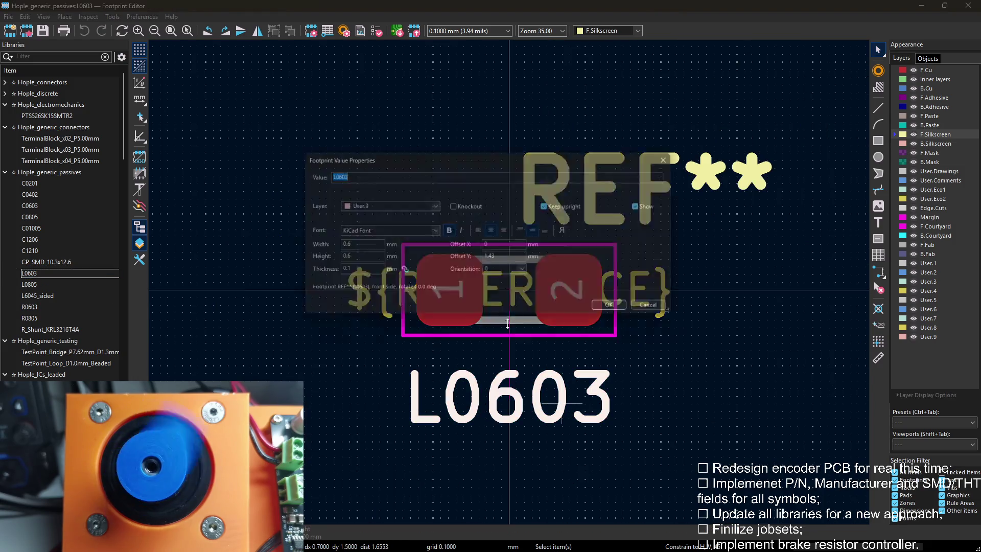
{"action": "left_click", "coordinate": [366, 207]}
{"action": "left_click", "coordinate": [364, 402]}
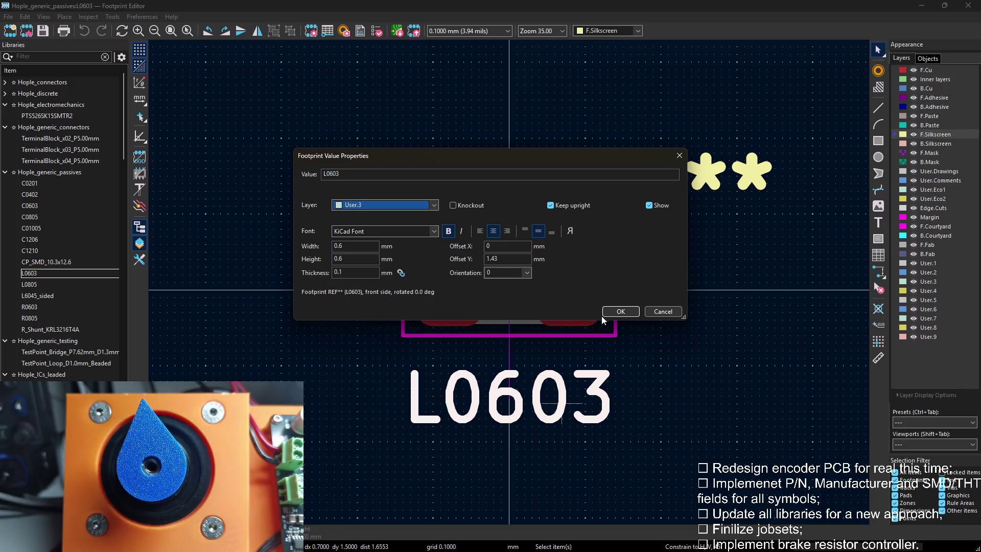
{"action": "left_click", "coordinate": [620, 311]}
Move the L0603 ${REFERENCE} text onto the User.4 layer.
{"action": "key", "text": "e"}
{"action": "left_click", "coordinate": [384, 205]}
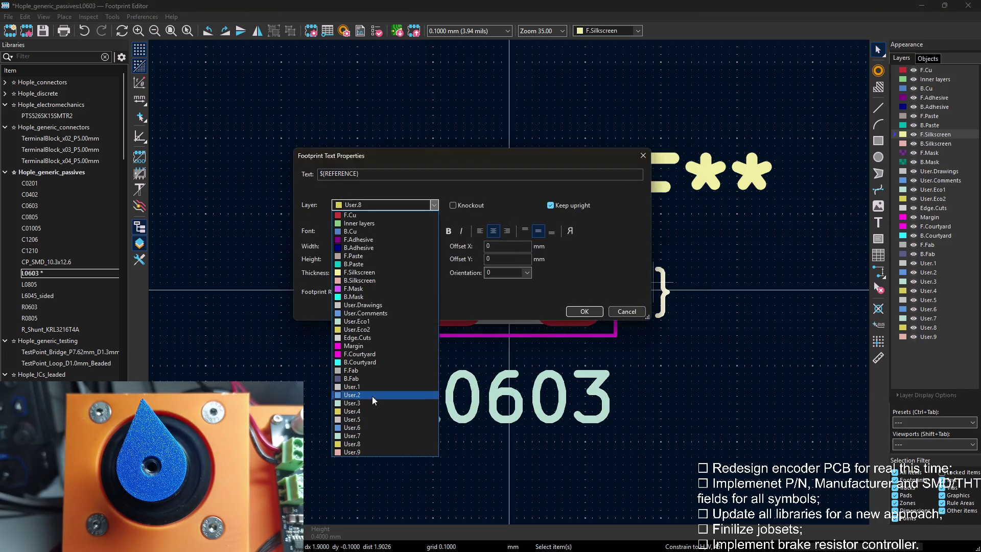
{"action": "left_click", "coordinate": [365, 412]}
{"action": "left_click", "coordinate": [584, 311]}
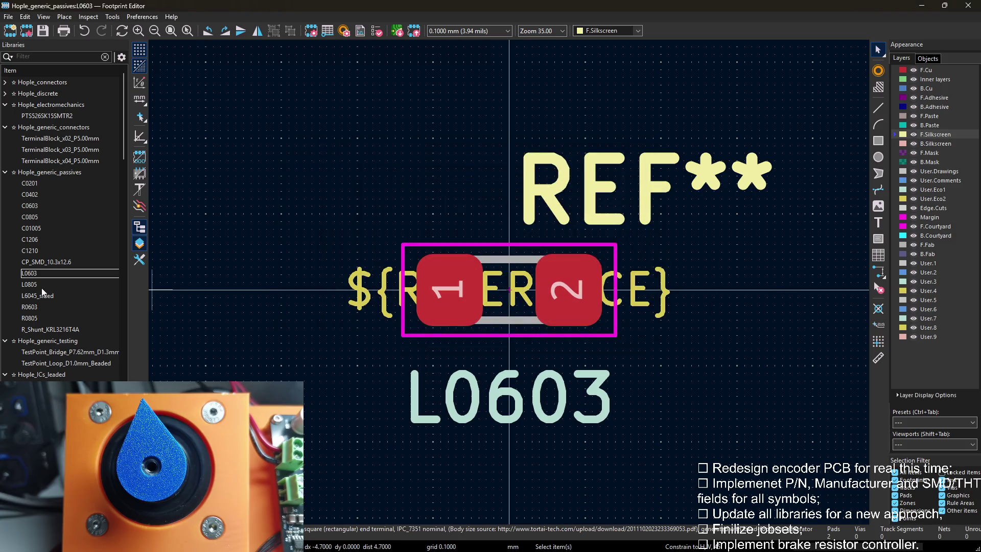
Check the L0603 field settings in Footprint Properties, then load L0805.
{"action": "key", "text": "e"}
{"action": "key", "text": "Escape"}
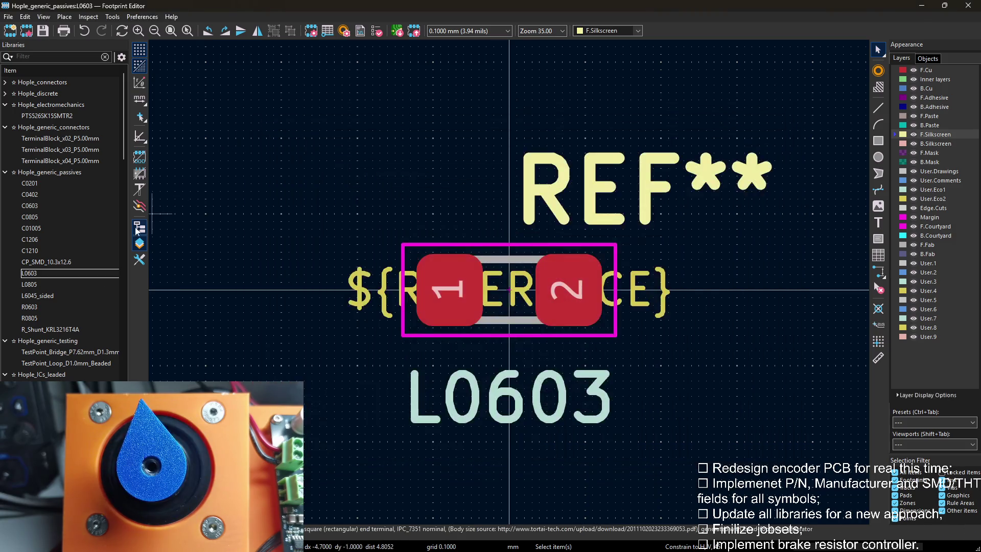
{"action": "double_click", "coordinate": [30, 284]}
{"action": "scroll", "coordinate": [512, 282], "scroll_direction": "down", "scroll_amount": 2}
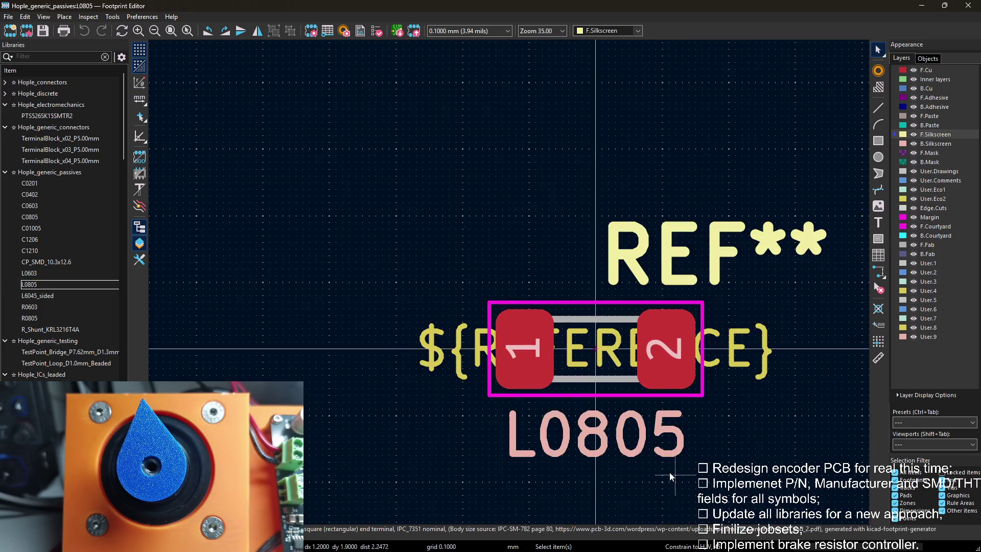
Move the L0805 value text onto the User.3 layer.
{"action": "left_click", "coordinate": [662, 468]}
{"action": "key", "text": "e"}
{"action": "left_click", "coordinate": [386, 204]}
{"action": "scroll", "coordinate": [363, 414], "scroll_direction": "up", "scroll_amount": 2}
{"action": "left_click", "coordinate": [361, 406]}
{"action": "left_click", "coordinate": [621, 312]}
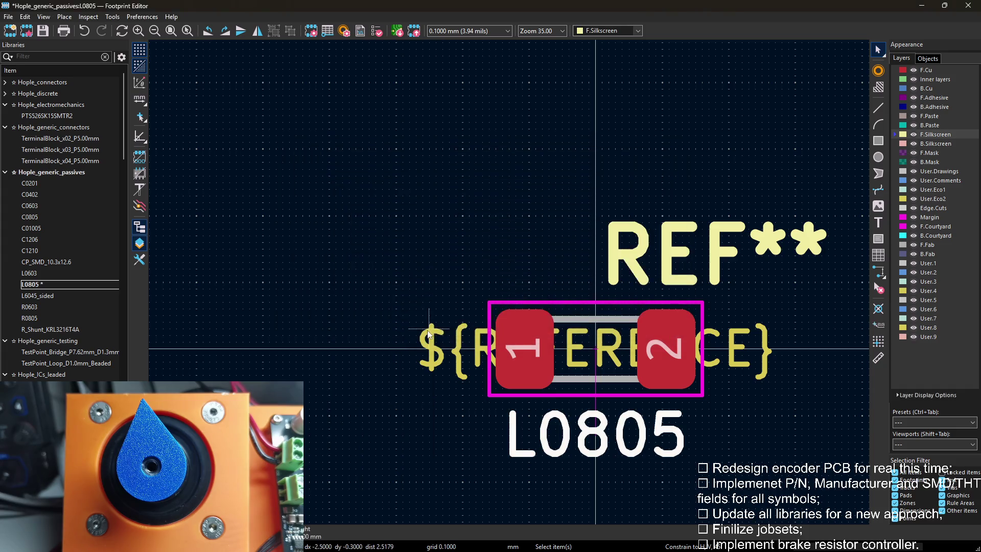
Move the L0805 ${REFERENCE} text onto the User.4 layer.
{"action": "left_click", "coordinate": [598, 349]}
{"action": "key", "text": "e"}
{"action": "left_click", "coordinate": [386, 205]}
{"action": "scroll", "coordinate": [364, 403], "scroll_direction": "down", "scroll_amount": 2}
{"action": "left_click", "coordinate": [353, 402]}
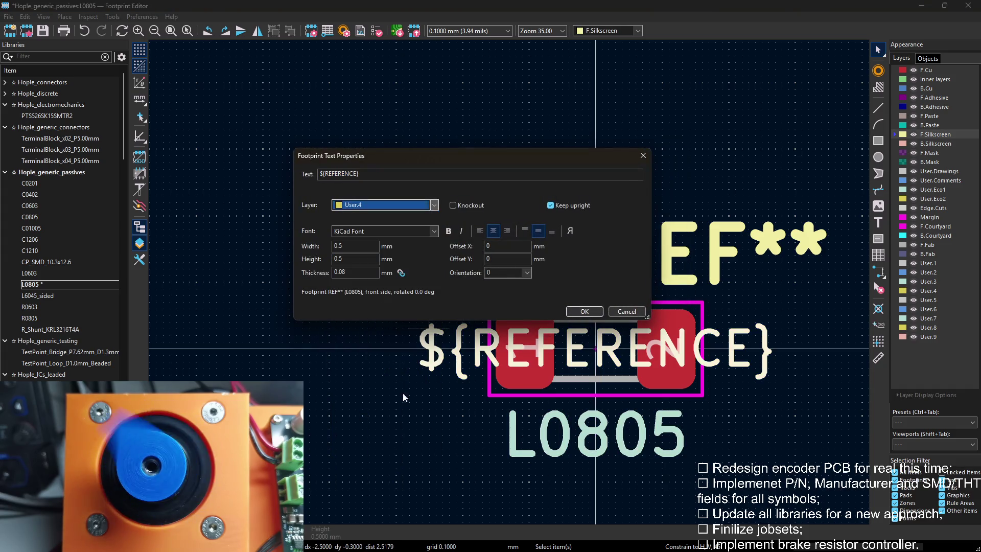
{"action": "left_click", "coordinate": [585, 311]}
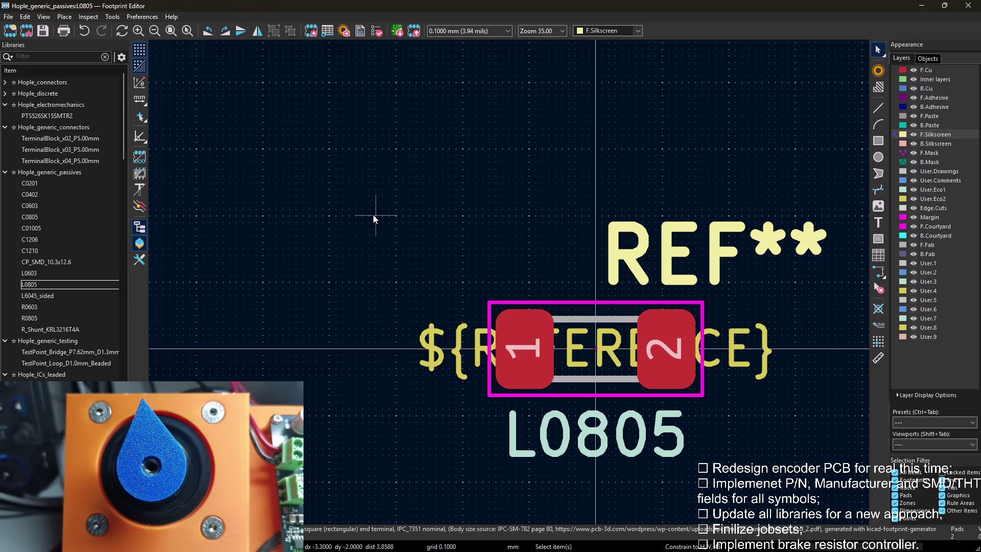
Check the L0805 field settings, then load the L6045_sided footprint.
{"action": "key", "text": "e"}
{"action": "key", "text": "Escape"}
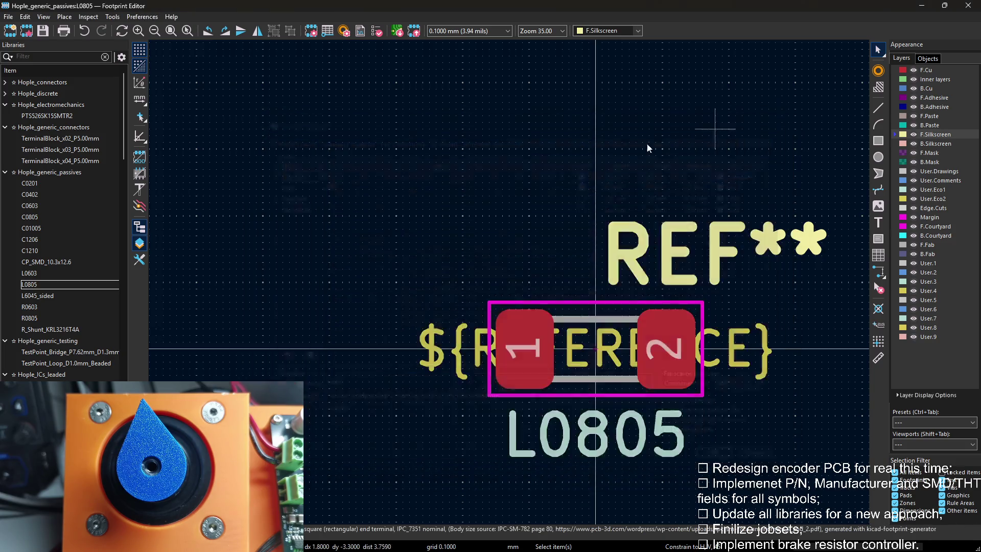
{"action": "double_click", "coordinate": [36, 296]}
{"action": "scroll", "coordinate": [597, 292], "scroll_direction": "up", "scroll_amount": 1}
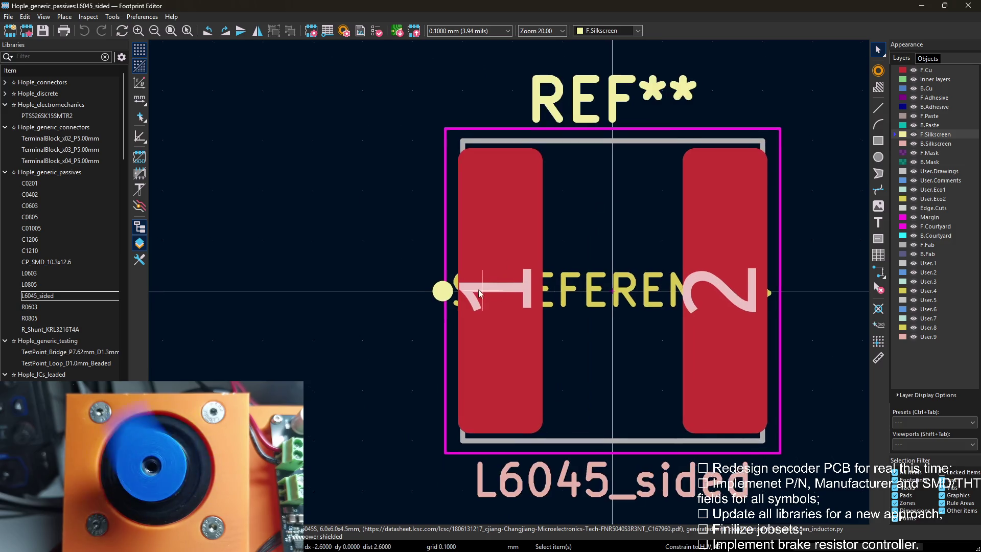
{"action": "scroll", "coordinate": [596, 291], "scroll_direction": "up", "scroll_amount": 1}
Move the L6045_sided value text onto the User.3 layer.
{"action": "double_click", "coordinate": [529, 433]}
{"action": "left_click", "coordinate": [386, 204]}
{"action": "left_click", "coordinate": [360, 313]}
{"action": "key", "text": "Return"}
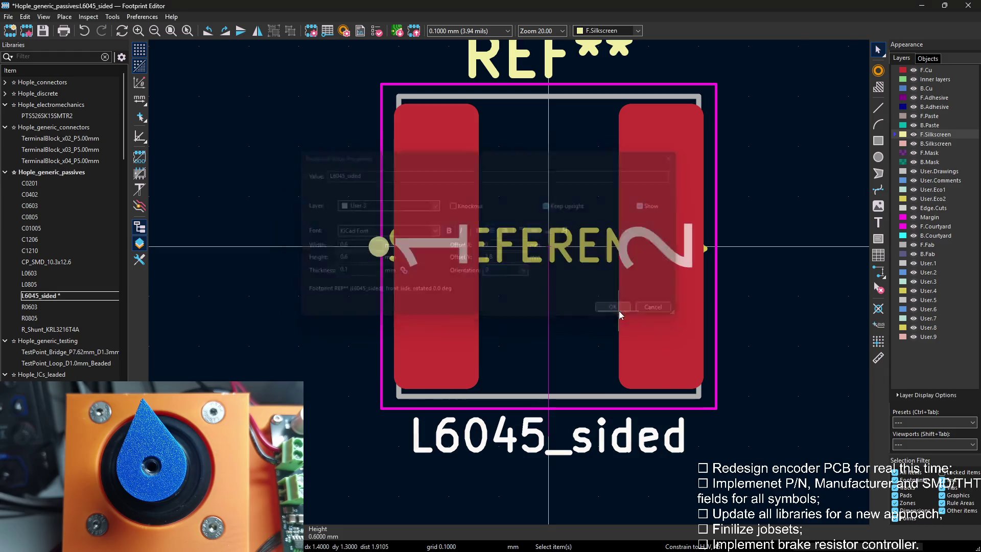
{"action": "scroll", "coordinate": [512, 285], "scroll_direction": "down", "scroll_amount": 1}
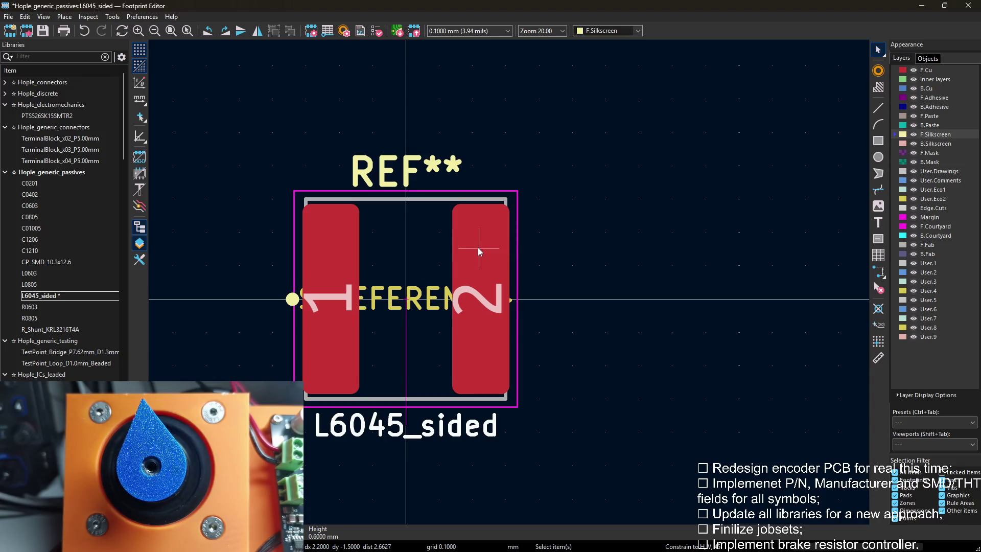
Move the L6045_sided ${REFERENCE} text onto the User.4 layer.
{"action": "left_click", "coordinate": [422, 298]}
{"action": "key", "text": "e"}
{"action": "left_click", "coordinate": [385, 204]}
{"action": "left_click", "coordinate": [372, 412]}
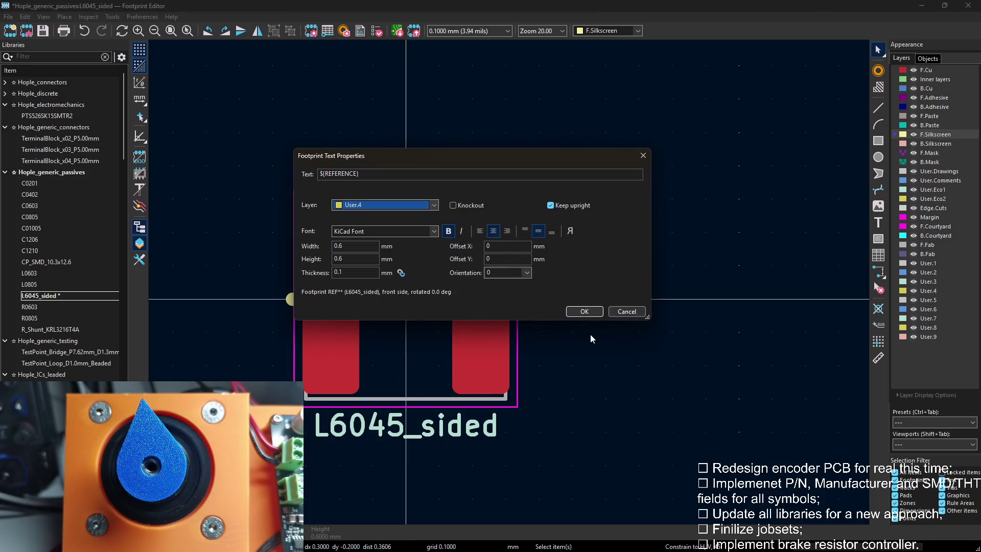
{"action": "left_click", "coordinate": [585, 312]}
Check the L6045_sided field settings, then load the R0603 footprint.
{"action": "key", "text": "e"}
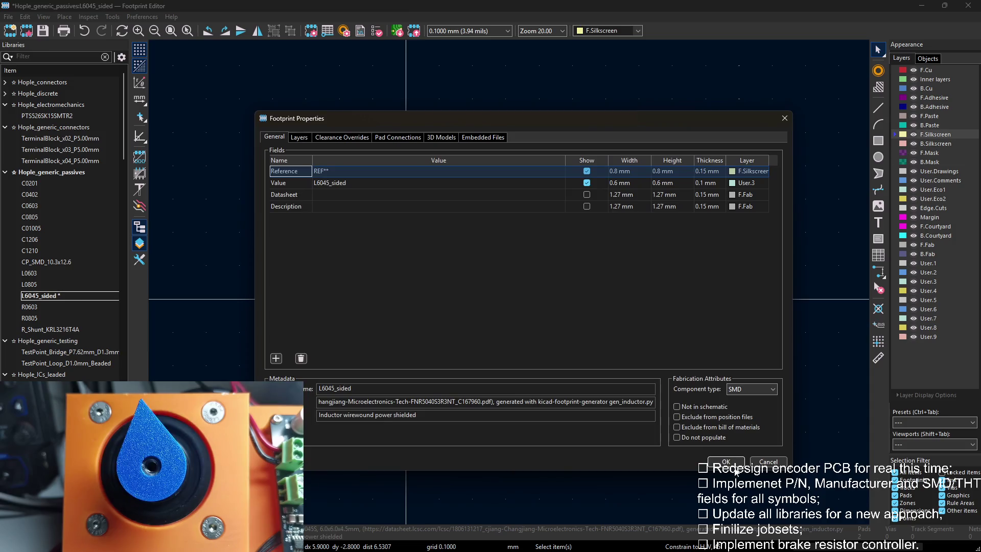
{"action": "key", "text": "Return"}
{"action": "double_click", "coordinate": [56, 309]}
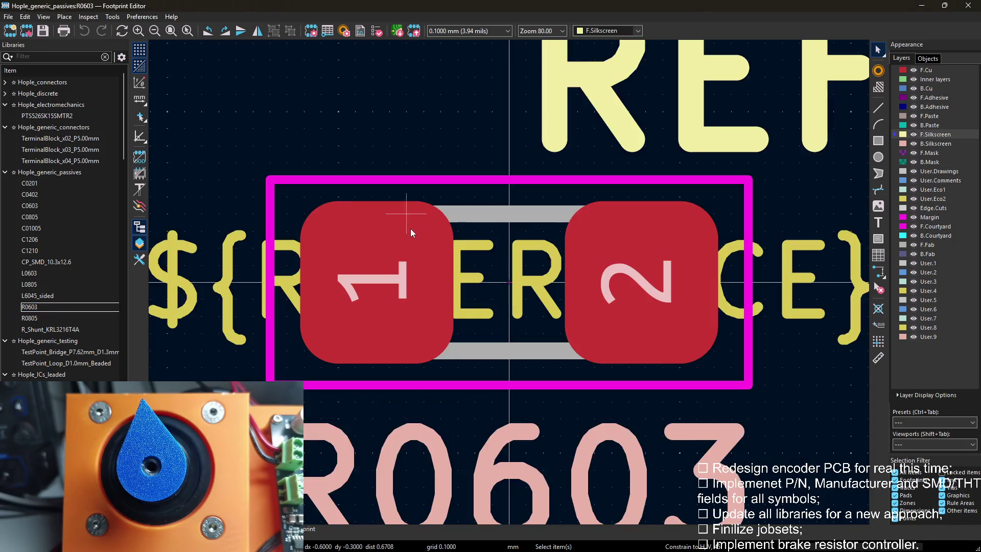
{"action": "scroll", "coordinate": [409, 227], "scroll_direction": "down", "scroll_amount": 2}
Move the R0603 value text to User.3 and the reference text to a User layer.
{"action": "key", "text": "e"}
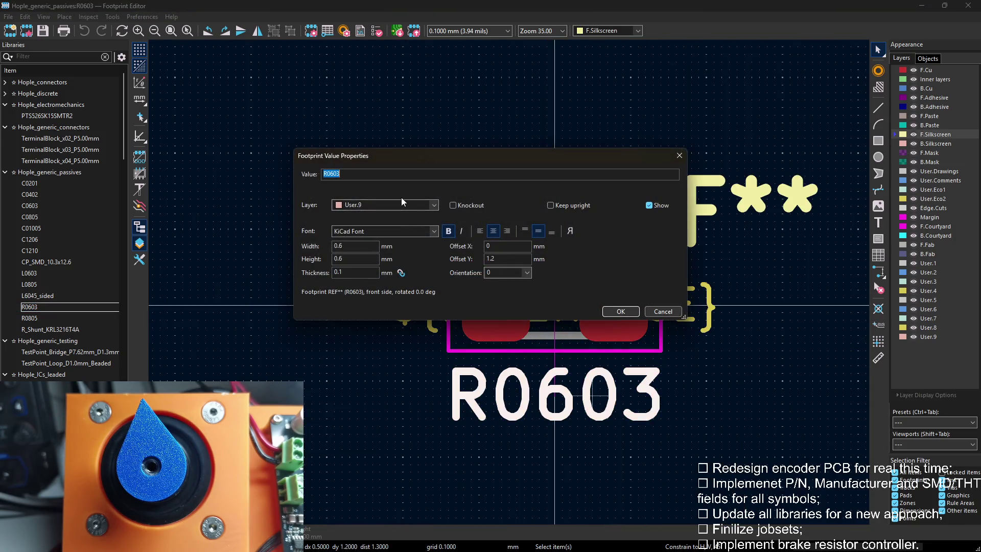
{"action": "left_click", "coordinate": [401, 204]}
{"action": "left_click", "coordinate": [365, 404]}
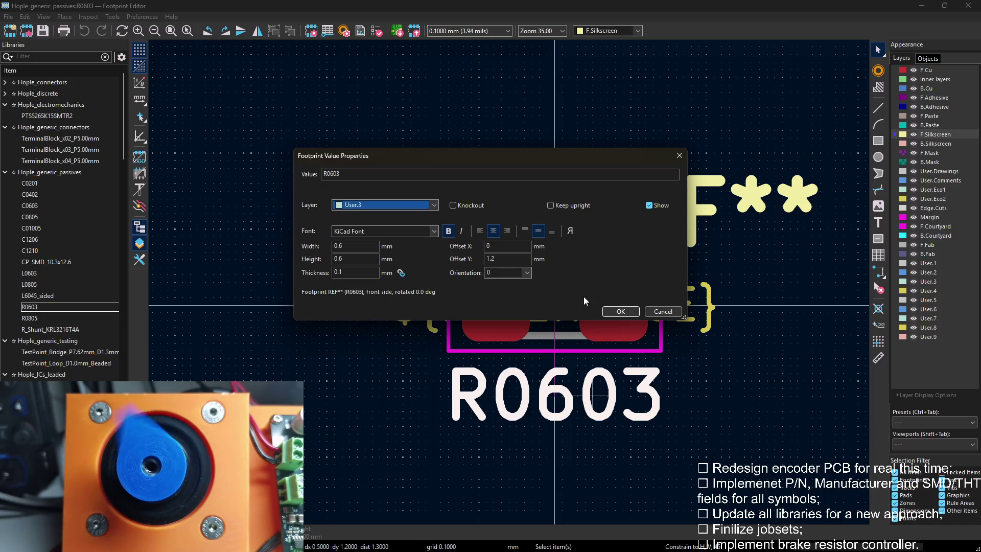
{"action": "left_click", "coordinate": [390, 205]}
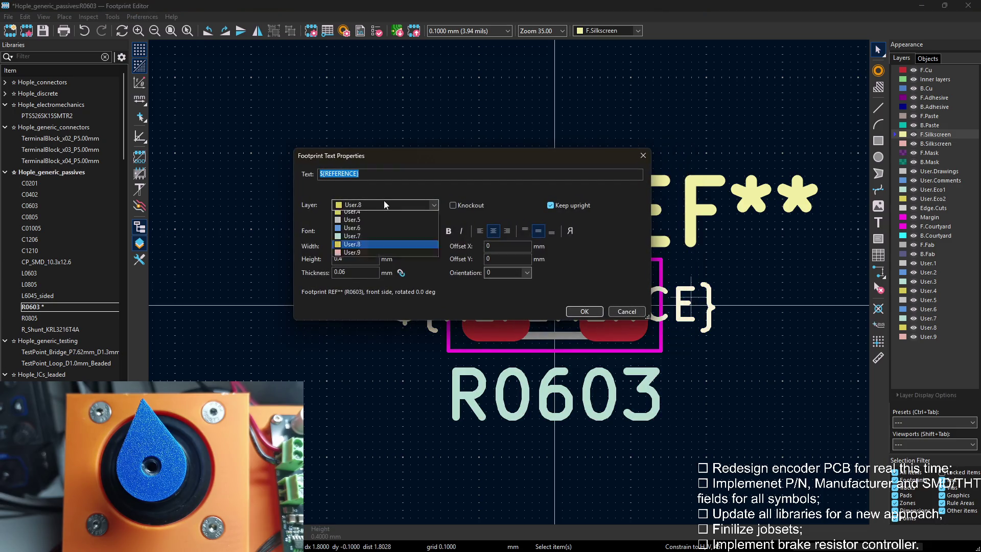
{"action": "left_click", "coordinate": [369, 418]}
{"action": "left_click", "coordinate": [583, 312]}
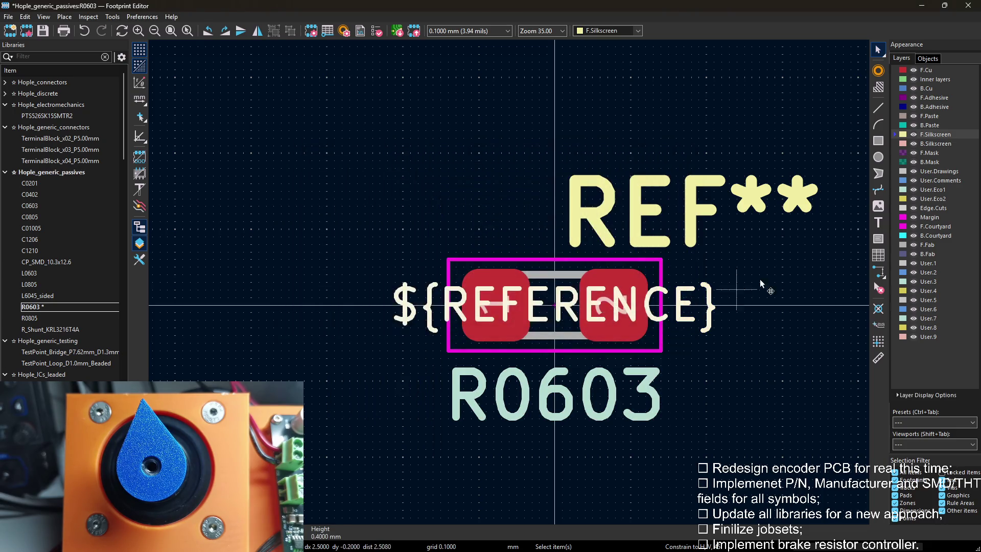
Save R0603, verify its field layers in Footprint Properties, and select R0805.
{"action": "key", "text": "ctrl+s"}
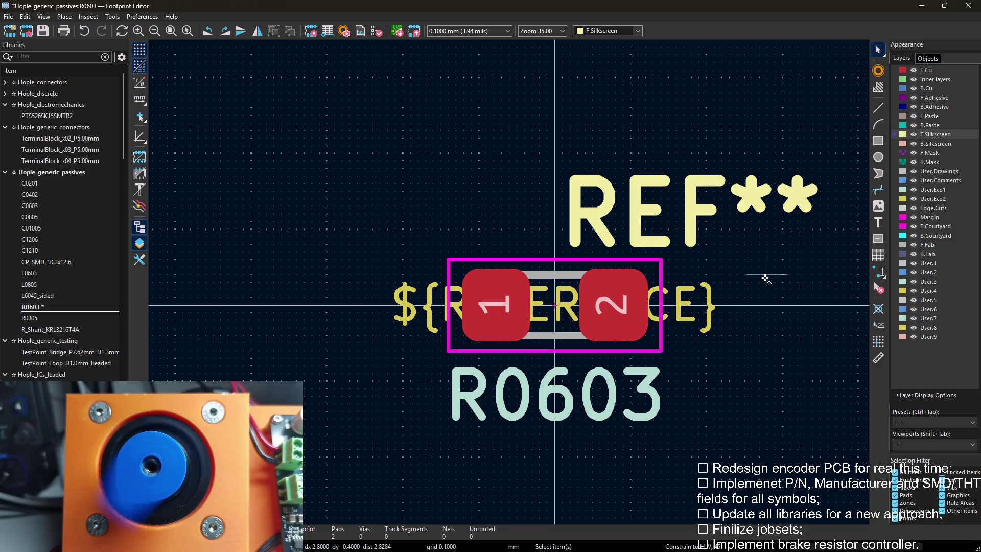
{"action": "scroll", "coordinate": [765, 277], "scroll_direction": "down", "scroll_amount": 1}
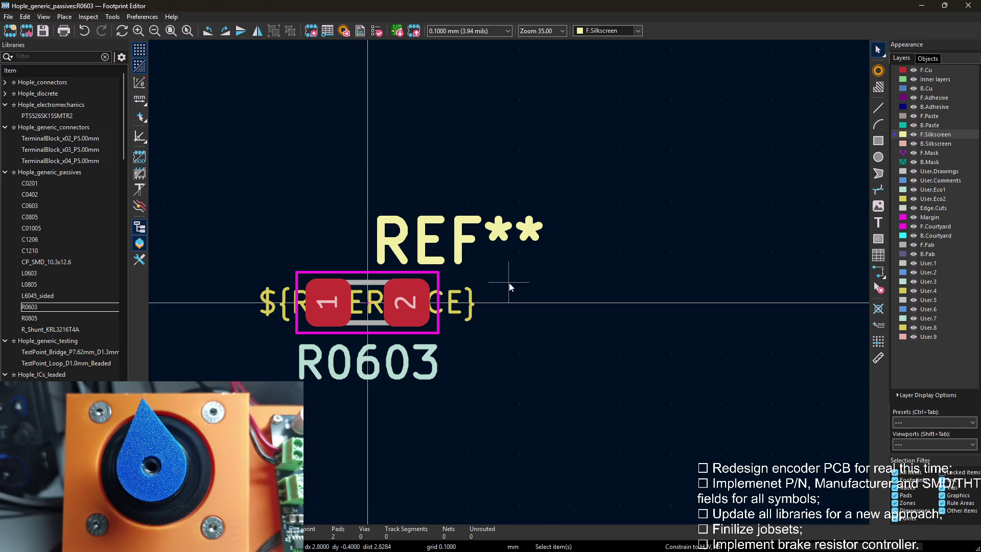
{"action": "key", "text": "e"}
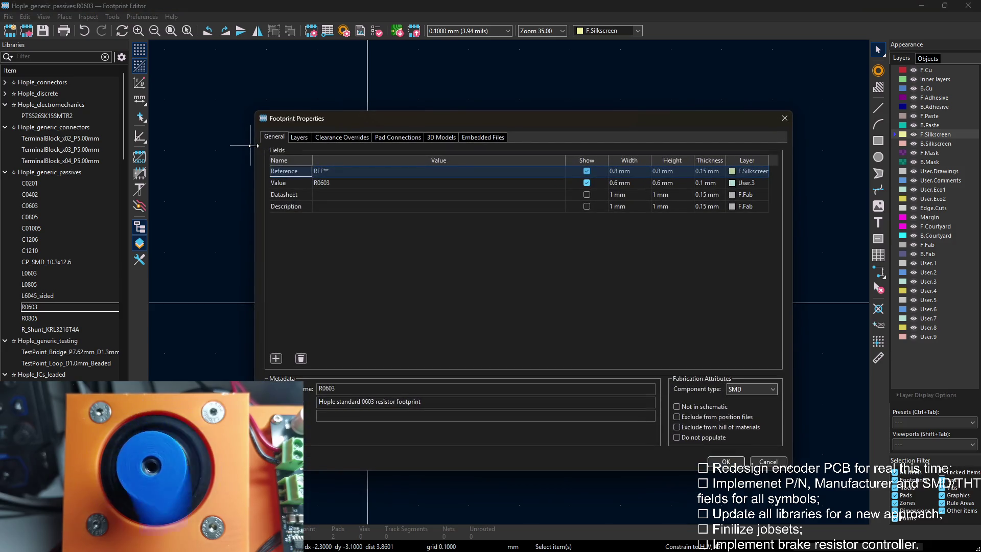
{"action": "left_click", "coordinate": [786, 119]}
{"action": "left_click", "coordinate": [29, 318]}
{"action": "scroll", "coordinate": [531, 284], "scroll_direction": "down", "scroll_amount": 2}
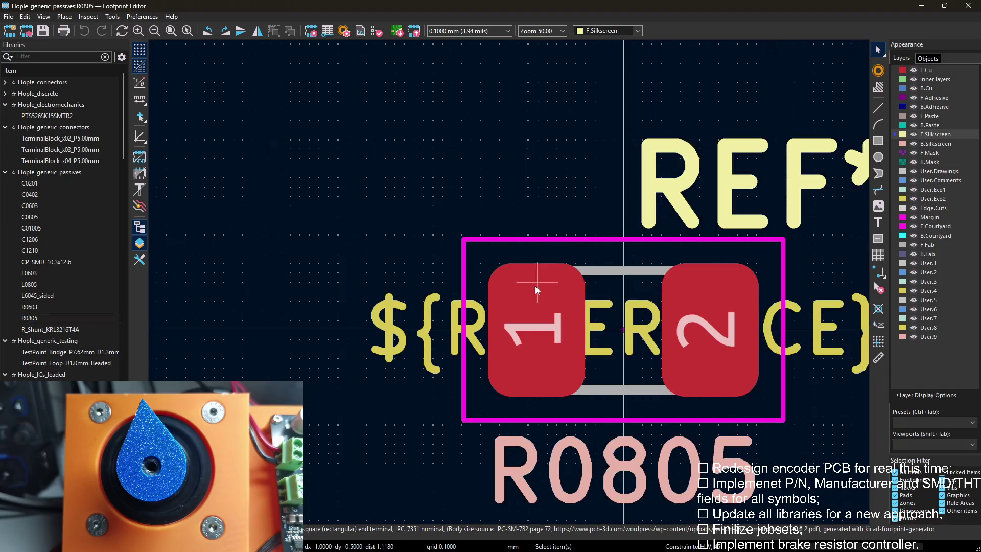
{"action": "scroll", "coordinate": [613, 307], "scroll_direction": "up", "scroll_amount": 1}
Move the R0805 value text onto the User.3 layer.
{"action": "double_click", "coordinate": [693, 380]}
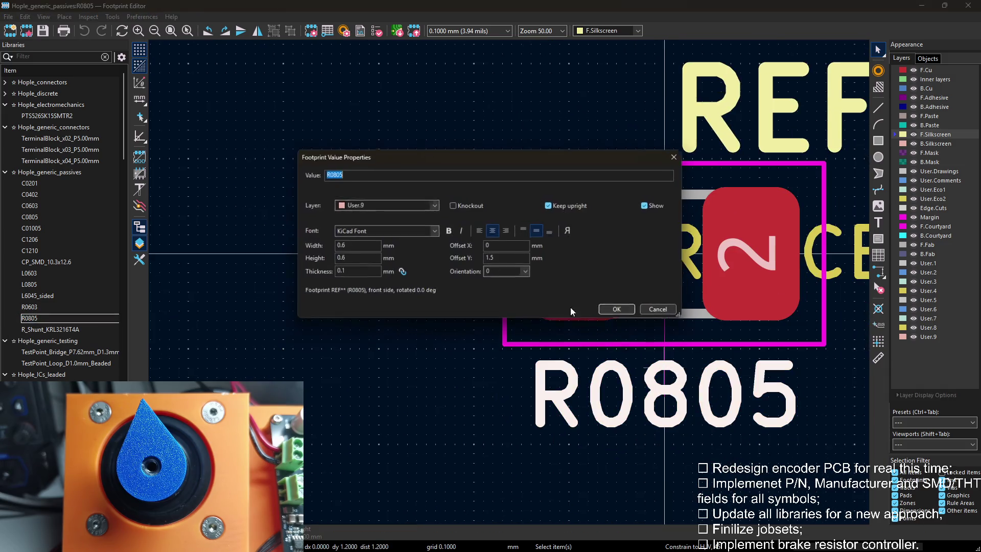
{"action": "left_click", "coordinate": [420, 208]}
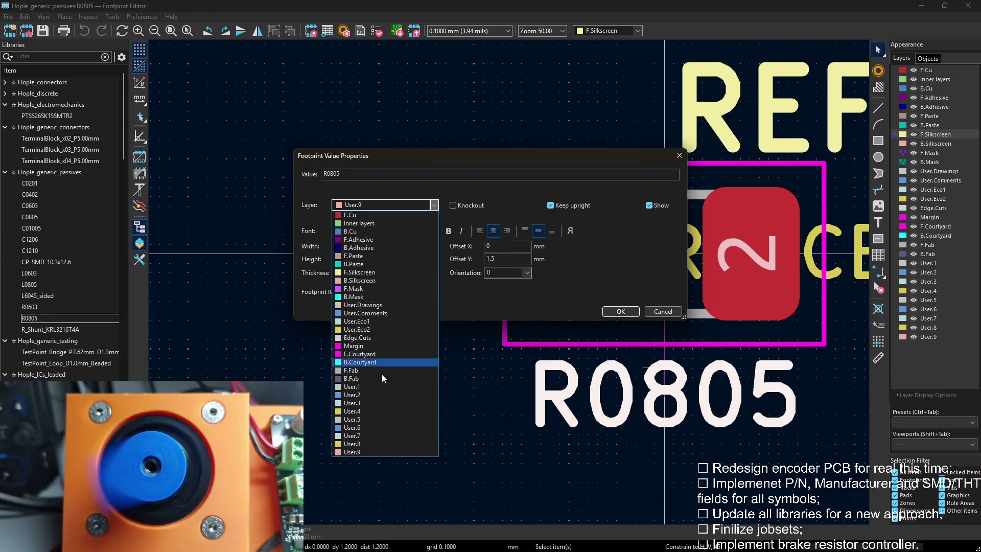
{"action": "left_click", "coordinate": [364, 403]}
{"action": "left_click", "coordinate": [621, 311]}
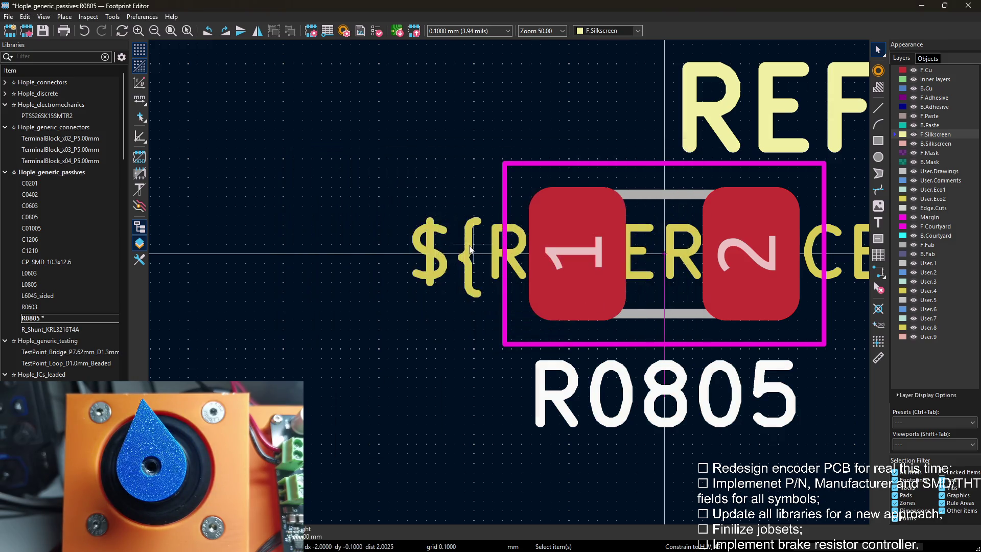
Move the R0805 ${REFERENCE} text onto a User layer.
{"action": "double_click", "coordinate": [476, 245]}
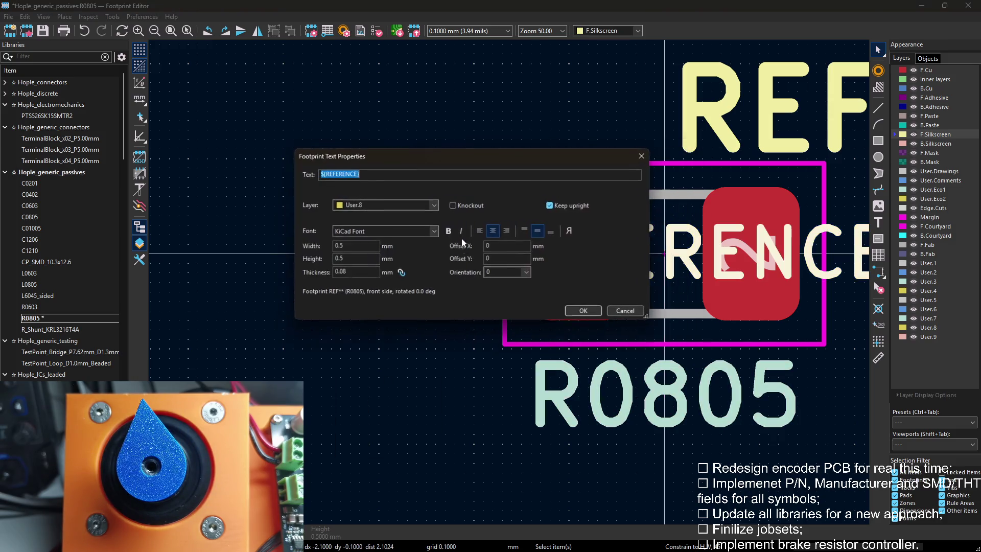
{"action": "left_click", "coordinate": [393, 205]}
{"action": "left_click", "coordinate": [362, 413]}
{"action": "left_click", "coordinate": [584, 311]}
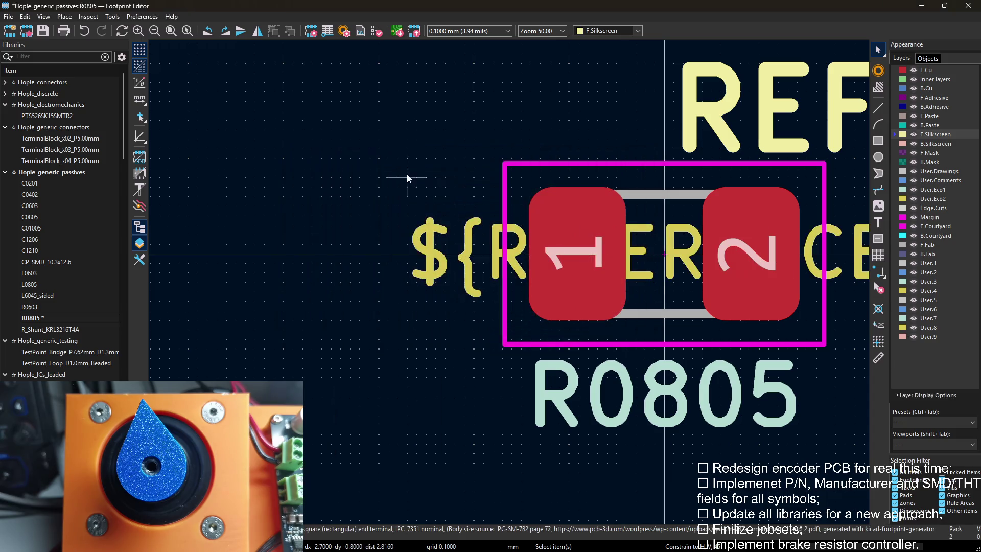
Check the R0805 field layers, then load the R_Shunt_KRL3216T4A footprint.
{"action": "key", "text": "e"}
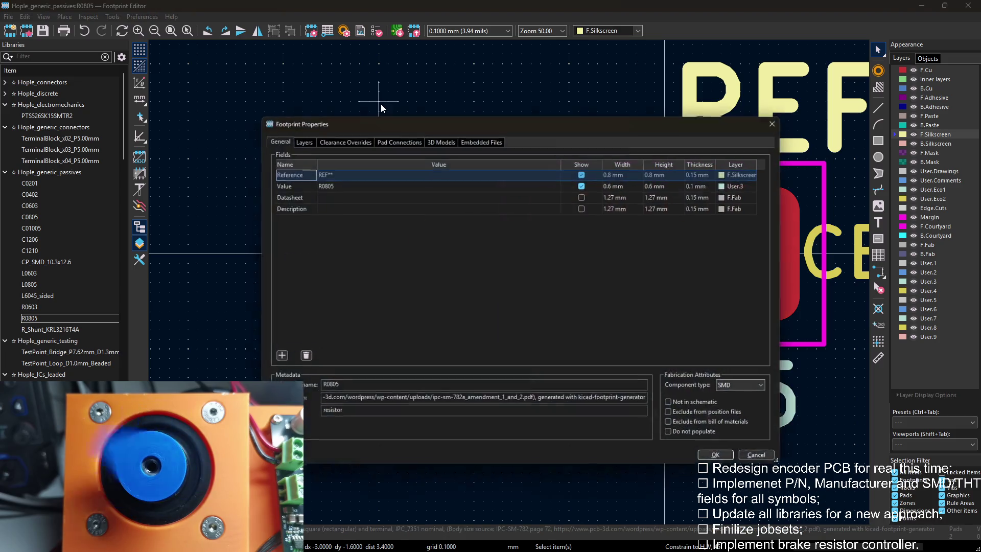
{"action": "left_click", "coordinate": [785, 118]}
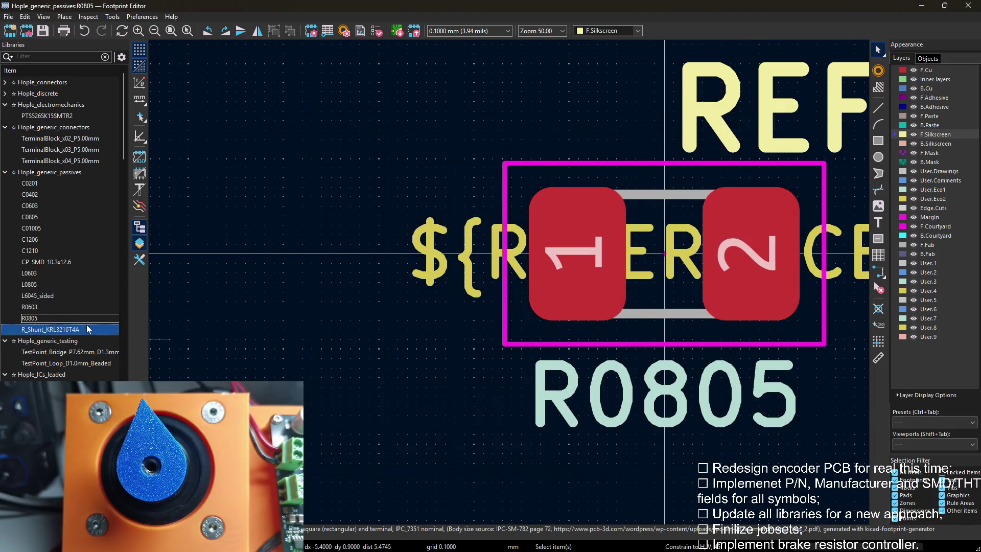
{"action": "double_click", "coordinate": [88, 329]}
Move the R_Shunt_KRL3216T4A reference text onto a User layer.
{"action": "key", "text": "e"}
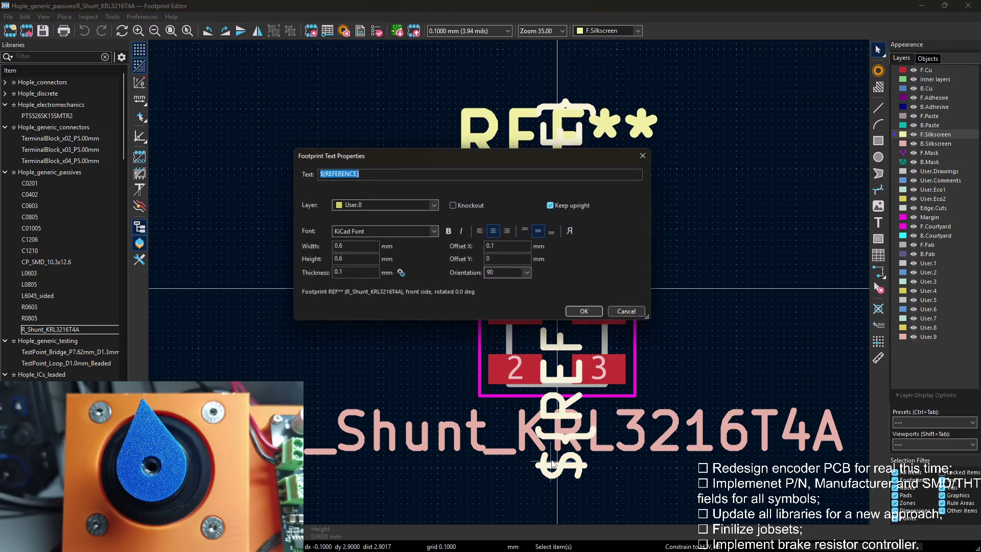
{"action": "left_click", "coordinate": [385, 205]}
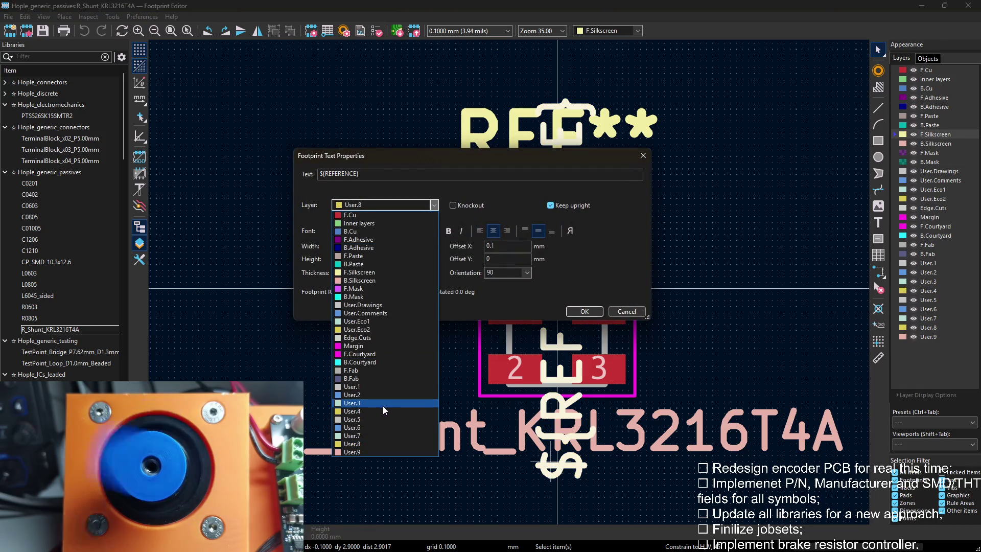
{"action": "left_click", "coordinate": [382, 411]}
{"action": "key", "text": "Return"}
{"action": "key", "text": "Escape"}
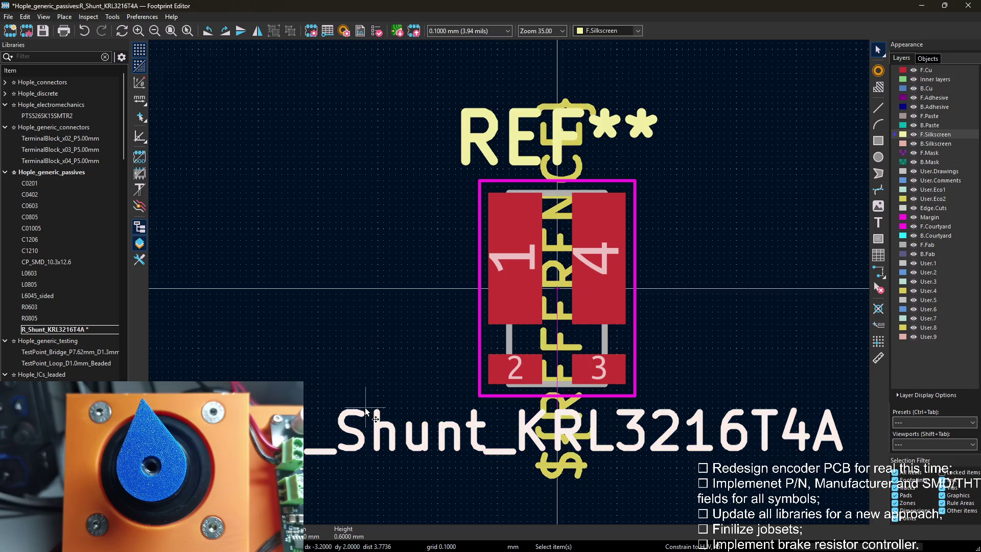
Move the R_Shunt_KRL3216T4A value text onto the User.3 layer.
{"action": "left_click", "coordinate": [366, 430]}
{"action": "key", "text": "e"}
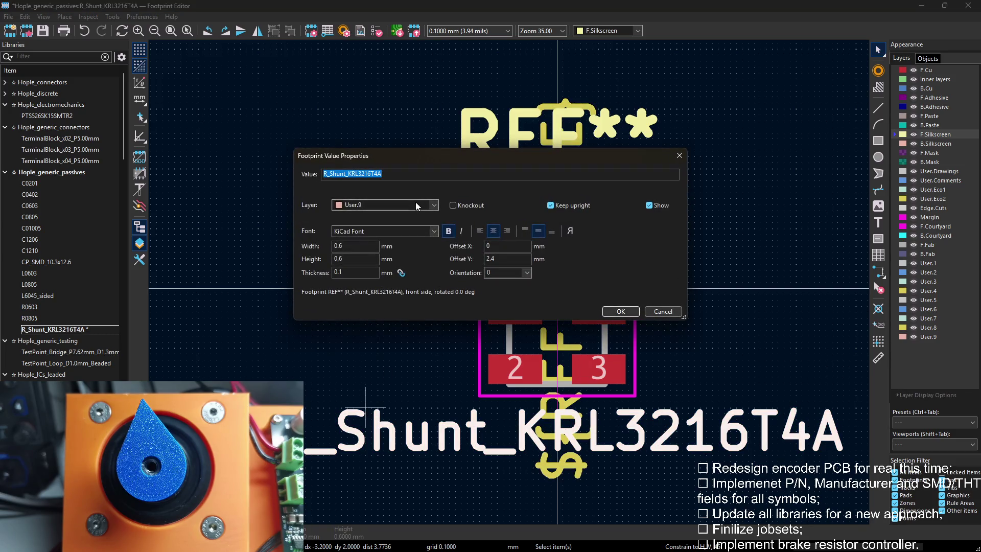
{"action": "left_click", "coordinate": [416, 203]}
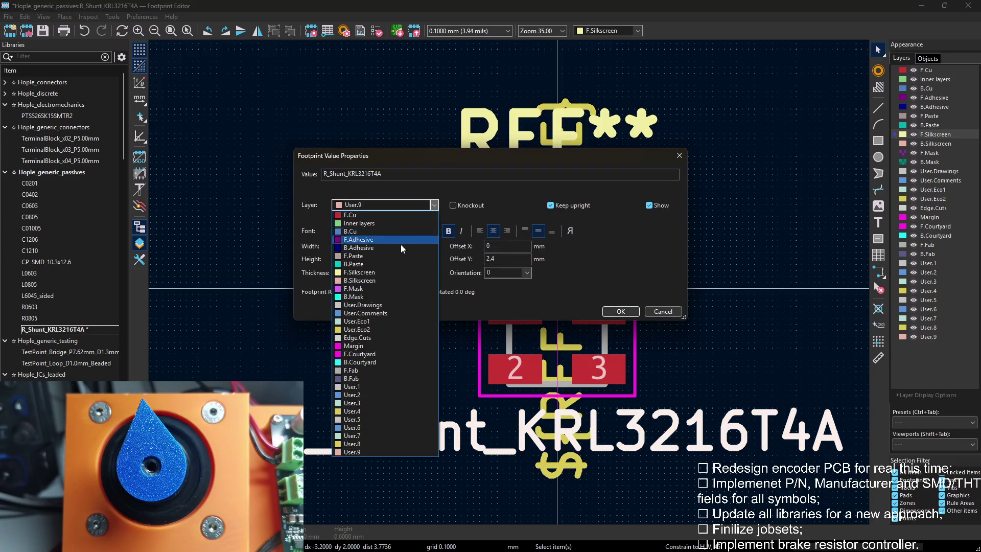
{"action": "left_click", "coordinate": [370, 403]}
{"action": "left_click", "coordinate": [620, 311]}
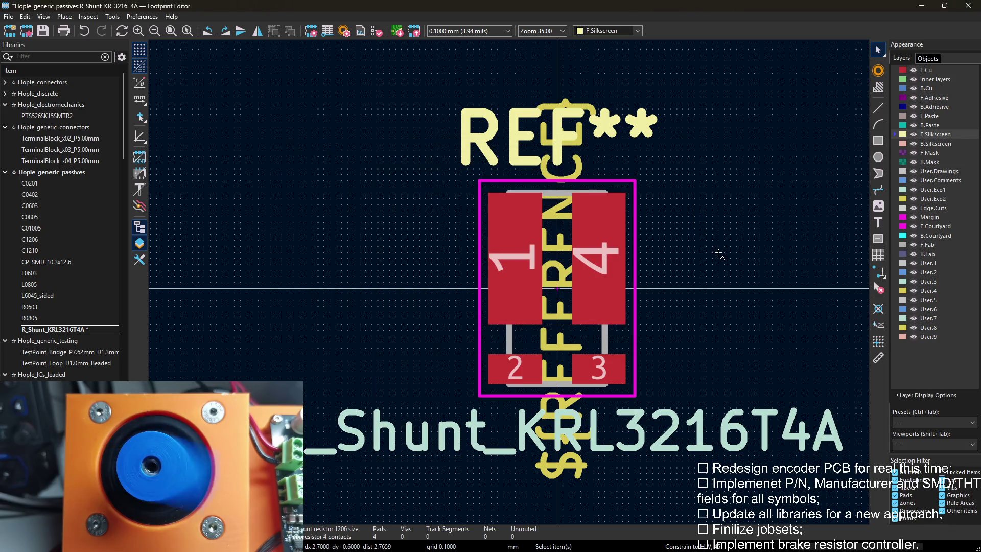
Save the footprint, verify its field layers, collapse Hople_generic_passives and load PTS526SK15SMTR2.
{"action": "key", "text": "ctrl+s"}
{"action": "key", "text": "e"}
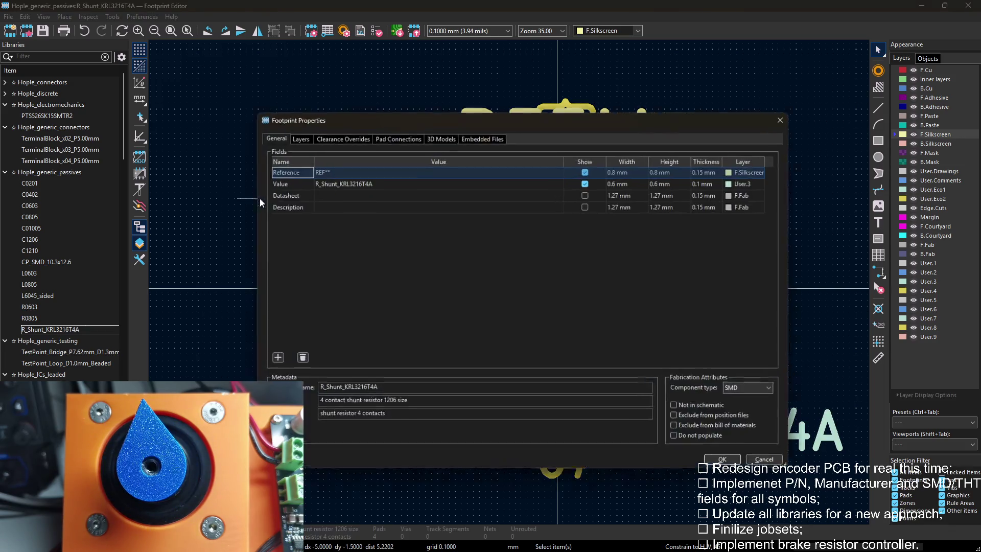
{"action": "left_click", "coordinate": [778, 121]}
{"action": "left_click", "coordinate": [14, 171]}
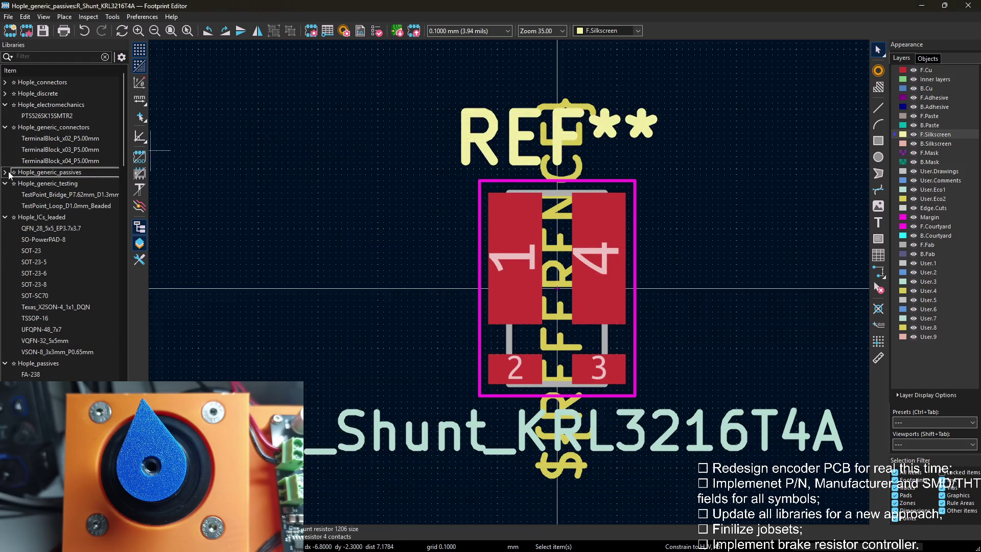
{"action": "double_click", "coordinate": [28, 116]}
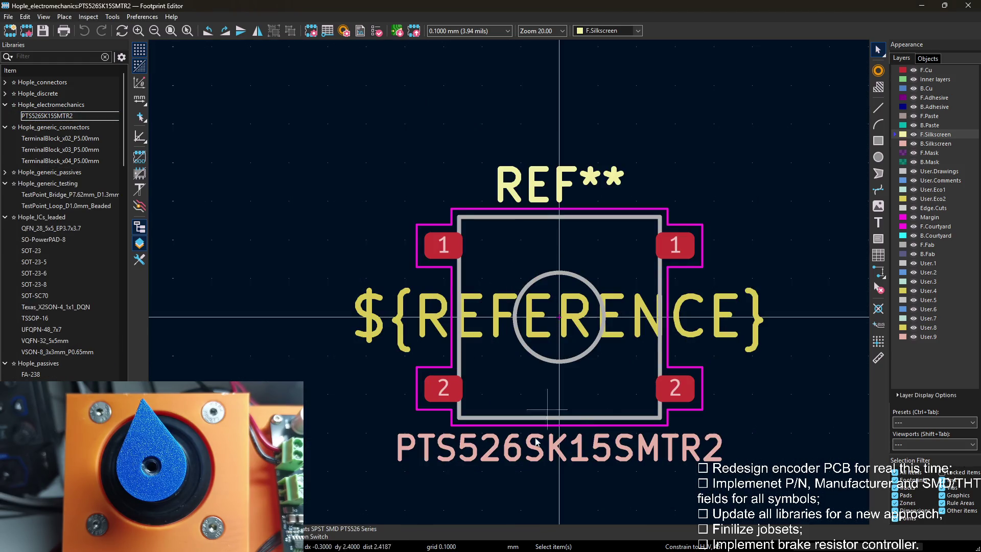
Move the PTS526SK15SMTR2 value text onto the User.3 layer.
{"action": "double_click", "coordinate": [542, 429]}
{"action": "left_click", "coordinate": [388, 205]}
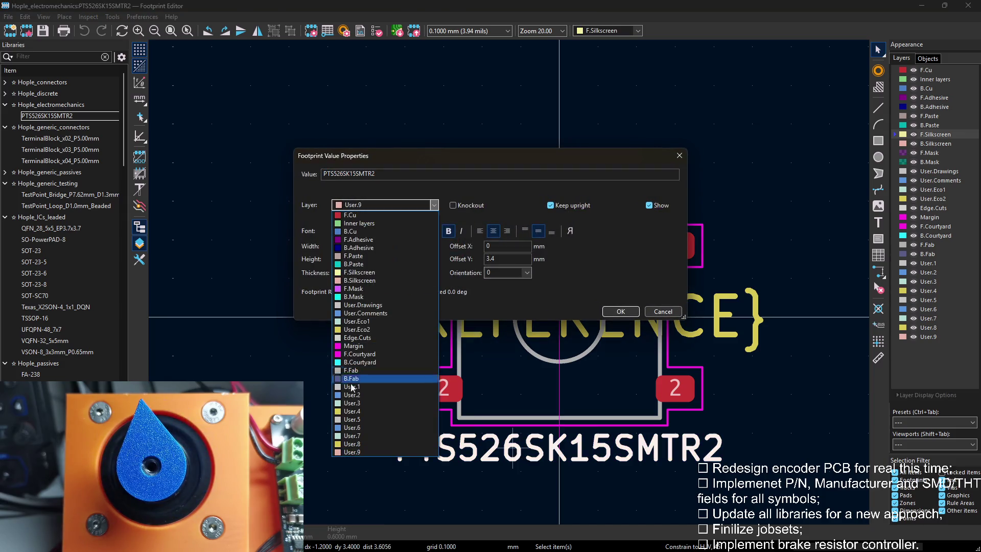
{"action": "left_click", "coordinate": [352, 403]}
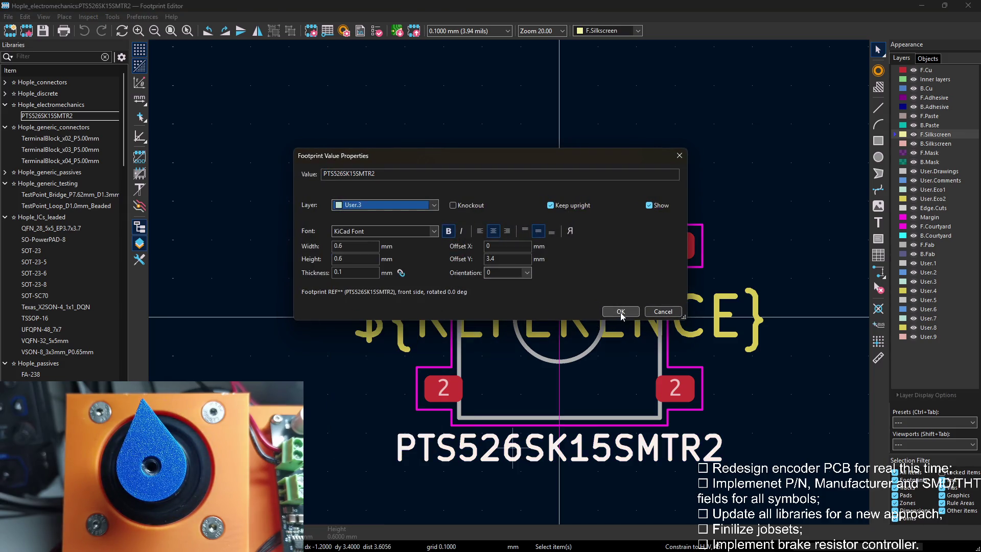
{"action": "left_click", "coordinate": [621, 314]}
Move the PTS526SK15SMTR2 reference text onto the User.4 layer.
{"action": "double_click", "coordinate": [559, 314]}
{"action": "left_click", "coordinate": [387, 204]}
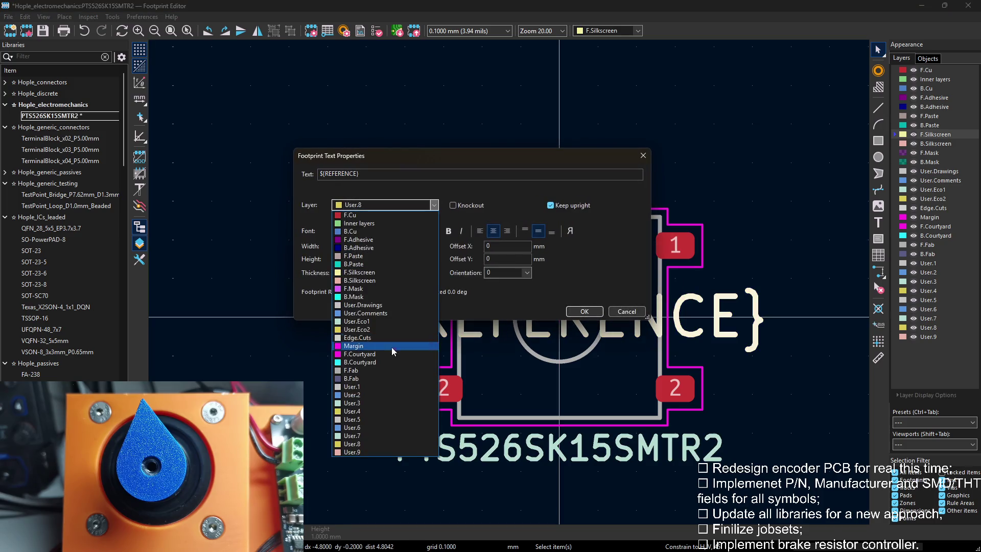
{"action": "left_click", "coordinate": [379, 411]}
{"action": "left_click", "coordinate": [585, 311]}
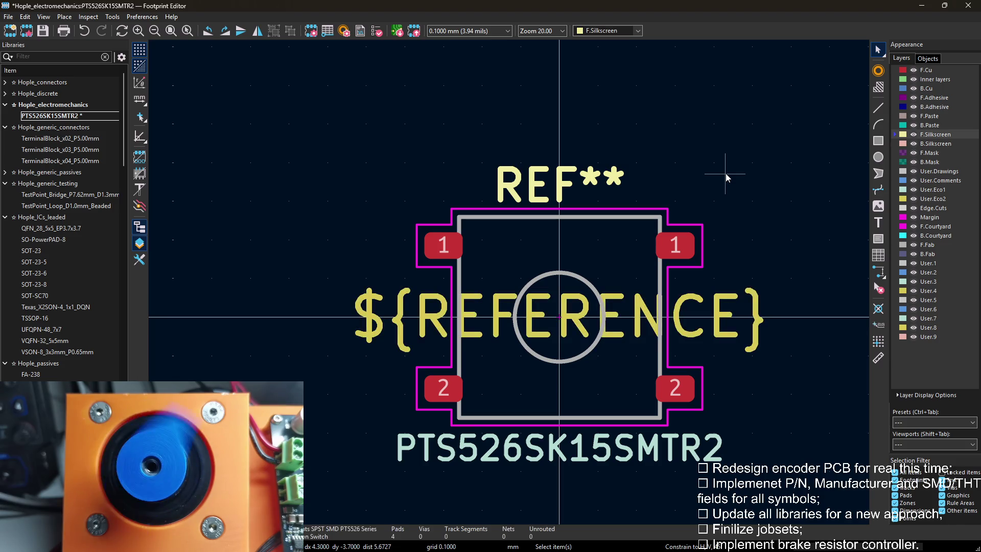
Verify the field layers in Footprint Properties, save the footprint, and collapse Hople_electromechanics.
{"action": "left_click", "coordinate": [626, 180]}
{"action": "key", "text": "e"}
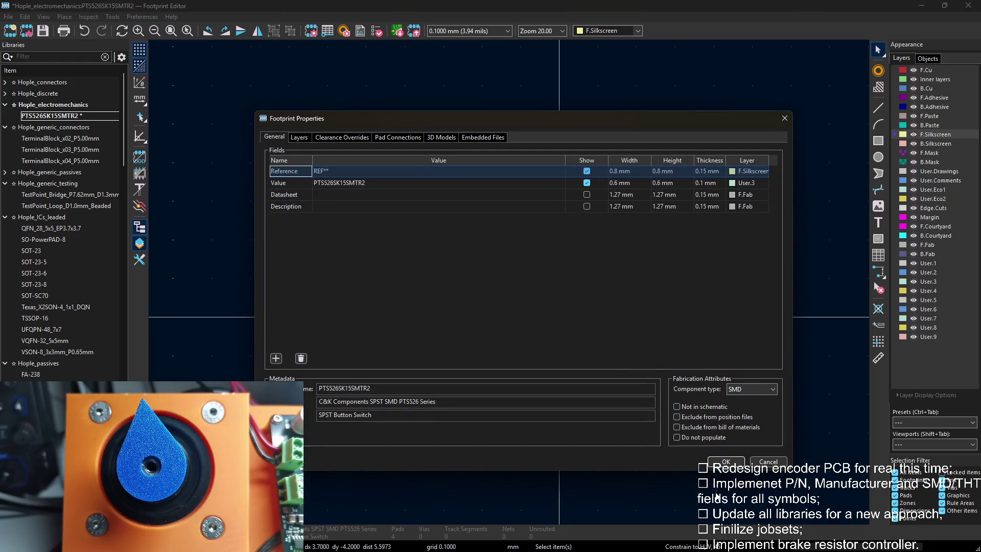
{"action": "left_click", "coordinate": [727, 463]}
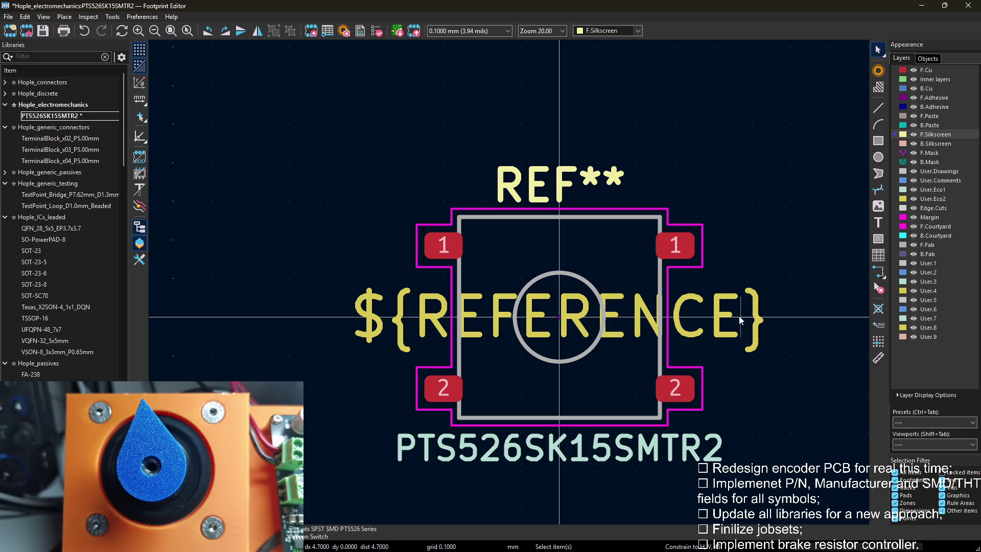
{"action": "key", "text": "e"}
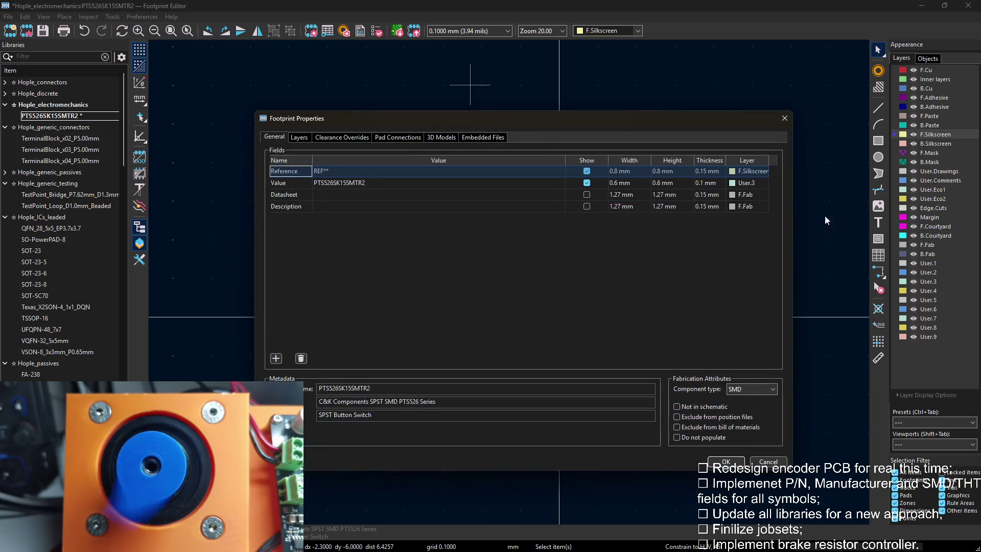
{"action": "left_click", "coordinate": [788, 122]}
{"action": "key", "text": "ctrl+s"}
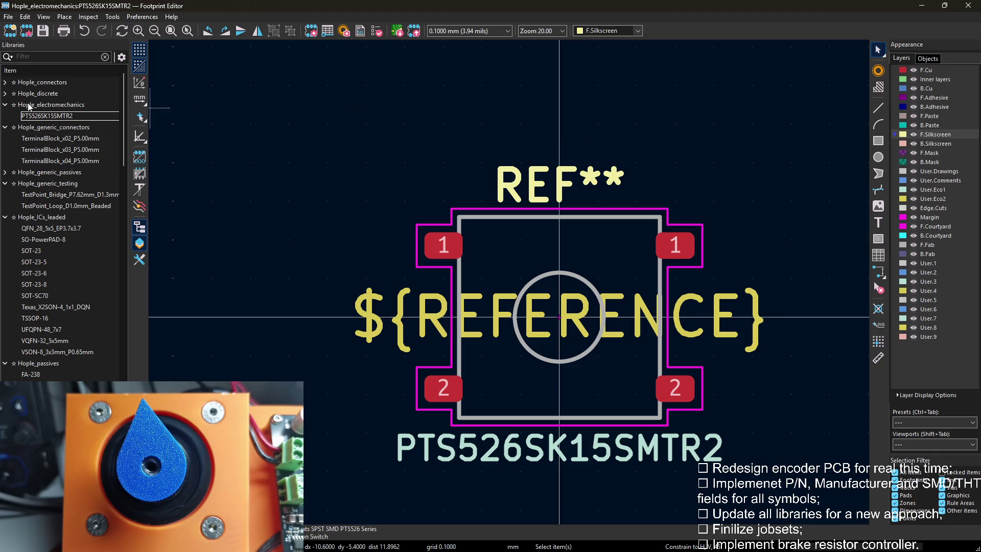
{"action": "left_click", "coordinate": [13, 105]}
Load TerminalBlock_x02_P5.00mm and review its current field layers.
{"action": "double_click", "coordinate": [61, 128]}
{"action": "scroll", "coordinate": [748, 341], "scroll_direction": "down", "scroll_amount": 2}
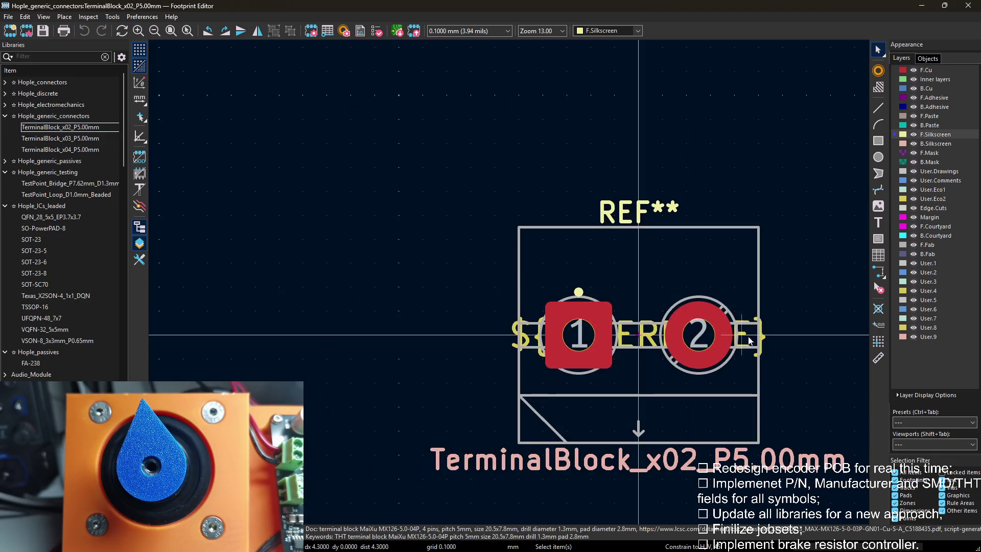
{"action": "middle_click_drag", "start_coordinate": [579, 238], "coordinate": [506, 222]}
{"action": "key", "text": "e"}
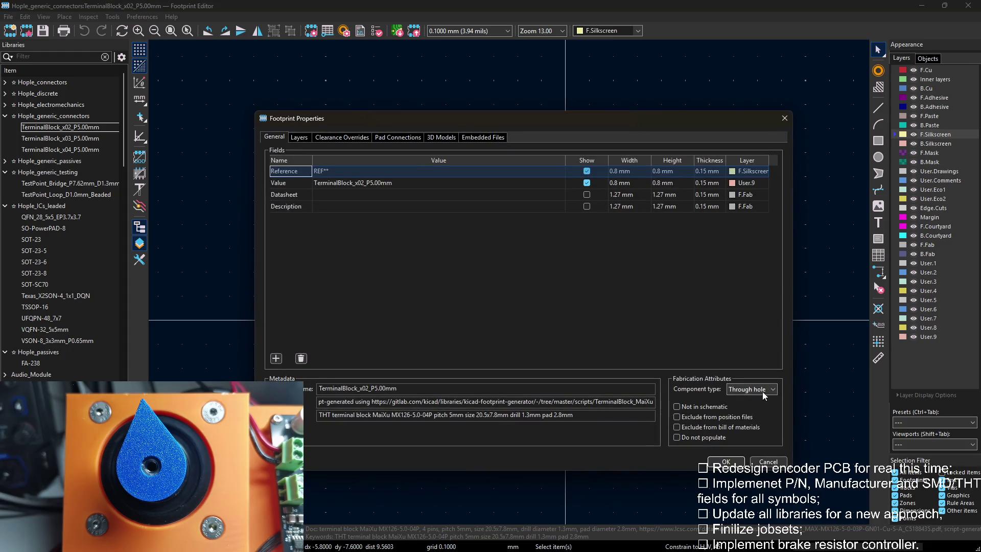
{"action": "left_click", "coordinate": [784, 118]}
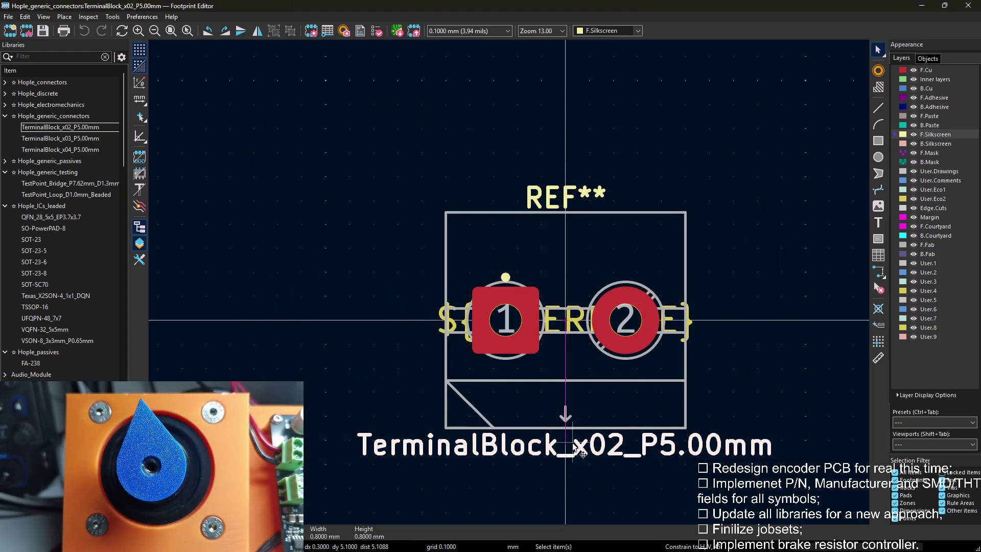
Move the terminal block's value text off User.9 onto another User layer.
{"action": "key", "text": "e"}
{"action": "left_click", "coordinate": [386, 205]}
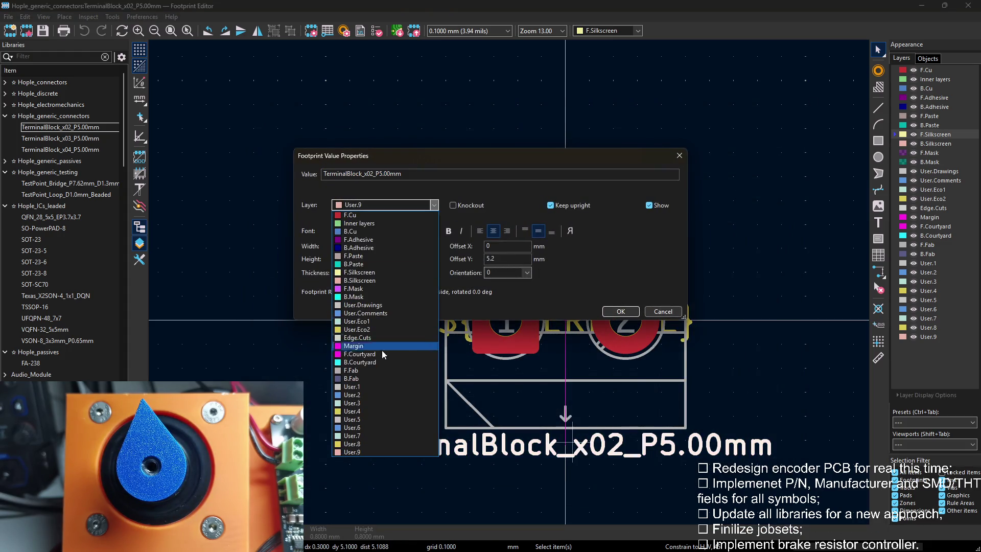
{"action": "left_click", "coordinate": [369, 395]}
{"action": "key", "text": "Return"}
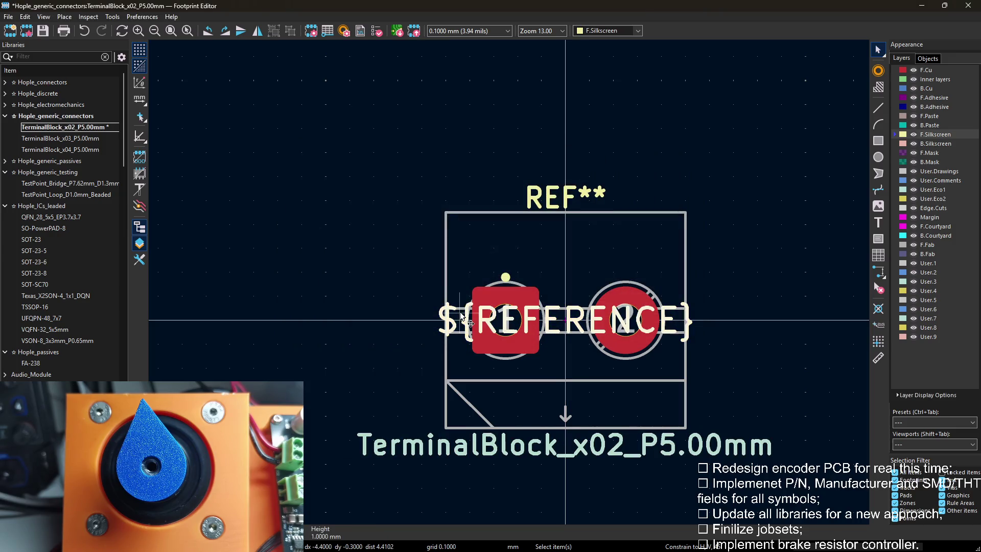
Move the reference text onto User.4 and save the footprint.
{"action": "key", "text": "e"}
{"action": "left_click", "coordinate": [385, 205]}
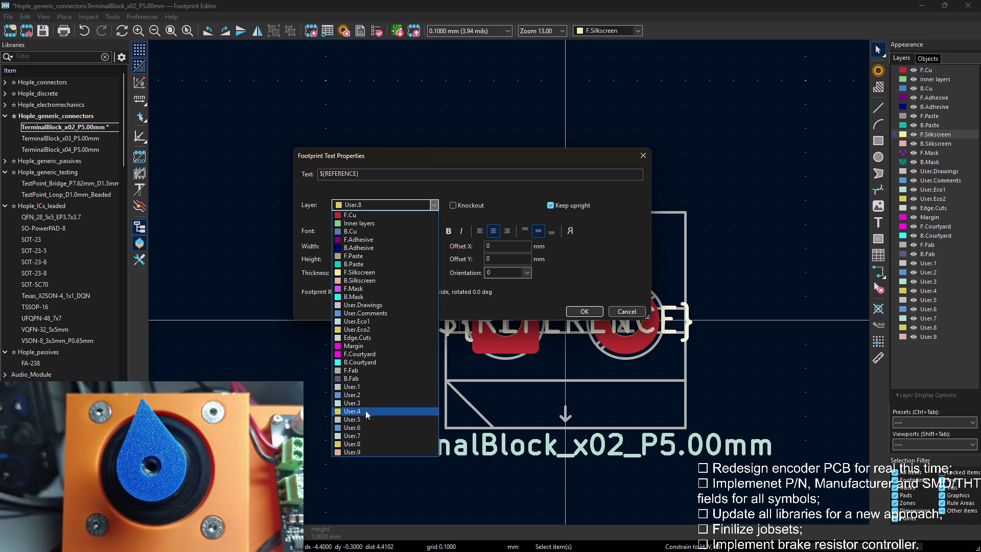
{"action": "left_click", "coordinate": [365, 414]}
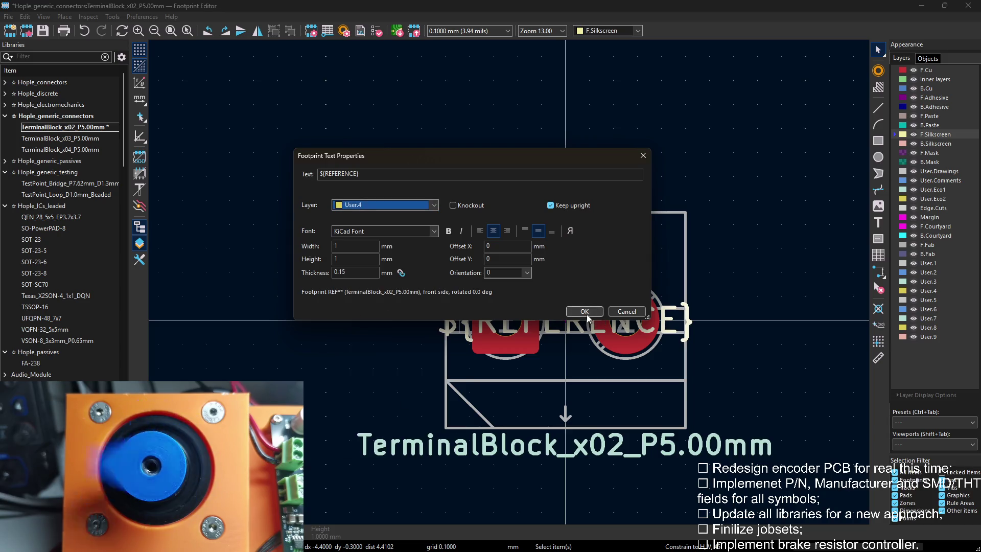
{"action": "left_click", "coordinate": [584, 311]}
{"action": "key", "text": "ctrl+s"}
Load TerminalBlock_x03_P5.00mm and move its reference text onto a User layer.
{"action": "double_click", "coordinate": [60, 138]}
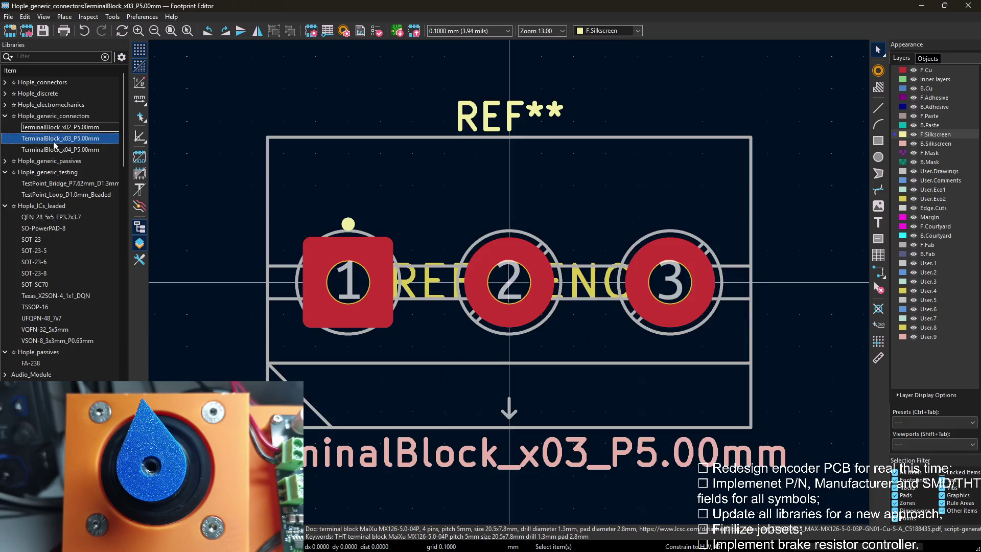
{"action": "left_click", "coordinate": [418, 288]}
{"action": "key", "text": "e"}
{"action": "left_click", "coordinate": [390, 204]}
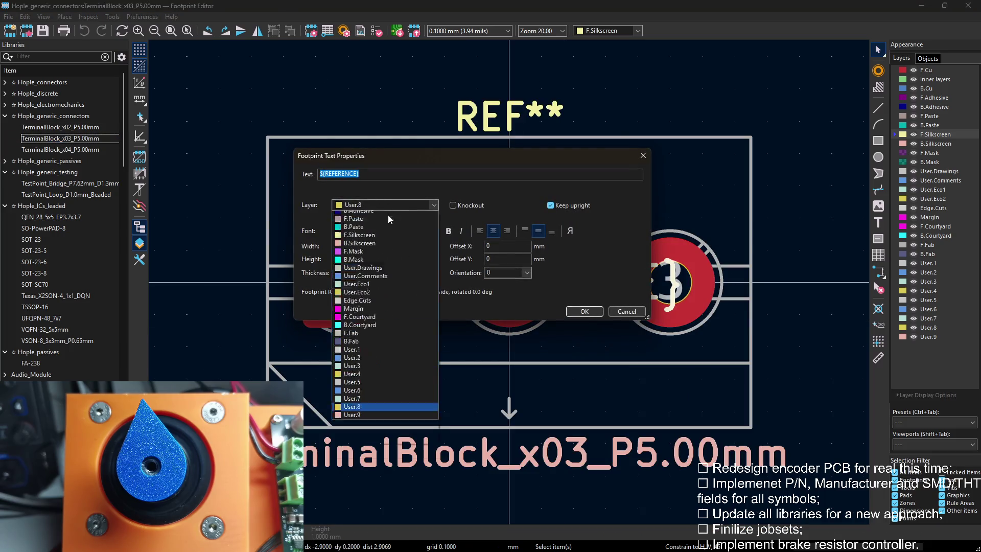
{"action": "left_click", "coordinate": [353, 451]}
{"action": "left_click", "coordinate": [584, 311]}
Move the x03 value text onto User.3 and save the footprint.
{"action": "left_click", "coordinate": [549, 457]}
{"action": "key", "text": "e"}
{"action": "left_click", "coordinate": [387, 204]}
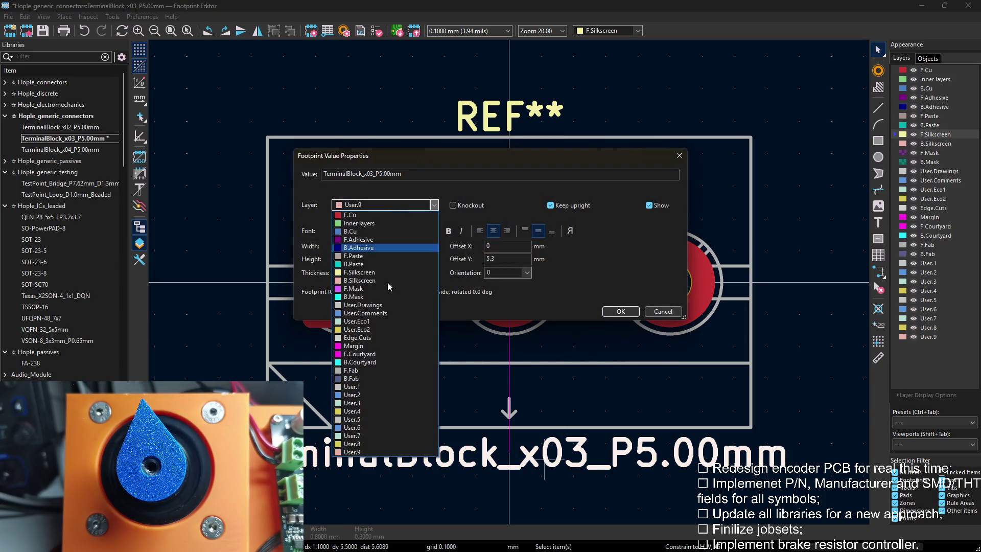
{"action": "left_click", "coordinate": [371, 404]}
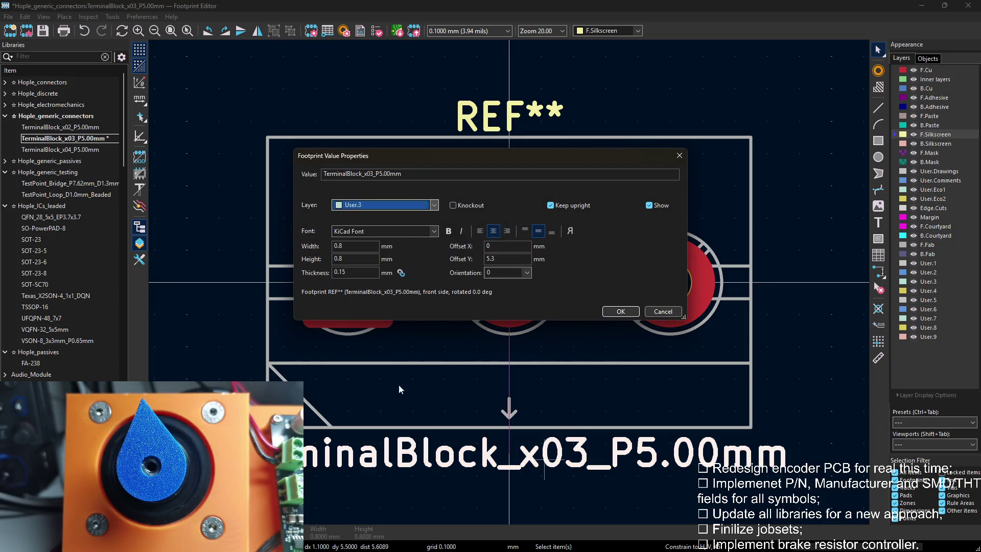
{"action": "left_click", "coordinate": [620, 311]}
{"action": "key", "text": "ctrl+s"}
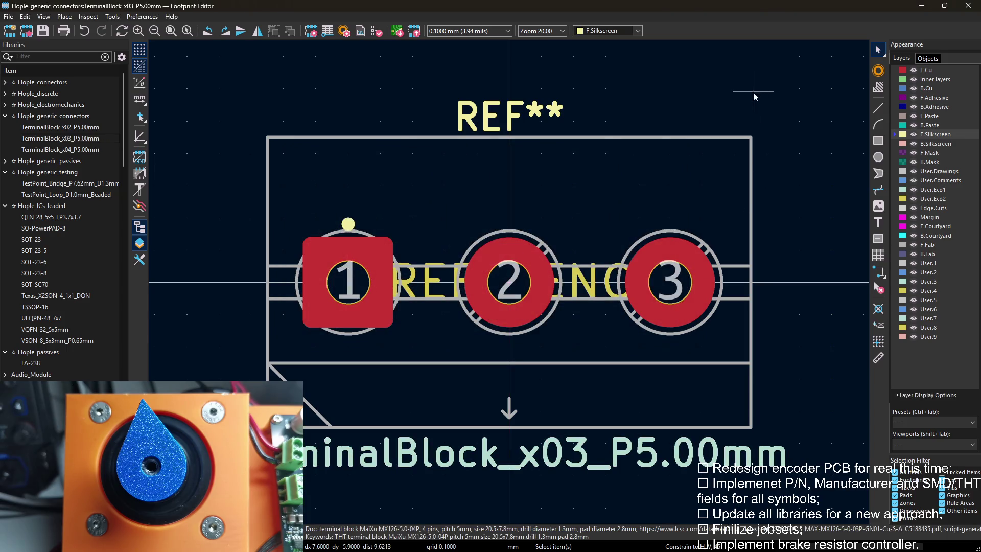
Check the x03 field settings, then load TerminalBlock_x04_P5.00mm.
{"action": "key", "text": "e"}
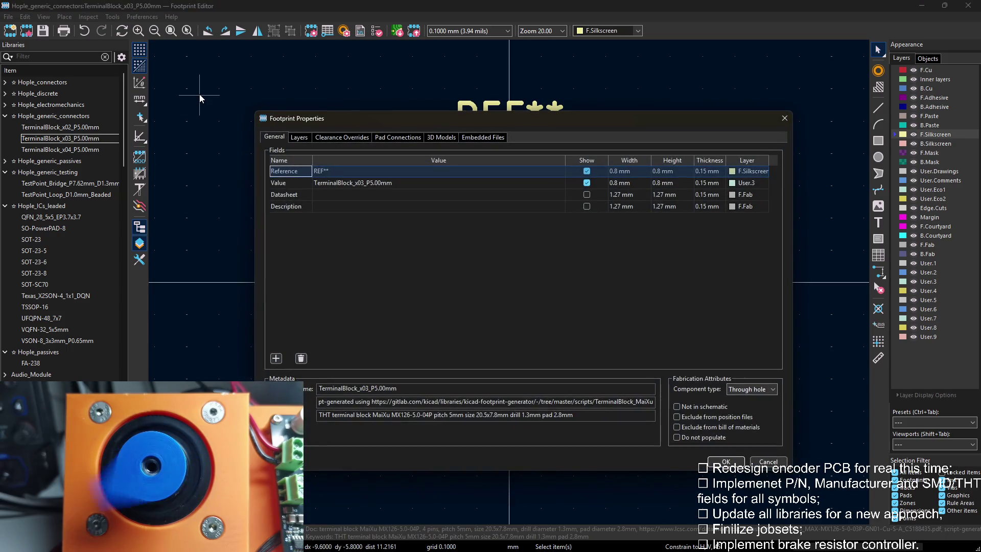
{"action": "key", "text": "Escape"}
{"action": "left_click", "coordinate": [60, 150]}
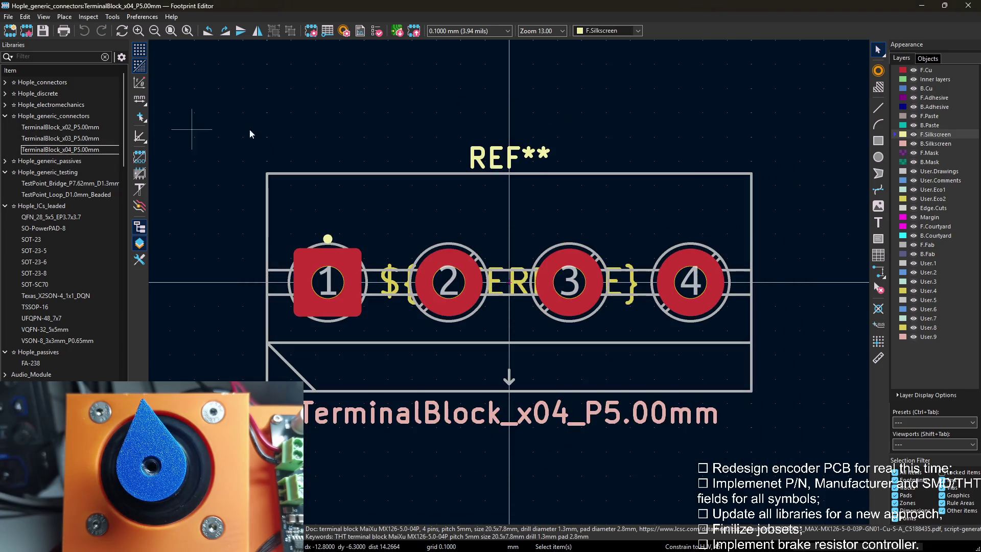
Move the x04 ${REFERENCE} text onto another User layer.
{"action": "key", "text": "e"}
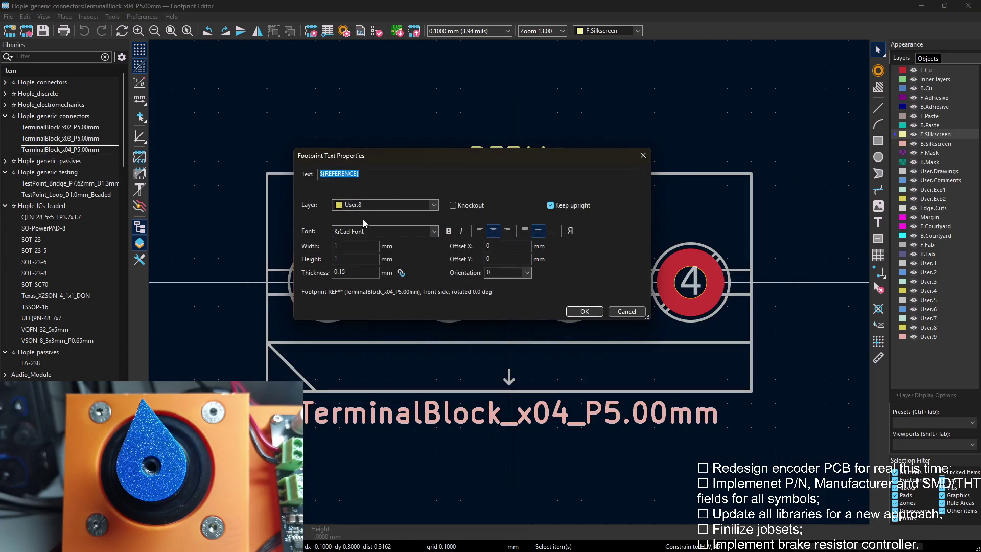
{"action": "left_click", "coordinate": [369, 205]}
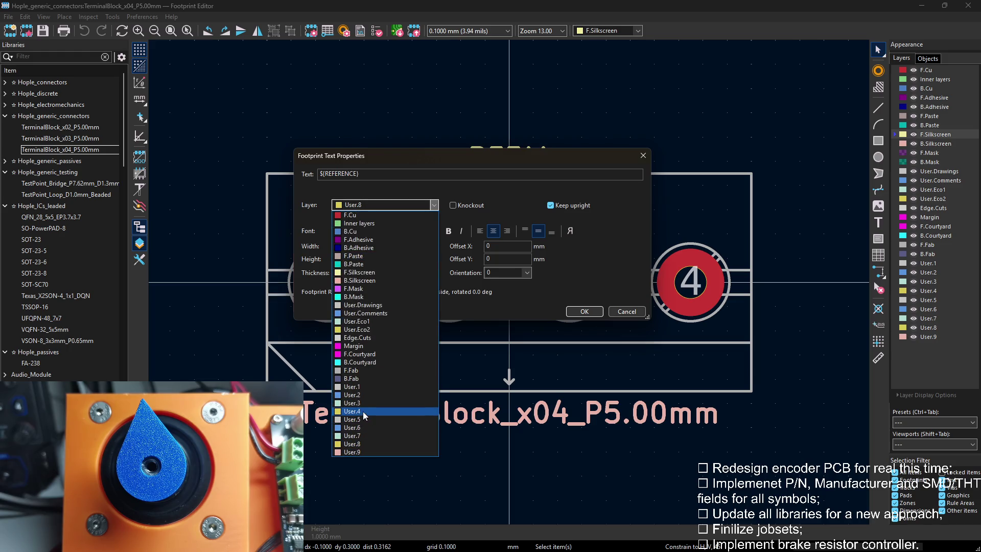
{"action": "left_click", "coordinate": [363, 414]}
{"action": "left_click", "coordinate": [583, 311]}
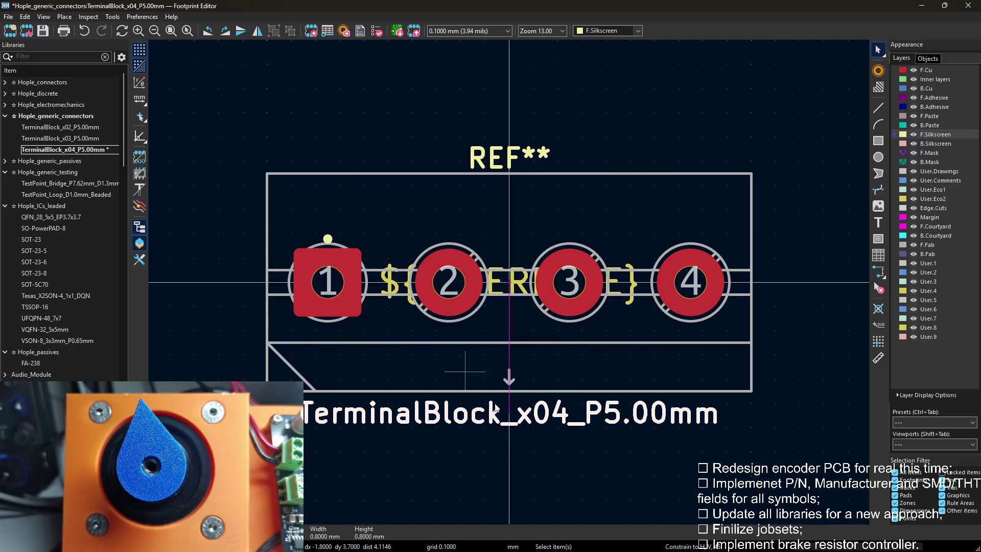
Move the x04 value text onto a lower User layer.
{"action": "key", "text": "e"}
{"action": "left_click", "coordinate": [407, 205]}
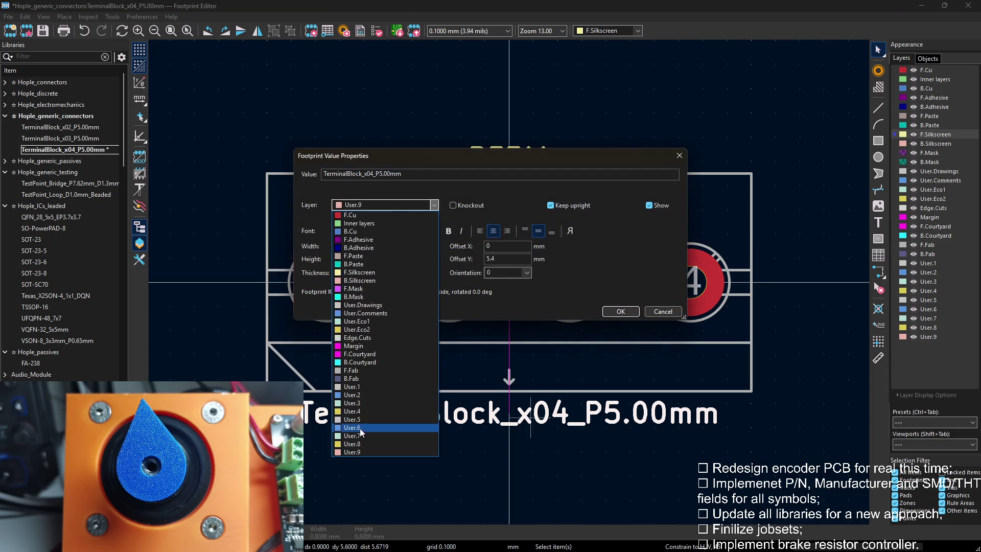
{"action": "left_click", "coordinate": [359, 404]}
{"action": "left_click", "coordinate": [617, 313]}
{"action": "key", "text": "Escape"}
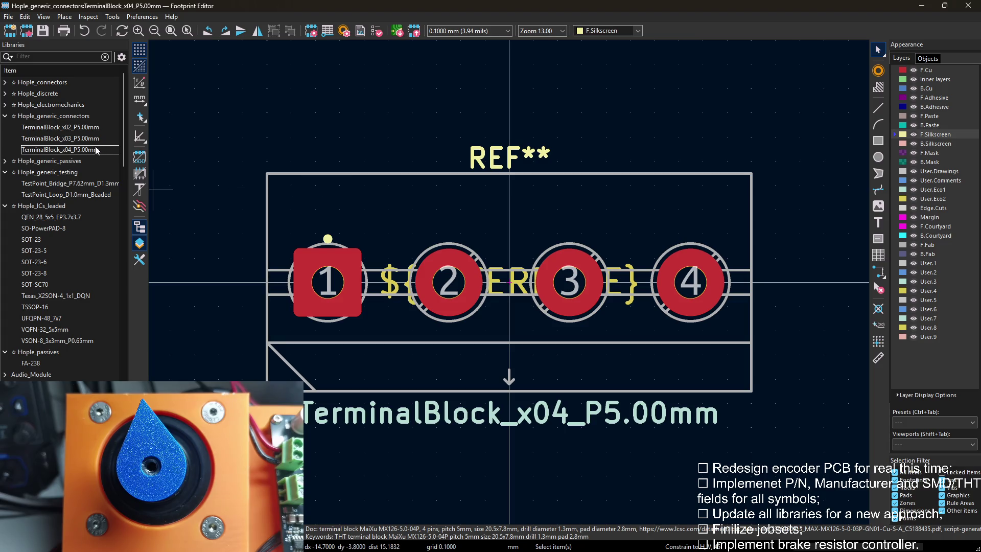
Check the x04 field settings and collapse the generic connectors library.
{"action": "key", "text": "e"}
{"action": "key", "text": "Escape"}
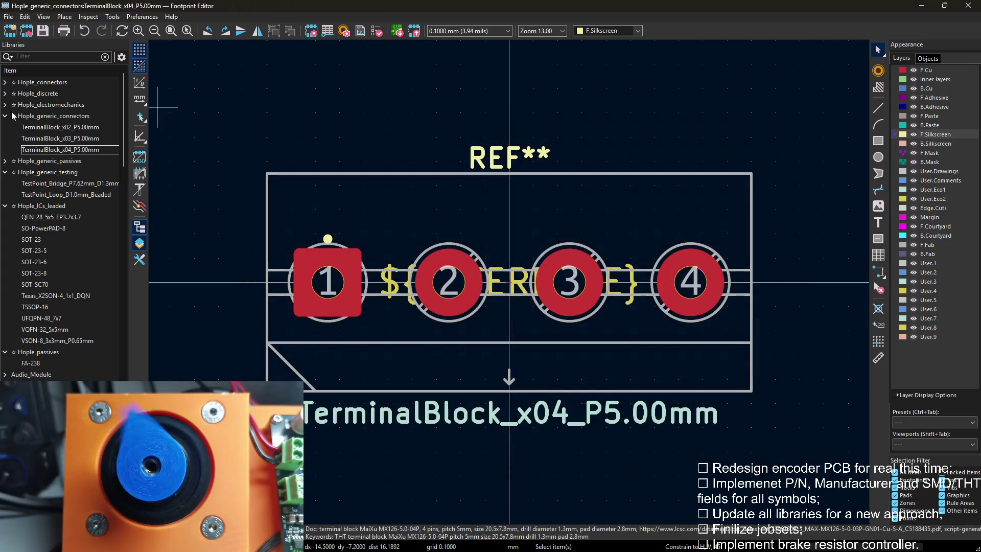
{"action": "left_click", "coordinate": [13, 115]}
On TestPoint_Bridge_P7.62mm_D1.3mm, move the value text to layer User.3.
{"action": "double_click", "coordinate": [69, 150]}
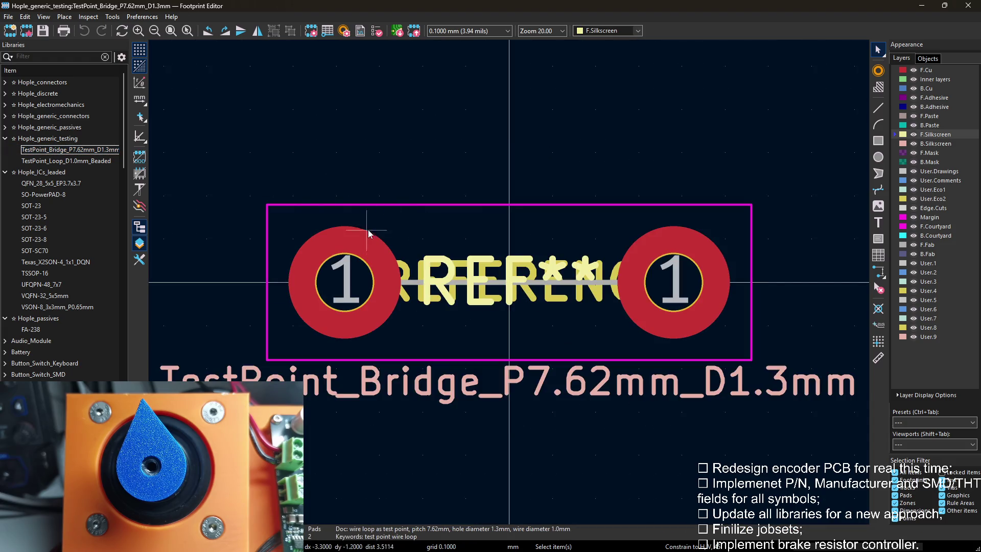
{"action": "key", "text": "e"}
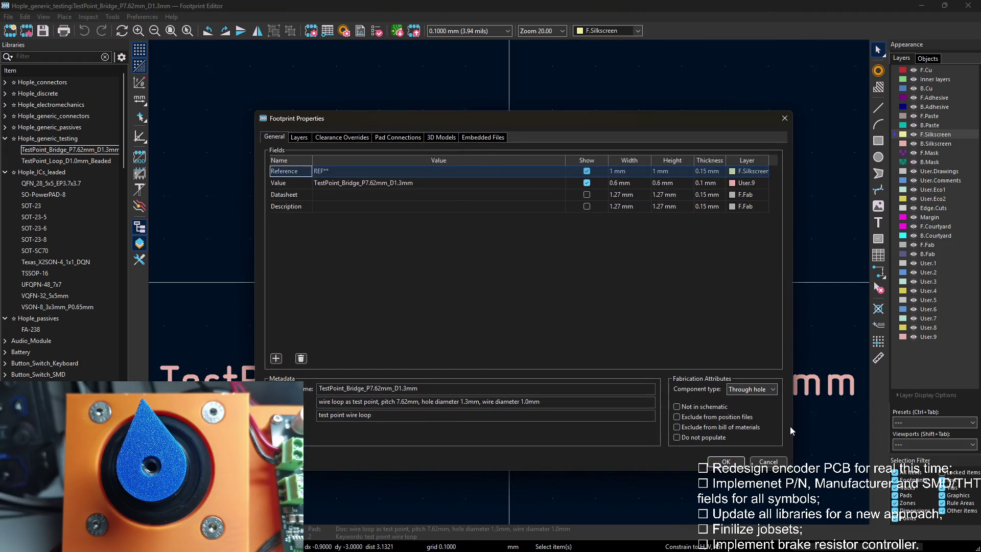
{"action": "key", "text": "Escape"}
{"action": "key", "text": "e"}
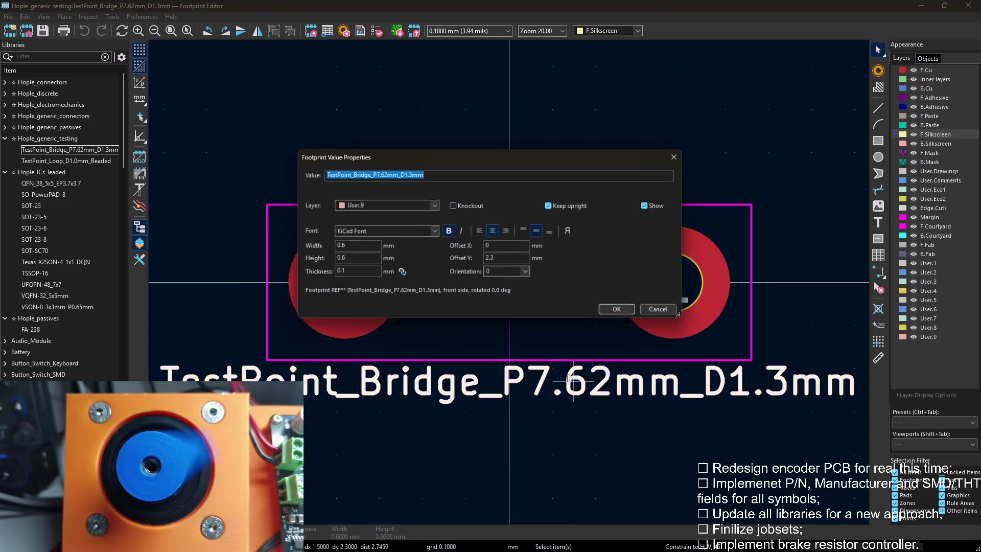
{"action": "left_click", "coordinate": [384, 205]}
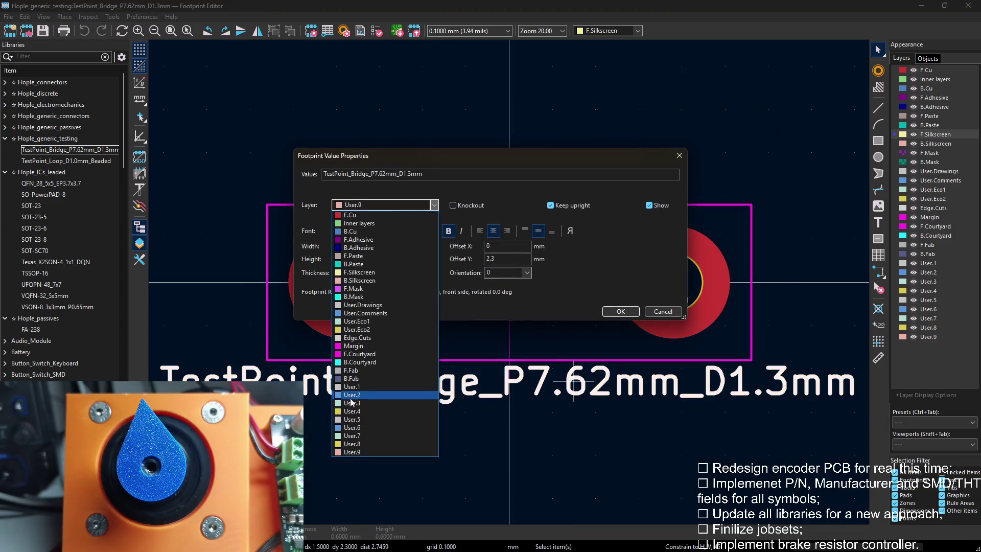
{"action": "left_click", "coordinate": [385, 395]}
{"action": "left_click", "coordinate": [620, 311]}
Move the ${REFERENCE} text (not REF**) to layer User.4, undoing an accidental delete.
{"action": "left_click", "coordinate": [528, 272]}
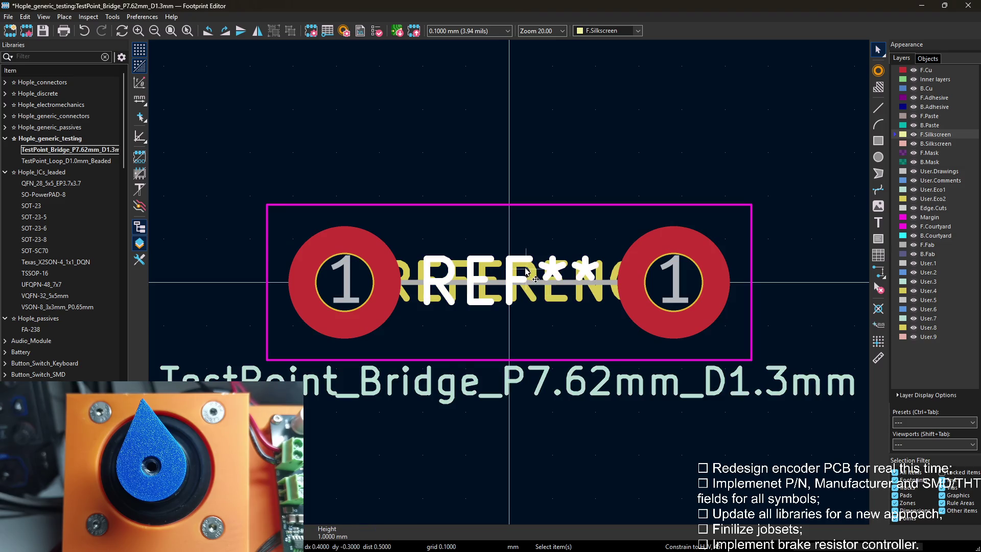
{"action": "key", "text": "e"}
{"action": "key", "text": "Escape"}
{"action": "left_click", "coordinate": [598, 297]}
{"action": "left_click", "coordinate": [675, 283]}
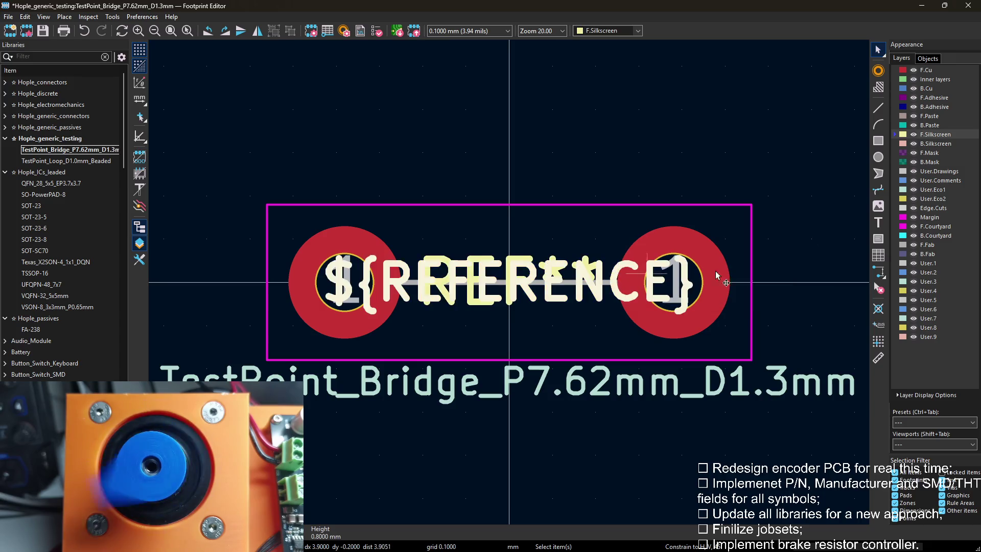
{"action": "key", "text": "h"}
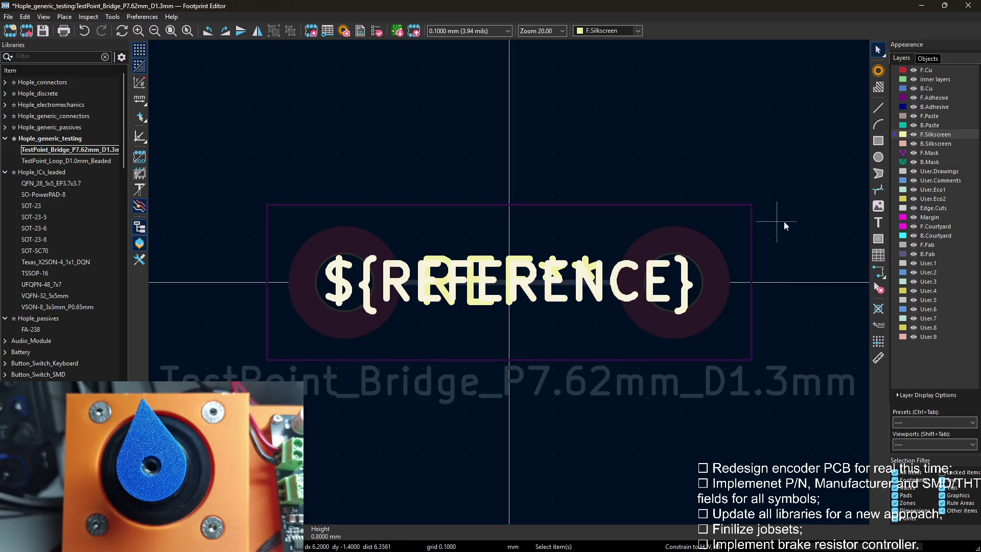
{"action": "key", "text": "Delete"}
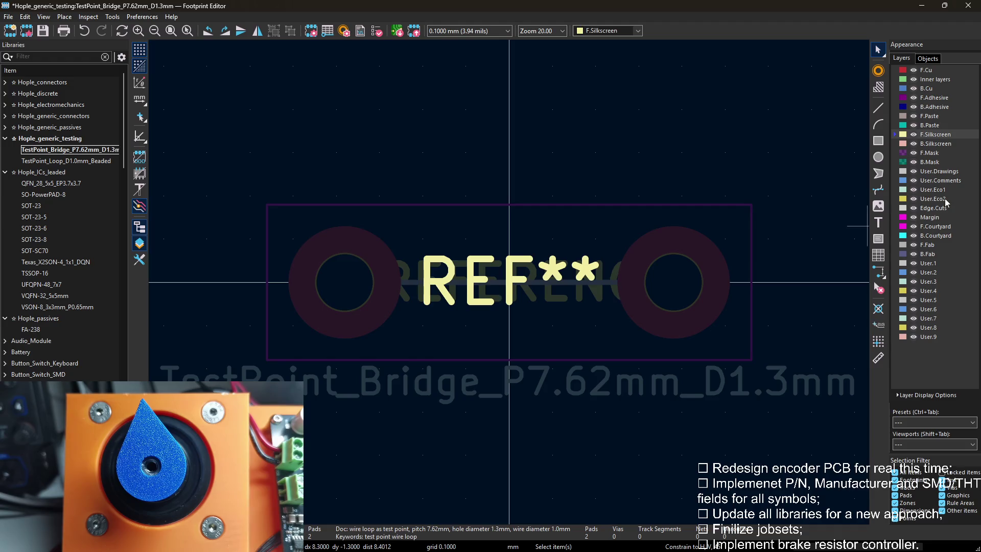
{"action": "key", "text": "ctrl+z"}
{"action": "key", "text": "e"}
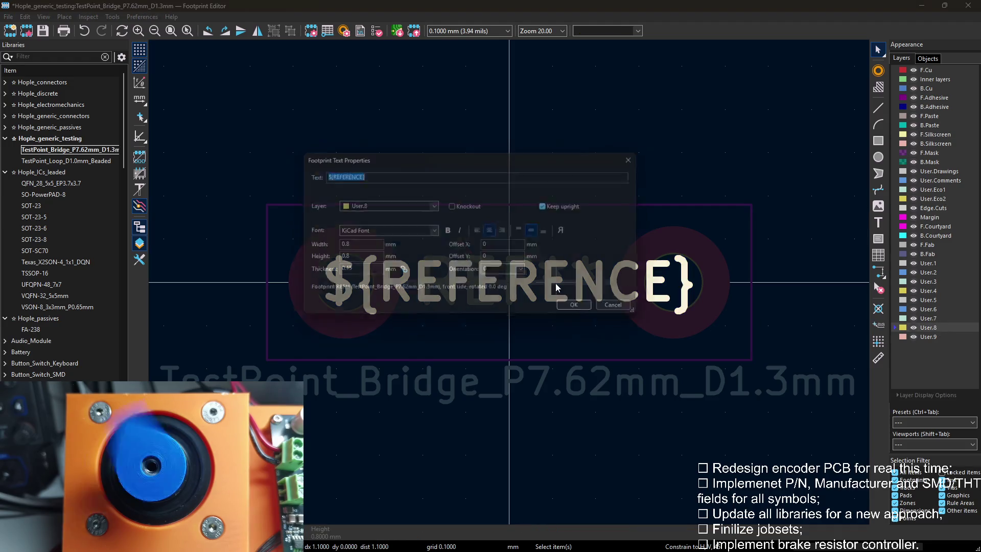
{"action": "left_click", "coordinate": [383, 205]}
{"action": "left_click", "coordinate": [353, 411]}
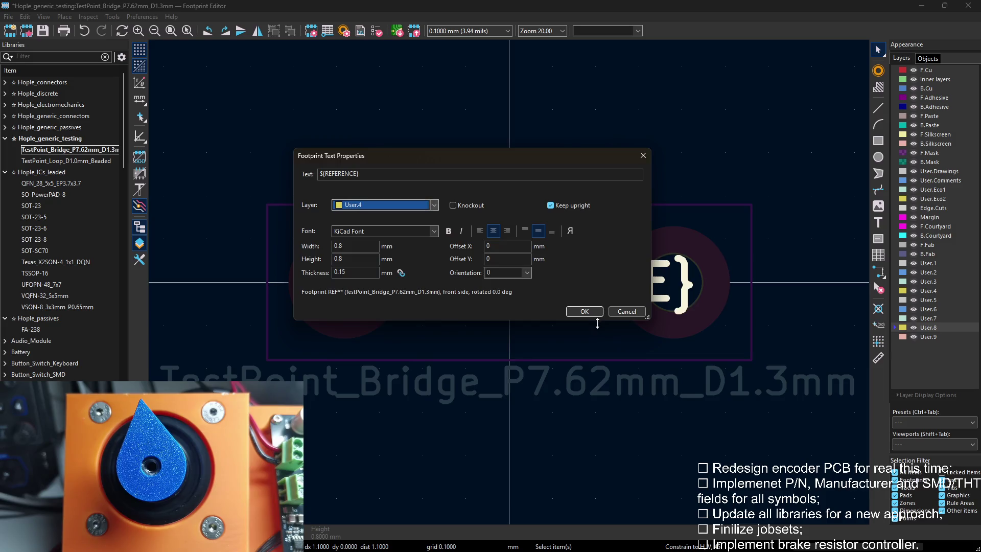
{"action": "left_click", "coordinate": [585, 311]}
Save the bridge test point and switch to TestPoint_Loop_D1.0mm_Beaded, fitted in view.
{"action": "key", "text": "ctrl+s"}
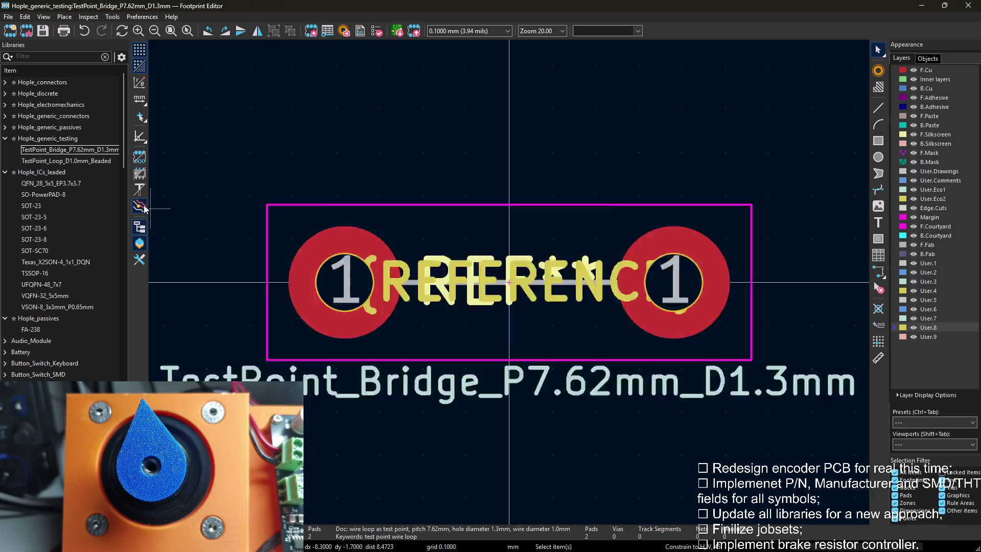
{"action": "key", "text": "e"}
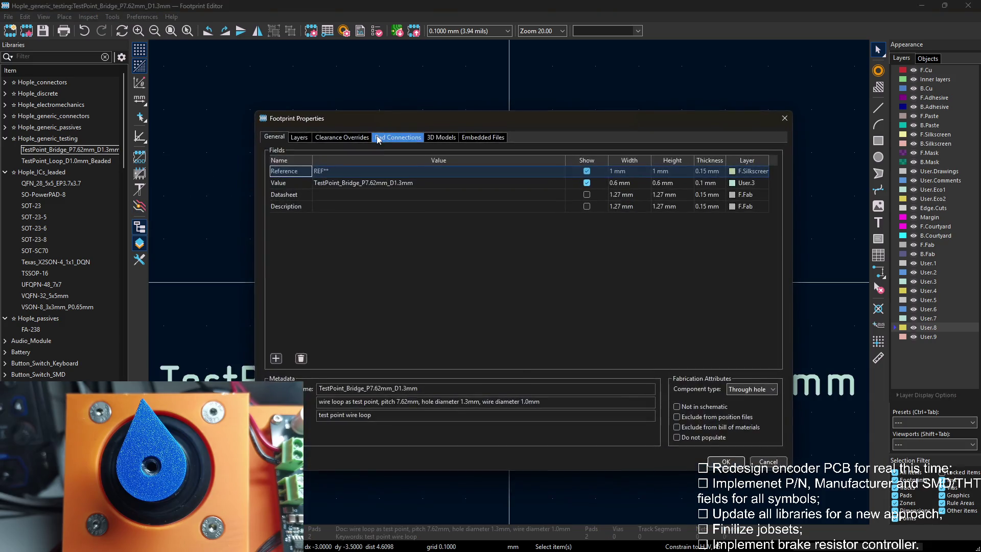
{"action": "key", "text": "Escape"}
{"action": "left_click", "coordinate": [66, 161]}
{"action": "key", "text": "Home"}
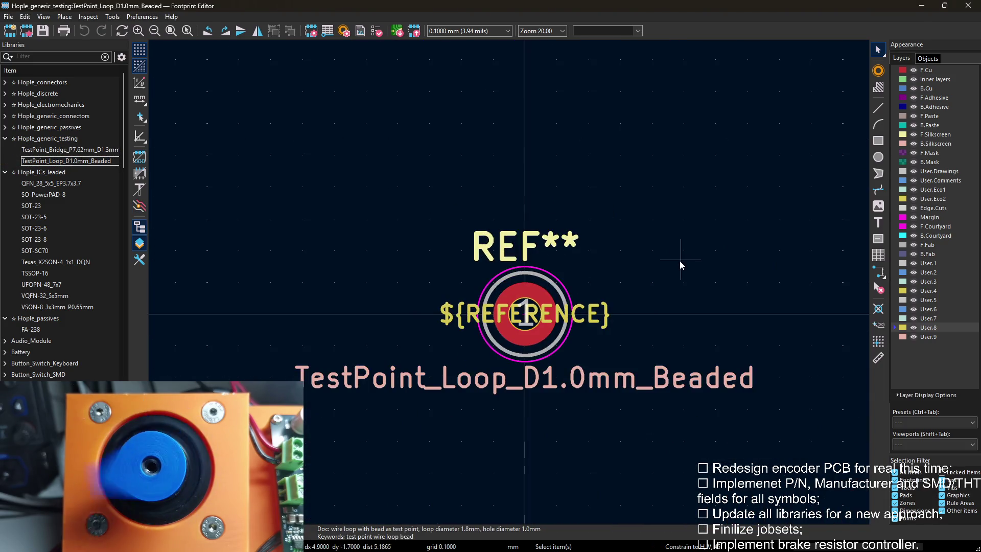
Move the beaded loop's value text to layer User.3.
{"action": "key", "text": "e"}
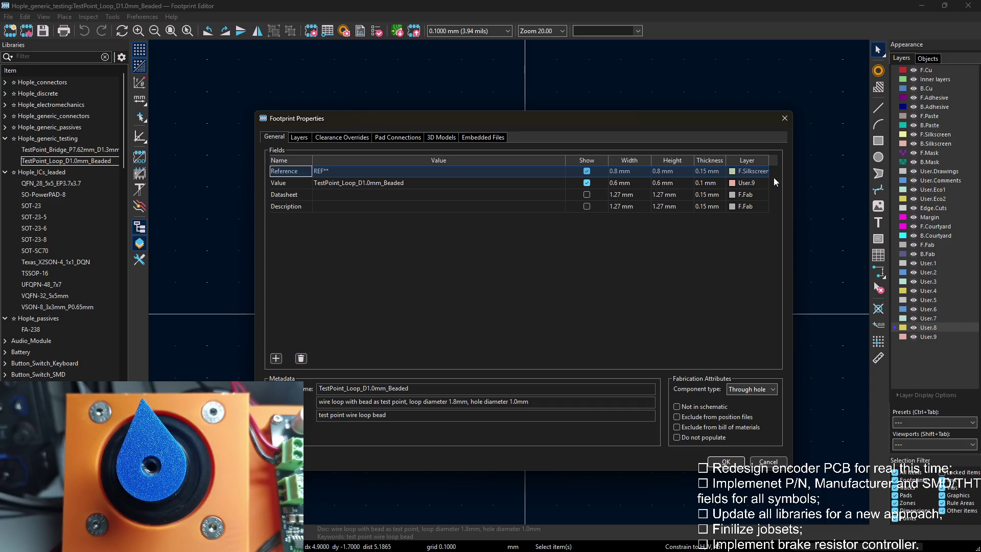
{"action": "left_click", "coordinate": [786, 120]}
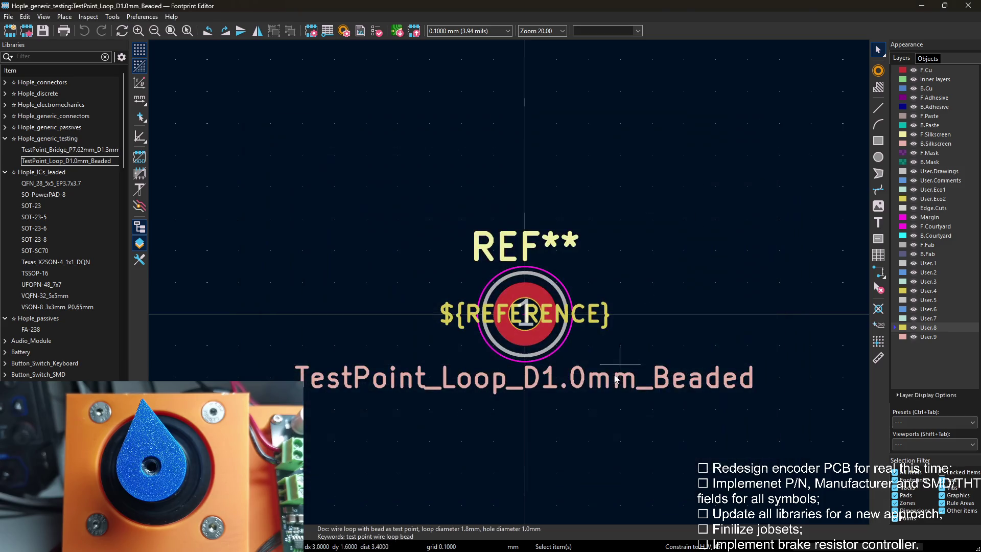
{"action": "double_click", "coordinate": [546, 380]}
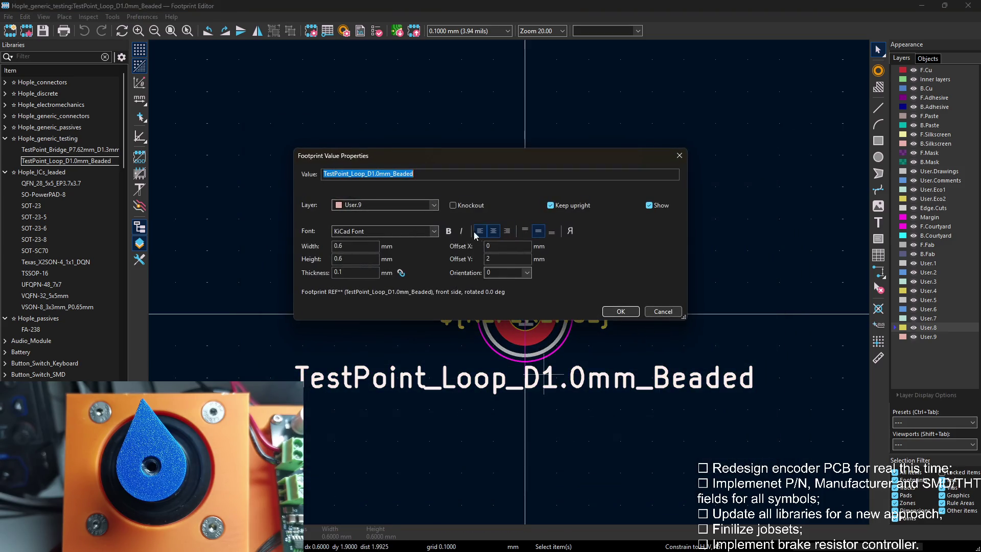
{"action": "left_click", "coordinate": [393, 209]}
{"action": "left_click", "coordinate": [364, 404]}
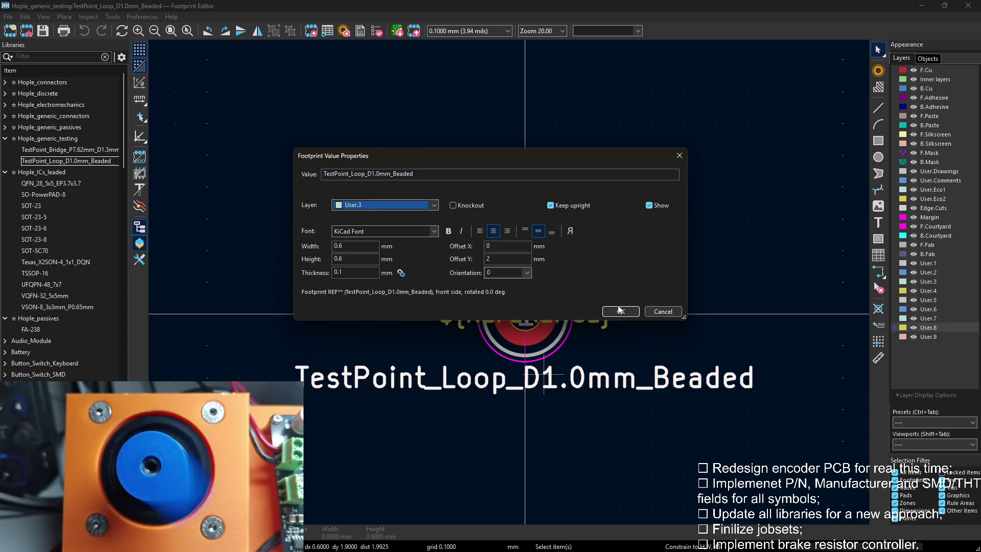
{"action": "left_click", "coordinate": [621, 312]}
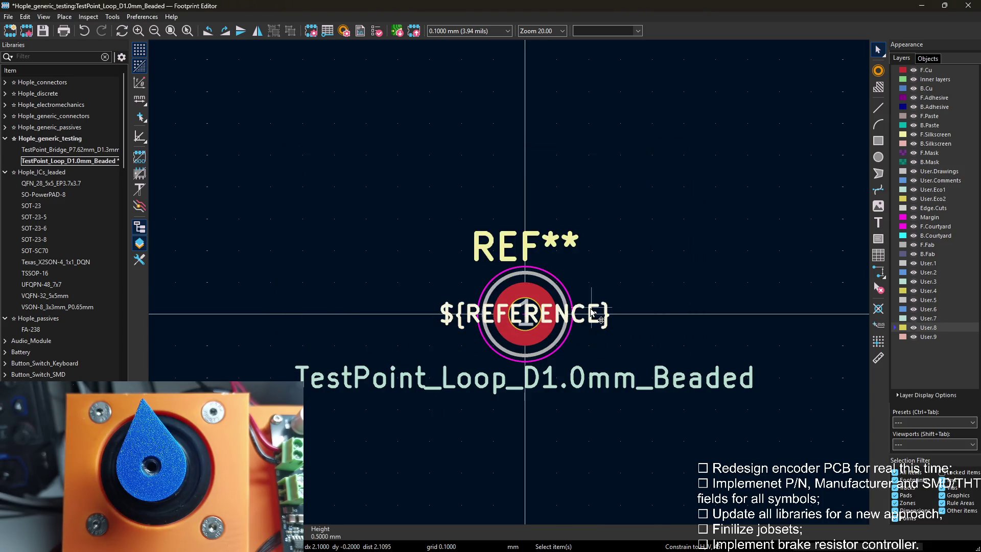
Move the ${REFERENCE} text to layer User.4.
{"action": "double_click", "coordinate": [592, 314]}
{"action": "left_click", "coordinate": [384, 205]}
{"action": "left_click", "coordinate": [369, 412]}
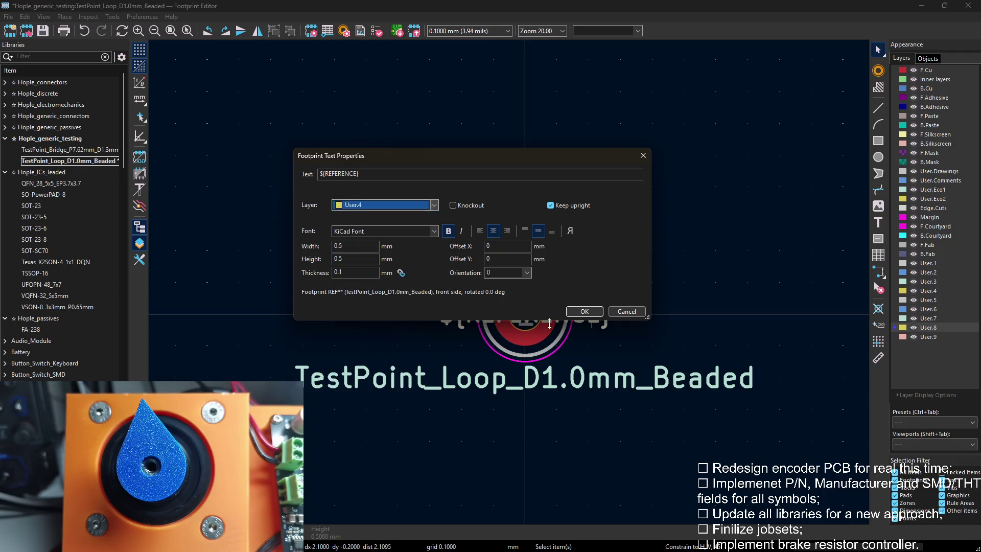
{"action": "left_click", "coordinate": [584, 311]}
Apply the field changes in Footprint Properties and save TestPoint_Loop_D1.0mm_Beaded.
{"action": "key", "text": "e"}
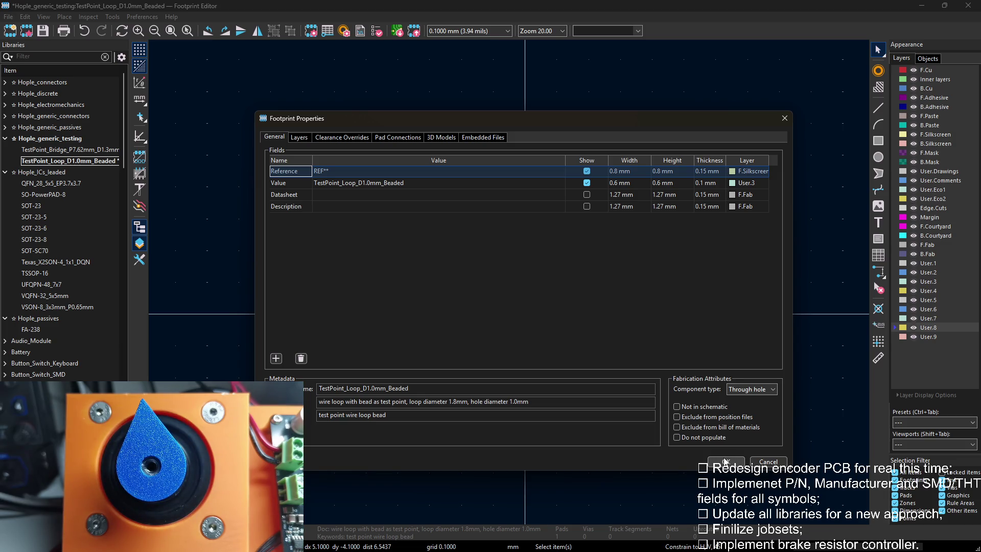
{"action": "left_click", "coordinate": [726, 462]}
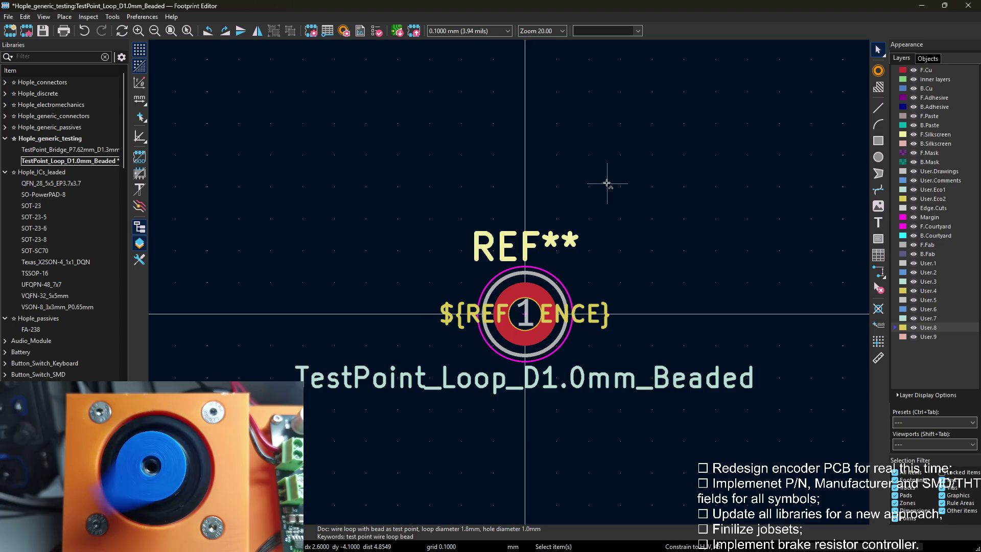
{"action": "key", "text": "ctrl+s"}
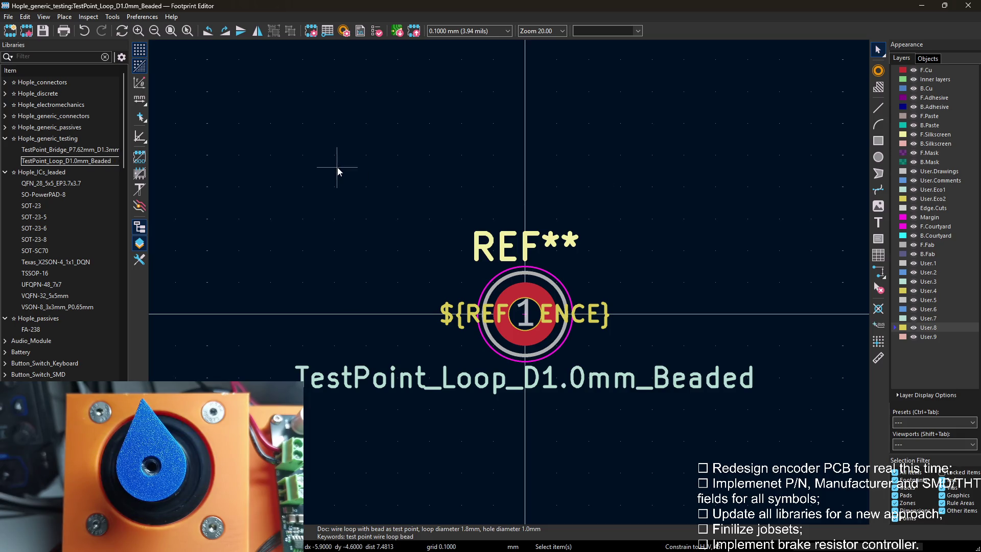
{"action": "key", "text": "e"}
Widen the library list and open TestPoint_Pad_D1.0mm from the read-only TestPoint library.
{"action": "left_click", "coordinate": [785, 120]}
{"action": "type", "text": "test"}
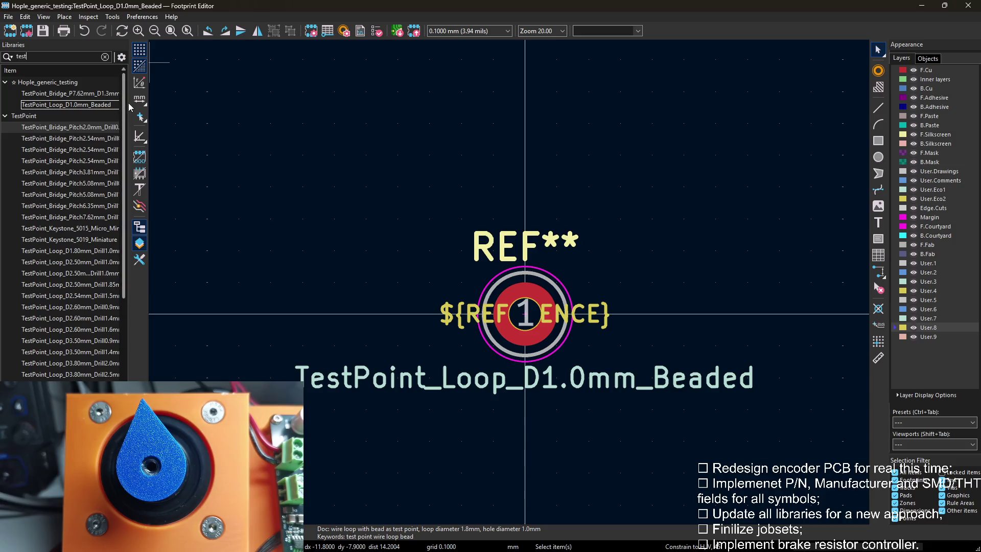
{"action": "left_click_drag", "start_coordinate": [134, 104], "coordinate": [203, 105]}
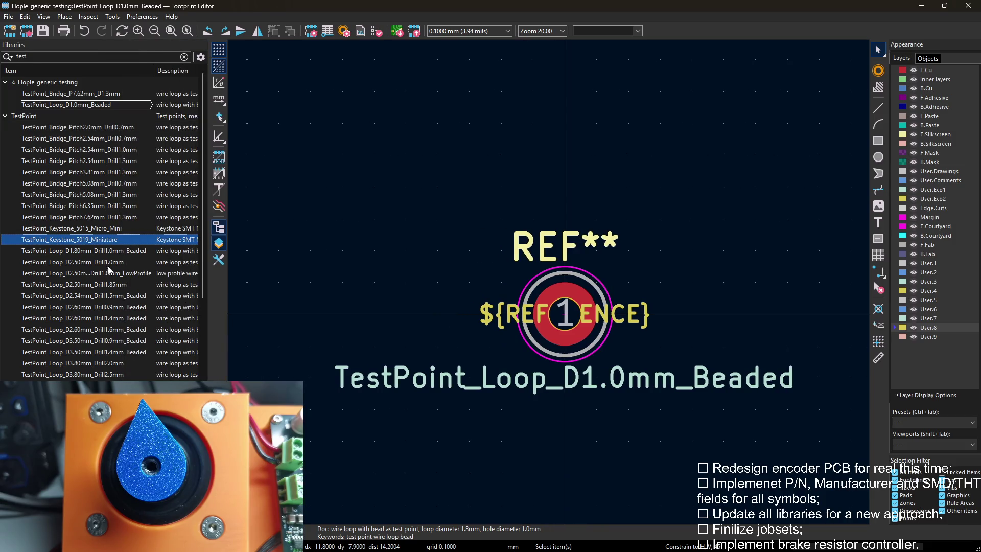
{"action": "scroll", "coordinate": [124, 257], "scroll_direction": "down", "scroll_amount": 3}
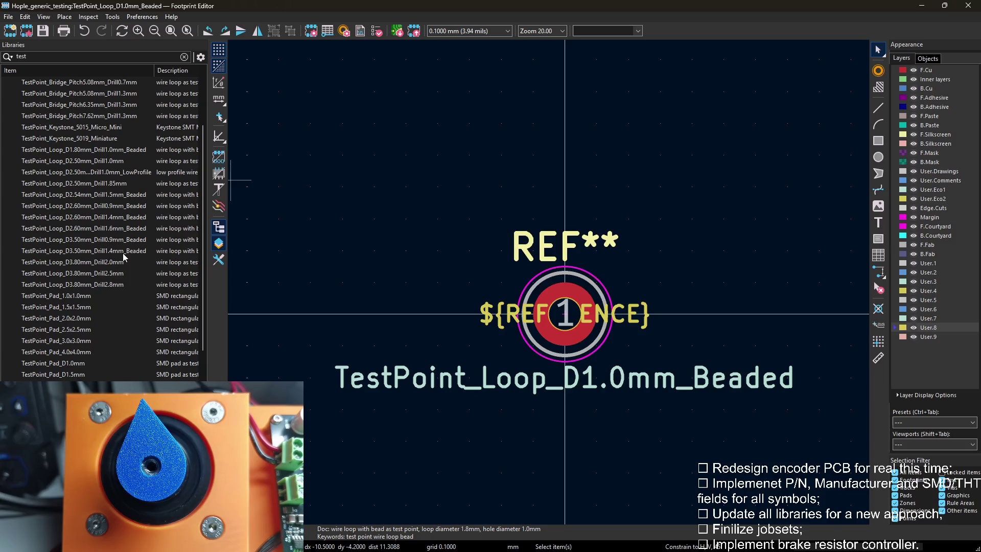
{"action": "double_click", "coordinate": [54, 362]}
{"action": "scroll", "coordinate": [537, 307], "scroll_direction": "up", "scroll_amount": 3}
{"action": "scroll", "coordinate": [537, 307], "scroll_direction": "down", "scroll_amount": 2}
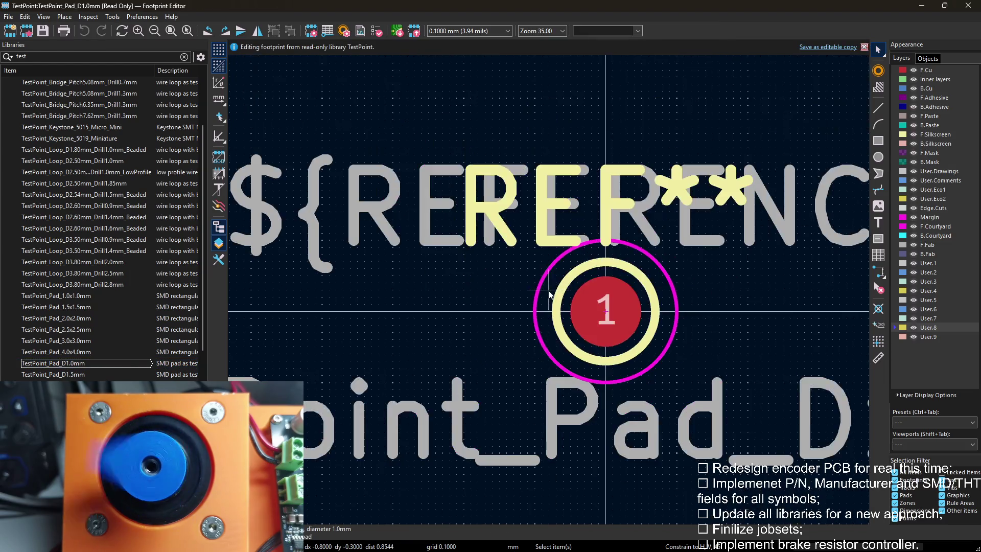
{"action": "scroll", "coordinate": [156, 346], "scroll_direction": "down", "scroll_amount": 1}
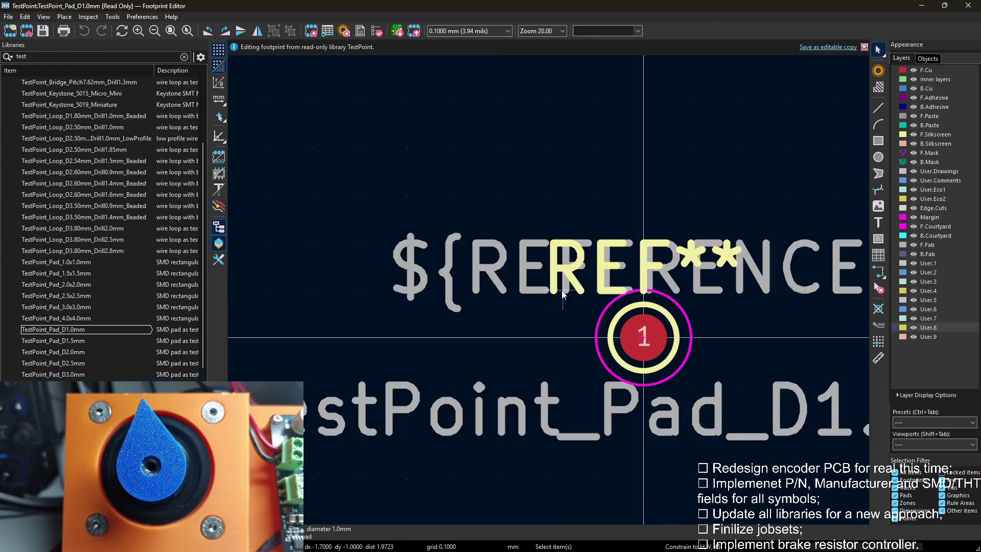
{"action": "scroll", "coordinate": [569, 321], "scroll_direction": "down", "scroll_amount": 3}
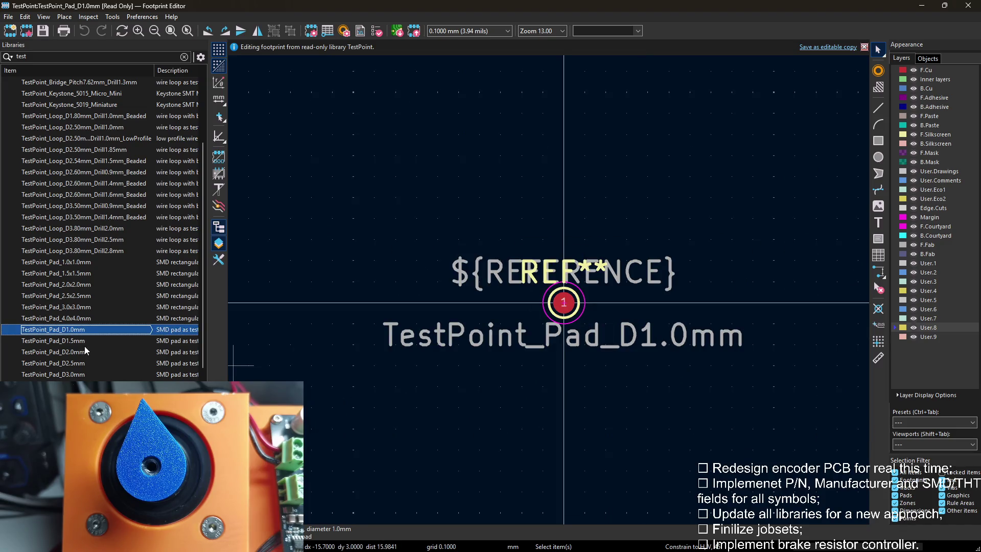
{"action": "left_click", "coordinate": [84, 329]}
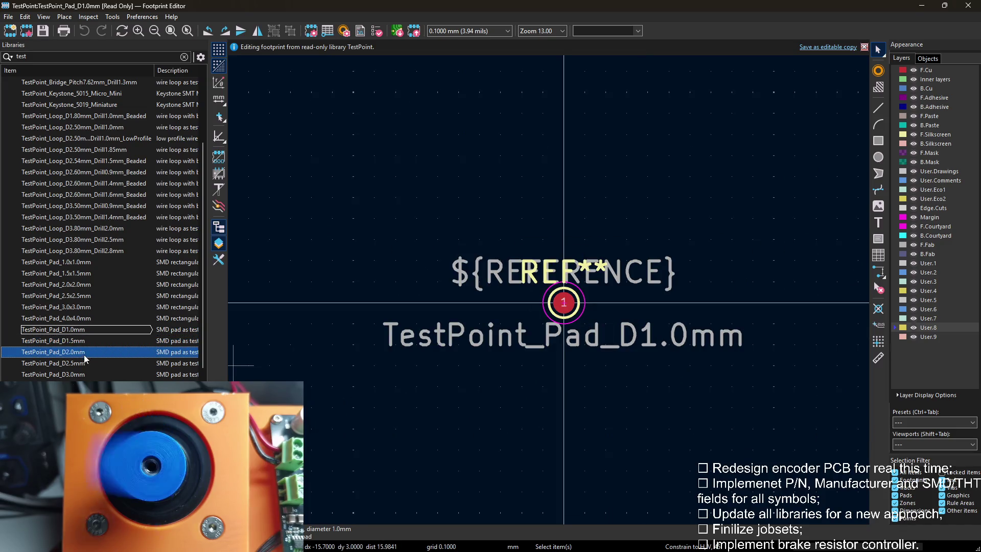
{"action": "right_click", "coordinate": [87, 331]}
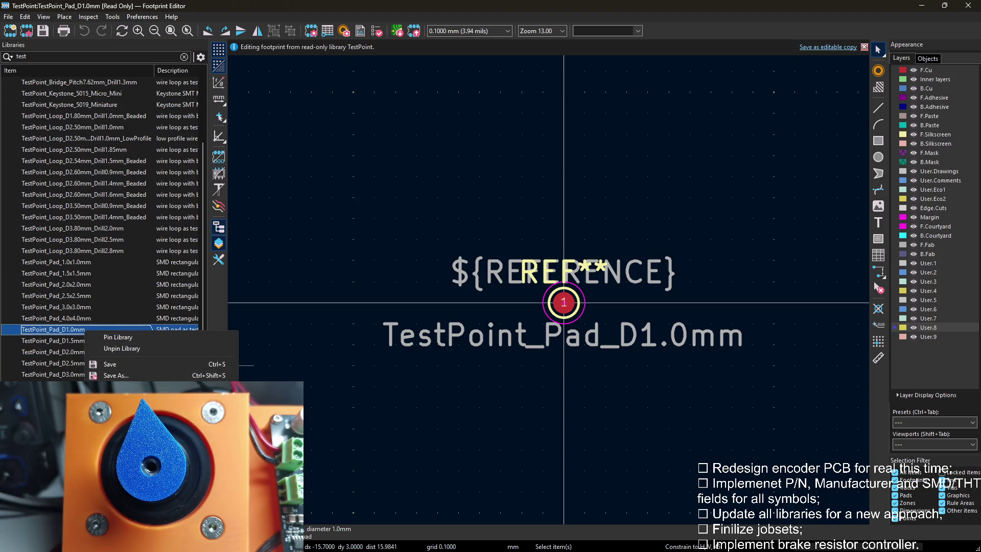
Copy TestPoint_Pad_D1.0mm and paste it into the Hople_generic_testing library.
{"action": "left_click", "coordinate": [159, 332]}
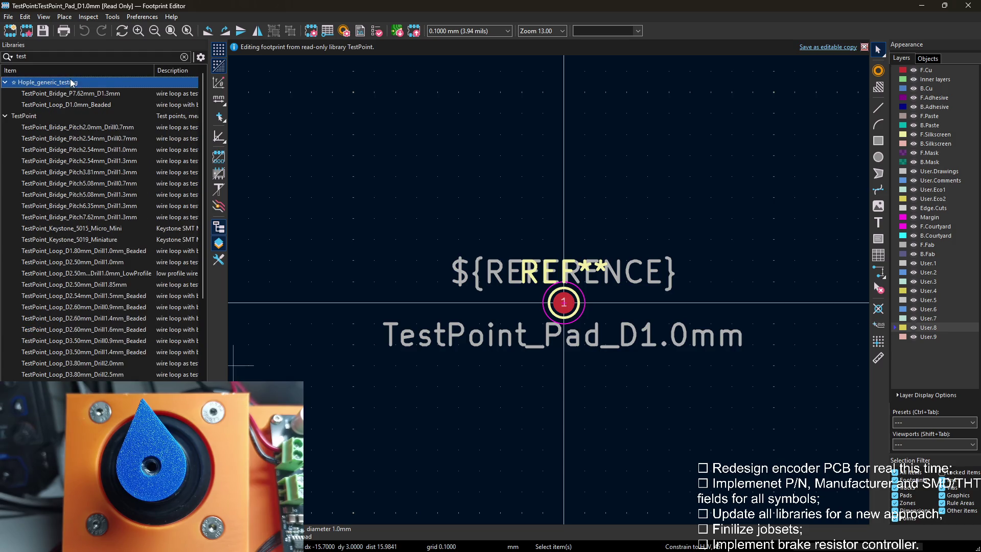
{"action": "right_click", "coordinate": [72, 83]}
{"action": "left_click", "coordinate": [120, 172]}
{"action": "scroll", "coordinate": [564, 303], "scroll_direction": "up", "scroll_amount": 3}
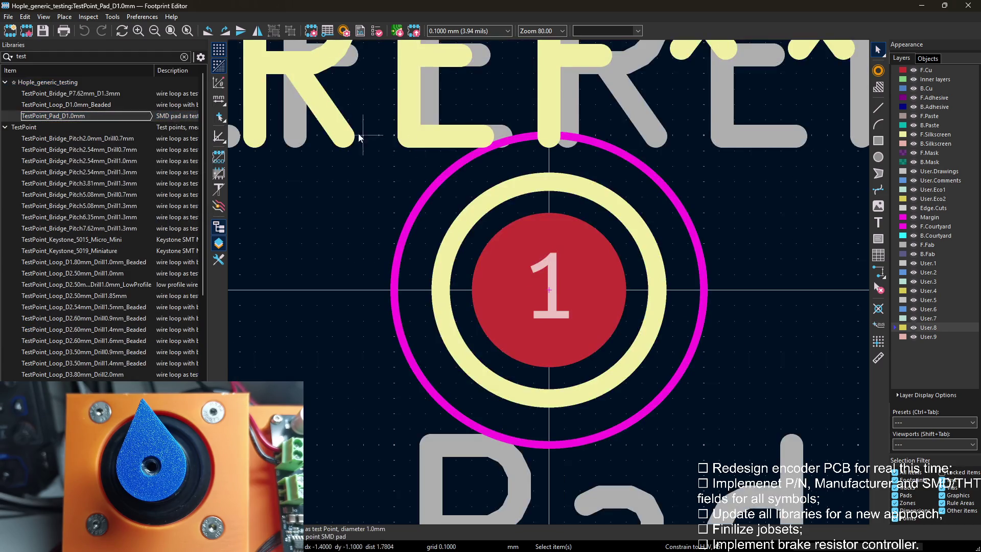
{"action": "scroll", "coordinate": [569, 280], "scroll_direction": "down", "scroll_amount": 2}
Delete the silkscreen ring around the pad and resize the courtyard circle by its handle.
{"action": "left_click", "coordinate": [569, 280]}
{"action": "key", "text": "Delete"}
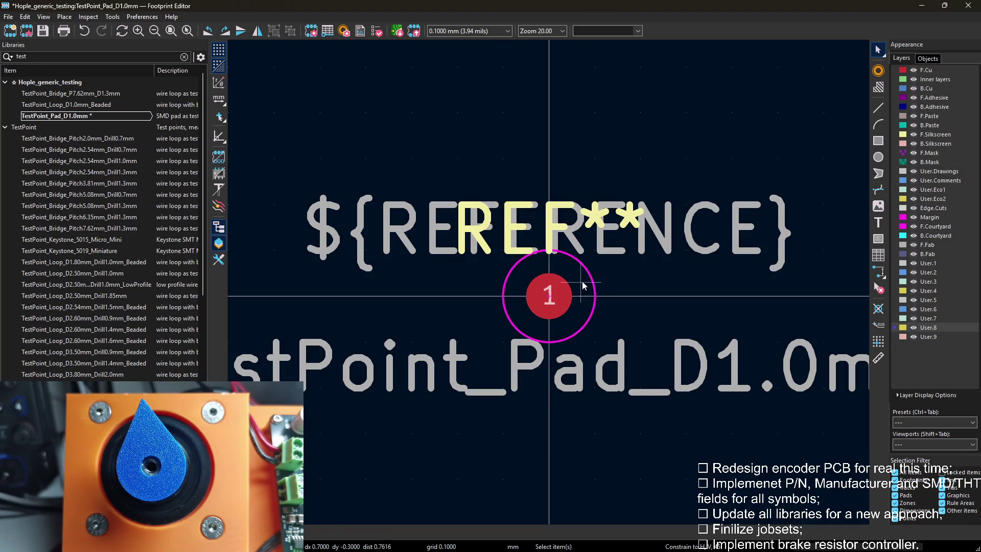
{"action": "scroll", "coordinate": [583, 287], "scroll_direction": "up", "scroll_amount": 2}
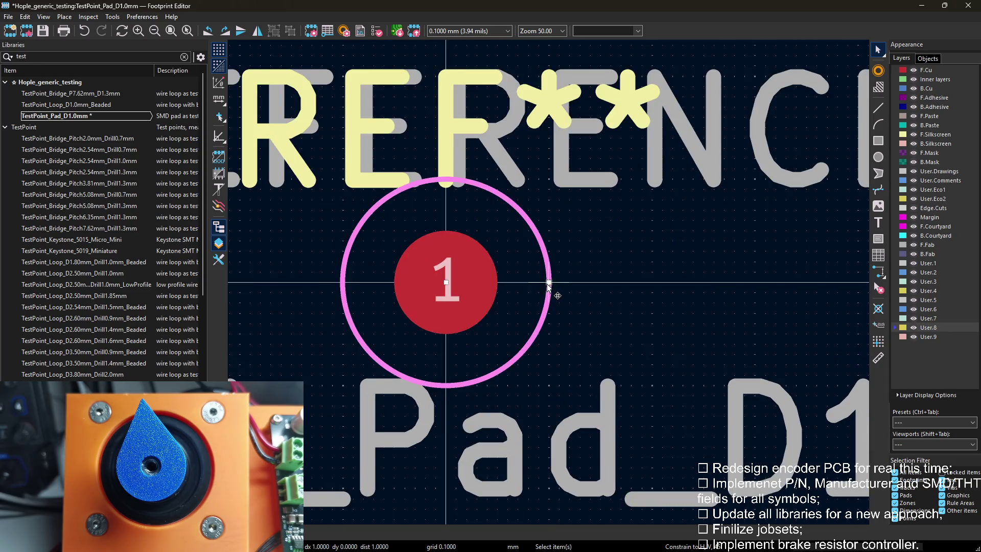
{"action": "left_click_drag", "start_coordinate": [549, 286], "coordinate": [536, 291]}
{"action": "scroll", "coordinate": [491, 301], "scroll_direction": "down", "scroll_amount": 2}
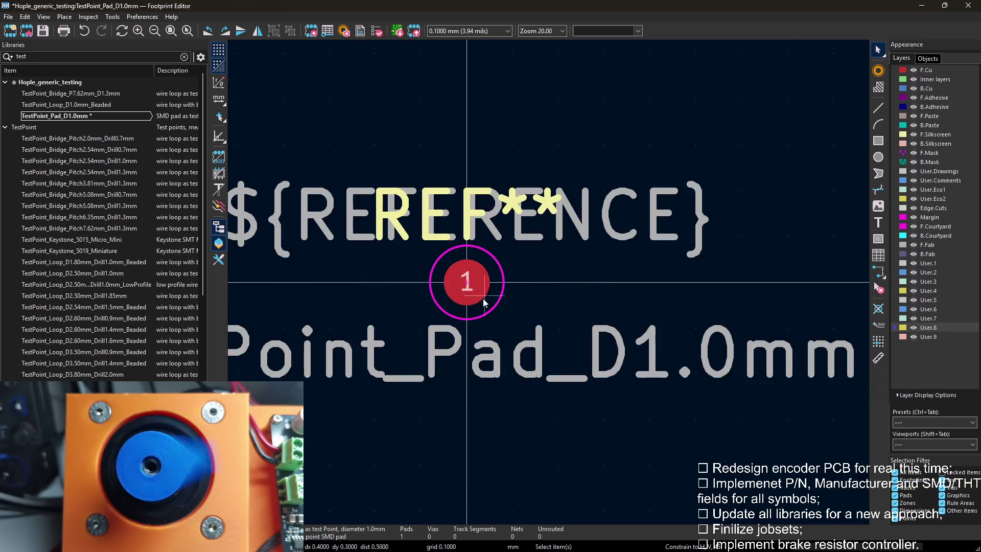
{"action": "key", "text": "Escape"}
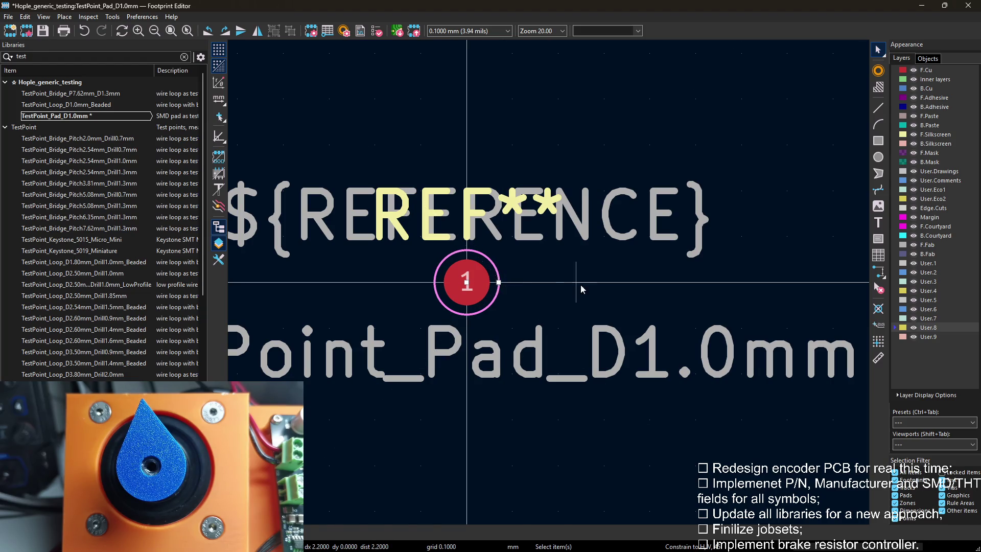
{"action": "left_click_drag", "start_coordinate": [500, 285], "coordinate": [506, 286]}
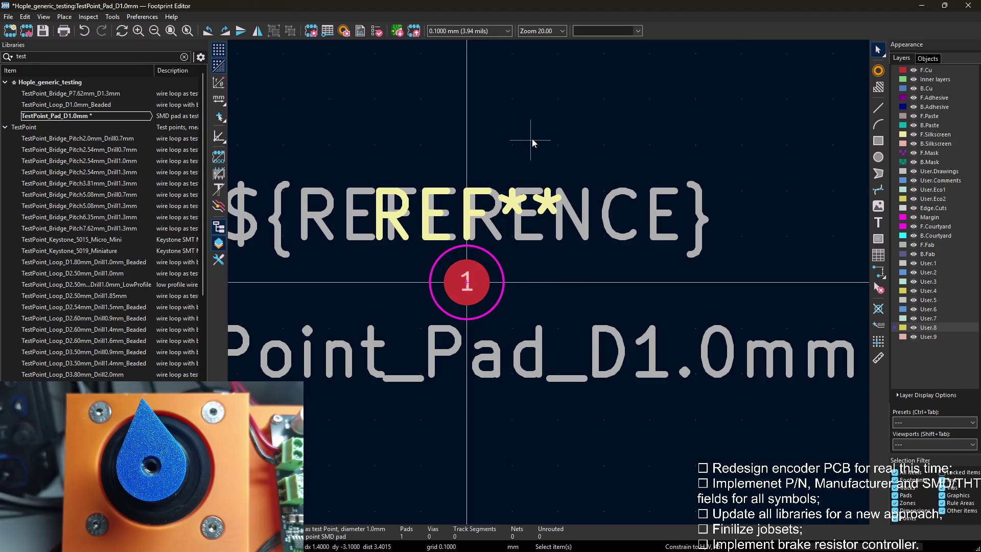
{"action": "key", "text": "e"}
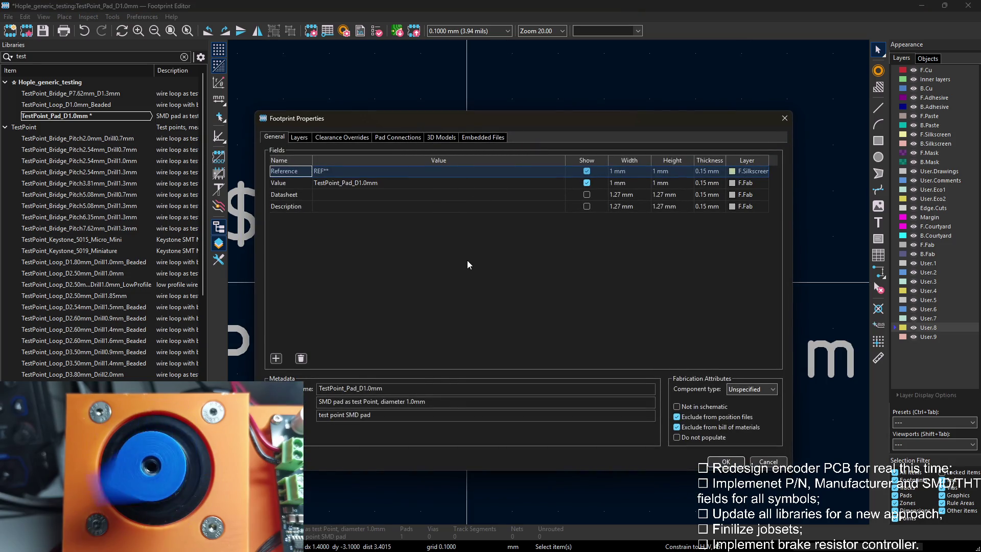
Set the Value field to User.3 at 0.6 mm with 0.1 thickness and Reference to 0.8 mm.
{"action": "left_click", "coordinate": [739, 184]}
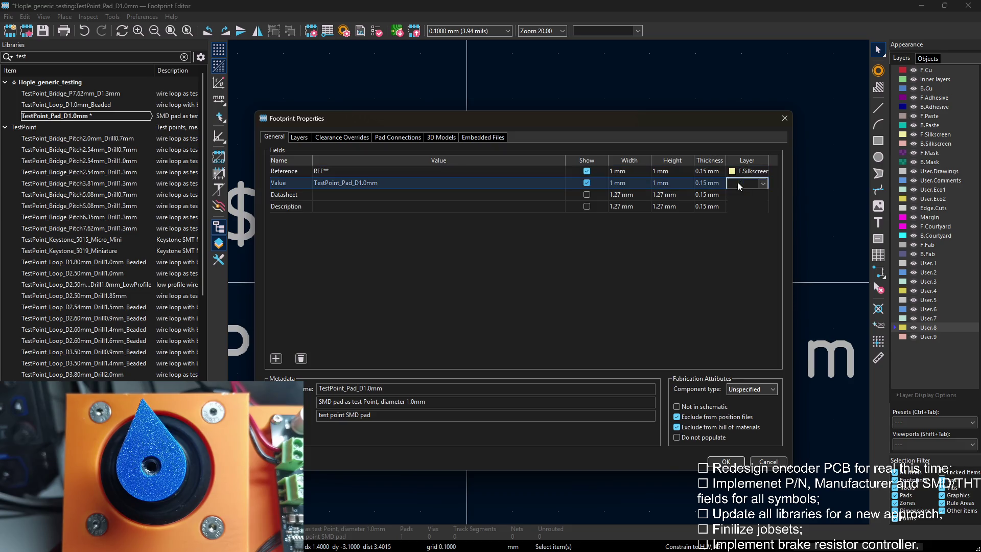
{"action": "left_click", "coordinate": [751, 183]}
{"action": "left_click", "coordinate": [756, 382]}
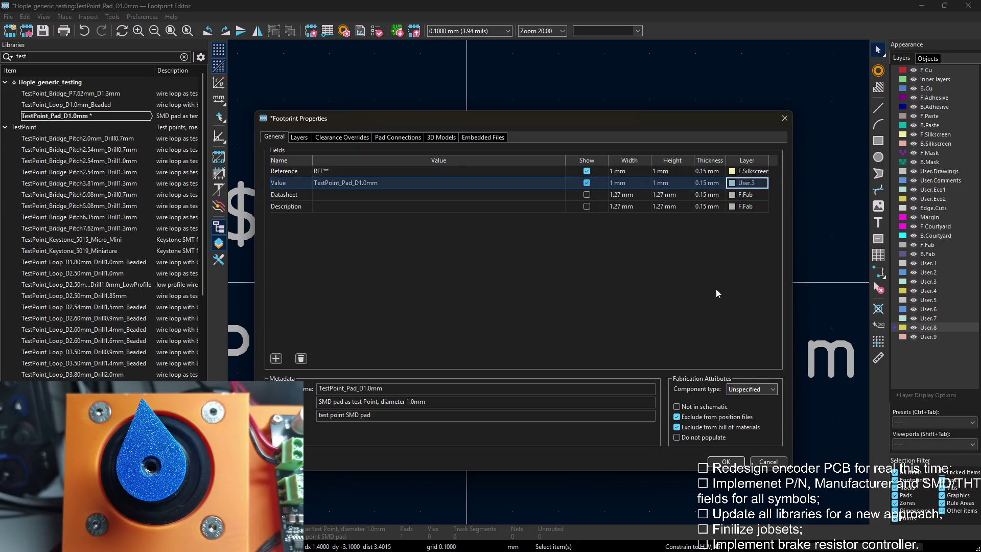
{"action": "double_click", "coordinate": [619, 184]}
{"action": "type", "text": "0.6"}
{"action": "key", "text": "Tab"}
{"action": "type", "text": "0.6"}
{"action": "key", "text": "Tab"}
{"action": "type", "text": "0"}
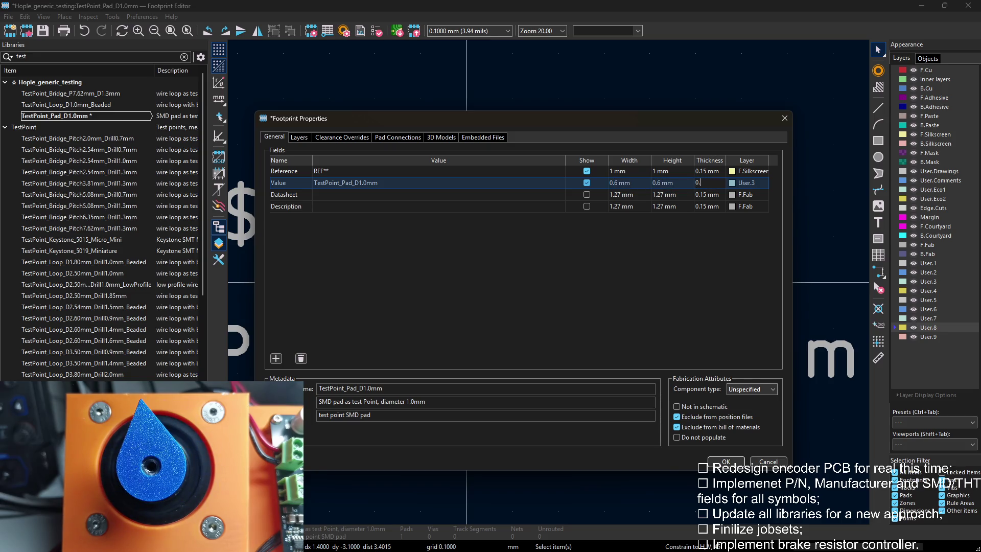
{"action": "double_click", "coordinate": [619, 172]}
{"action": "type", "text": "0.8"}
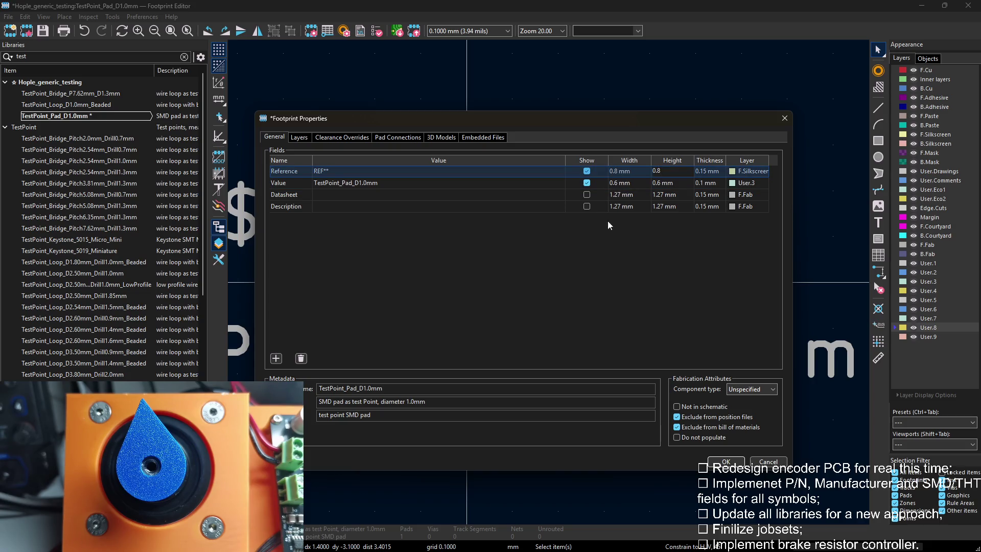
{"action": "left_click", "coordinate": [732, 461]}
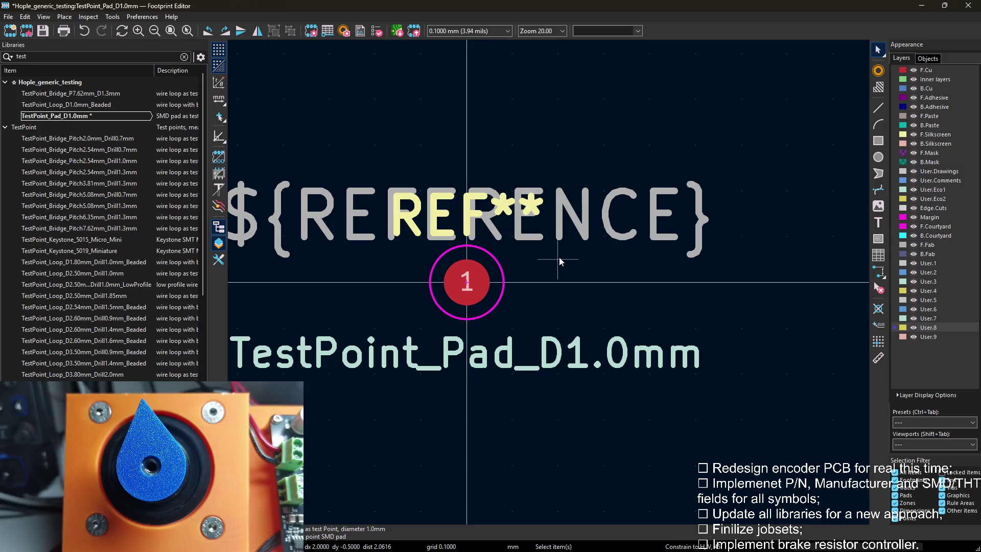
Check the footprint properties, then bring up the ${REFERENCE} text's properties.
{"action": "key", "text": "e"}
{"action": "left_click", "coordinate": [642, 156]}
{"action": "key", "text": "e"}
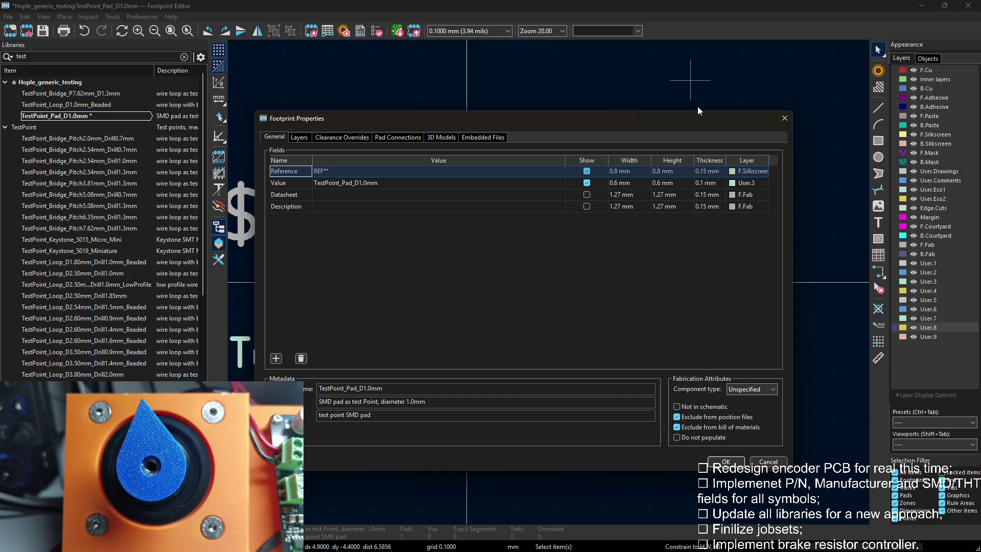
{"action": "key", "text": "Escape"}
{"action": "key", "text": "e"}
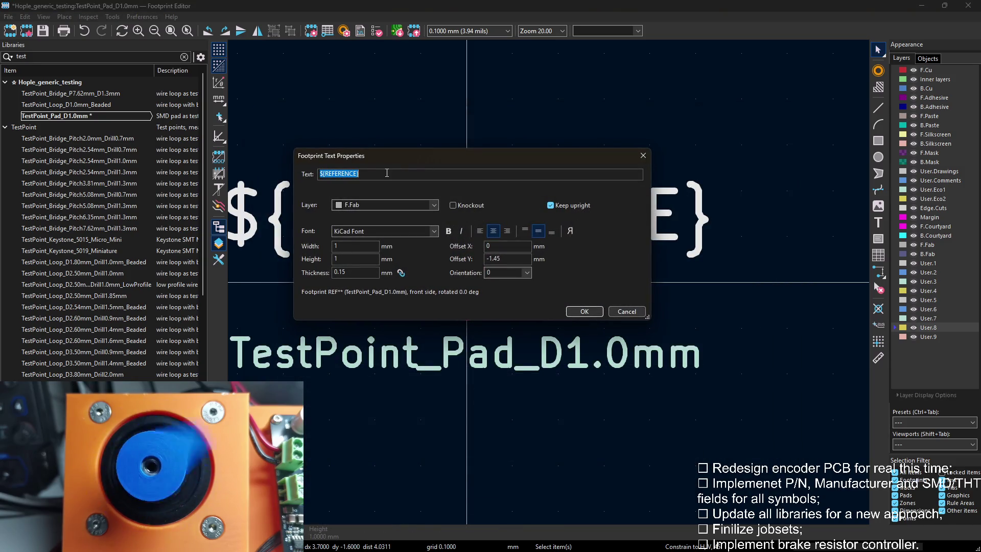
Put the ${REFERENCE} text on User.4 at 0.5 mm size with 0.1 thickness.
{"action": "left_click", "coordinate": [387, 206]}
{"action": "left_click", "coordinate": [373, 413]}
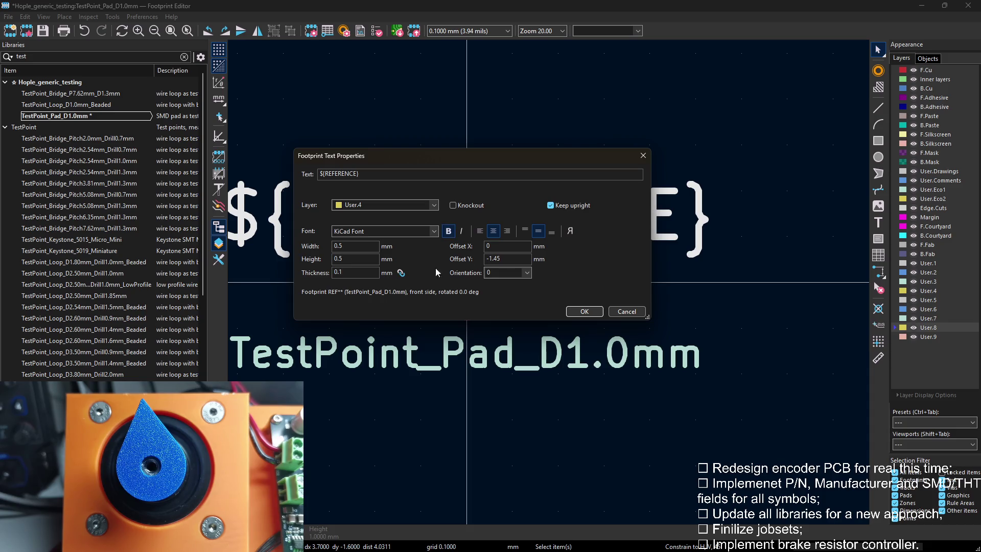
{"action": "left_click", "coordinate": [597, 311]}
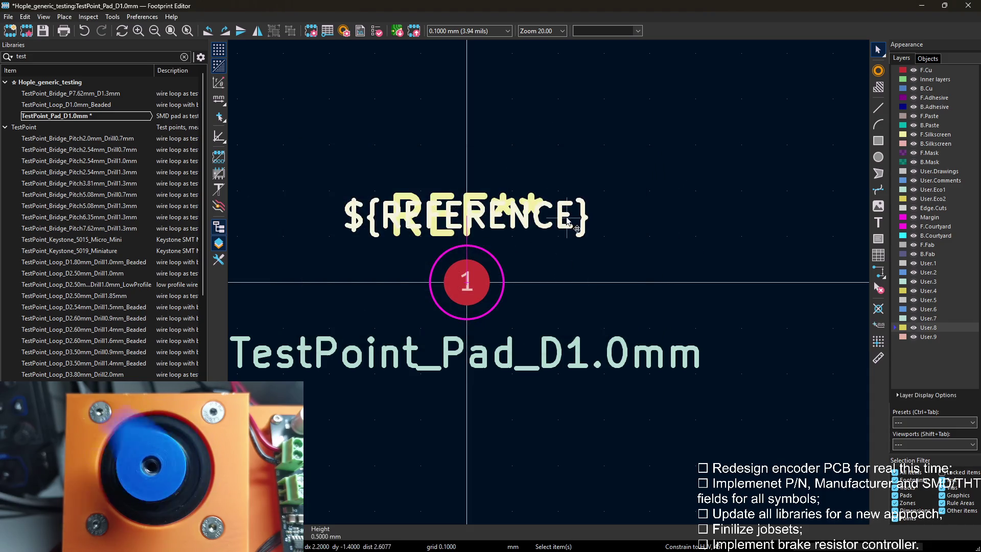
Move the ${REFERENCE} text onto the pad centre.
{"action": "key", "text": "m"}
{"action": "left_click", "coordinate": [460, 294]}
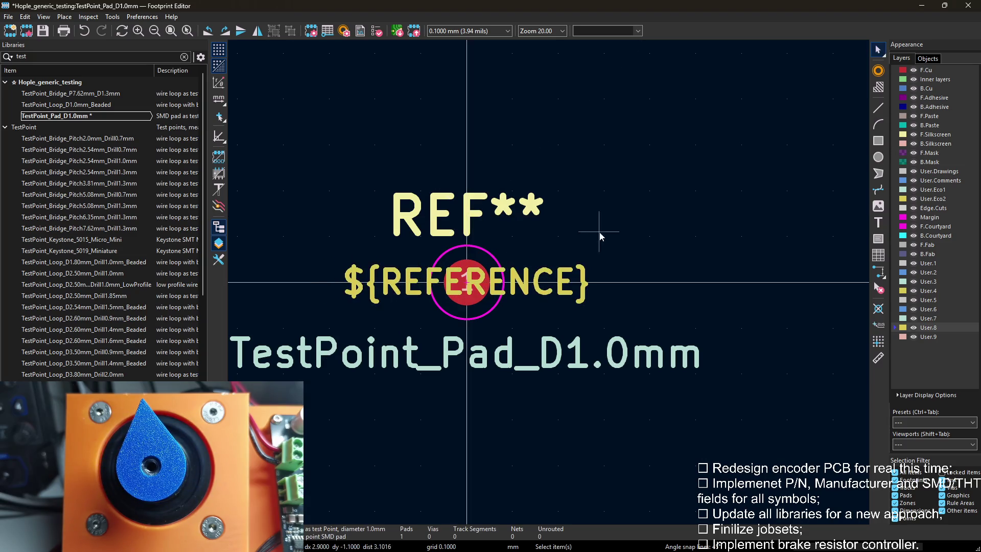
{"action": "middle_click_drag", "start_coordinate": [460, 293], "coordinate": [549, 285]}
{"action": "scroll", "coordinate": [549, 285], "scroll_direction": "down", "scroll_amount": 1}
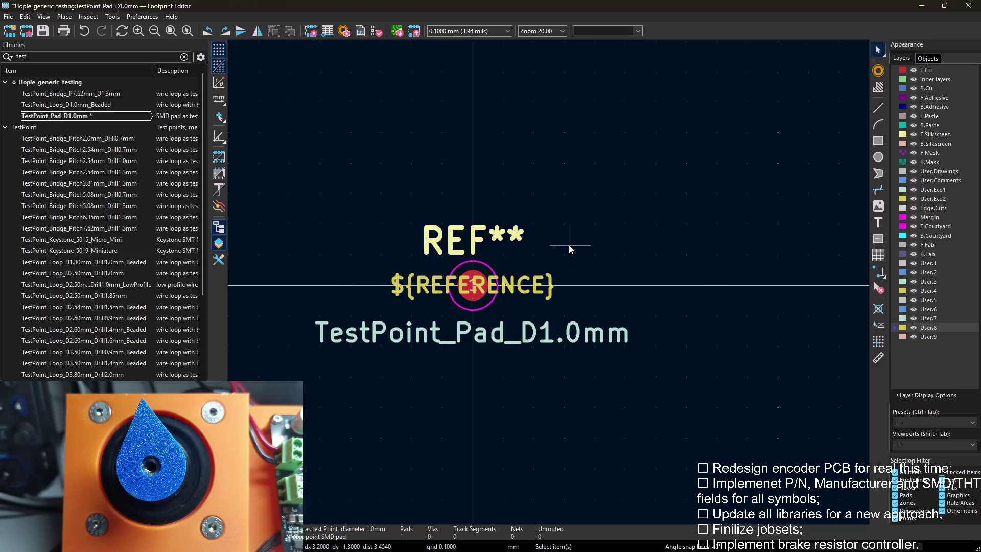
{"action": "scroll", "coordinate": [569, 244], "scroll_direction": "up", "scroll_amount": 1}
Move REF** just above the pad, save TestPoint_Pad_D1.0mm, and select it in the library.
{"action": "left_click", "coordinate": [444, 269]}
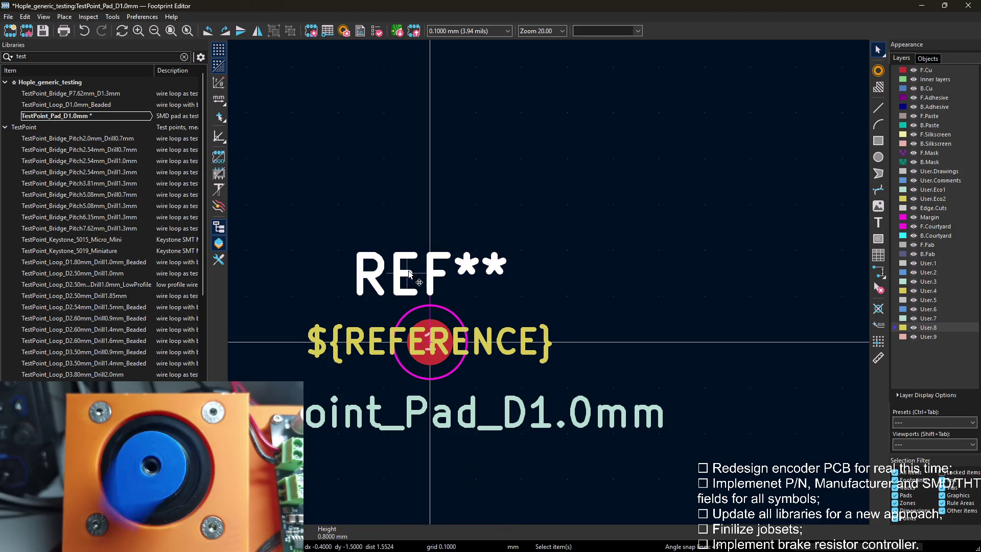
{"action": "key", "text": "m"}
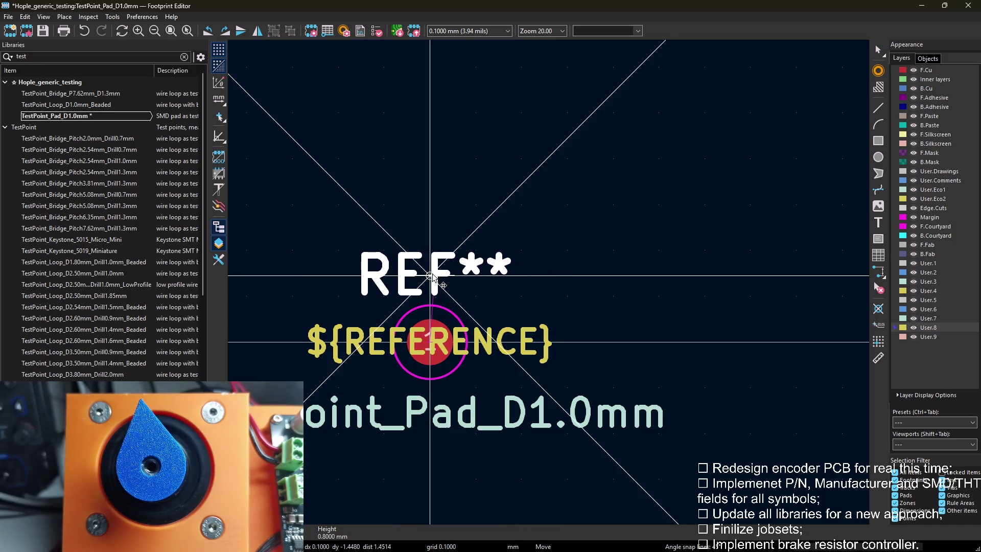
{"action": "left_click", "coordinate": [430, 281]}
{"action": "scroll", "coordinate": [554, 289], "scroll_direction": "up", "scroll_amount": 2}
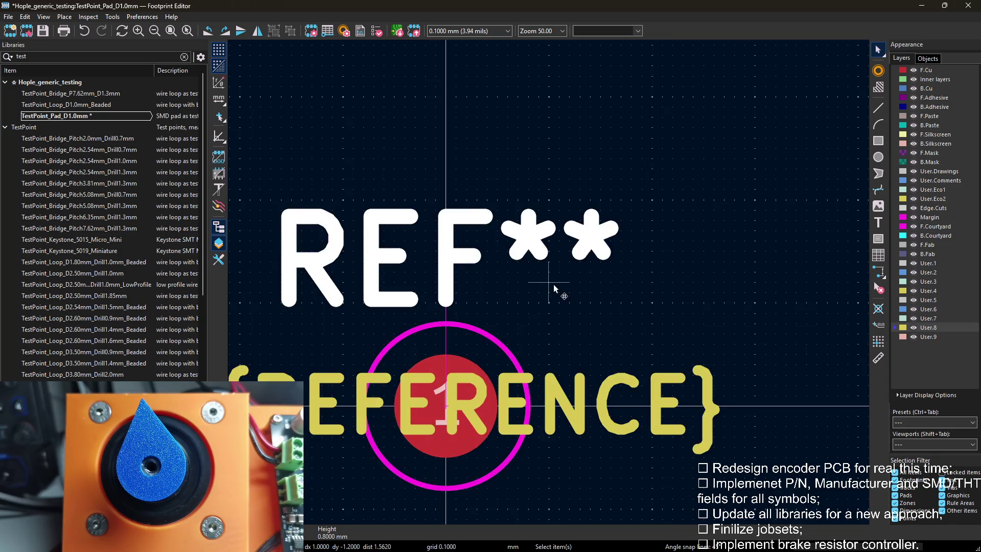
{"action": "key", "text": "Escape"}
{"action": "scroll", "coordinate": [667, 263], "scroll_direction": "down", "scroll_amount": 2}
{"action": "scroll", "coordinate": [564, 286], "scroll_direction": "down", "scroll_amount": 1}
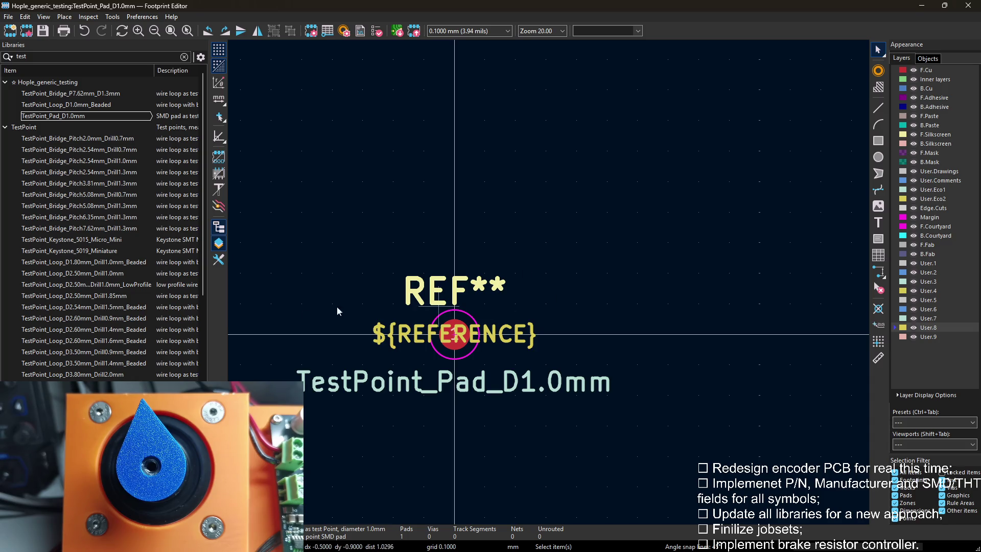
{"action": "scroll", "coordinate": [133, 350], "scroll_direction": "down", "scroll_amount": 2}
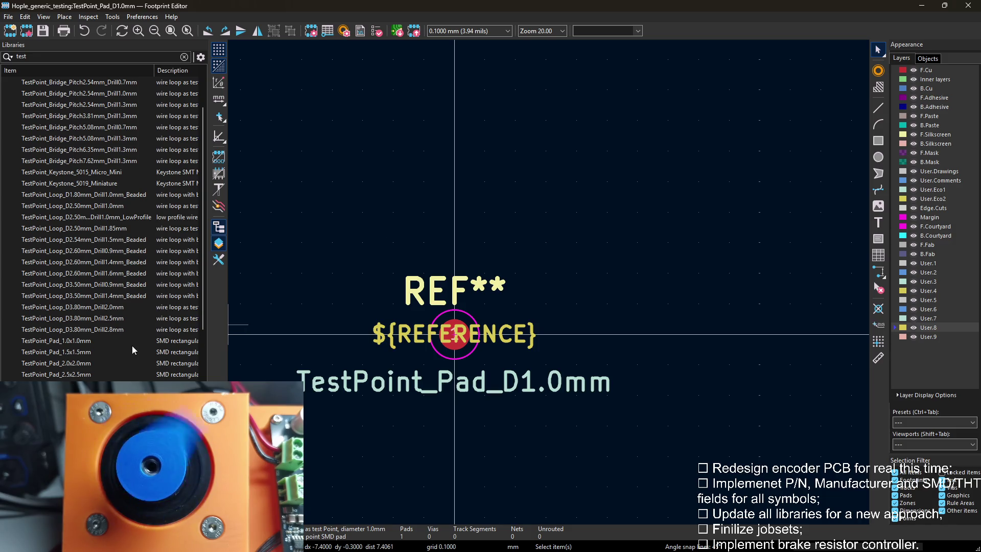
{"action": "mouse_move", "coordinate": [86, 352]}
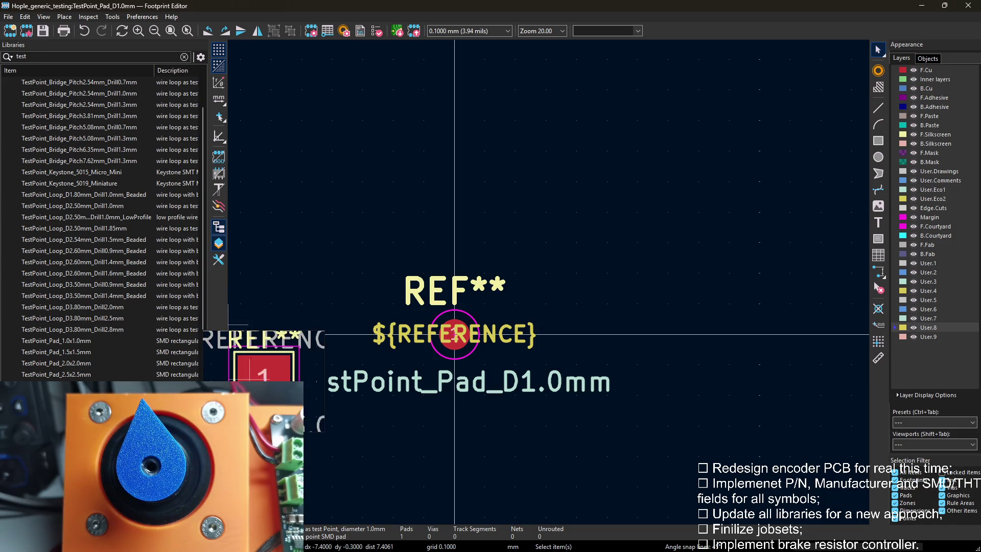
{"action": "scroll", "coordinate": [86, 344], "scroll_direction": "up", "scroll_amount": 3}
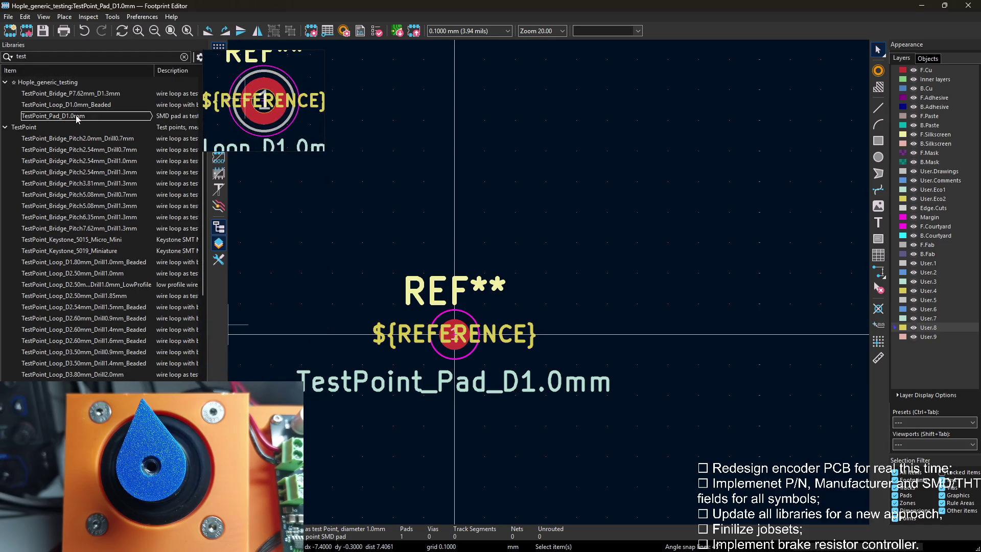
{"action": "left_click", "coordinate": [76, 116]}
Copy TestPoint_Pad_D1.5mm and paste it into Hople_generic_testing.
{"action": "right_click", "coordinate": [76, 116]}
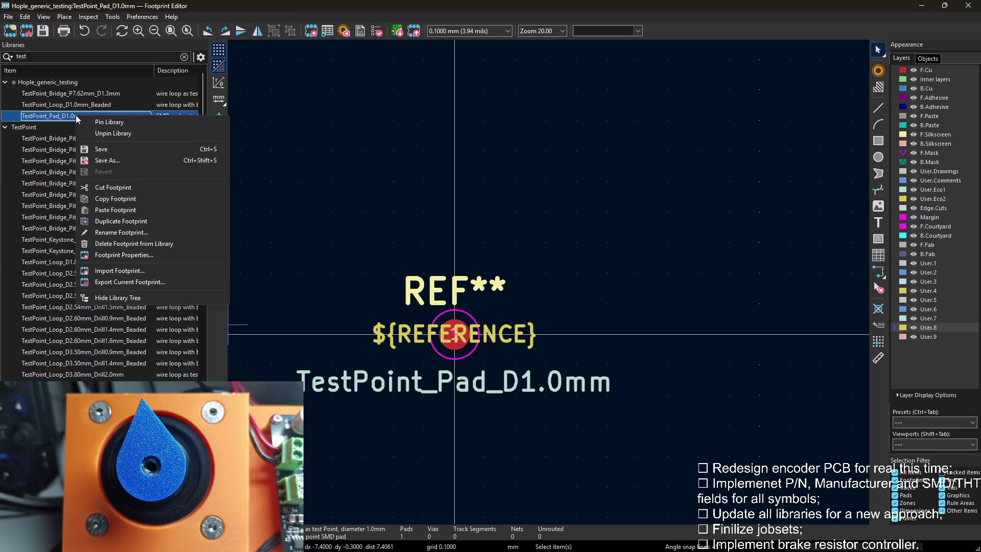
{"action": "key", "text": "Escape"}
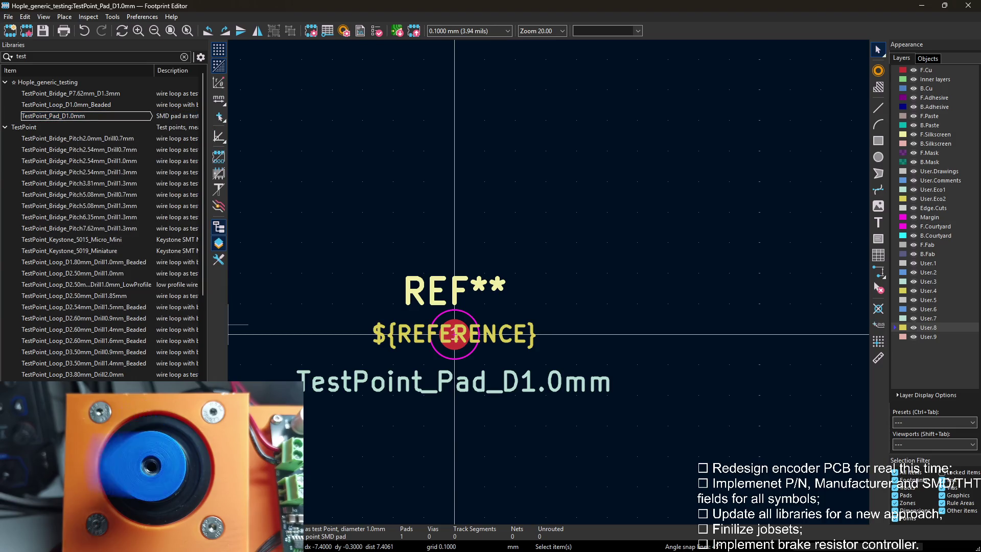
{"action": "key", "text": "Down"}
{"action": "key", "text": "Down"}
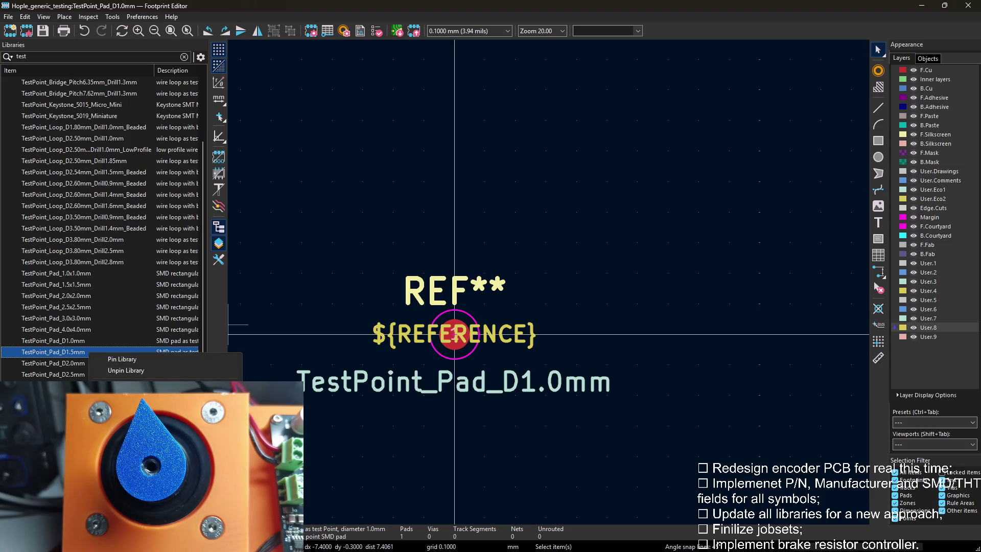
{"action": "key", "text": "Escape"}
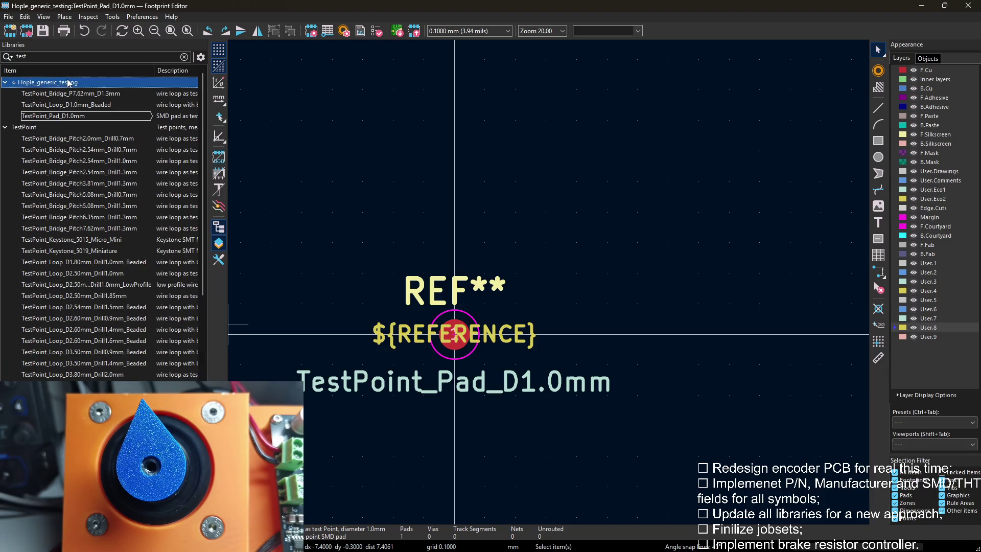
{"action": "right_click", "coordinate": [68, 83]}
{"action": "left_click", "coordinate": [106, 168]}
{"action": "scroll", "coordinate": [100, 224], "scroll_direction": "down", "scroll_amount": 5}
{"action": "scroll", "coordinate": [101, 225], "scroll_direction": "down", "scroll_amount": 5}
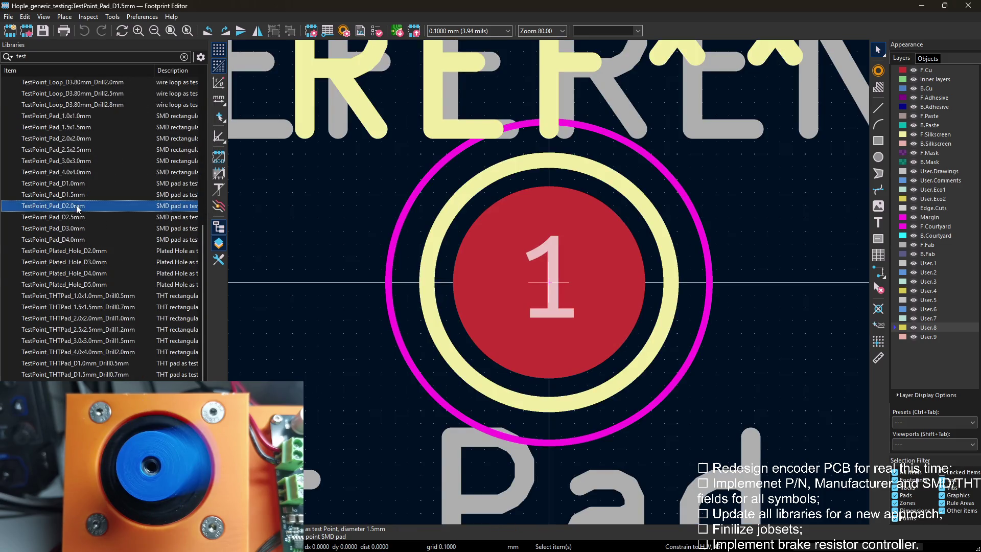
{"action": "scroll", "coordinate": [78, 208], "scroll_direction": "up", "scroll_amount": 2}
Copy TestPoint_Pad_D2.0mm and D2.5mm into Hople_generic_testing the same way.
{"action": "right_click", "coordinate": [84, 277]}
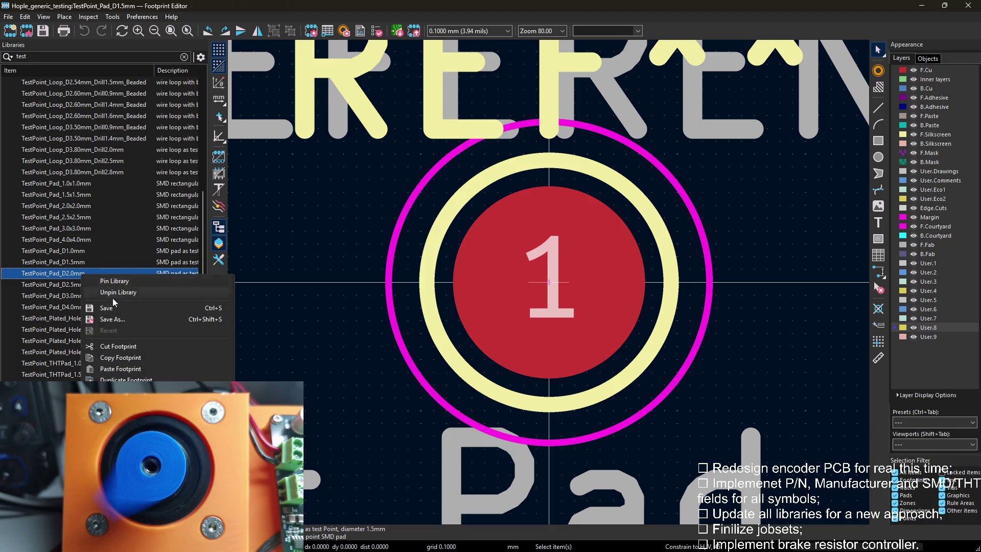
{"action": "left_click", "coordinate": [136, 366]}
{"action": "scroll", "coordinate": [76, 192], "scroll_direction": "up", "scroll_amount": 10}
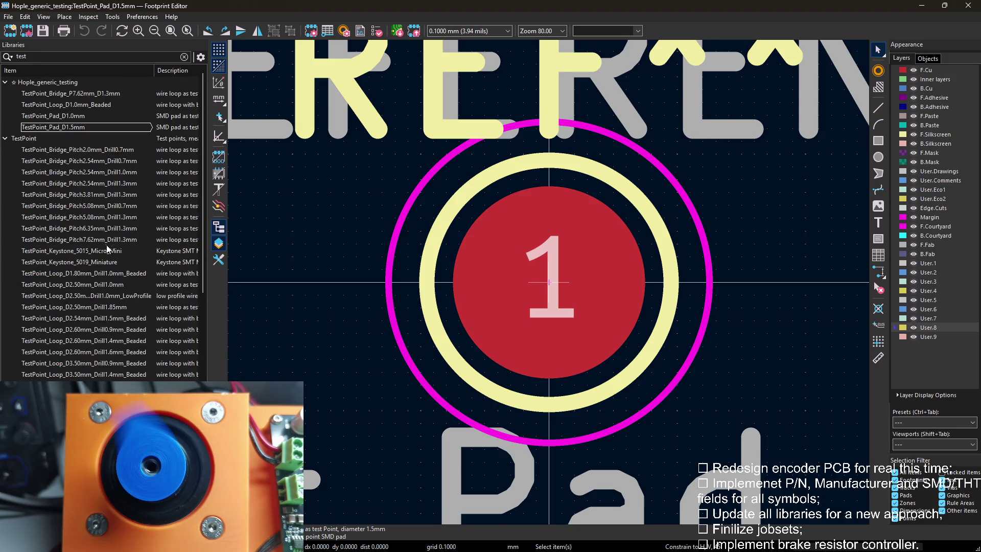
{"action": "right_click", "coordinate": [66, 83]}
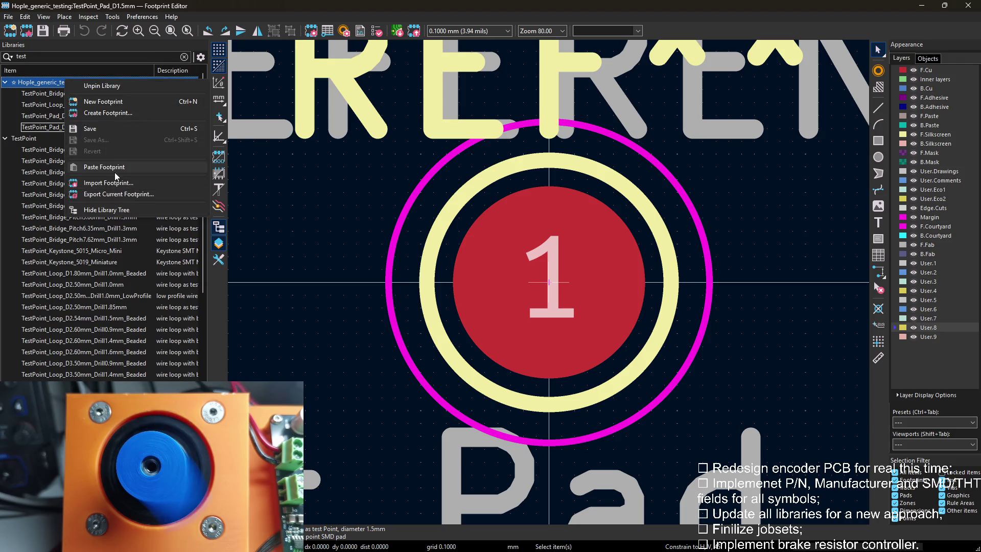
{"action": "left_click", "coordinate": [115, 171]}
{"action": "scroll", "coordinate": [109, 194], "scroll_direction": "down", "scroll_amount": 5}
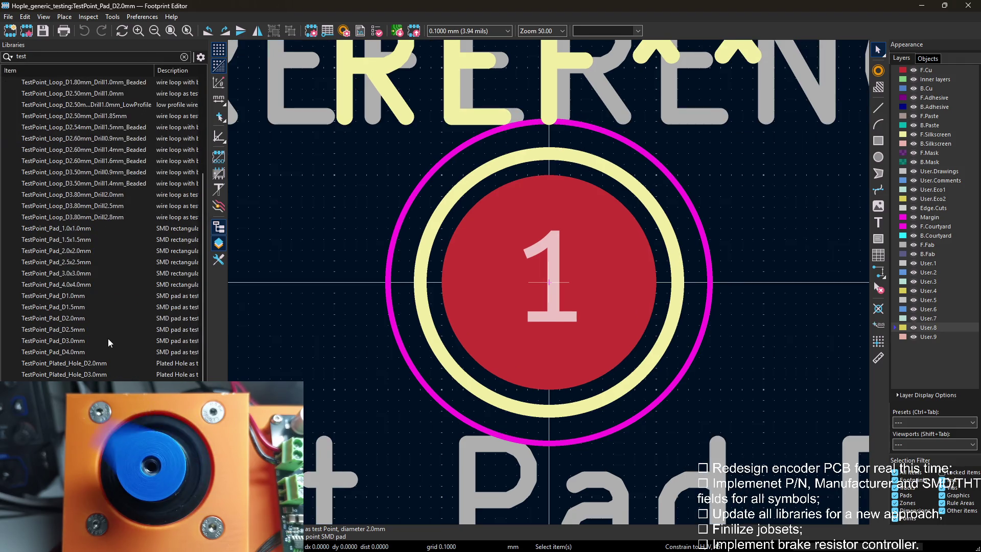
{"action": "right_click", "coordinate": [85, 329]}
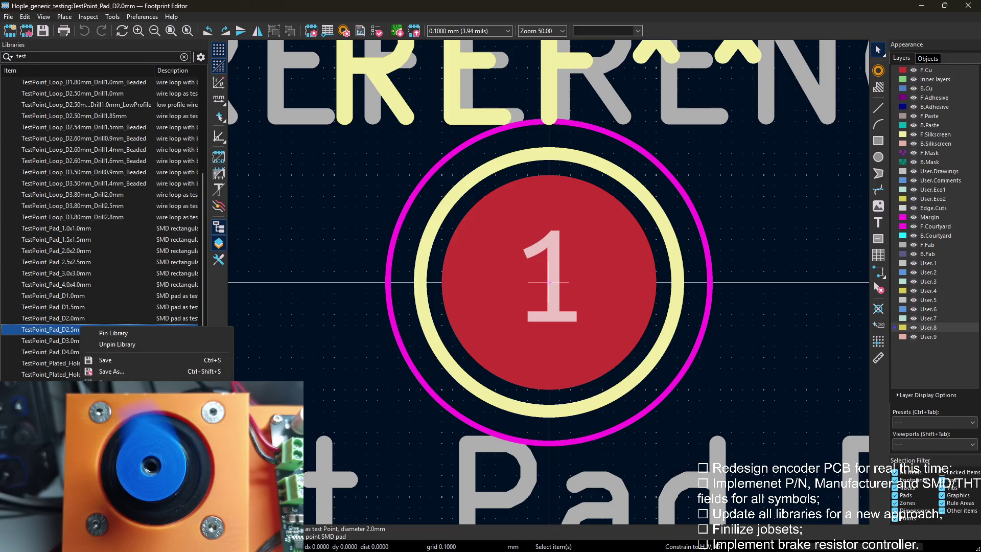
{"action": "left_click", "coordinate": [123, 360]}
{"action": "scroll", "coordinate": [100, 245], "scroll_direction": "up", "scroll_amount": 5}
{"action": "right_click", "coordinate": [46, 82]}
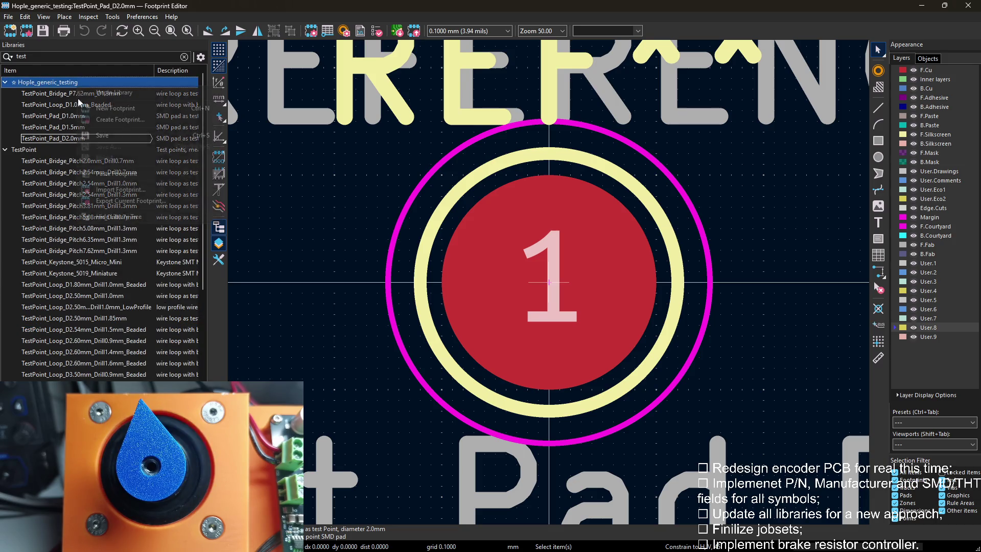
{"action": "left_click", "coordinate": [122, 173]}
{"action": "scroll", "coordinate": [120, 200], "scroll_direction": "down", "scroll_amount": 5}
{"action": "scroll", "coordinate": [120, 204], "scroll_direction": "down", "scroll_amount": 3}
{"action": "scroll", "coordinate": [119, 206], "scroll_direction": "down", "scroll_amount": 3}
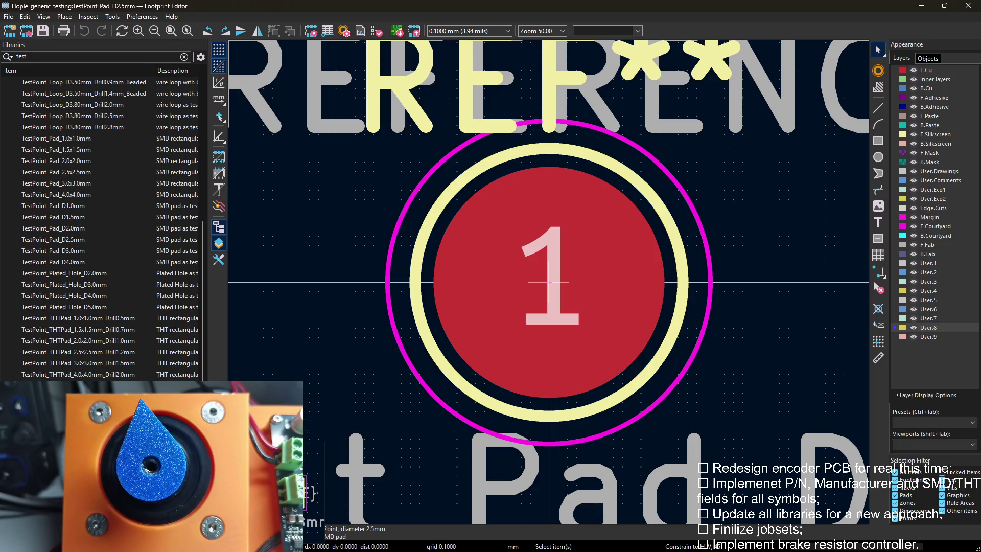
{"action": "scroll", "coordinate": [83, 189], "scroll_direction": "up", "scroll_amount": 2}
{"action": "scroll", "coordinate": [84, 189], "scroll_direction": "up", "scroll_amount": 4}
{"action": "scroll", "coordinate": [83, 188], "scroll_direction": "up", "scroll_amount": 3}
{"action": "scroll", "coordinate": [83, 189], "scroll_direction": "up", "scroll_amount": 3}
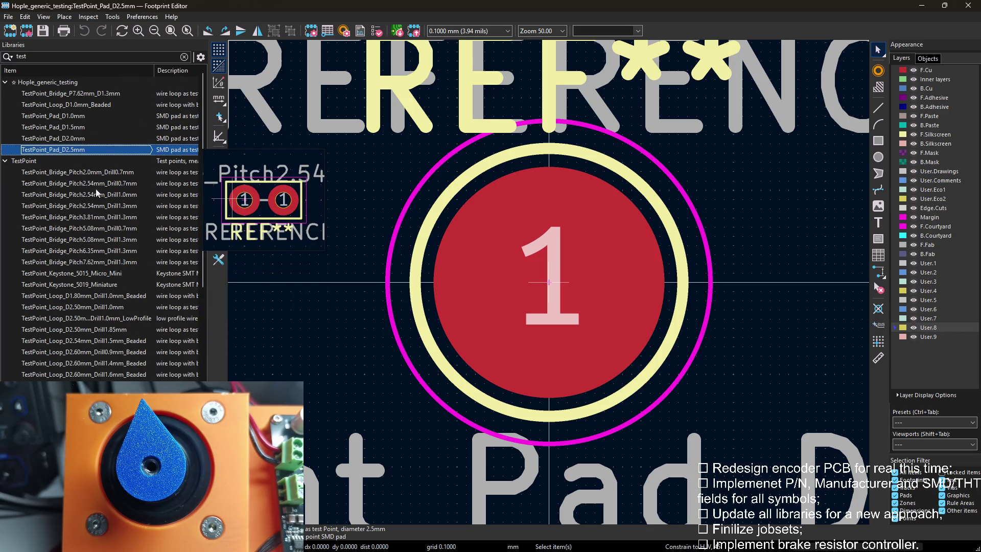
On TestPoint_Pad_D1.5mm, centre ${REFERENCE} on the pad and delete the grey fab-layer reference.
{"action": "double_click", "coordinate": [53, 126]}
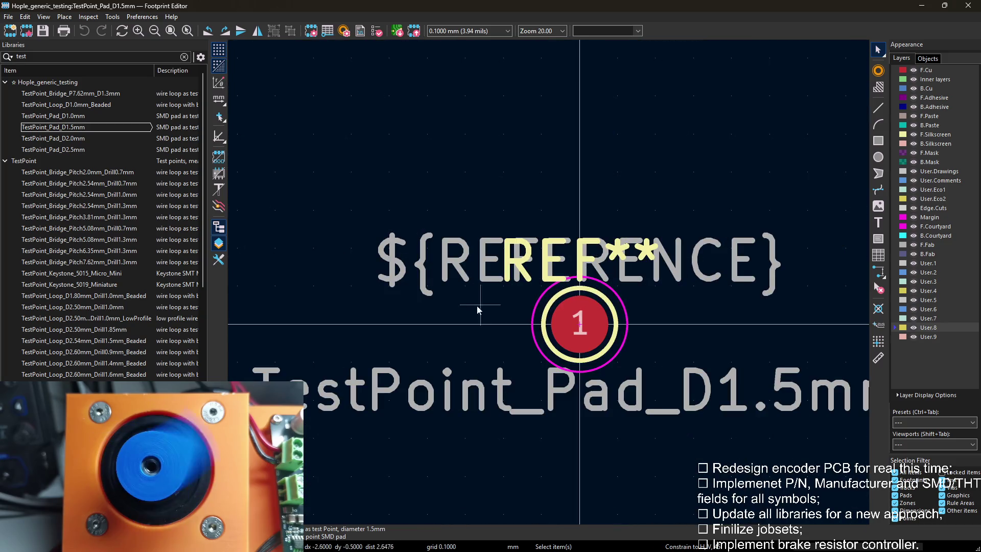
{"action": "double_click", "coordinate": [53, 116]}
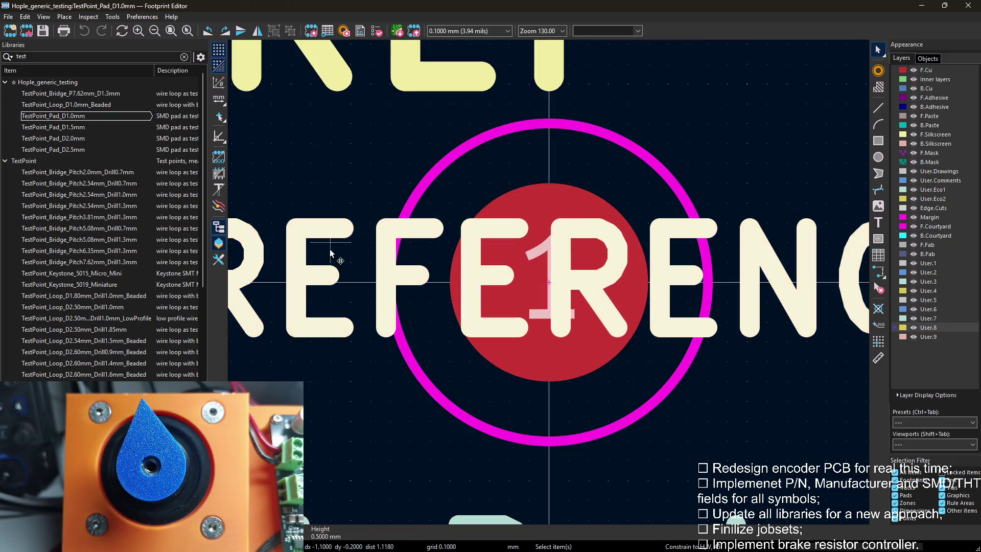
{"action": "double_click", "coordinate": [81, 132]}
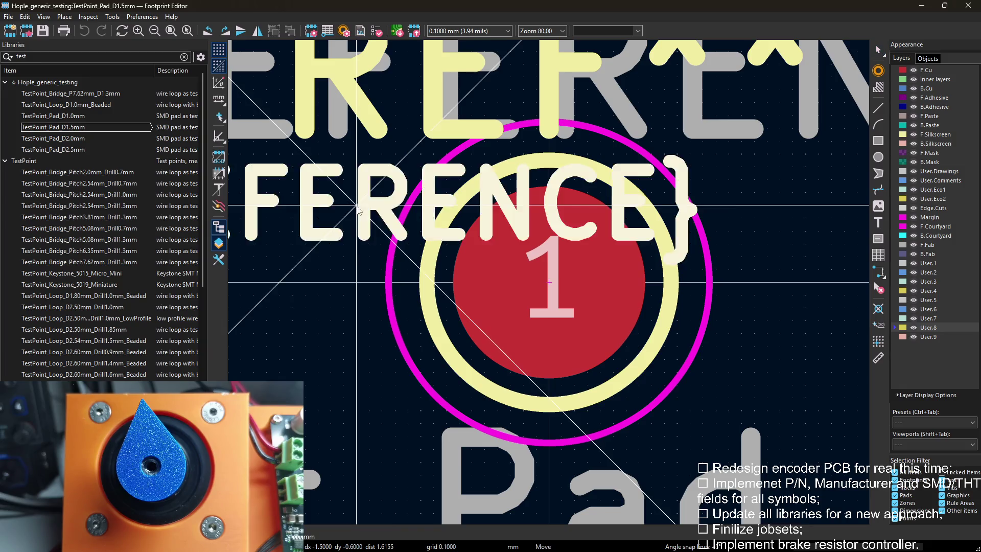
{"action": "key", "text": "m"}
{"action": "left_click", "coordinate": [551, 287]}
{"action": "scroll", "coordinate": [398, 268], "scroll_direction": "down", "scroll_amount": 2}
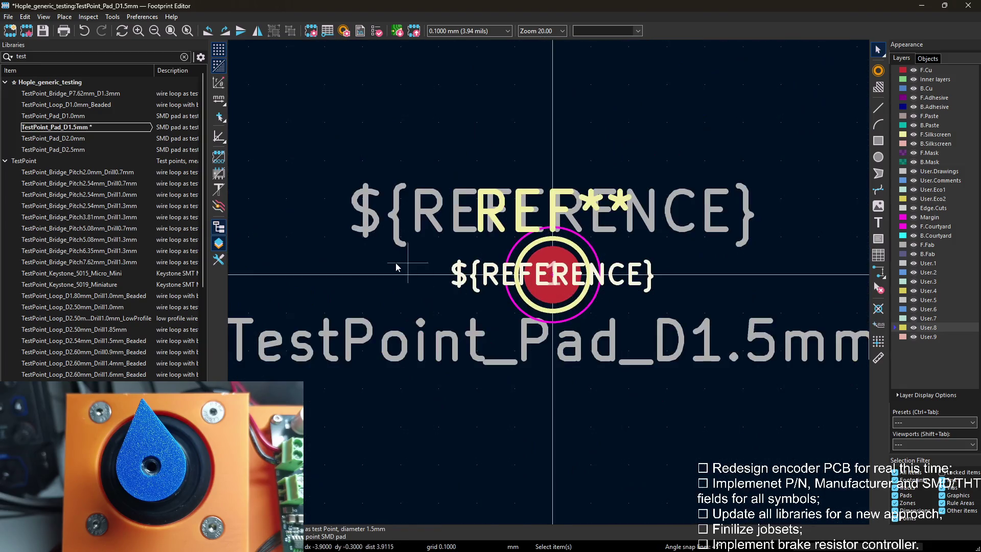
{"action": "left_click", "coordinate": [385, 230]}
{"action": "key", "text": "Delete"}
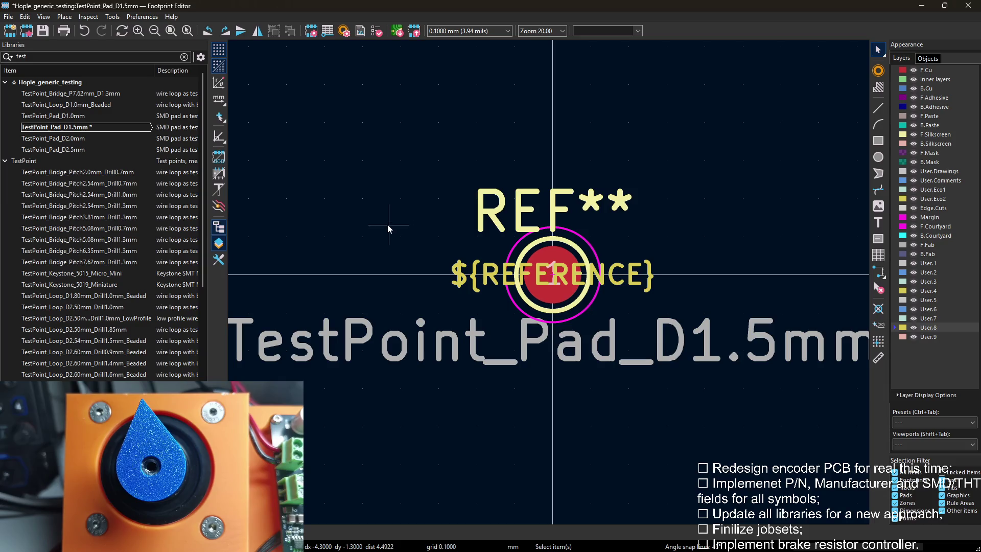
In Footprint Properties, check the Value layer and start setting Reference size to 0.8 mm.
{"action": "key", "text": "e"}
{"action": "left_click", "coordinate": [746, 184]}
{"action": "left_click", "coordinate": [769, 183]}
{"action": "left_click", "coordinate": [762, 193]}
{"action": "left_click", "coordinate": [624, 172]}
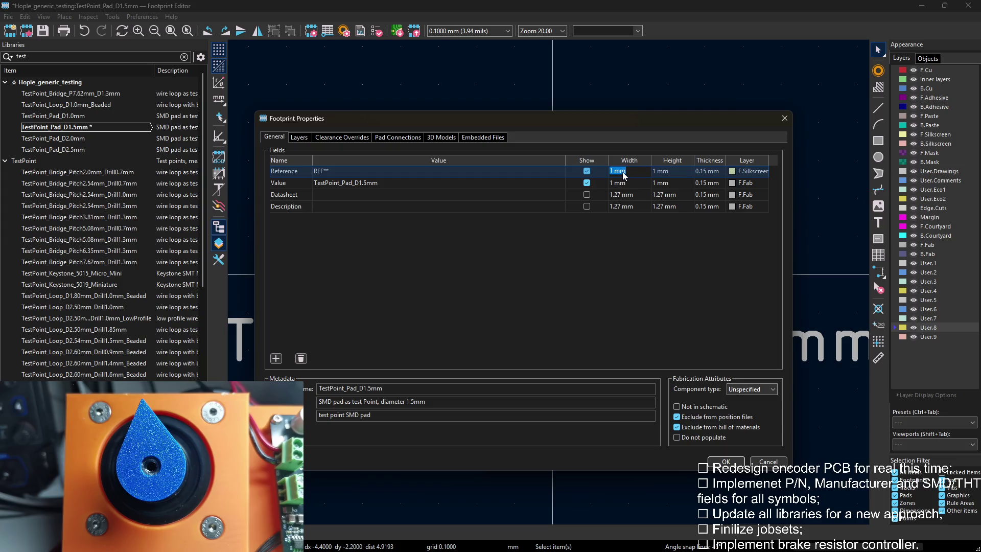
{"action": "type", "text": "8"}
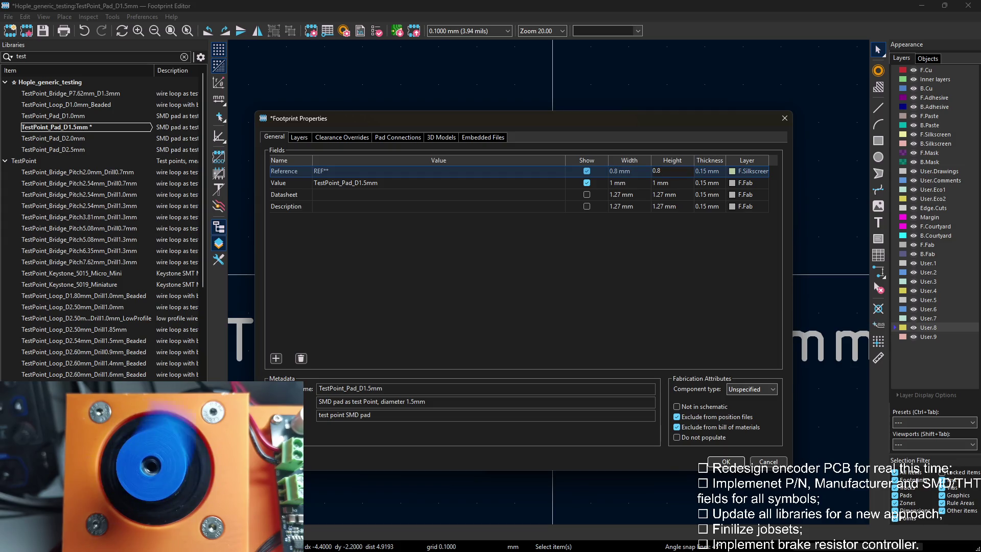
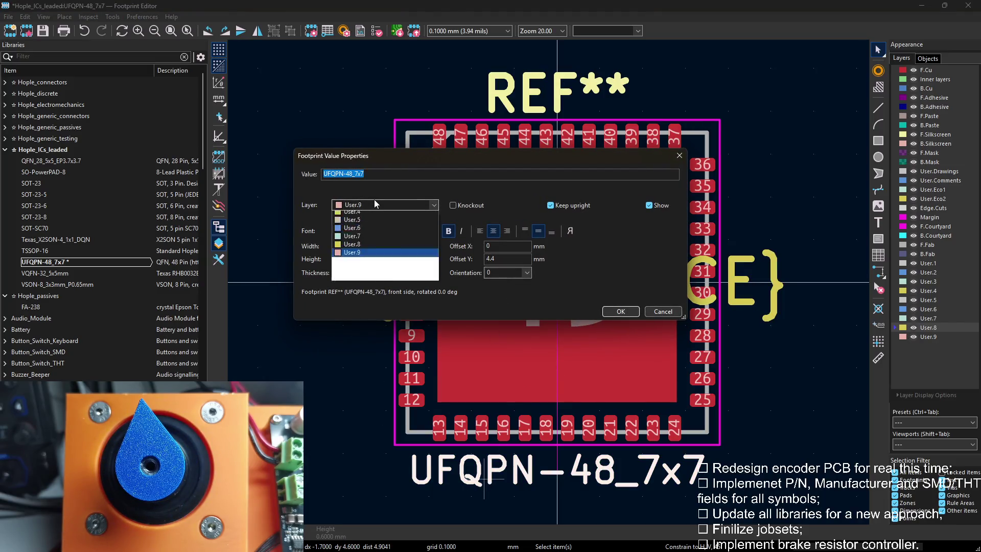
Finish moving the UFQPN-48 value text to a user layer and check its field layers.
{"action": "left_click", "coordinate": [615, 311]}
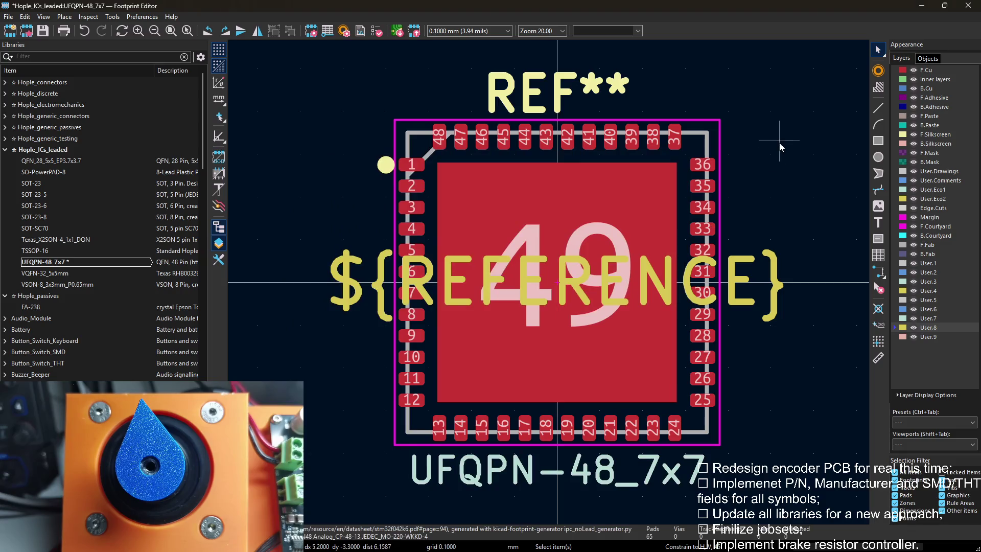
{"action": "key", "text": "e"}
{"action": "left_click", "coordinate": [726, 464]}
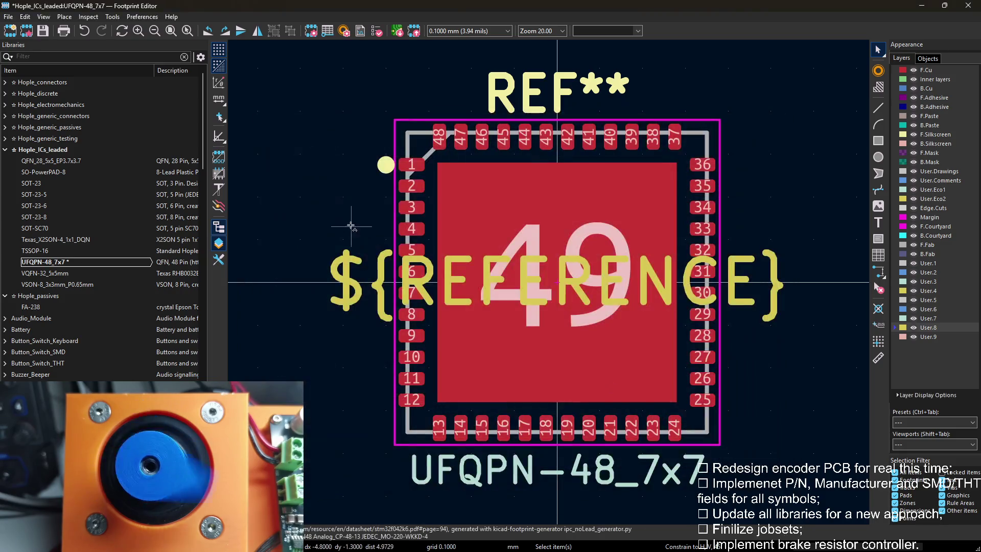
Move the VQFN-32_5x5mm reference and value texts onto user layers, then load VSON-8_3x3mm_P0.65mm.
{"action": "left_click", "coordinate": [79, 273]}
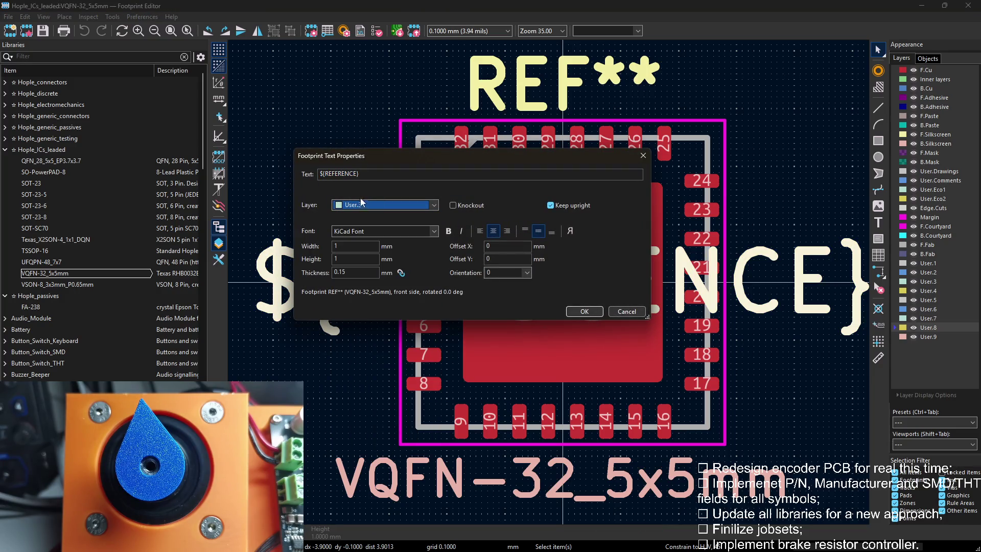
{"action": "left_click", "coordinate": [384, 204]}
{"action": "left_click", "coordinate": [590, 310]}
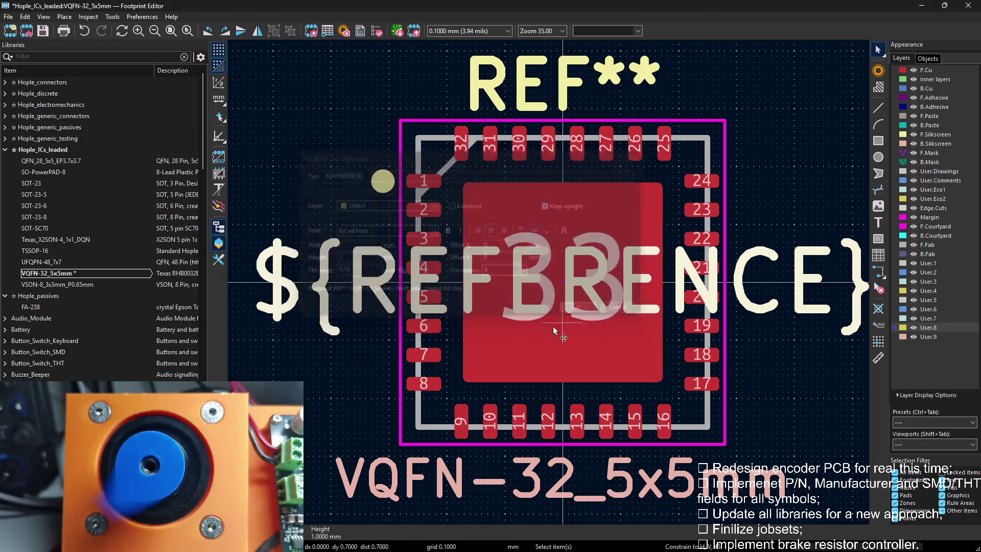
{"action": "double_click", "coordinate": [375, 483]}
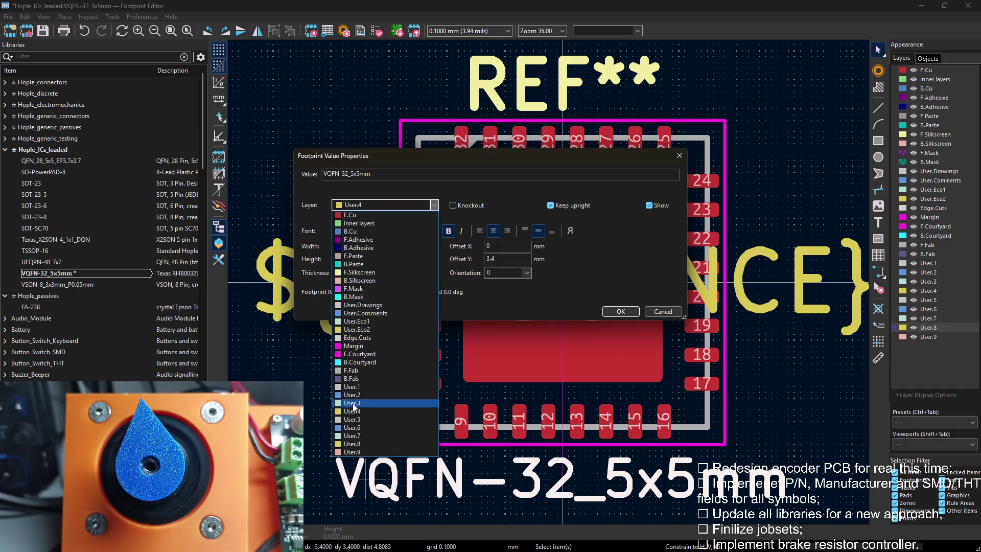
{"action": "left_click", "coordinate": [622, 311]}
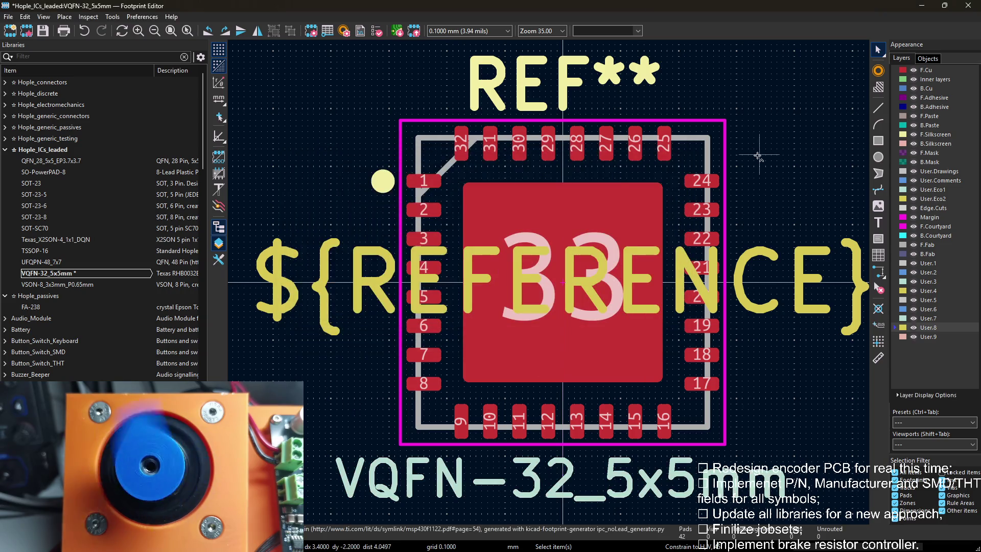
{"action": "key", "text": "e"}
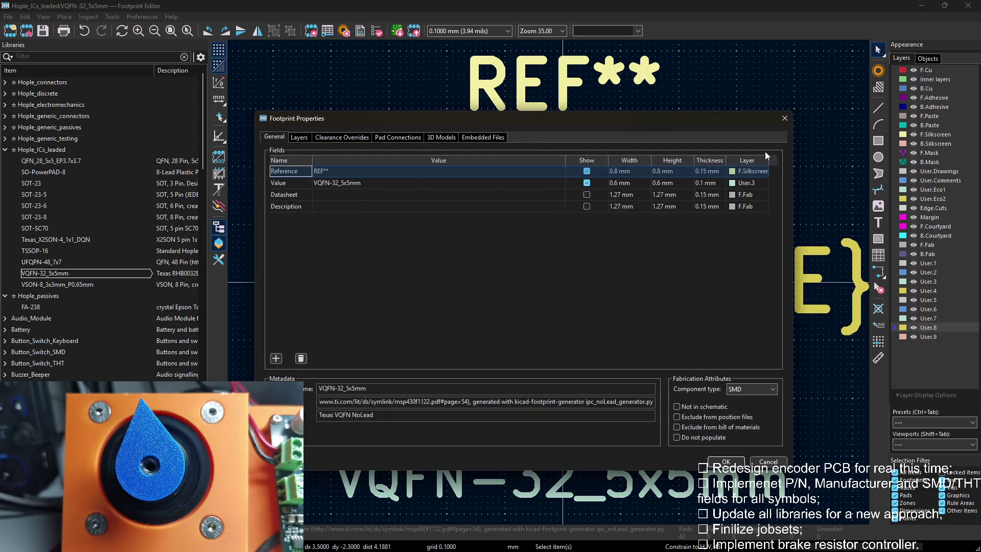
{"action": "key", "text": "Escape"}
{"action": "double_click", "coordinate": [137, 285]}
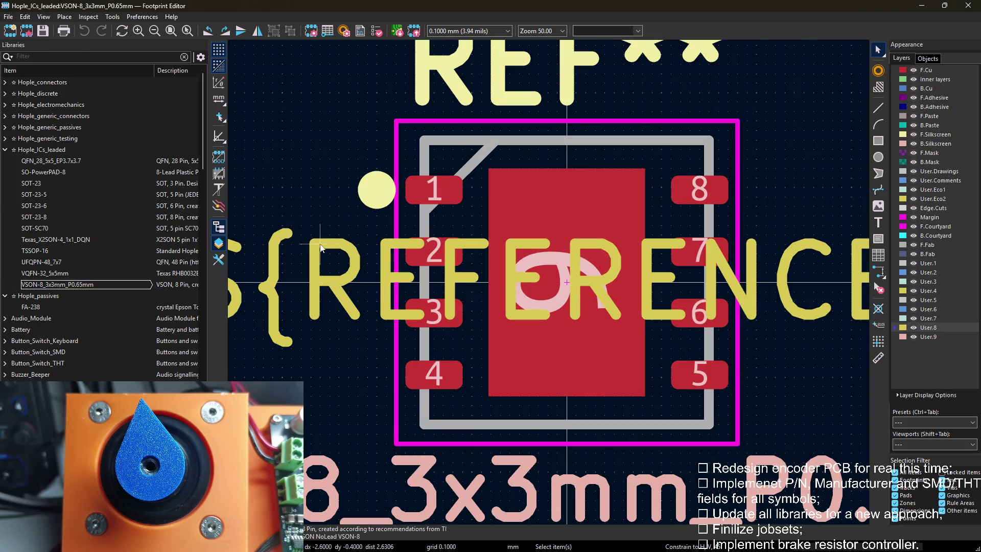
Put VSON-8's ${REFERENCE} and value texts on user layers, save, and load the FA-238 crystal footprint.
{"action": "key", "text": "e"}
{"action": "left_click", "coordinate": [435, 205]}
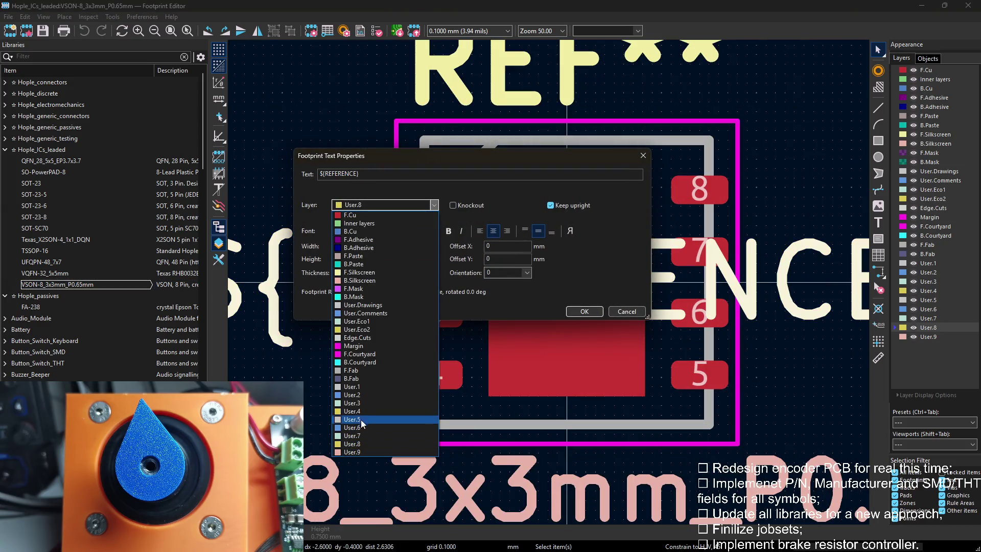
{"action": "left_click", "coordinate": [586, 311]}
{"action": "key", "text": "e"}
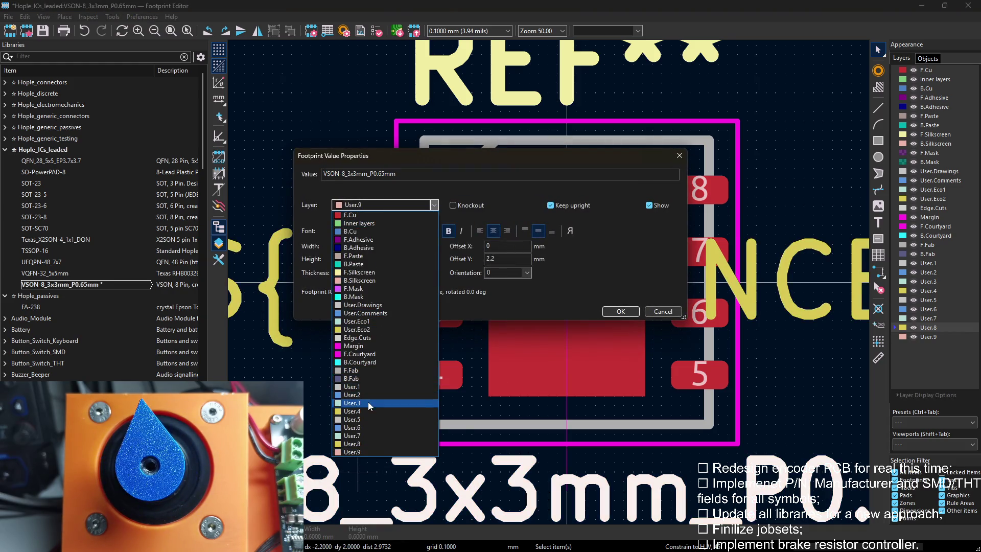
{"action": "left_click", "coordinate": [367, 403]}
{"action": "left_click", "coordinate": [620, 312]}
{"action": "scroll", "coordinate": [621, 311], "scroll_direction": "down", "scroll_amount": 1}
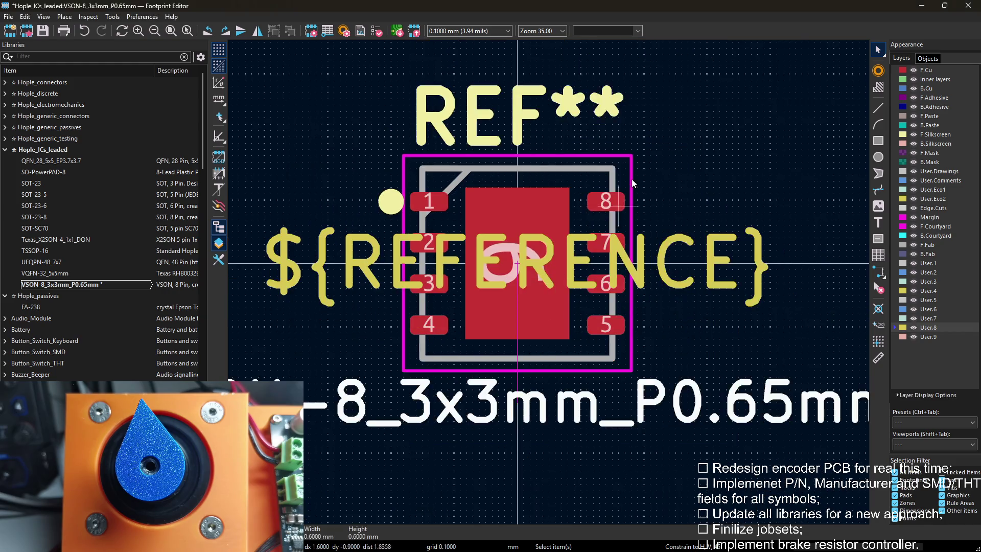
{"action": "key", "text": "ctrl+s"}
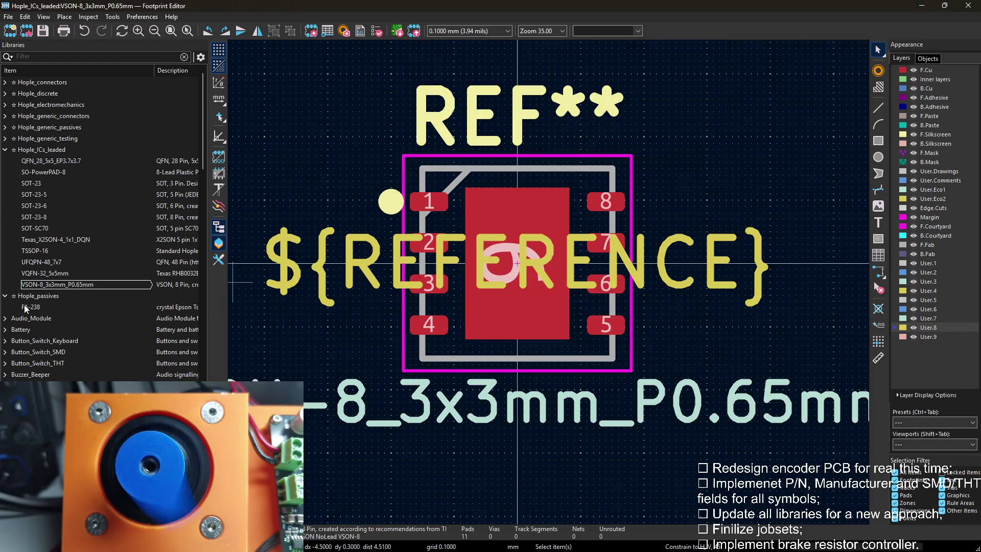
{"action": "double_click", "coordinate": [31, 307]}
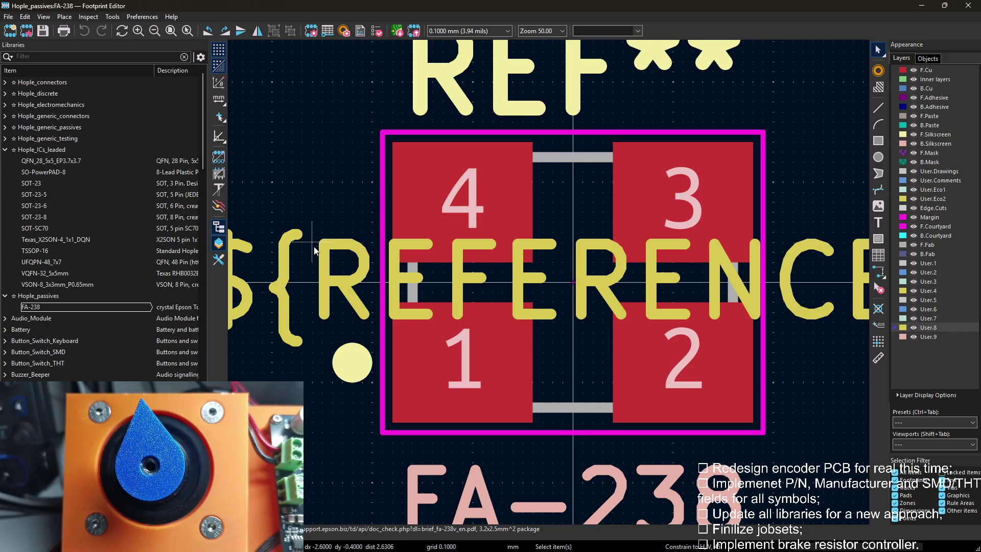
Move the FA-238 reference text to a user layer and dismiss the layer-in-use error in footprint properties.
{"action": "double_click", "coordinate": [340, 260]}
{"action": "left_click", "coordinate": [385, 205]}
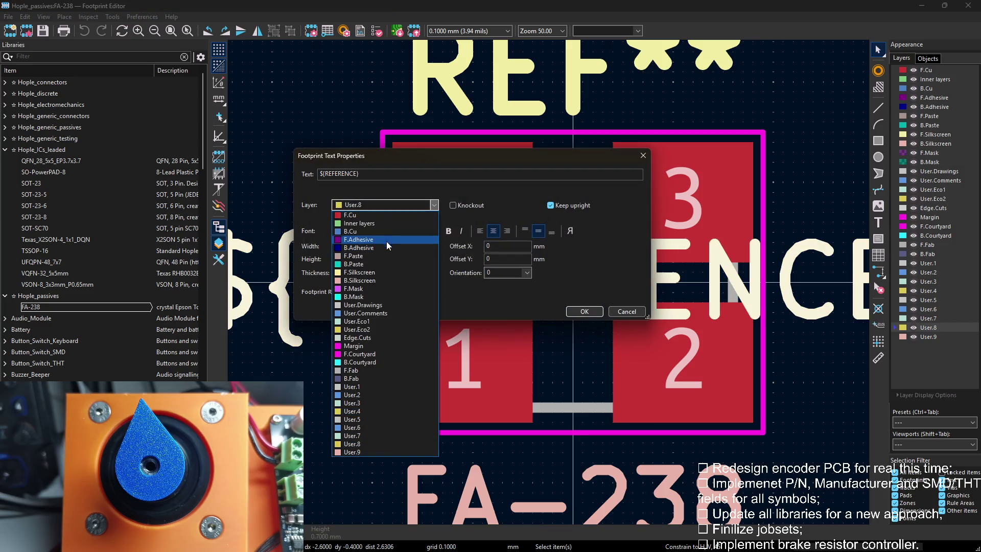
{"action": "left_click", "coordinate": [352, 411]}
{"action": "left_click", "coordinate": [584, 311]}
{"action": "scroll", "coordinate": [536, 249], "scroll_direction": "down", "scroll_amount": 1}
{"action": "scroll", "coordinate": [535, 249], "scroll_direction": "down", "scroll_amount": 1}
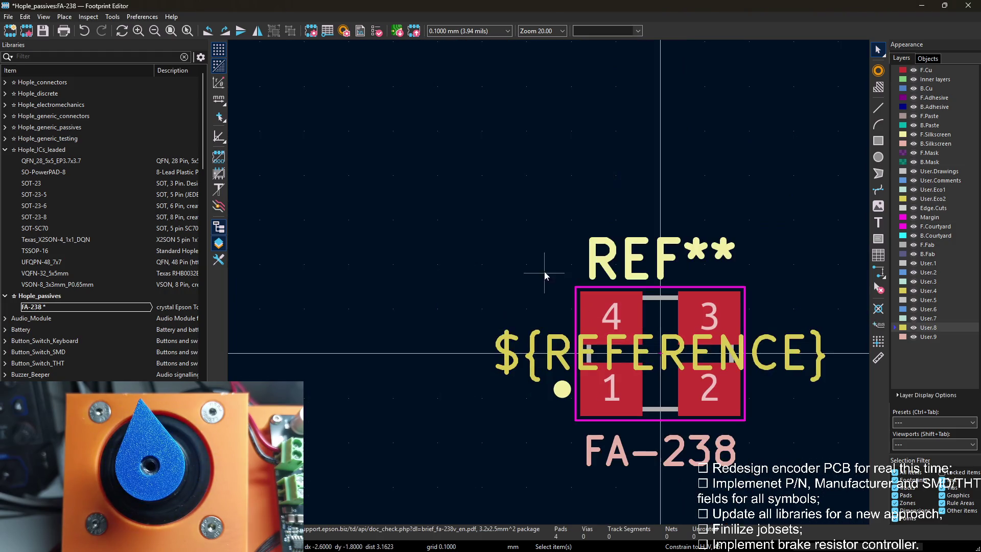
{"action": "middle_click_drag", "start_coordinate": [539, 267], "coordinate": [399, 189]}
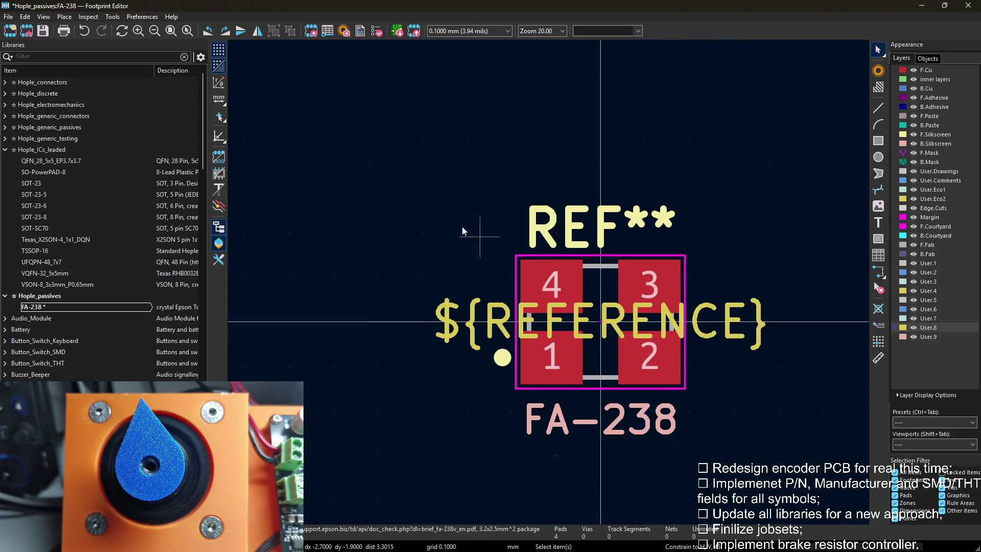
{"action": "key", "text": "e"}
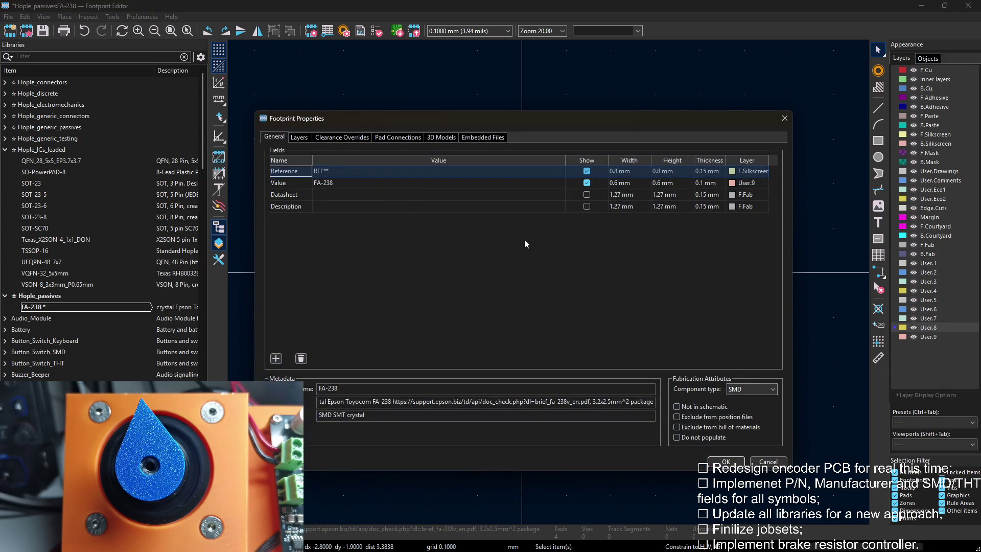
{"action": "left_click", "coordinate": [726, 463]}
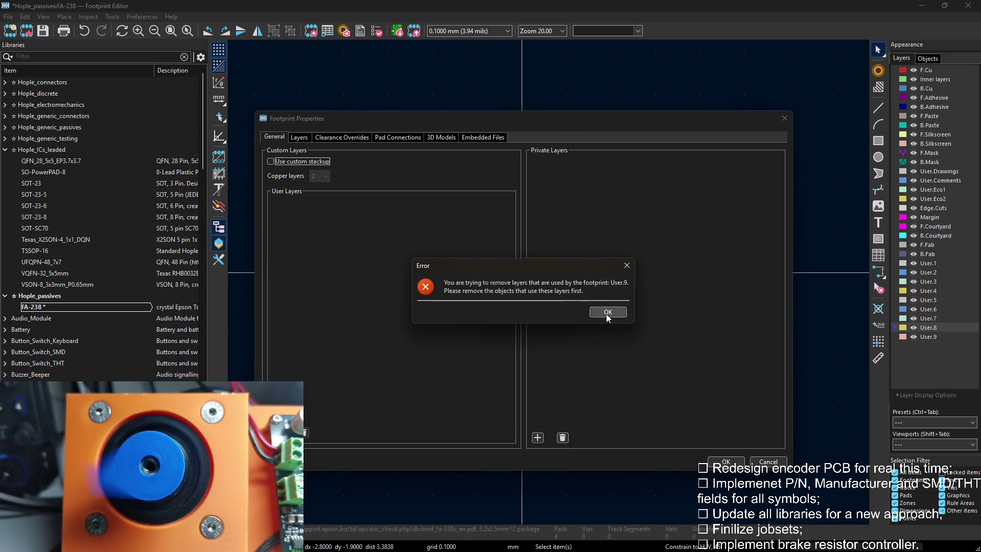
{"action": "left_click", "coordinate": [607, 311]}
Move the FA-238 value text to User.3, save the footprint, verify its fields and close the Footprint Editor.
{"action": "double_click", "coordinate": [561, 371]}
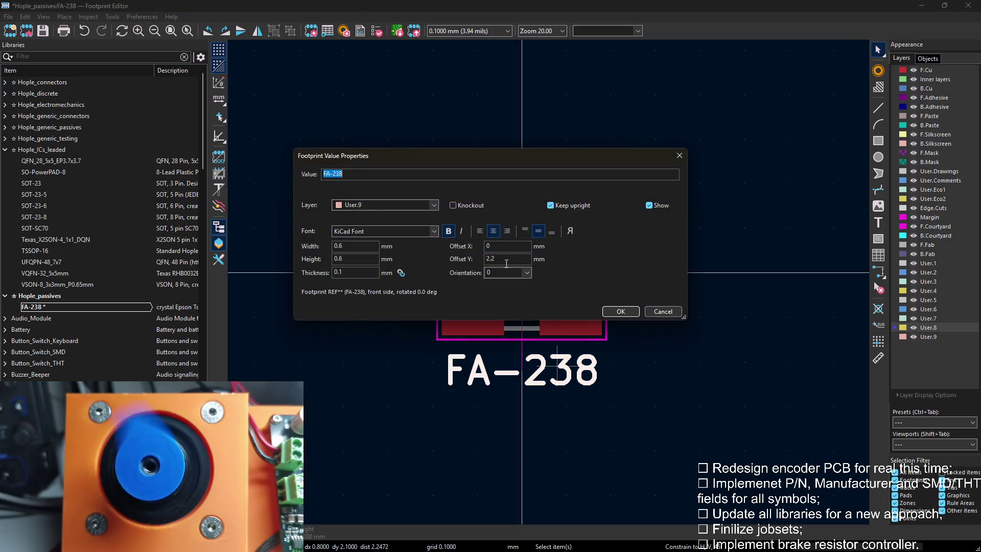
{"action": "left_click", "coordinate": [384, 205]}
{"action": "left_click", "coordinate": [353, 411]}
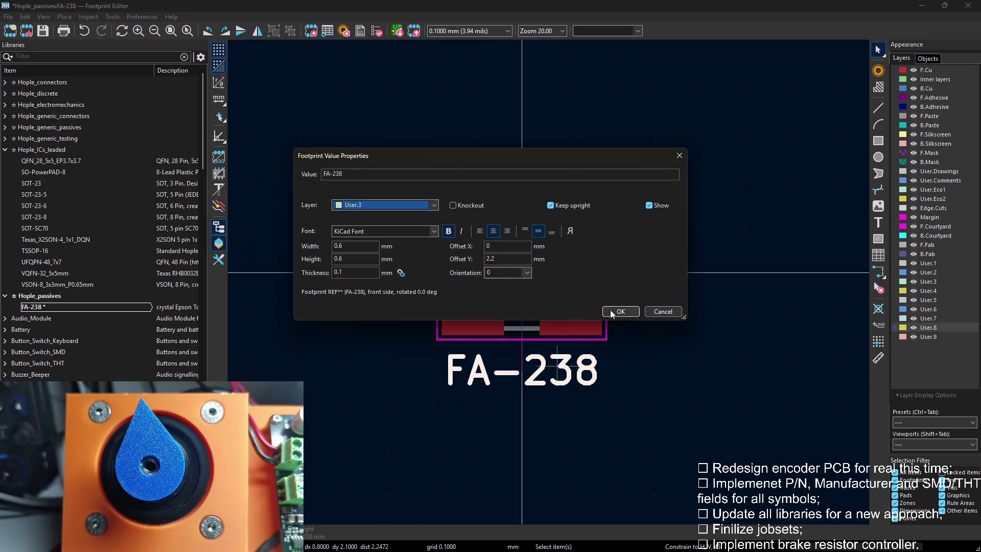
{"action": "left_click", "coordinate": [620, 312]}
{"action": "key", "text": "ctrl+s"}
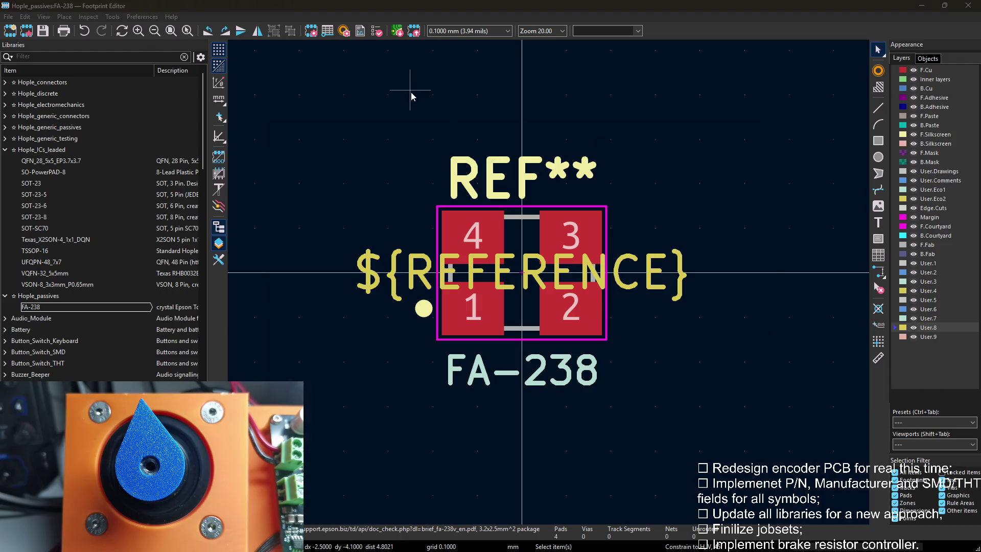
{"action": "key", "text": "e"}
{"action": "left_click", "coordinate": [275, 138]}
{"action": "key", "text": "Escape"}
{"action": "left_click", "coordinate": [47, 308]}
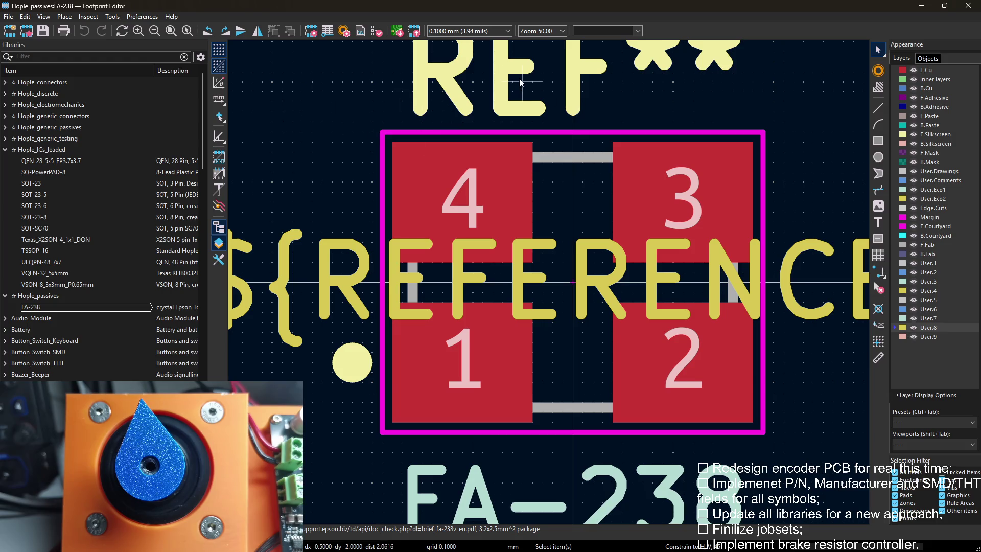
{"action": "left_click", "coordinate": [970, 7]}
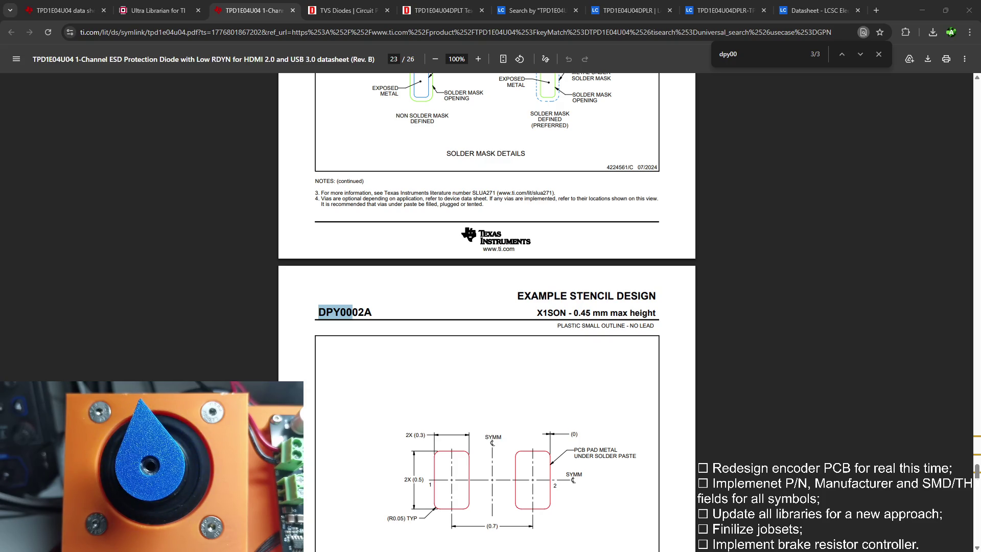
Return from the DPY0002A stencil page to the KiCad PCB layout showing U3.
{"action": "key", "text": "alt+Tab"}
{"action": "key", "text": "alt+Tab"}
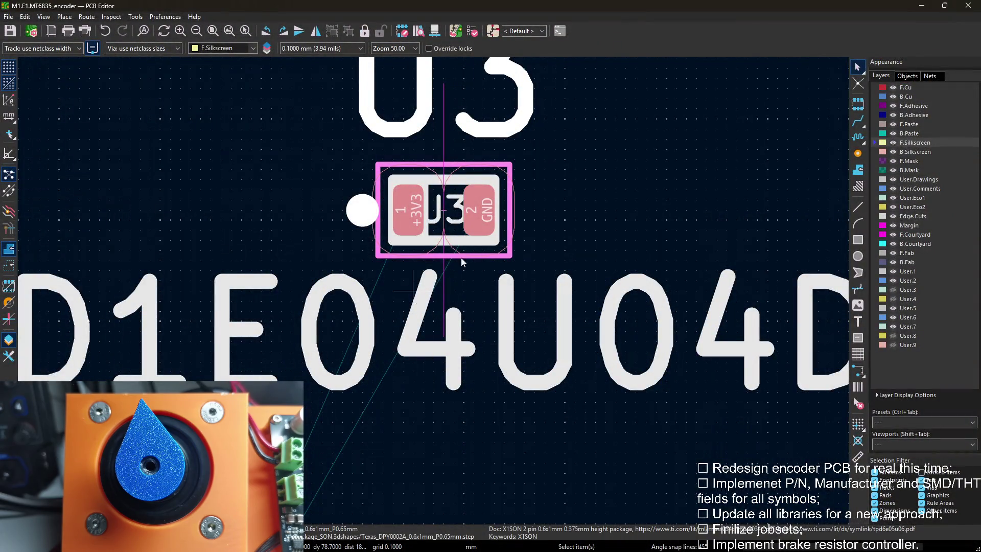
{"action": "scroll", "coordinate": [419, 151], "scroll_direction": "down", "scroll_amount": 2}
Review U3's symbol properties in the schematic, then switch to the TestPoint symbol in the Symbol Editor.
{"action": "key", "text": "alt+Tab"}
{"action": "scroll", "coordinate": [598, 288], "scroll_direction": "down", "scroll_amount": 1}
{"action": "key", "text": "Escape"}
{"action": "double_click", "coordinate": [789, 336]}
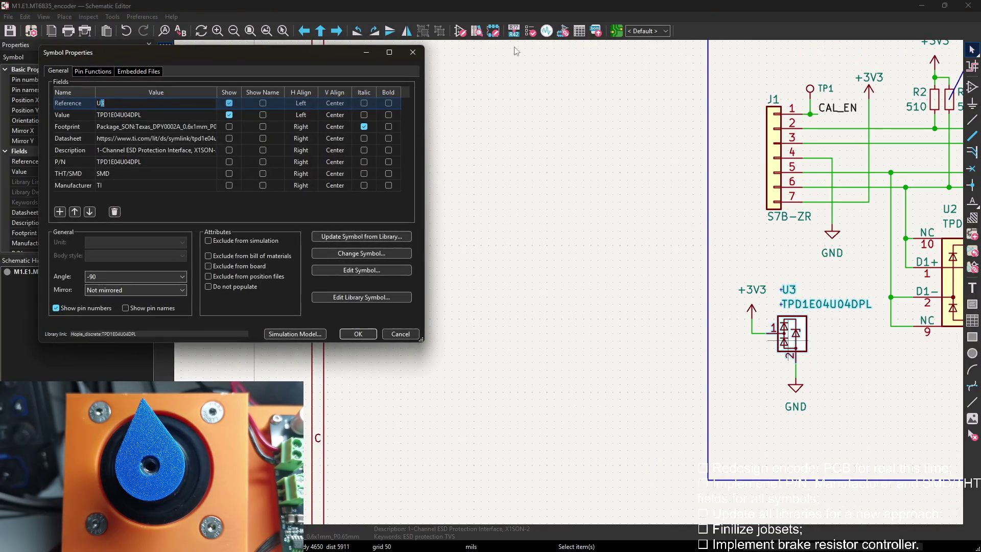
{"action": "key", "text": "Escape"}
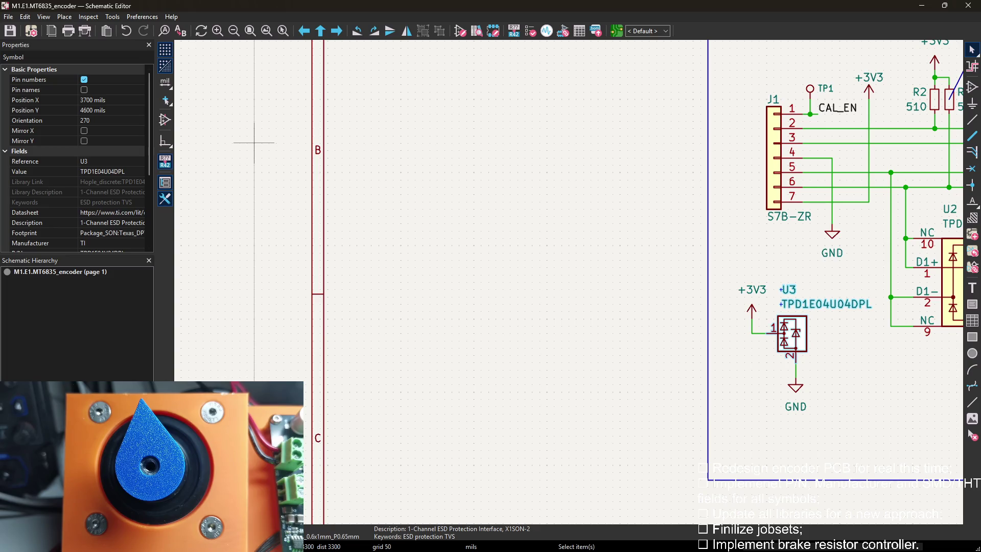
{"action": "key", "text": "alt+Tab"}
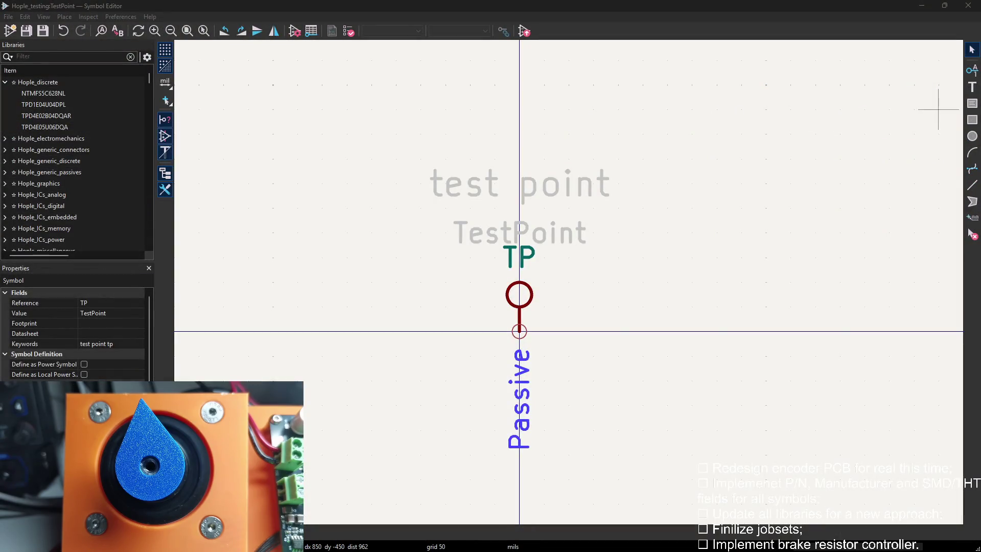
{"action": "scroll", "coordinate": [296, 230], "scroll_direction": "down", "scroll_amount": 1}
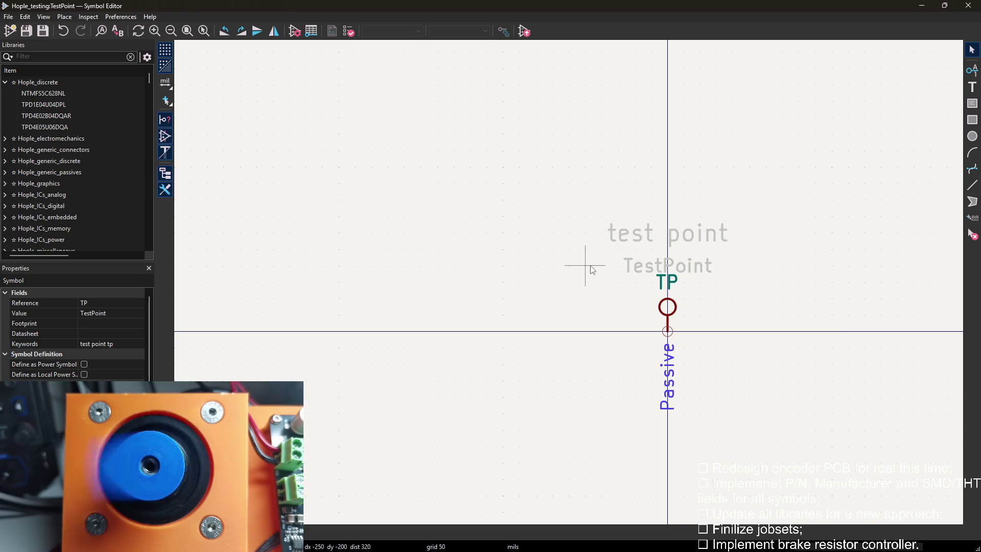
Review and close the TestPoint symbol properties, then load the NTMFS5C628NL MOSFET from Hople_discrete.
{"action": "key", "text": "e"}
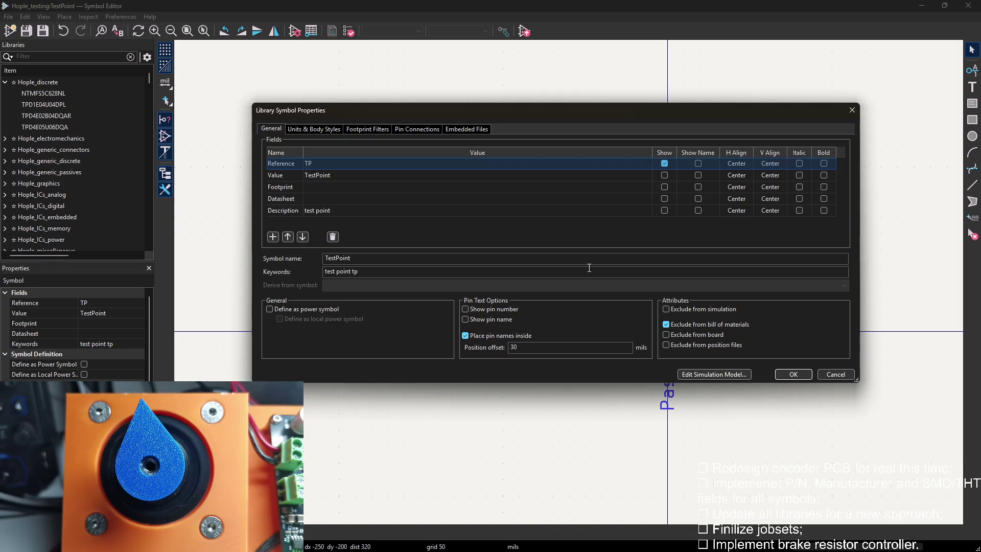
{"action": "left_click", "coordinate": [851, 110]}
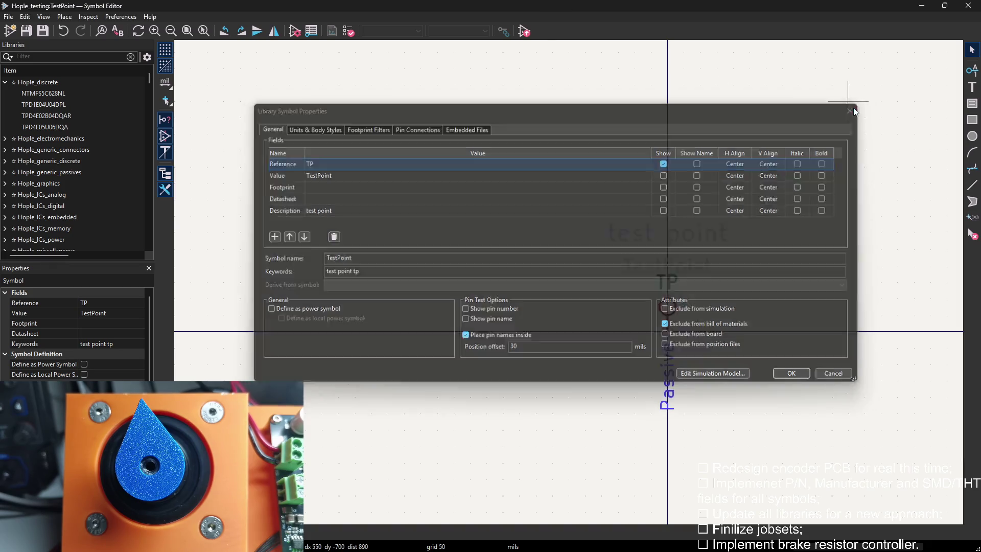
{"action": "scroll", "coordinate": [106, 112], "scroll_direction": "up", "scroll_amount": 2}
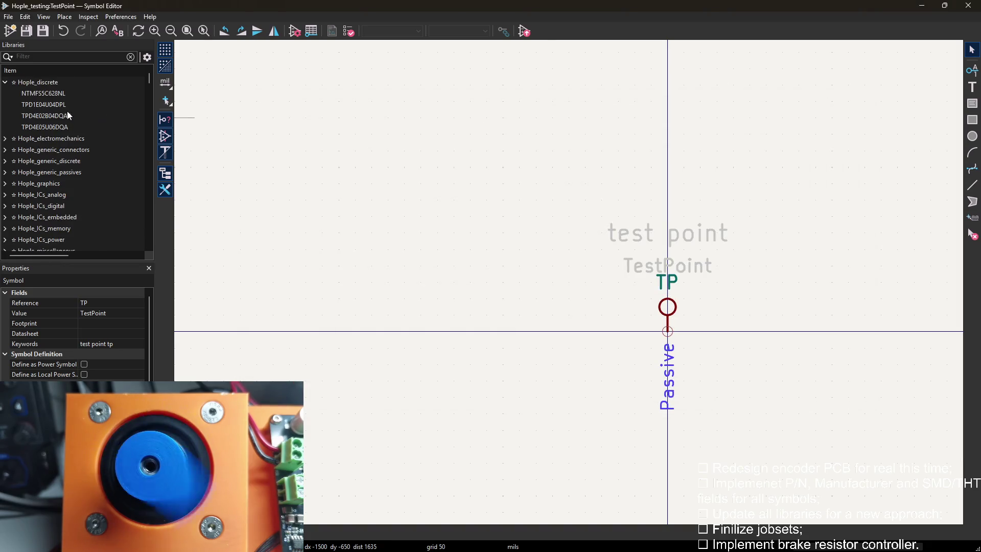
{"action": "left_click", "coordinate": [44, 104]}
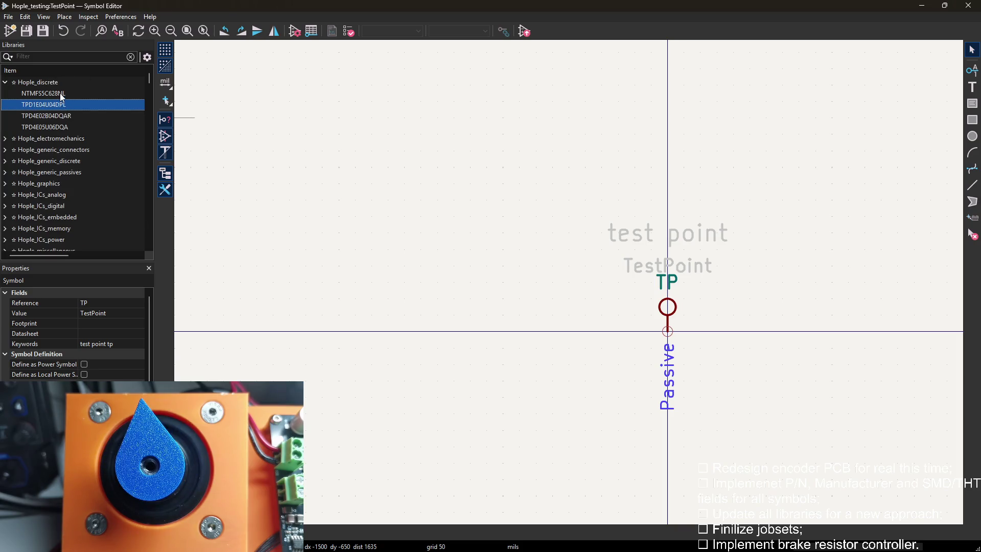
{"action": "double_click", "coordinate": [60, 93]}
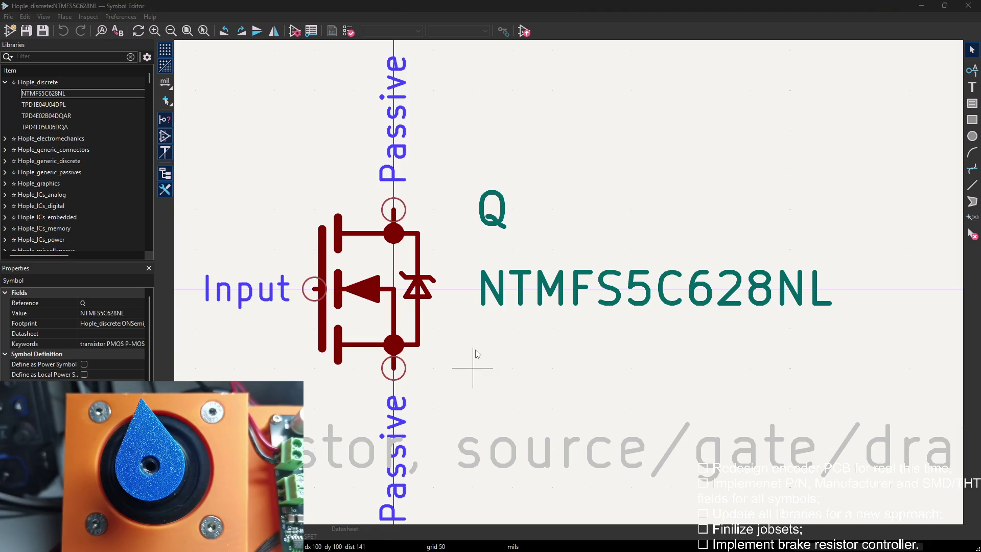
{"action": "scroll", "coordinate": [473, 407], "scroll_direction": "down", "scroll_amount": 2}
Load TPD4E02B04DQAR then TPD1E04U04DPL from Hople_discrete and bring up its symbol properties.
{"action": "key", "text": "Home"}
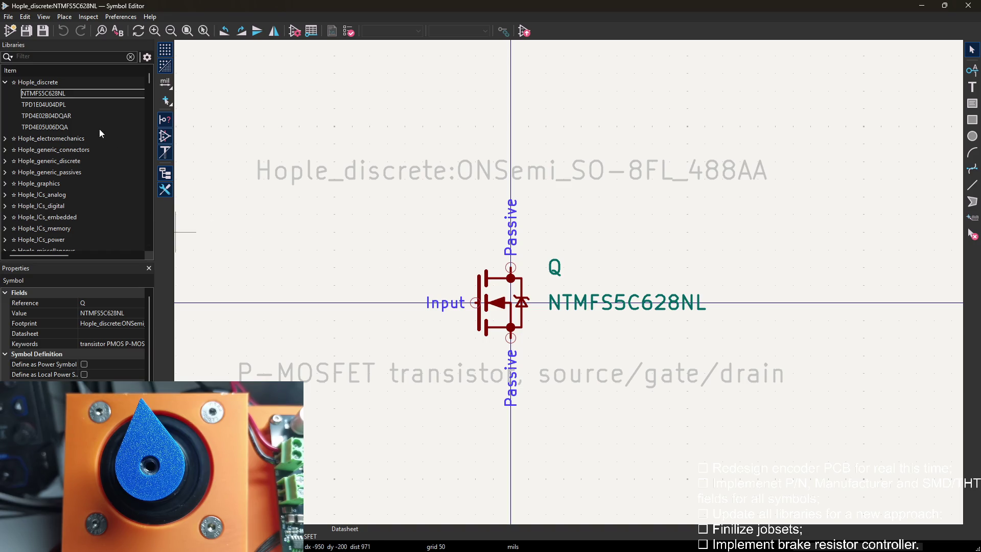
{"action": "mouse_move", "coordinate": [46, 116]}
{"action": "scroll", "coordinate": [102, 119], "scroll_direction": "down", "scroll_amount": 3}
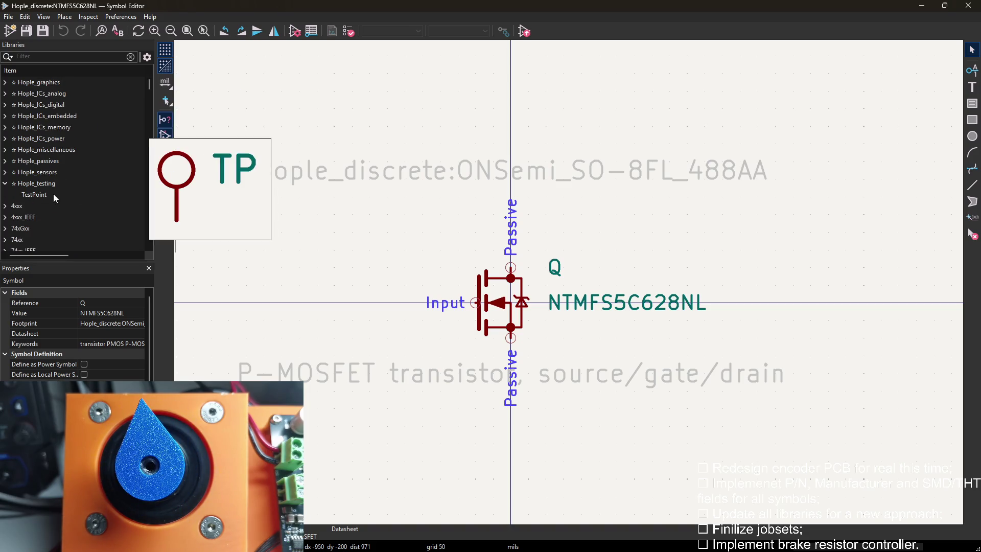
{"action": "scroll", "coordinate": [69, 183], "scroll_direction": "up", "scroll_amount": 3}
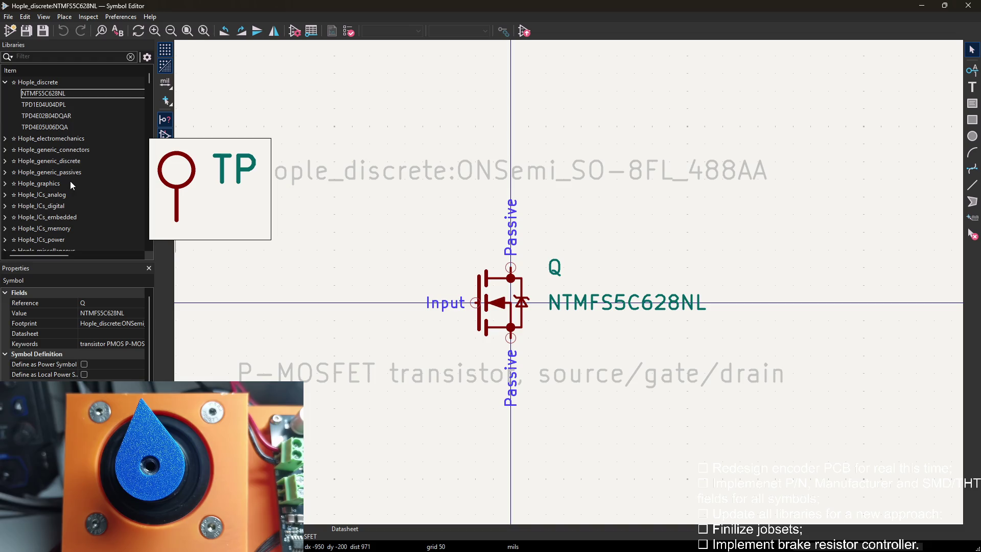
{"action": "double_click", "coordinate": [62, 114]}
{"action": "double_click", "coordinate": [46, 104]}
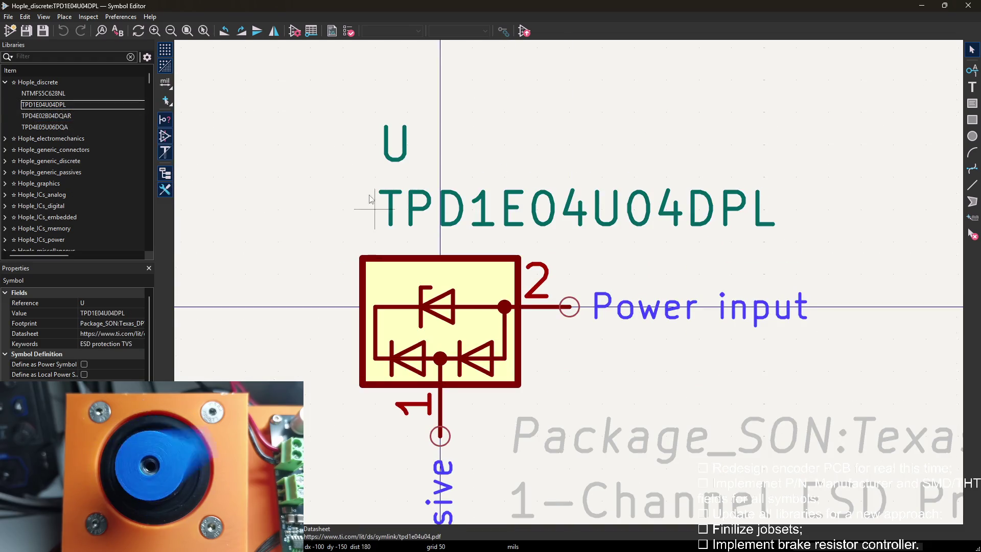
{"action": "key", "text": "e"}
Assign Hople_discrete:DPY0002A as the Footprint field via the chooser filtered for 'dpy', save the library, and switch to the datasheet.
{"action": "double_click", "coordinate": [399, 188]}
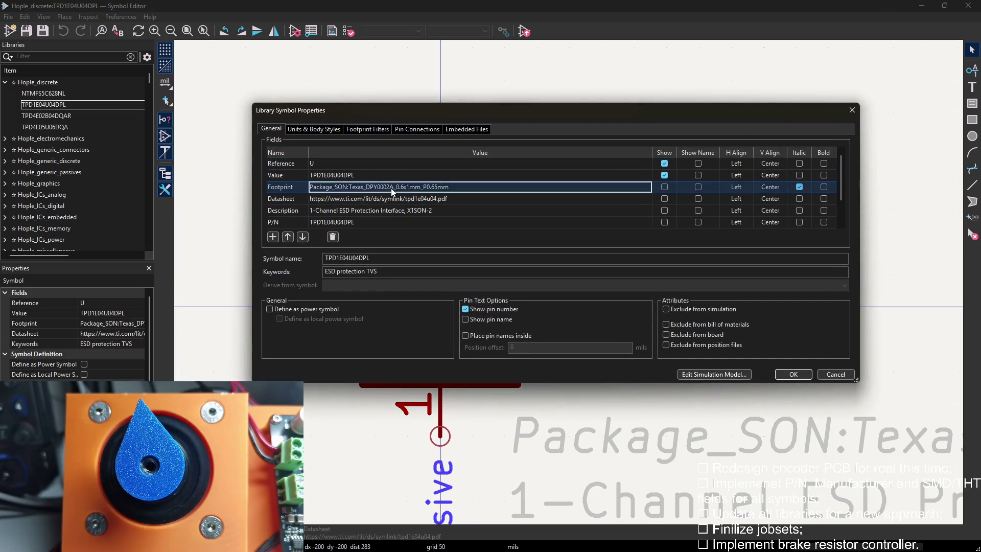
{"action": "left_click", "coordinate": [456, 192]}
{"action": "left_click", "coordinate": [646, 187]}
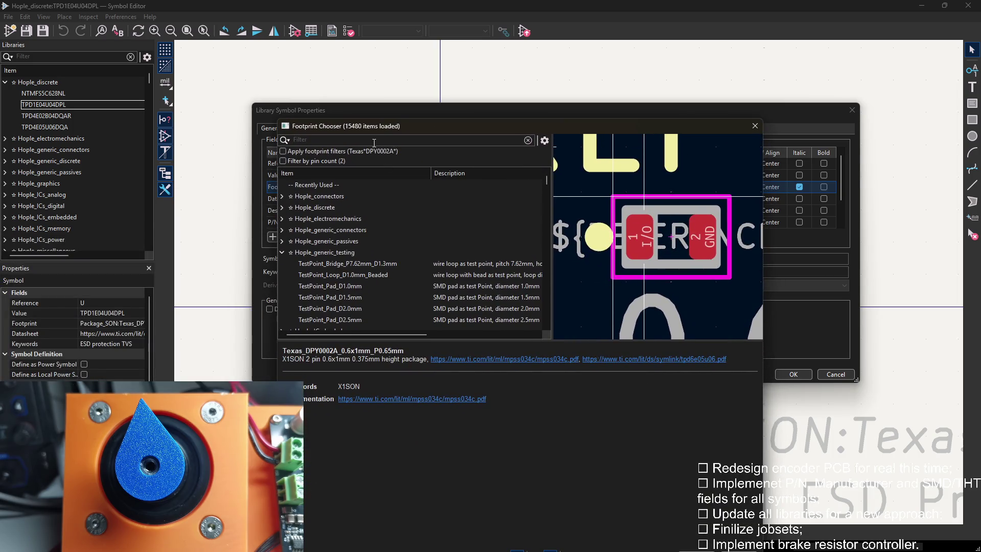
{"action": "left_click", "coordinate": [374, 141]}
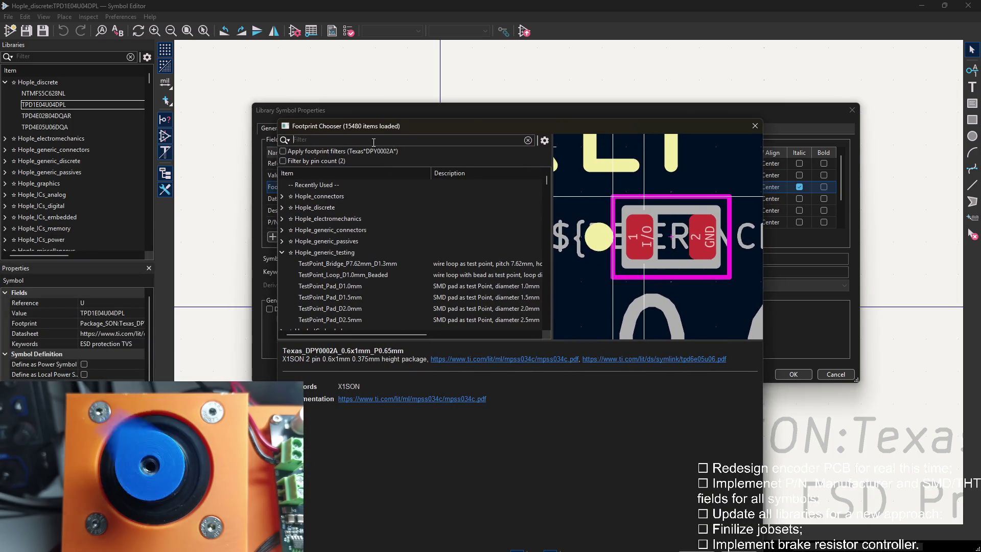
{"action": "type", "text": "dpy"}
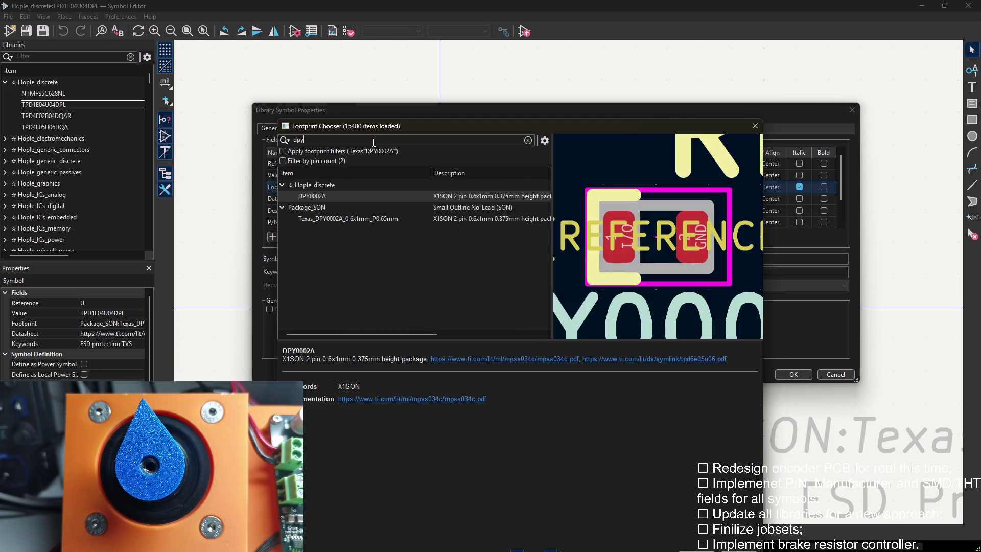
{"action": "double_click", "coordinate": [312, 196]}
{"action": "left_click", "coordinate": [792, 374]}
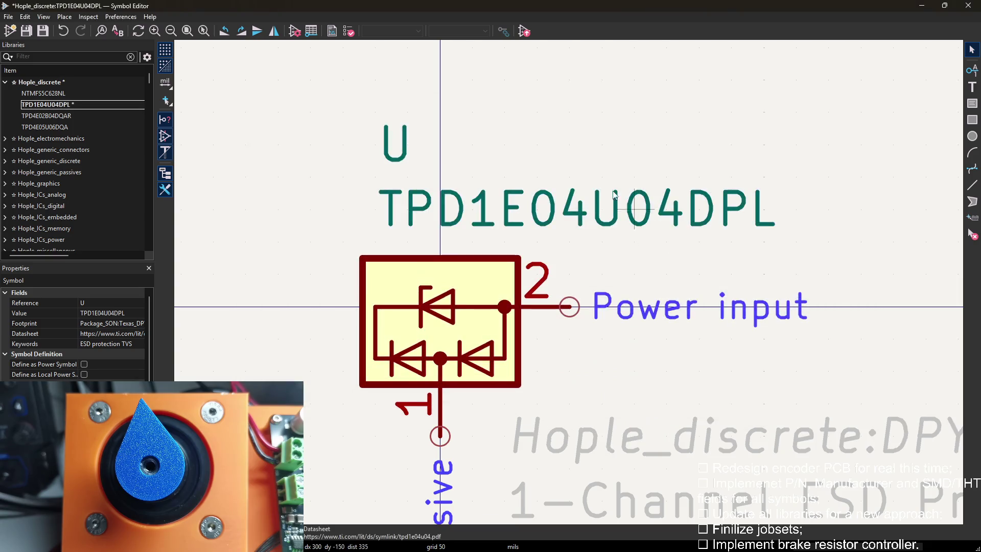
{"action": "scroll", "coordinate": [585, 138], "scroll_direction": "down", "scroll_amount": 2}
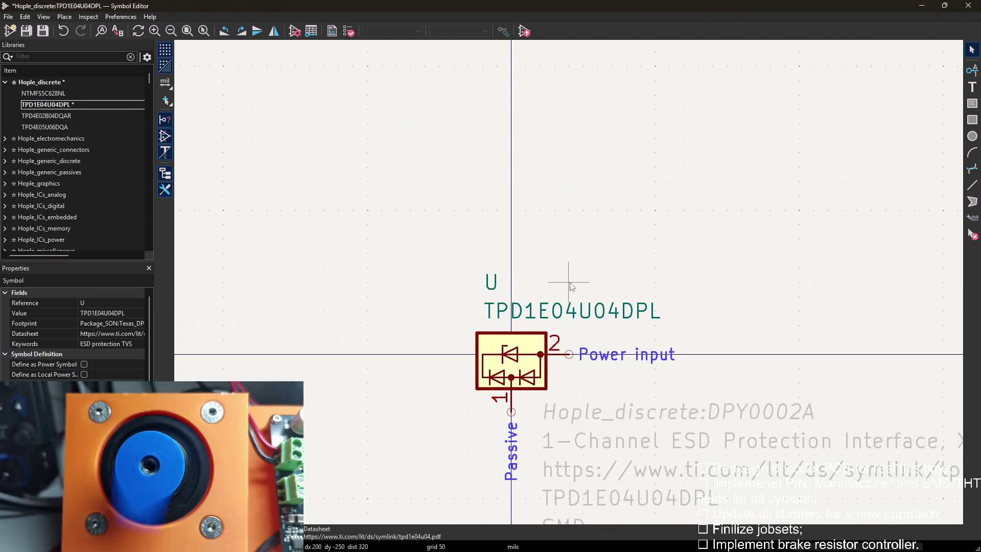
{"action": "key", "text": "ctrl+s"}
{"action": "middle_click_drag", "start_coordinate": [569, 285], "coordinate": [494, 157]}
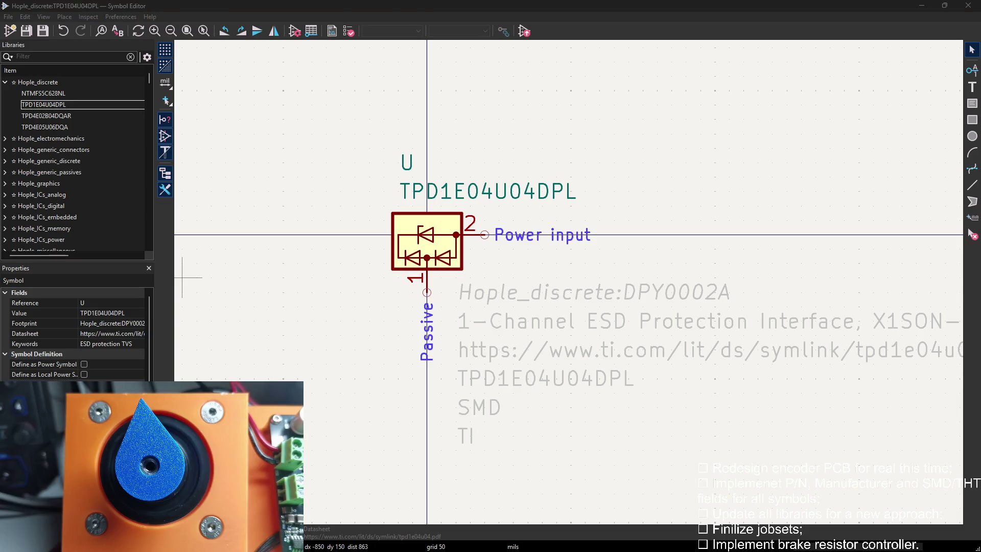
{"action": "key", "text": "alt+Tab"}
{"action": "scroll", "coordinate": [477, 328], "scroll_direction": "up", "scroll_amount": 5}
{"action": "scroll", "coordinate": [492, 307], "scroll_direction": "up", "scroll_amount": 5}
{"action": "scroll", "coordinate": [506, 292], "scroll_direction": "up", "scroll_amount": 5}
{"action": "scroll", "coordinate": [533, 281], "scroll_direction": "up", "scroll_amount": 5}
{"action": "scroll", "coordinate": [532, 282], "scroll_direction": "up", "scroll_amount": 5}
{"action": "scroll", "coordinate": [533, 282], "scroll_direction": "up", "scroll_amount": 5}
{"action": "scroll", "coordinate": [533, 281], "scroll_direction": "up", "scroll_amount": 5}
{"action": "scroll", "coordinate": [533, 282], "scroll_direction": "up", "scroll_amount": 4}
{"action": "scroll", "coordinate": [532, 276], "scroll_direction": "up", "scroll_amount": 3}
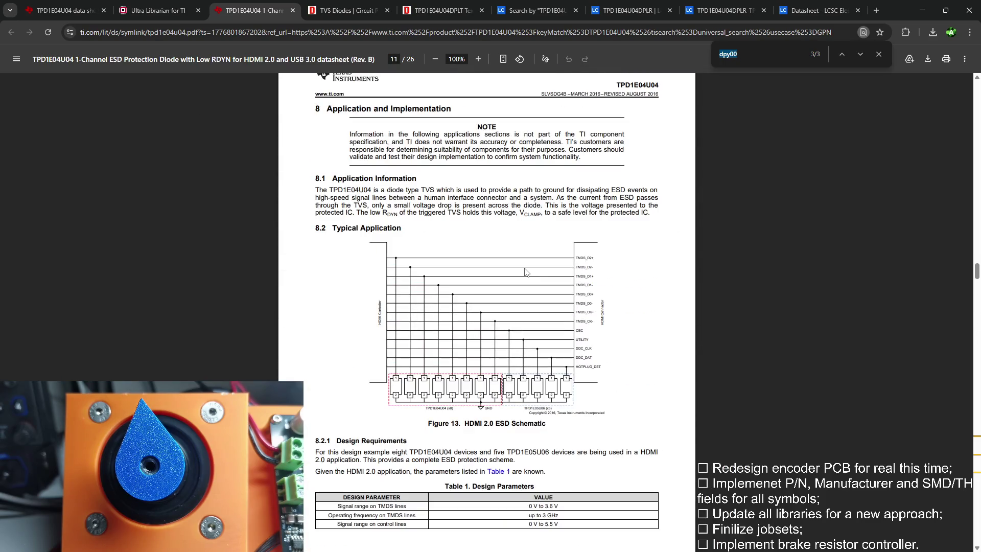
{"action": "scroll", "coordinate": [526, 273], "scroll_direction": "up", "scroll_amount": 4}
{"action": "scroll", "coordinate": [526, 273], "scroll_direction": "up", "scroll_amount": 5}
{"action": "scroll", "coordinate": [526, 272], "scroll_direction": "up", "scroll_amount": 4}
{"action": "scroll", "coordinate": [522, 274], "scroll_direction": "up", "scroll_amount": 4}
{"action": "scroll", "coordinate": [520, 273], "scroll_direction": "up", "scroll_amount": 5}
{"action": "scroll", "coordinate": [520, 273], "scroll_direction": "up", "scroll_amount": 5}
{"action": "scroll", "coordinate": [518, 272], "scroll_direction": "up", "scroll_amount": 5}
{"action": "scroll", "coordinate": [517, 271], "scroll_direction": "up", "scroll_amount": 4}
{"action": "scroll", "coordinate": [516, 270], "scroll_direction": "up", "scroll_amount": 5}
{"action": "scroll", "coordinate": [517, 272], "scroll_direction": "up", "scroll_amount": 5}
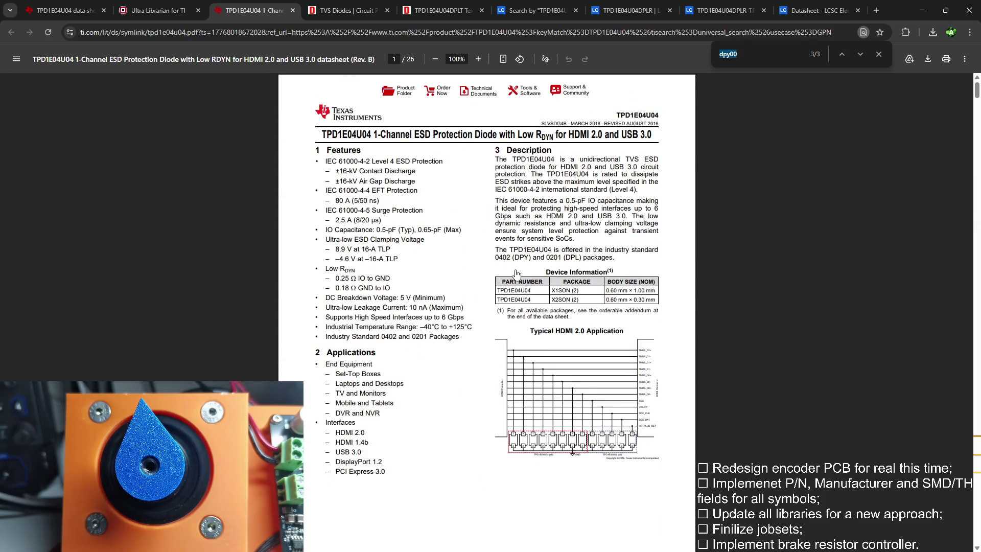
{"action": "scroll", "coordinate": [517, 273], "scroll_direction": "down", "scroll_amount": 8}
{"action": "scroll", "coordinate": [517, 273], "scroll_direction": "down", "scroll_amount": 6}
{"action": "scroll", "coordinate": [517, 273], "scroll_direction": "down", "scroll_amount": 4}
{"action": "scroll", "coordinate": [512, 189], "scroll_direction": "up", "scroll_amount": 4}
{"action": "scroll", "coordinate": [512, 189], "scroll_direction": "up", "scroll_amount": 5}
{"action": "scroll", "coordinate": [512, 189], "scroll_direction": "up", "scroll_amount": 5}
{"action": "scroll", "coordinate": [512, 190], "scroll_direction": "down", "scroll_amount": 5}
{"action": "scroll", "coordinate": [527, 225], "scroll_direction": "down", "scroll_amount": 8}
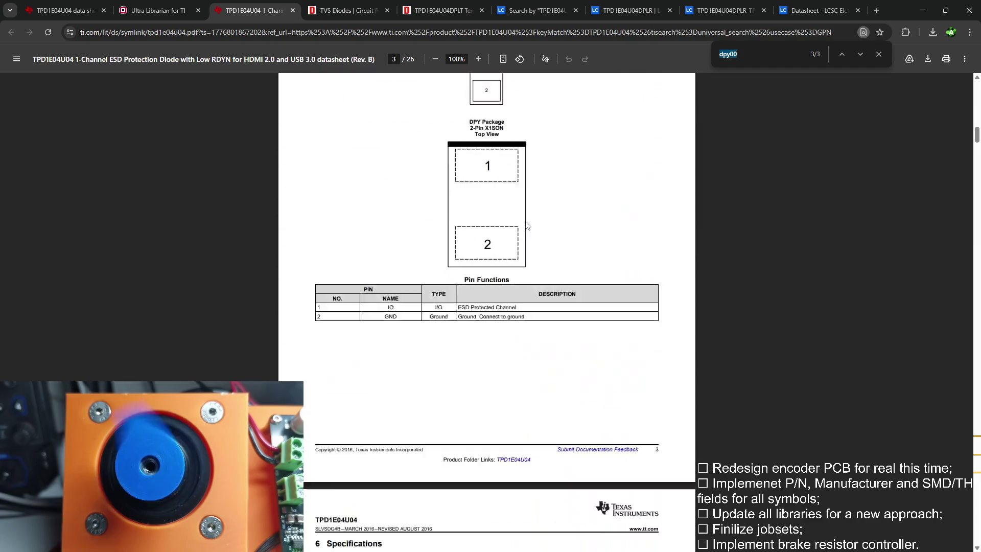
{"action": "scroll", "coordinate": [527, 224], "scroll_direction": "down", "scroll_amount": 10}
{"action": "scroll", "coordinate": [527, 223], "scroll_direction": "down", "scroll_amount": 10}
{"action": "scroll", "coordinate": [537, 219], "scroll_direction": "down", "scroll_amount": 10}
{"action": "scroll", "coordinate": [550, 212], "scroll_direction": "down", "scroll_amount": 8}
{"action": "scroll", "coordinate": [551, 212], "scroll_direction": "up", "scroll_amount": 5}
{"action": "scroll", "coordinate": [549, 215], "scroll_direction": "up", "scroll_amount": 3}
{"action": "scroll", "coordinate": [618, 202], "scroll_direction": "up", "scroll_amount": 10}
{"action": "scroll", "coordinate": [614, 199], "scroll_direction": "up", "scroll_amount": 8}
{"action": "scroll", "coordinate": [609, 195], "scroll_direction": "up", "scroll_amount": 5}
{"action": "scroll", "coordinate": [606, 192], "scroll_direction": "up", "scroll_amount": 3}
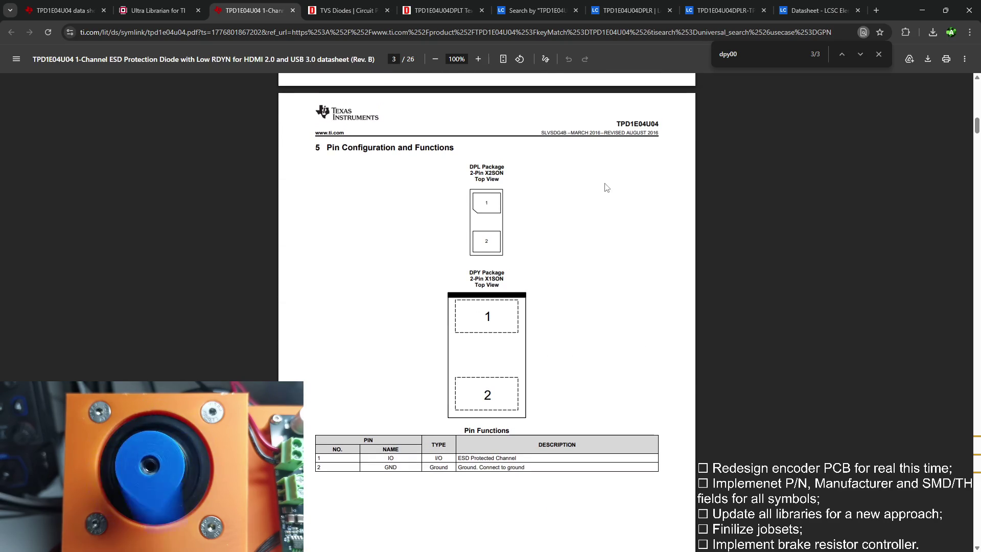
Minimize Chrome and the Symbol Editor to reveal the encoder schematic with U3.
{"action": "left_click", "coordinate": [923, 10]}
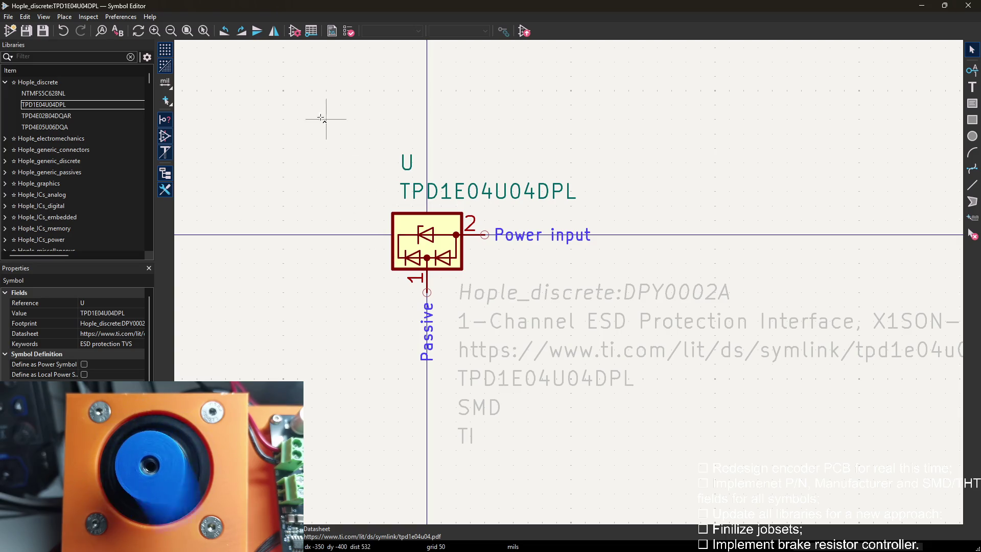
{"action": "left_click", "coordinate": [922, 5]}
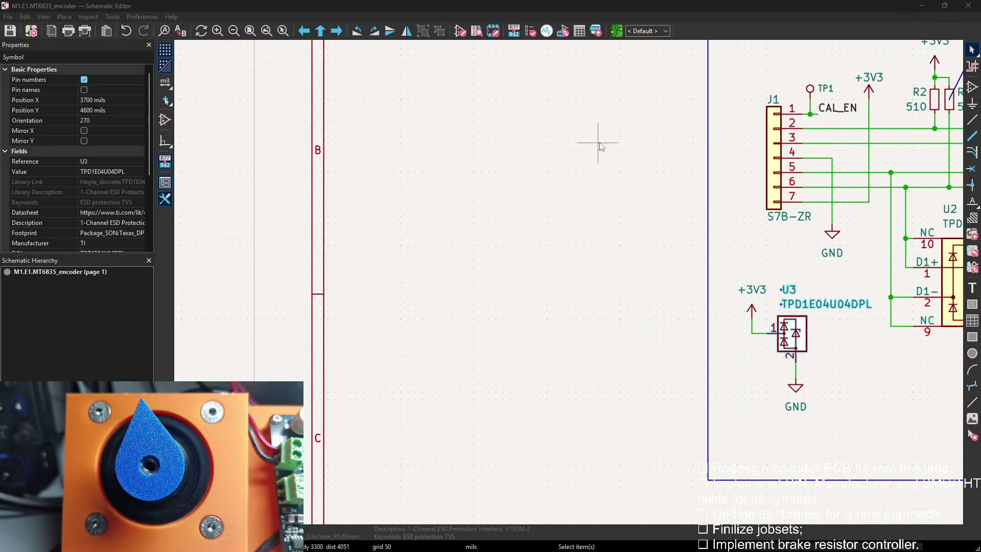
Run Update Symbols from Library so U3 picks up the DPY0002A footprint.
{"action": "left_click", "coordinate": [600, 146]}
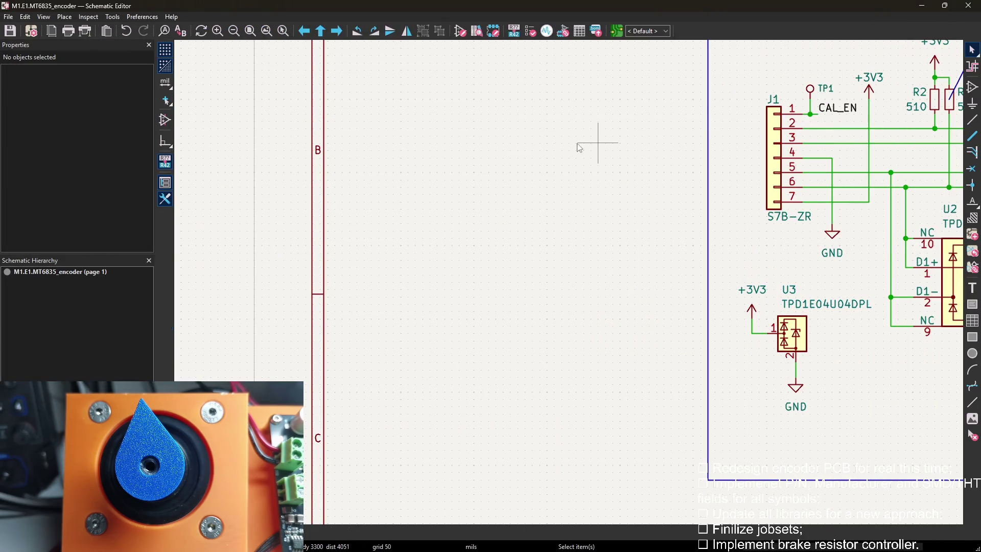
{"action": "left_click", "coordinate": [113, 17]}
{"action": "left_click", "coordinate": [160, 89]}
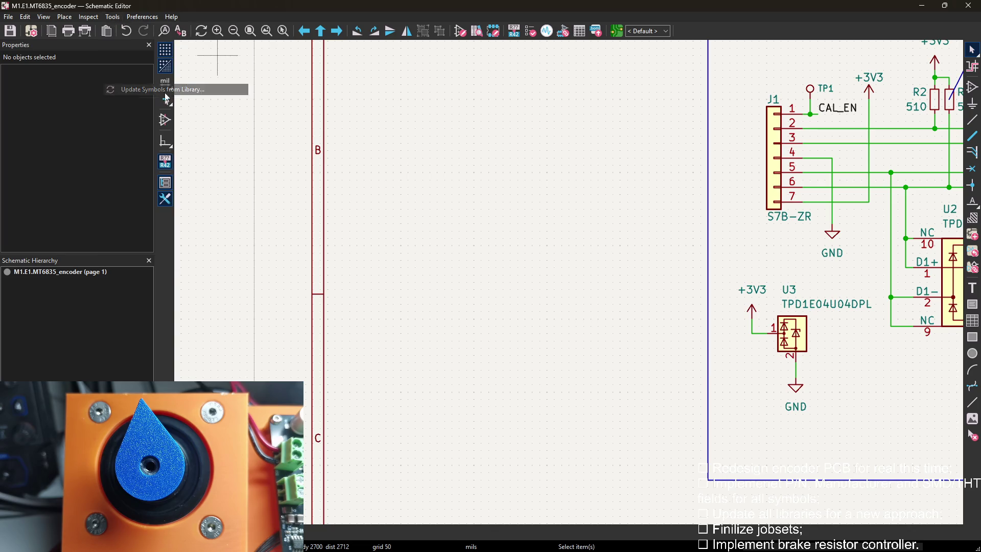
{"action": "left_click", "coordinate": [622, 410]}
{"action": "left_click", "coordinate": [664, 409]}
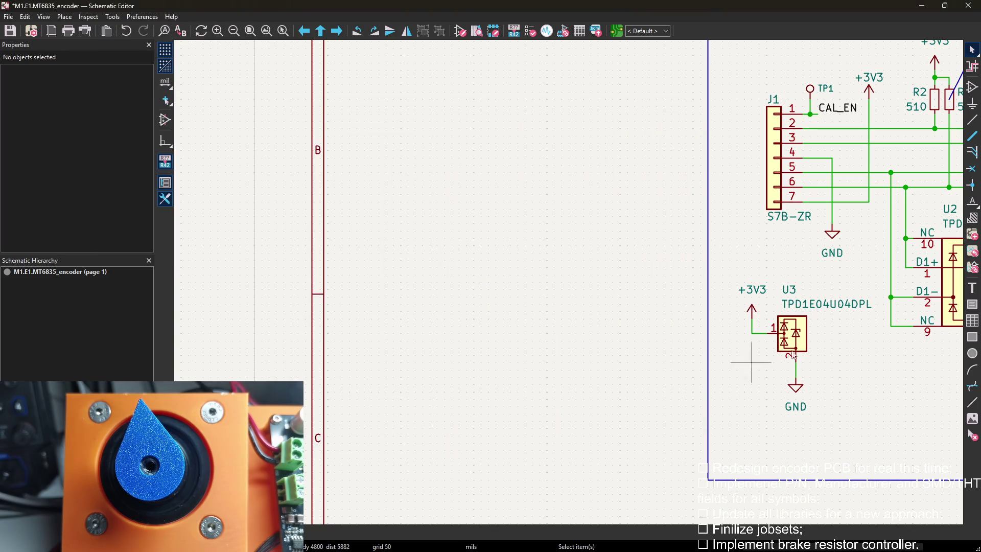
Confirm U3 now lists Hople_discrete:DPY0002A, save the schematic, and switch to the board layout.
{"action": "double_click", "coordinate": [792, 335]}
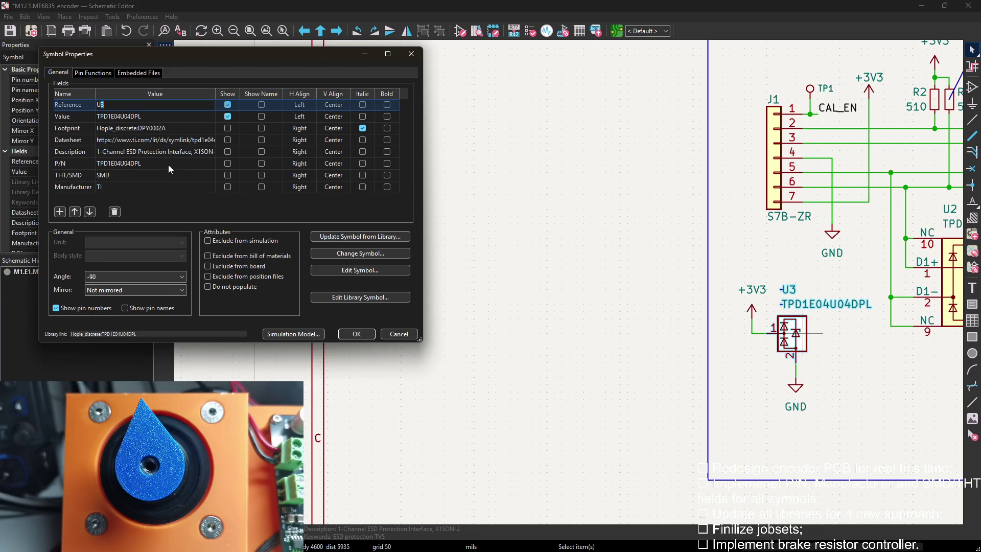
{"action": "double_click", "coordinate": [217, 94]}
{"action": "left_click", "coordinate": [356, 333]}
{"action": "key", "text": "Escape"}
{"action": "key", "text": "ctrl+s"}
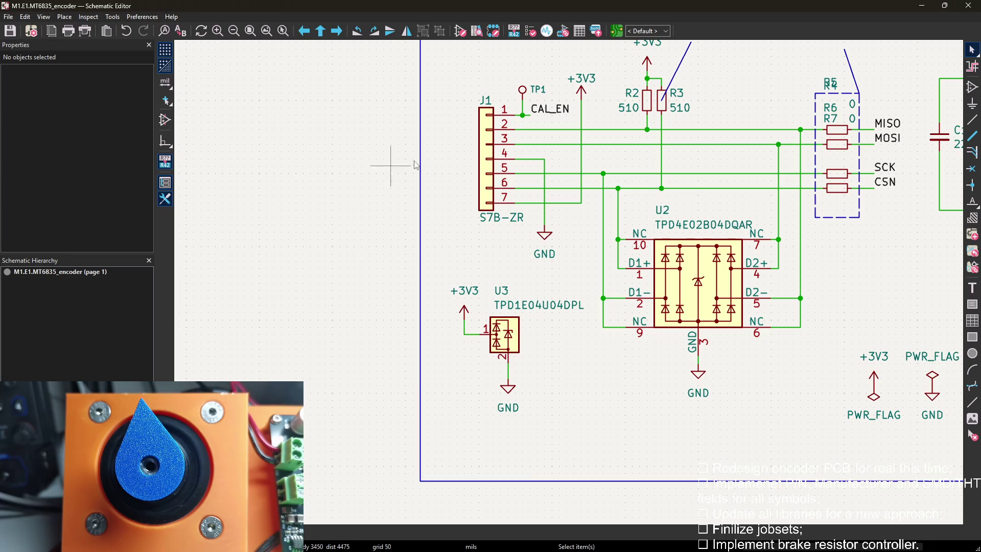
{"action": "key", "text": "alt+Tab"}
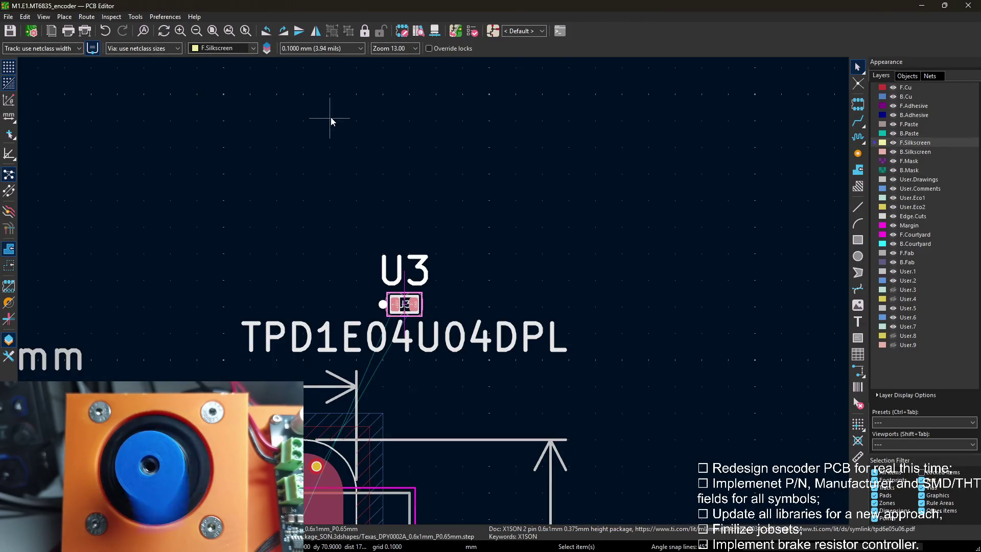
Update the board from the schematic and drop the new U3 footprint above the board.
{"action": "left_click", "coordinate": [455, 31]}
{"action": "left_click", "coordinate": [312, 355]}
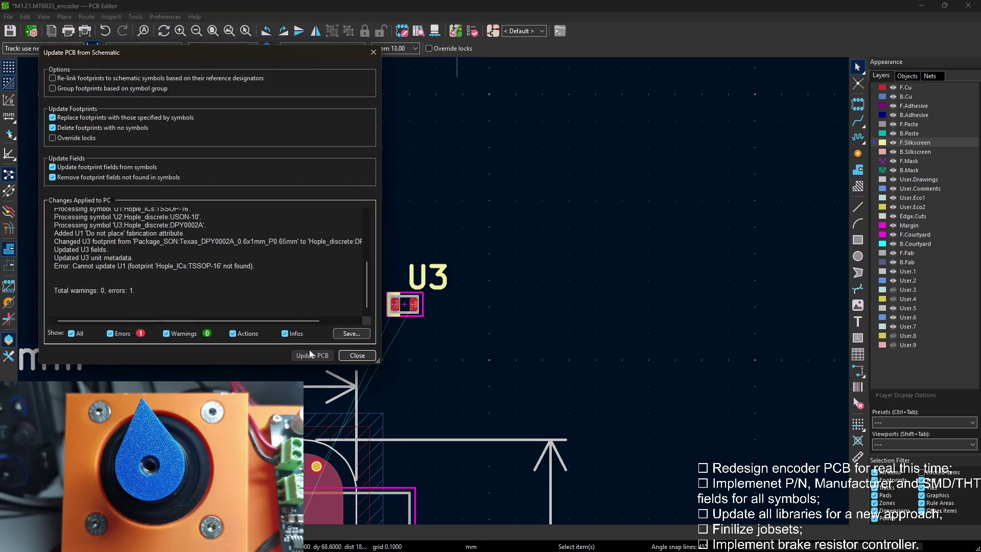
{"action": "left_click", "coordinate": [357, 355]}
{"action": "scroll", "coordinate": [434, 296], "scroll_direction": "down", "scroll_amount": 2}
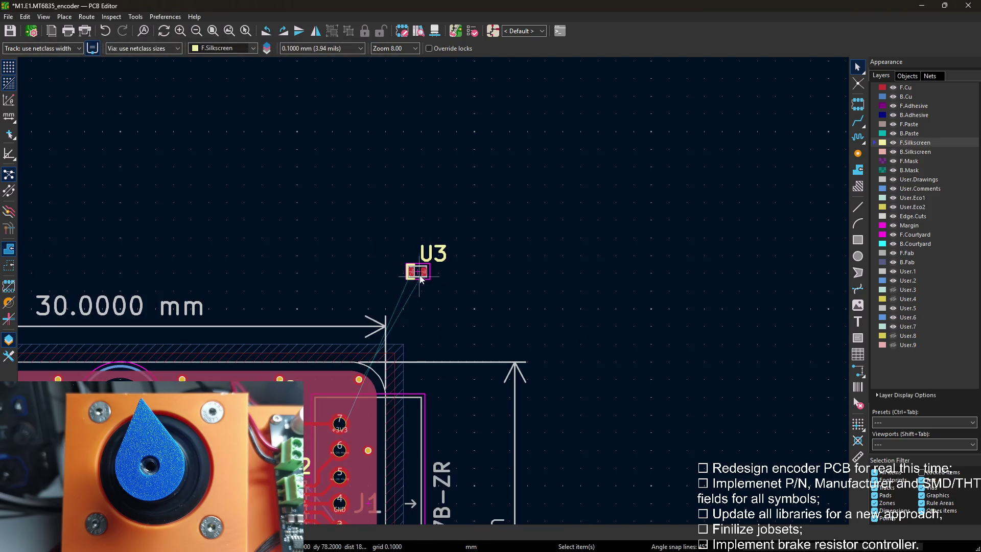
{"action": "left_click", "coordinate": [418, 273]}
Review the connector area and save the encoder board.
{"action": "middle_click_drag", "start_coordinate": [449, 265], "coordinate": [528, 69]}
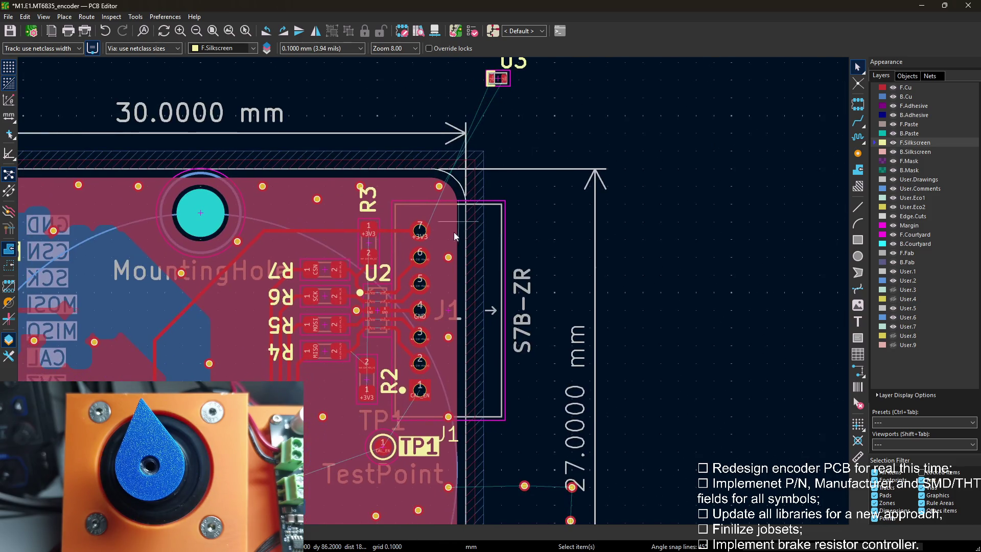
{"action": "middle_click_drag", "start_coordinate": [542, 110], "coordinate": [528, 137]}
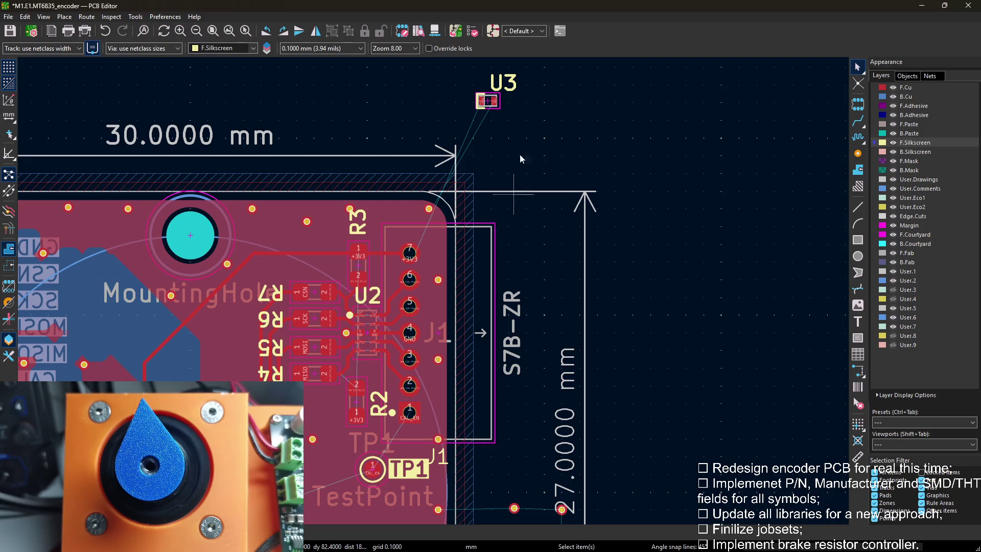
{"action": "key", "text": "ctrl+s"}
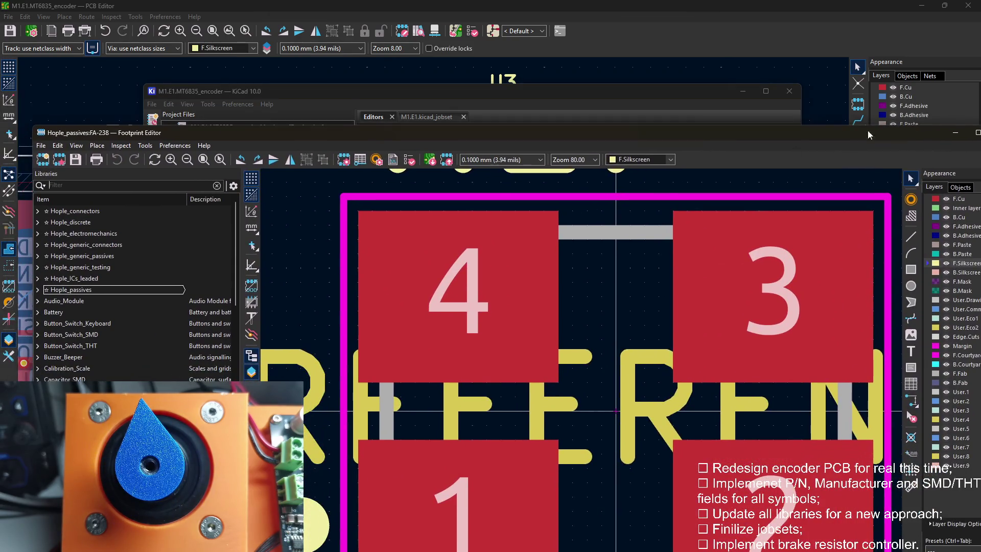
Maximize the footprint editor and load DPY0002A from the Hople_discrete library.
{"action": "left_click", "coordinate": [968, 133]}
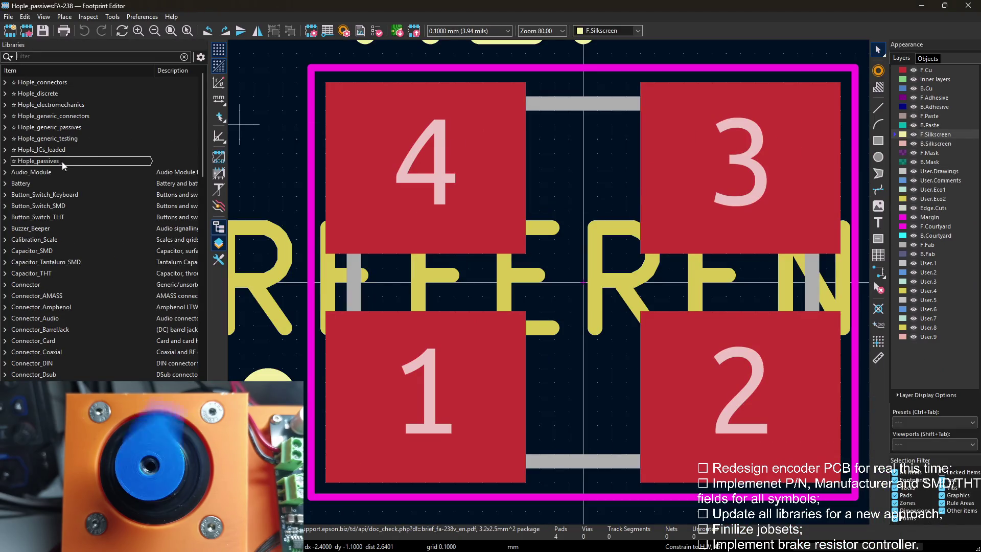
{"action": "left_click", "coordinate": [7, 161]}
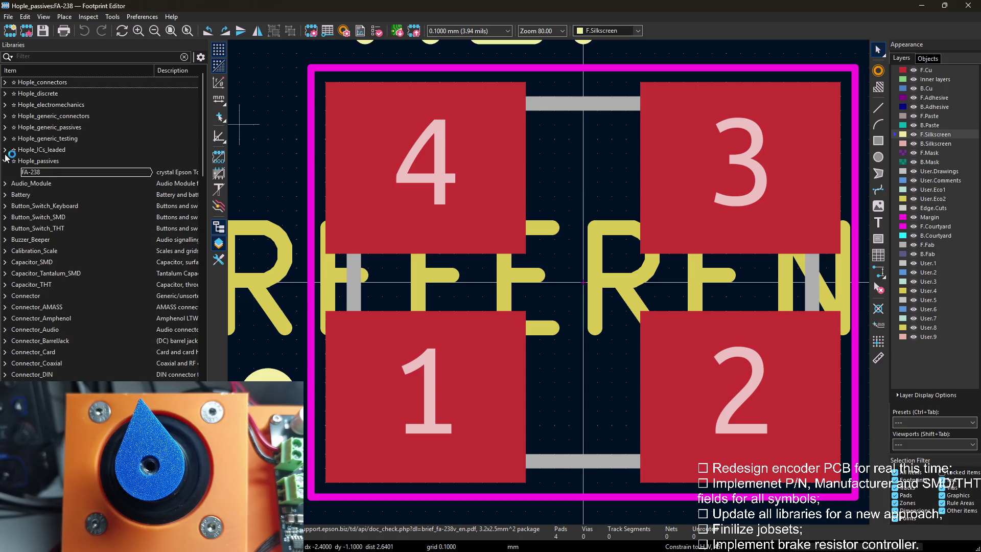
{"action": "left_click", "coordinate": [7, 150]}
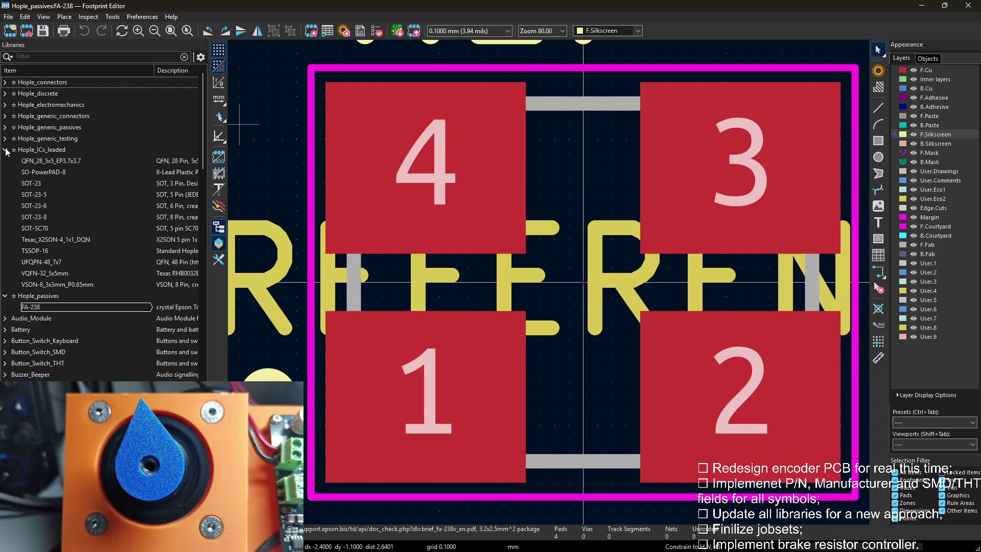
{"action": "left_click", "coordinate": [7, 150]}
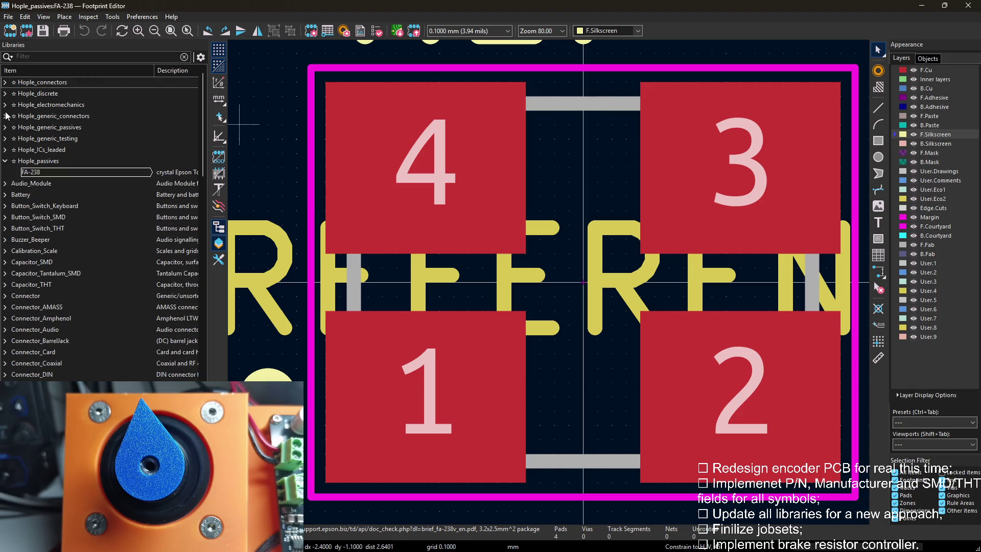
{"action": "left_click", "coordinate": [7, 94]}
{"action": "double_click", "coordinate": [35, 105]}
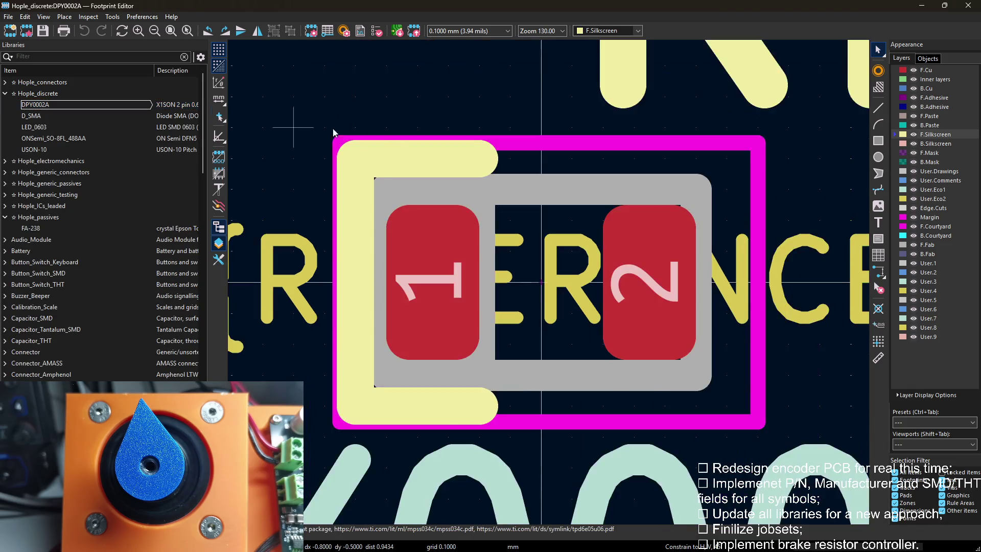
{"action": "scroll", "coordinate": [402, 232], "scroll_direction": "down", "scroll_amount": 2}
{"action": "scroll", "coordinate": [403, 232], "scroll_direction": "up", "scroll_amount": 1}
Delete the three bracket-shaped silkscreen segments of DPY0002A and save the footprint.
{"action": "left_click", "coordinate": [400, 250]}
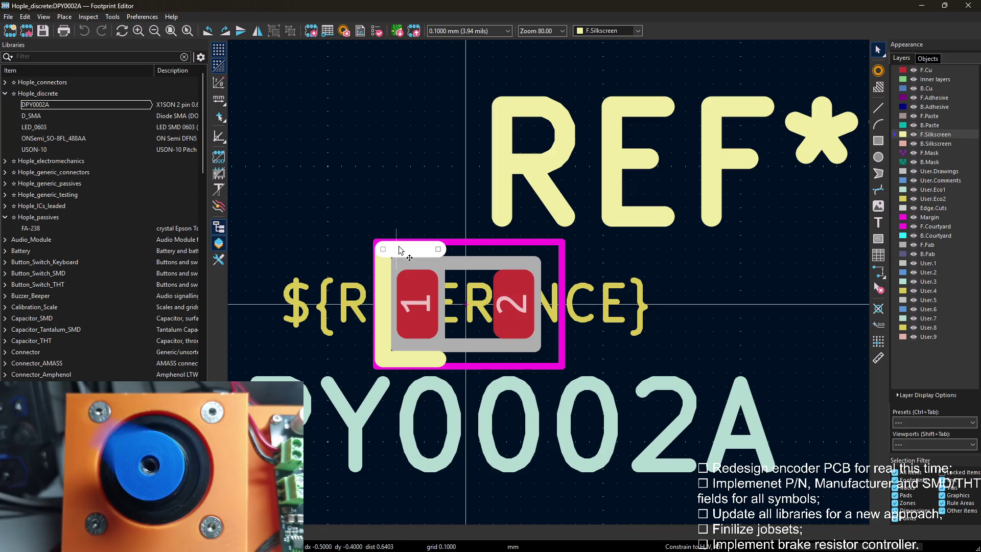
{"action": "key", "text": "Delete"}
{"action": "left_click", "coordinate": [397, 306]}
{"action": "key", "text": "Delete"}
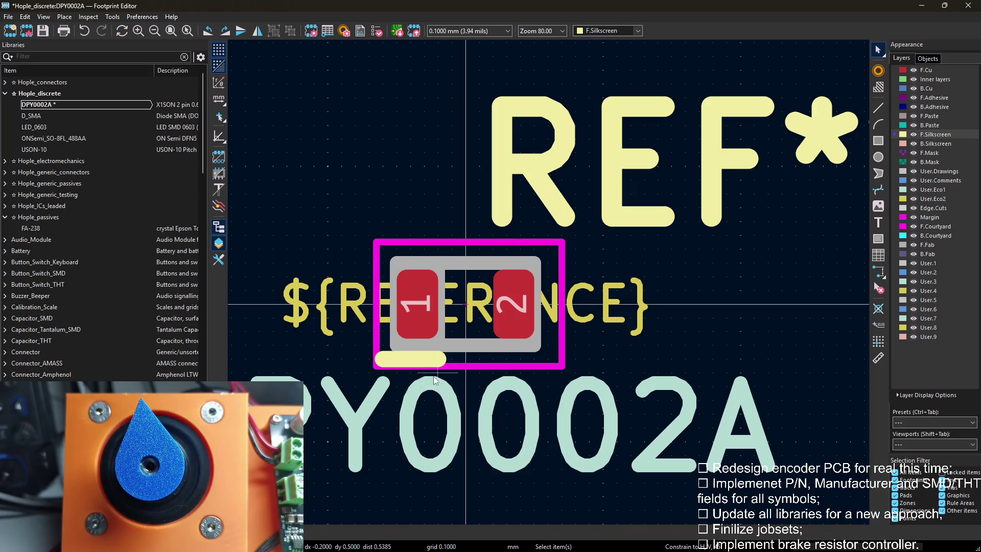
{"action": "left_click", "coordinate": [418, 361]}
{"action": "key", "text": "Delete"}
{"action": "key", "text": "ctrl+s"}
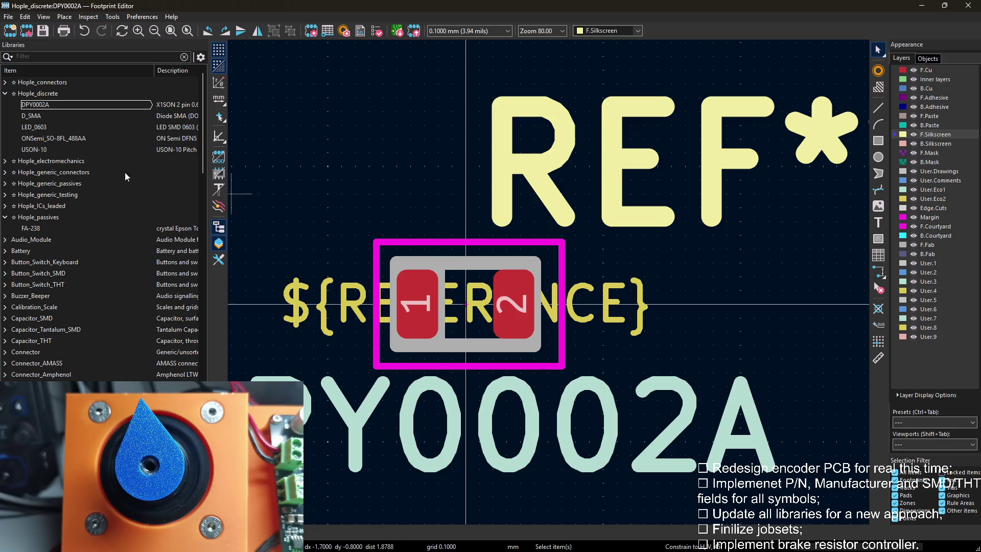
Compare D_SMA, LED_0603, SO-8FL and USON-10 footprints, then return to DPY0002A.
{"action": "double_click", "coordinate": [61, 115]}
{"action": "double_click", "coordinate": [65, 125]}
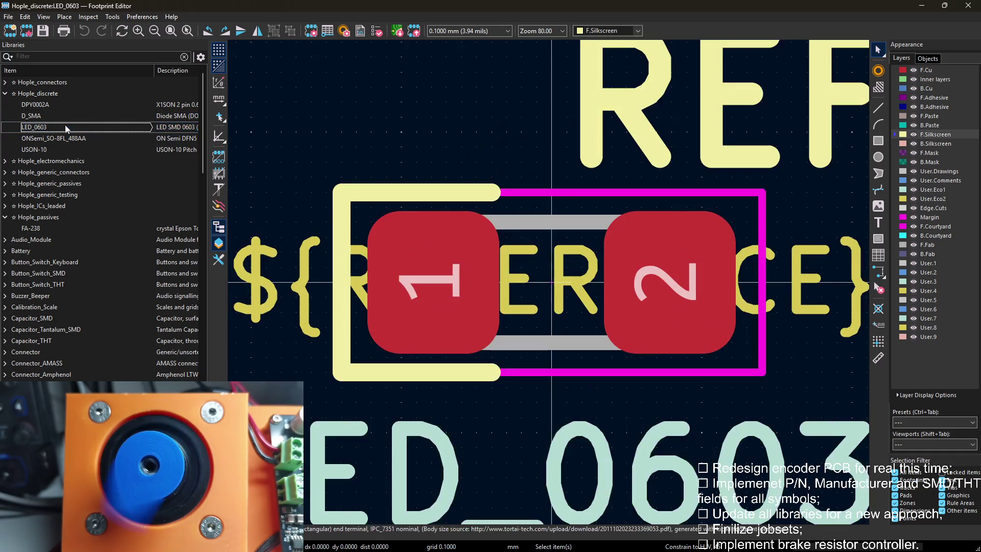
{"action": "double_click", "coordinate": [67, 139]}
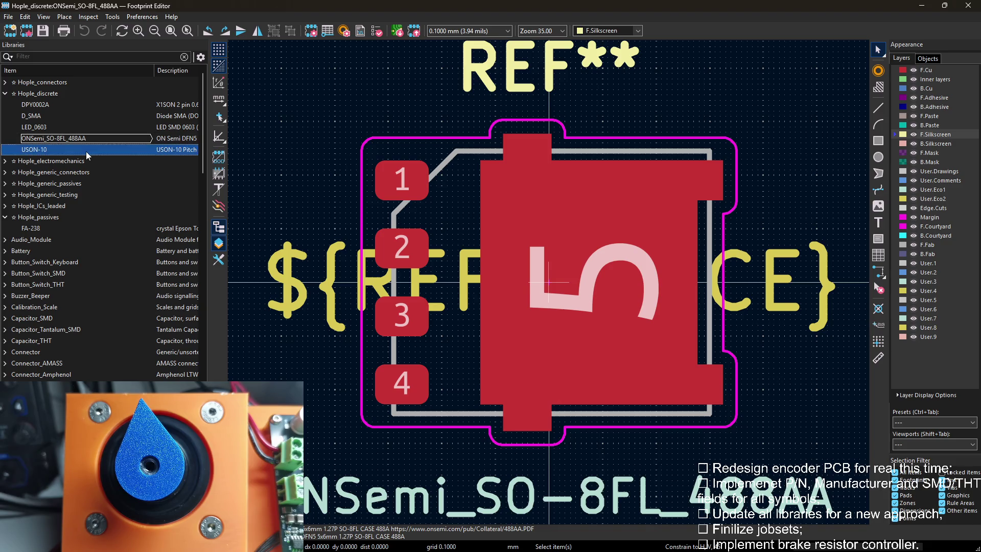
{"action": "double_click", "coordinate": [87, 150]}
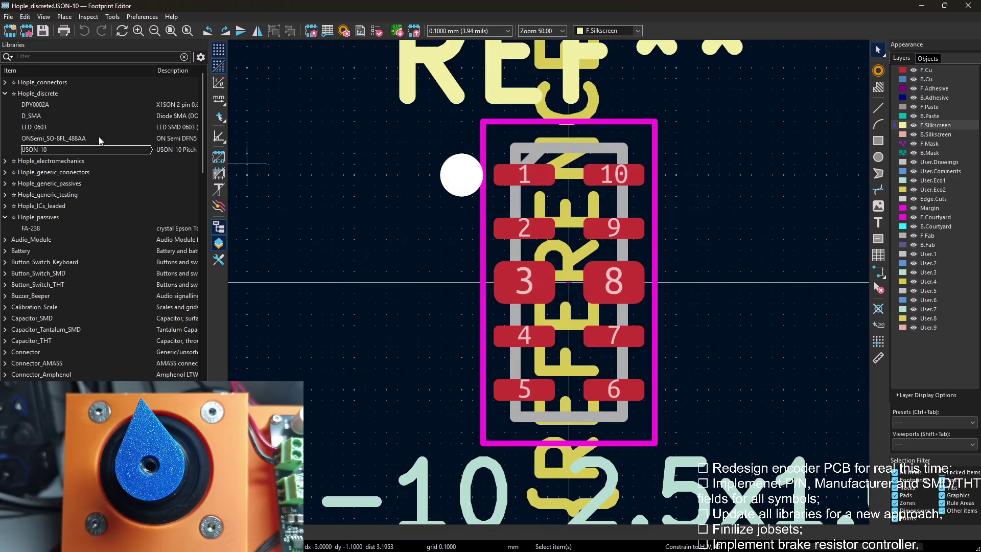
{"action": "double_click", "coordinate": [69, 107]}
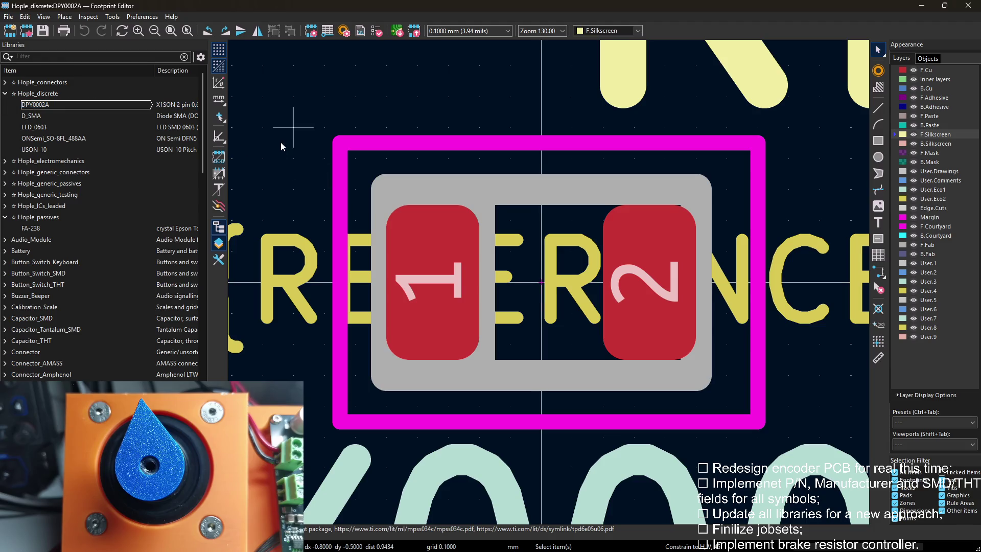
{"action": "scroll", "coordinate": [418, 153], "scroll_direction": "up", "scroll_amount": 3}
Add a round pin-1 marker beside pad 1, then hide the editor to reveal the board.
{"action": "key", "text": "m"}
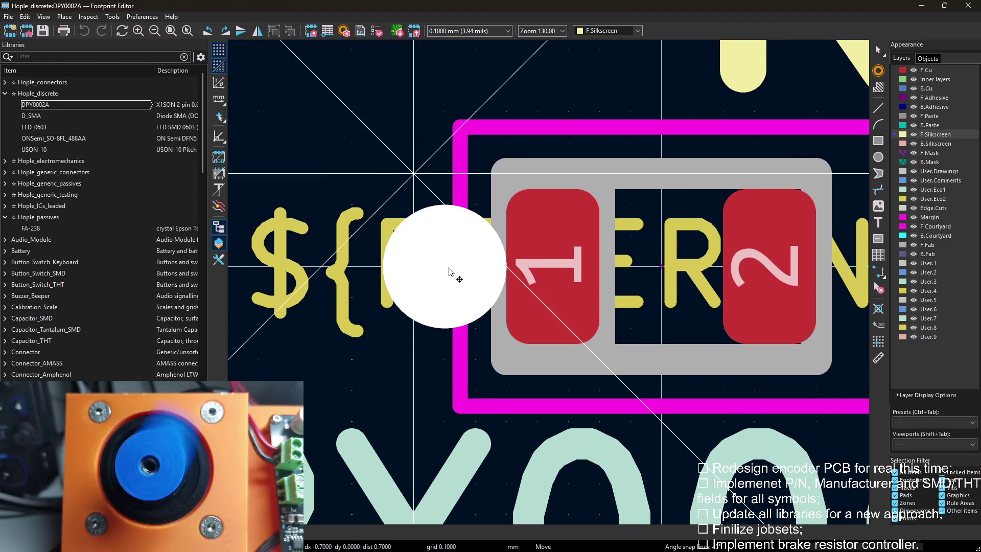
{"action": "left_click", "coordinate": [415, 267]}
{"action": "scroll", "coordinate": [414, 267], "scroll_direction": "down", "scroll_amount": 3}
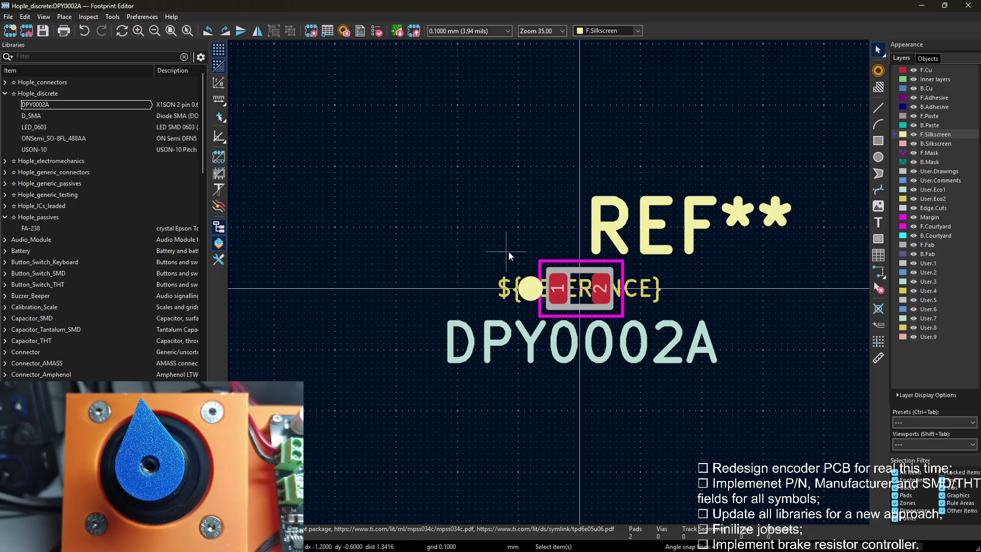
{"action": "left_click", "coordinate": [922, 6]}
{"action": "left_click", "coordinate": [821, 125]}
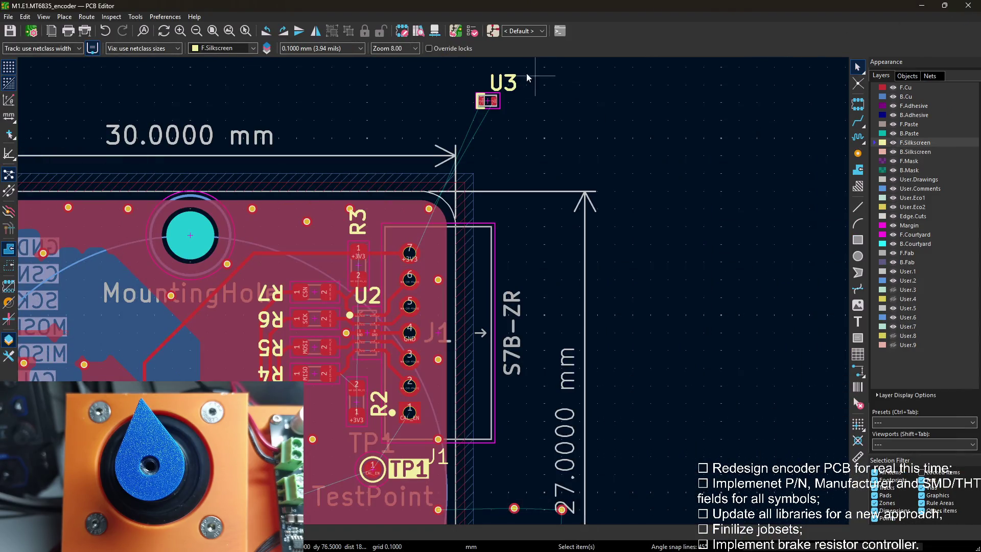
Update the board footprints from the libraries via the Tools menu.
{"action": "left_click", "coordinate": [135, 15]}
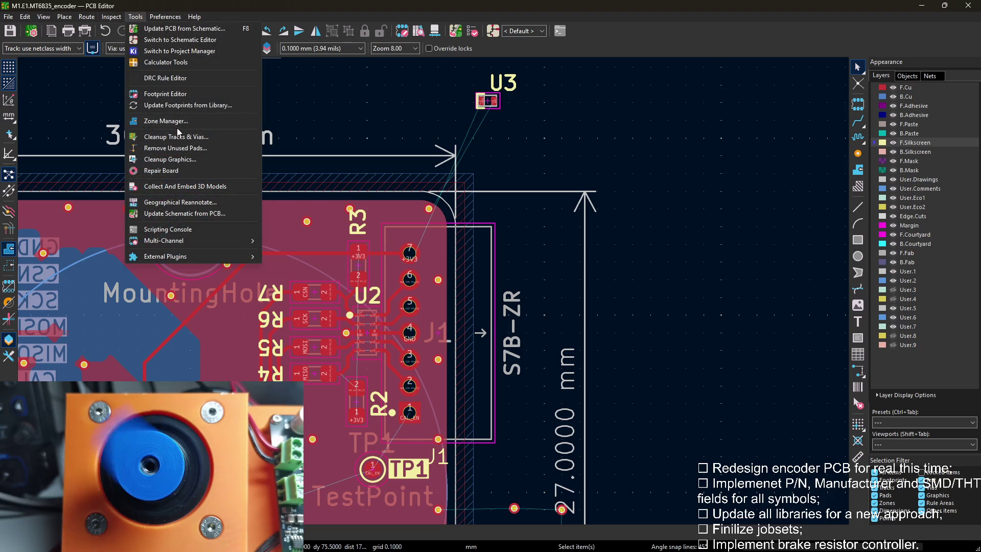
{"action": "left_click", "coordinate": [187, 105]}
{"action": "left_click", "coordinate": [459, 384]}
{"action": "left_click", "coordinate": [500, 384]}
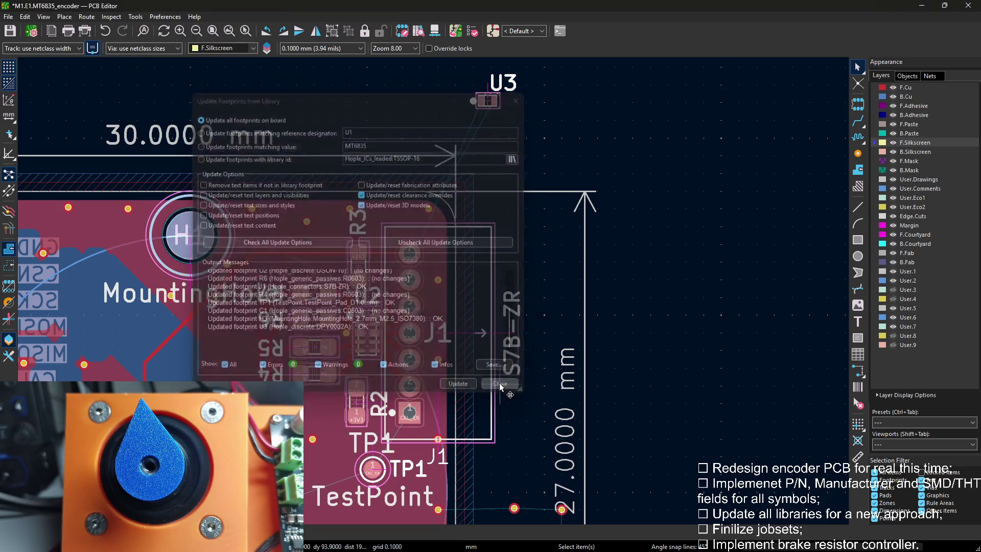
{"action": "scroll", "coordinate": [500, 389], "scroll_direction": "up", "scroll_amount": 1}
{"action": "scroll", "coordinate": [537, 345], "scroll_direction": "up", "scroll_amount": 1}
{"action": "scroll", "coordinate": [632, 420], "scroll_direction": "down", "scroll_amount": 1}
Move U3 onto the board left of R3, then switch to the schematic.
{"action": "middle_click_drag", "start_coordinate": [632, 420], "coordinate": [627, 278]}
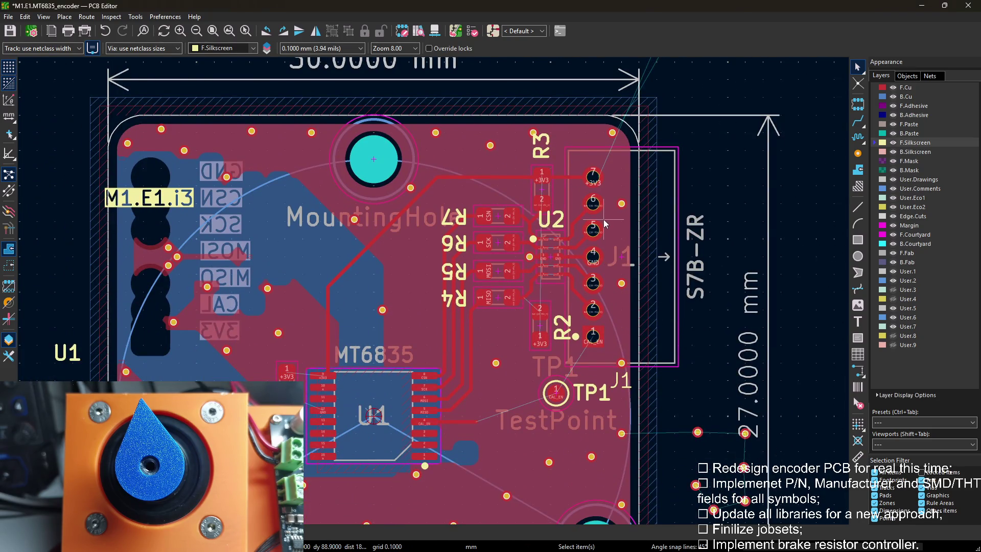
{"action": "scroll", "coordinate": [604, 224], "scroll_direction": "down", "scroll_amount": 2}
{"action": "scroll", "coordinate": [536, 269], "scroll_direction": "up", "scroll_amount": 1}
{"action": "middle_click_drag", "start_coordinate": [442, 280], "coordinate": [442, 304]}
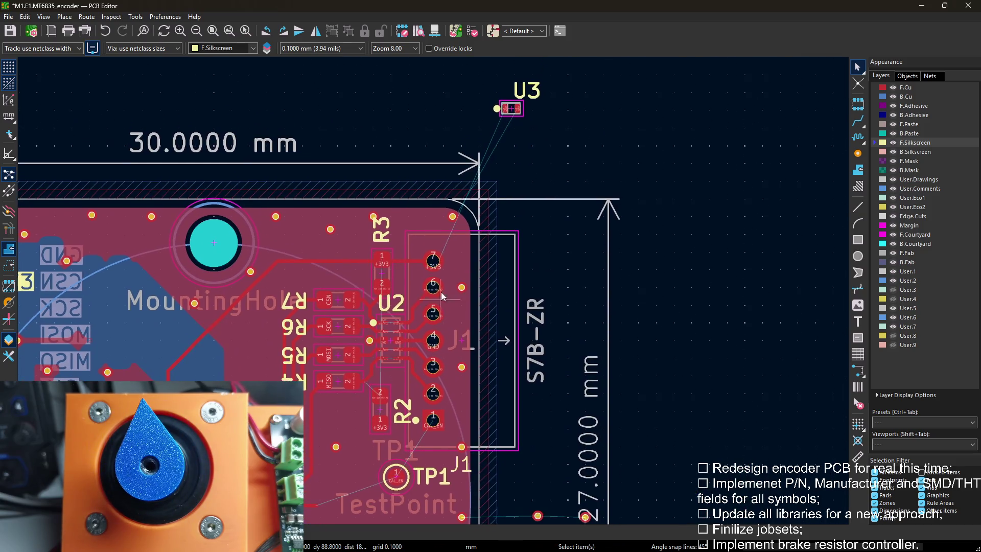
{"action": "middle_click_drag", "start_coordinate": [515, 127], "coordinate": [536, 94]}
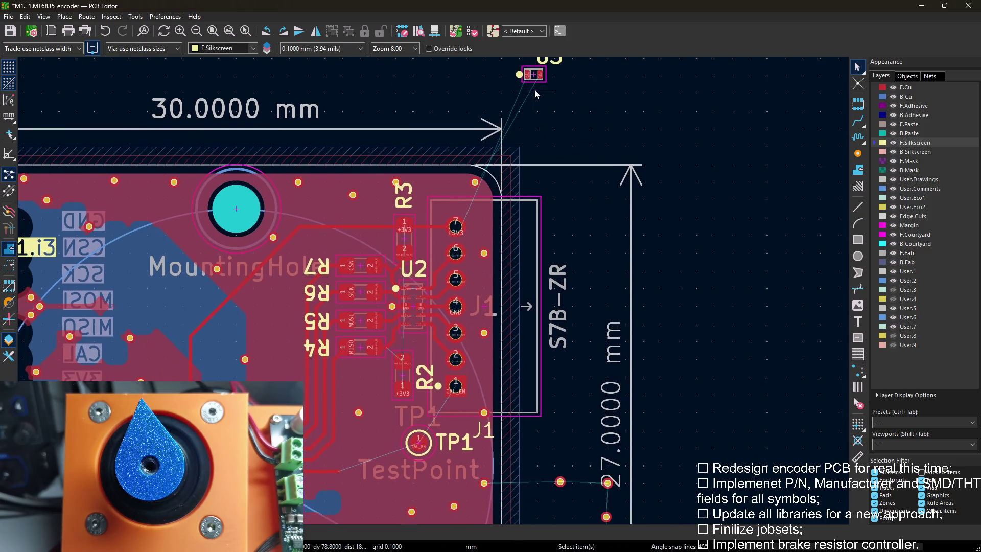
{"action": "key", "text": "m"}
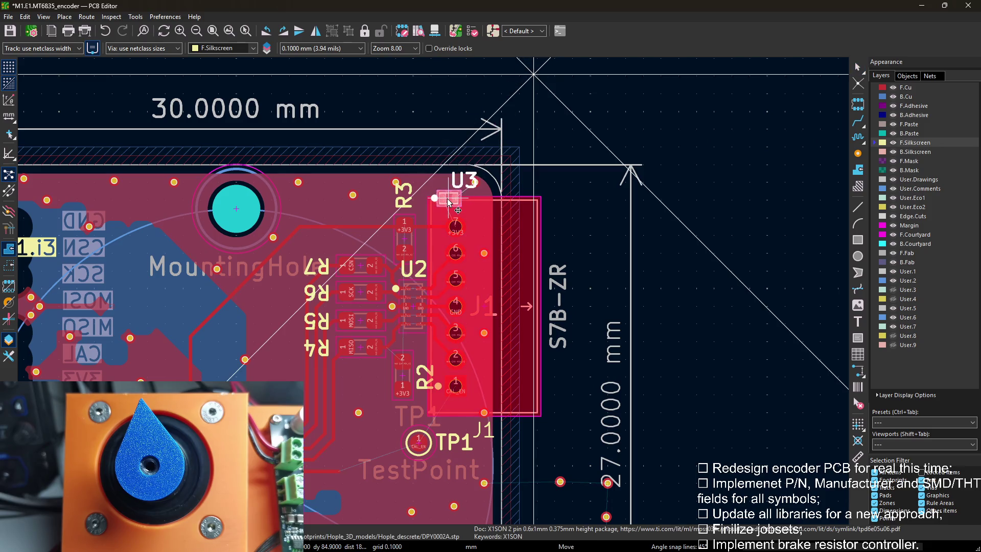
{"action": "left_click", "coordinate": [339, 221]}
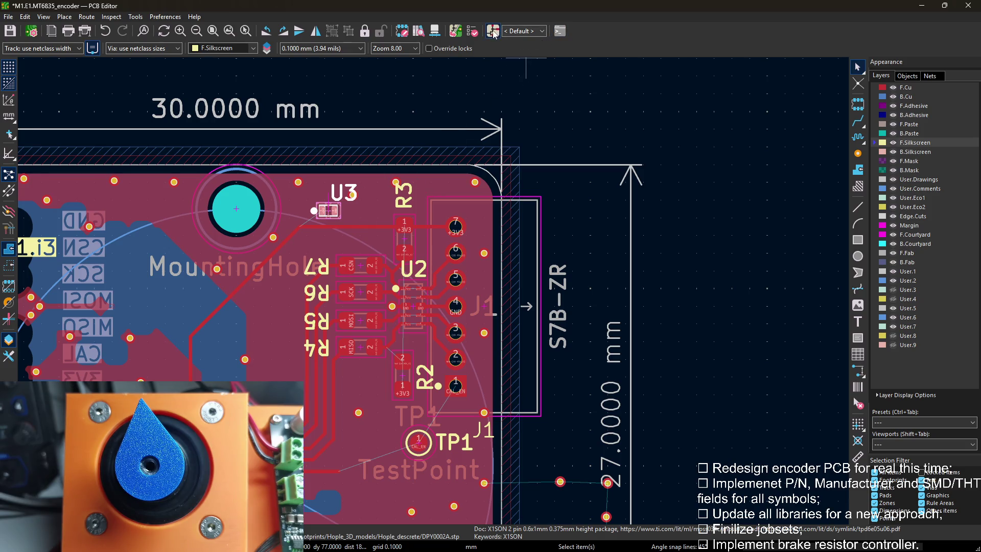
{"action": "left_click", "coordinate": [494, 31]}
{"action": "scroll", "coordinate": [497, 262], "scroll_direction": "down", "scroll_amount": 1}
{"action": "scroll", "coordinate": [496, 264], "scroll_direction": "up", "scroll_amount": 1}
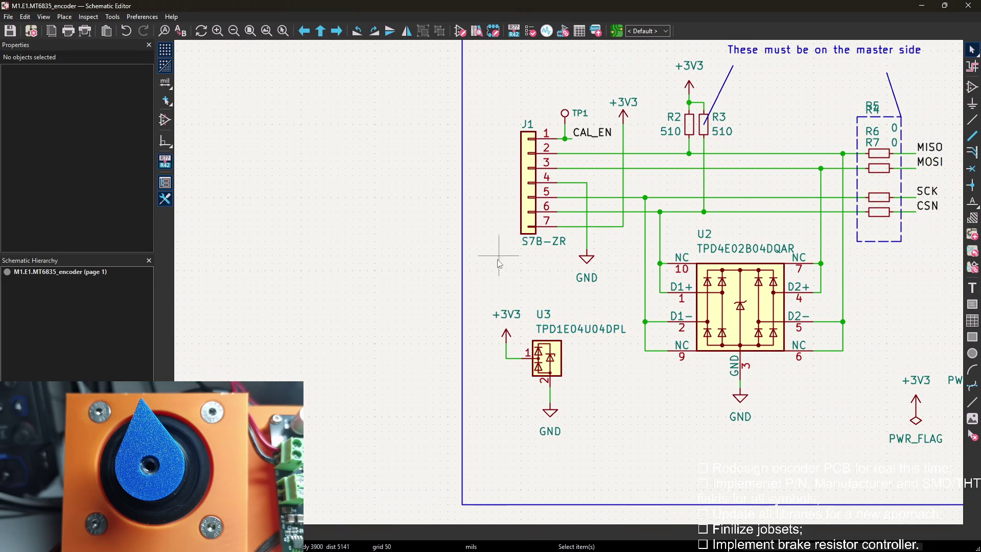
{"action": "scroll", "coordinate": [498, 263], "scroll_direction": "down", "scroll_amount": 1}
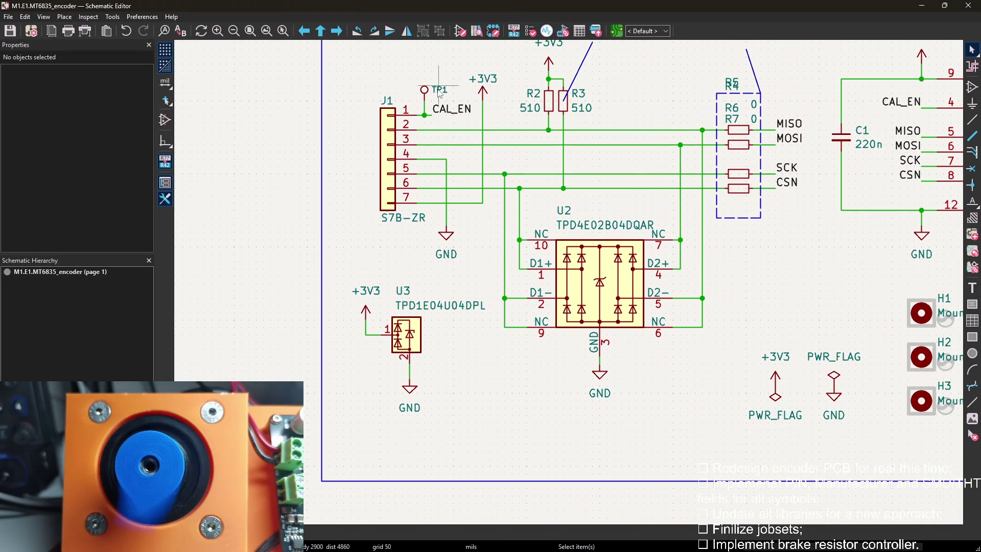
Open TP1's footprint chooser and browse the libraries for a test-point pad.
{"action": "double_click", "coordinate": [439, 93]}
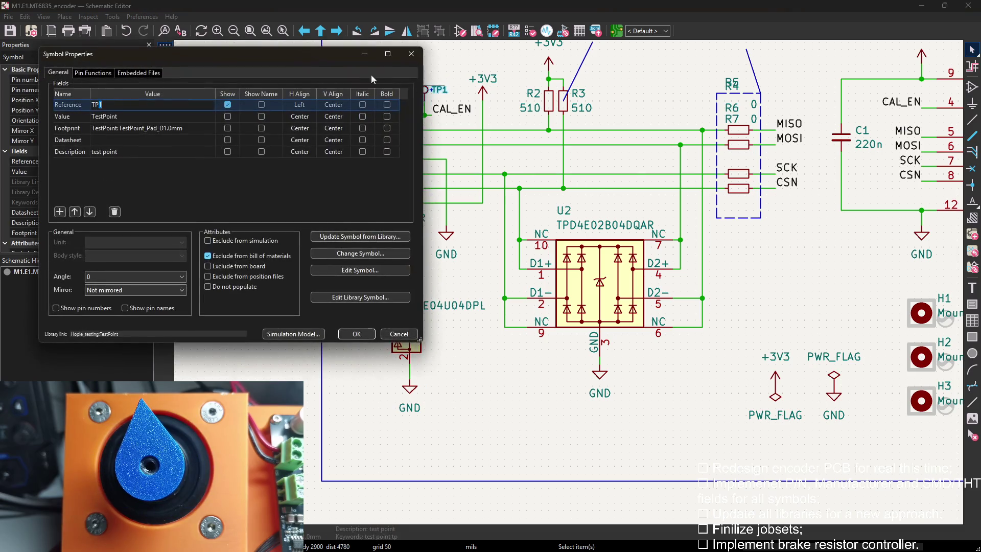
{"action": "left_click", "coordinate": [154, 128]}
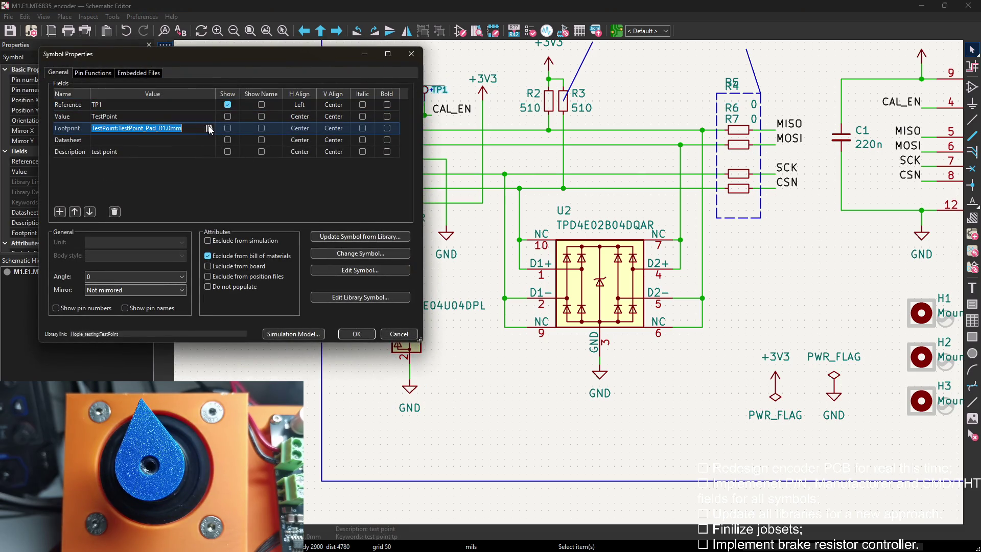
{"action": "left_click", "coordinate": [209, 128]}
{"action": "scroll", "coordinate": [383, 229], "scroll_direction": "up", "scroll_amount": 10}
{"action": "scroll", "coordinate": [422, 230], "scroll_direction": "up", "scroll_amount": 10}
{"action": "scroll", "coordinate": [460, 230], "scroll_direction": "up", "scroll_amount": 10}
{"action": "scroll", "coordinate": [509, 224], "scroll_direction": "up", "scroll_amount": 10}
{"action": "left_click", "coordinate": [281, 207]}
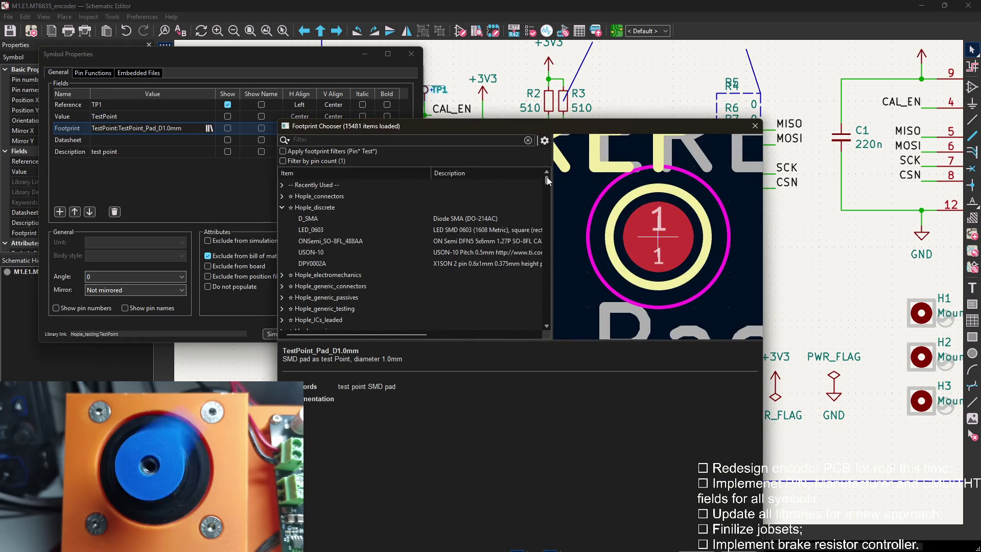
{"action": "left_click", "coordinate": [281, 208]}
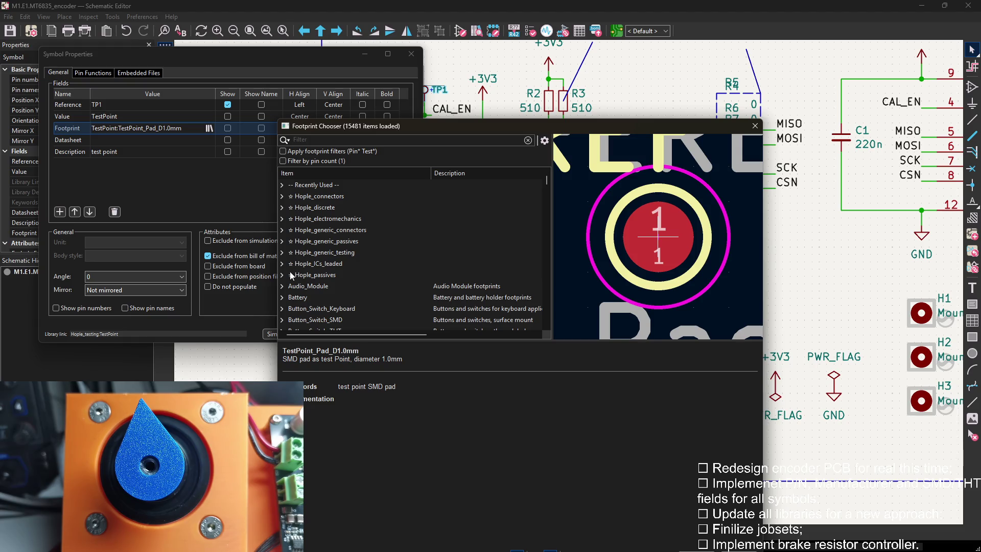
{"action": "left_click", "coordinate": [361, 139]}
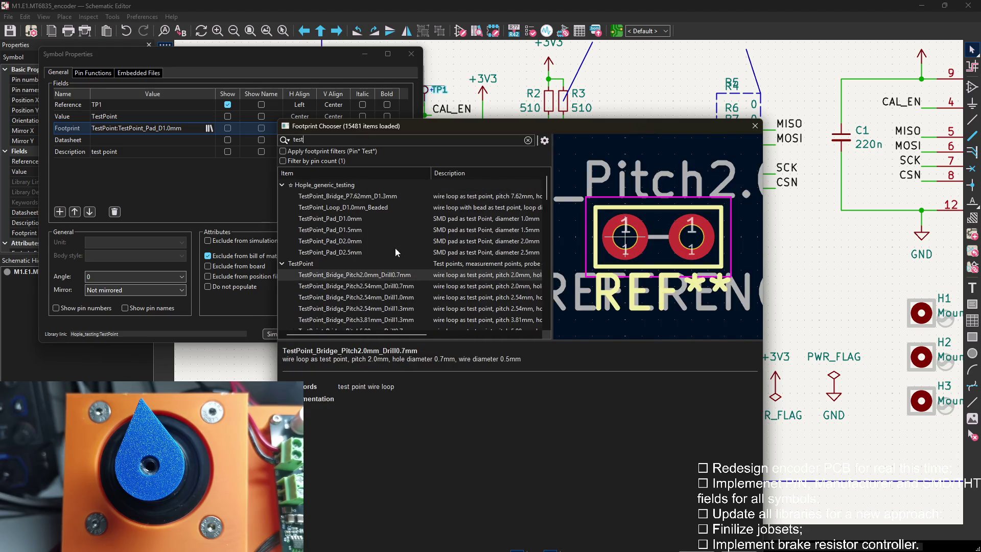
Assign TestPoint_Pad_D1.0mm to TP1, save the schematic and switch to the board.
{"action": "left_click", "coordinate": [352, 217]}
{"action": "double_click", "coordinate": [352, 219]}
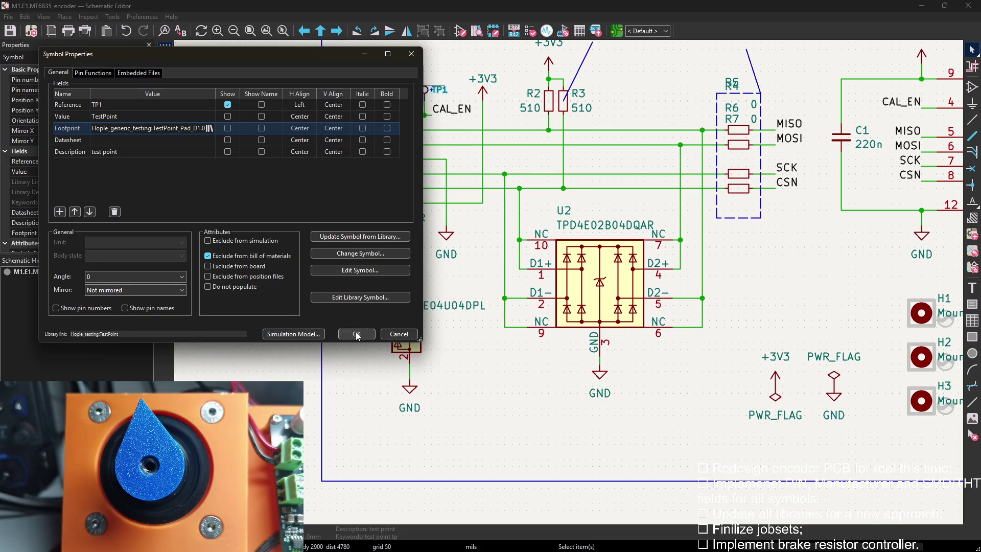
{"action": "left_click", "coordinate": [356, 333]}
{"action": "left_click", "coordinate": [352, 138]}
{"action": "key", "text": "ctrl+s"}
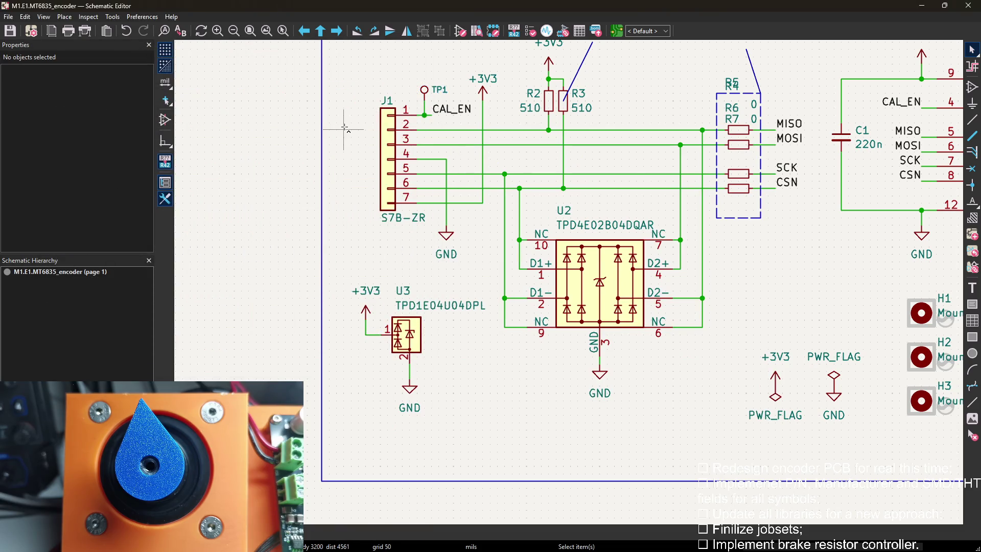
{"action": "left_click", "coordinate": [616, 31]}
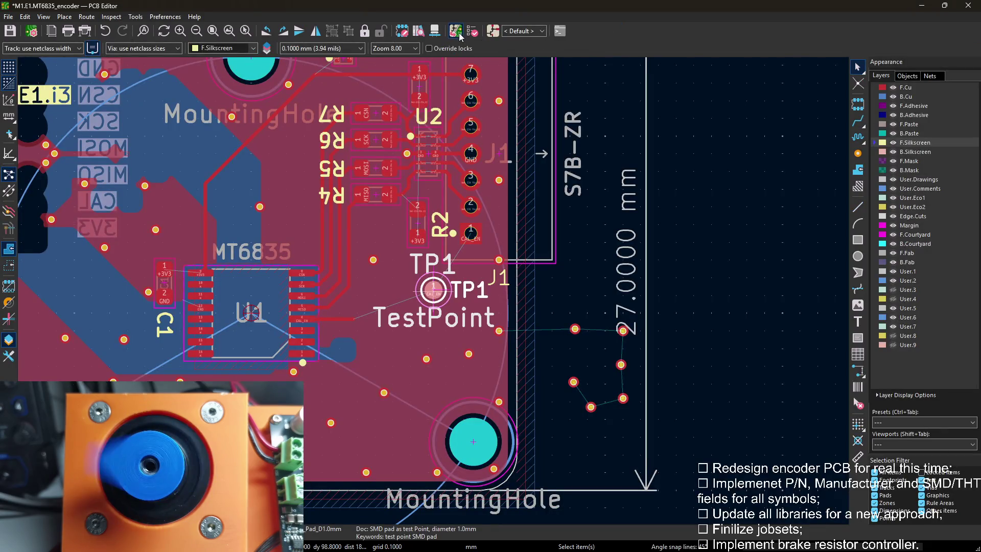
Update the board from the schematic to bring in TP1's pad.
{"action": "key", "text": "F8"}
{"action": "left_click", "coordinate": [313, 355]}
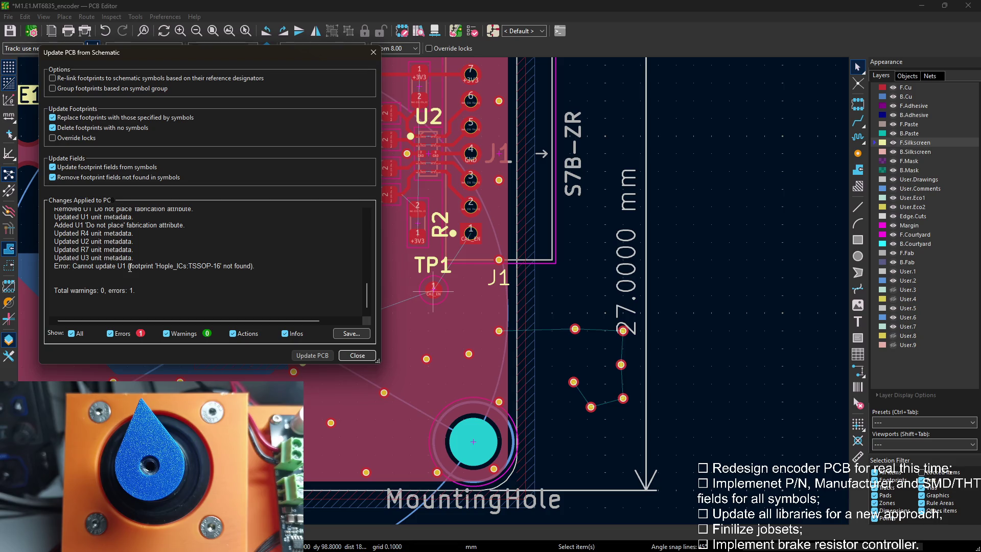
{"action": "left_click", "coordinate": [358, 356]}
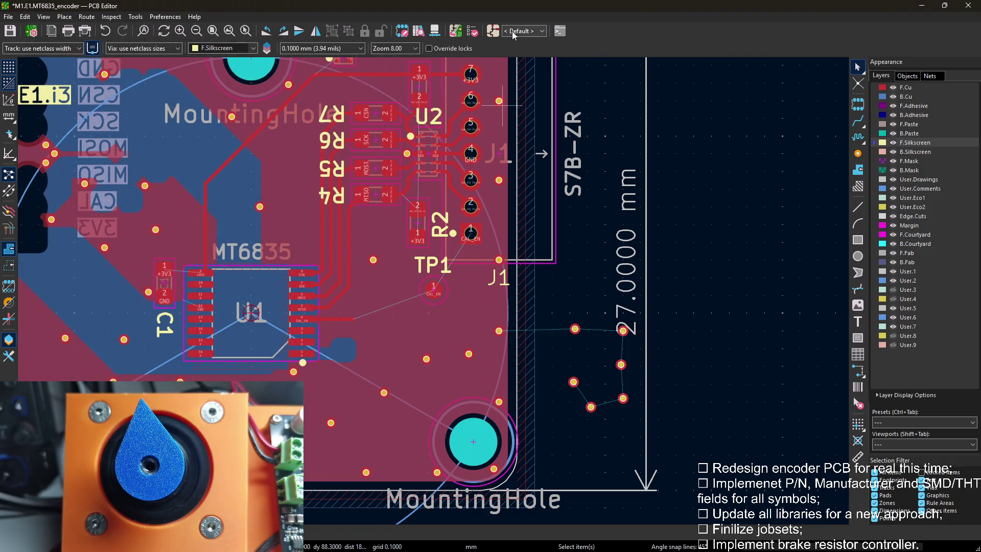
Reassign U1 to the Hople_ICs_leaded:TSSOP-16 footprint in its symbol properties.
{"action": "middle_click_drag", "start_coordinate": [550, 64], "coordinate": [383, 69]}
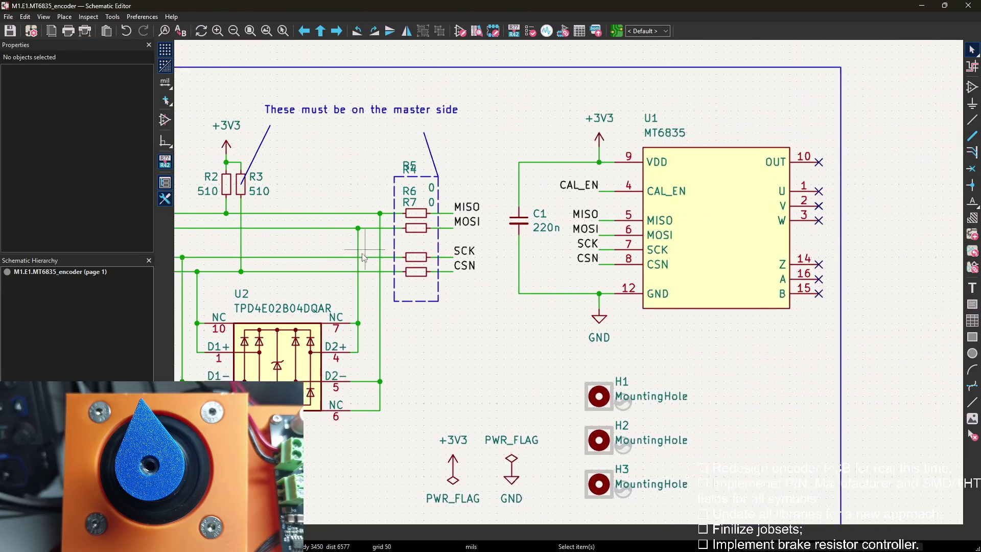
{"action": "double_click", "coordinate": [679, 211]}
{"action": "left_click", "coordinate": [153, 127]}
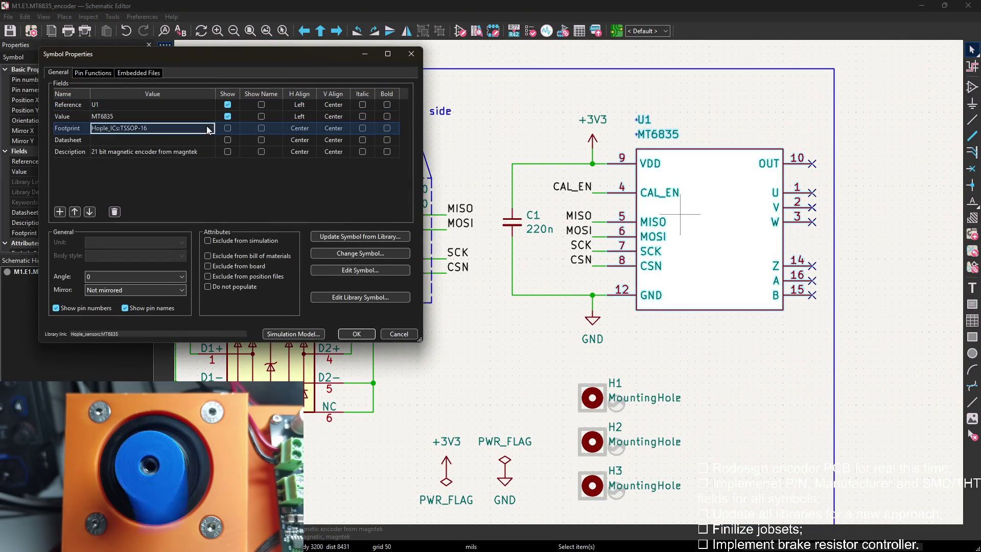
{"action": "left_click", "coordinate": [211, 128]}
{"action": "scroll", "coordinate": [353, 184], "scroll_direction": "up", "scroll_amount": 3}
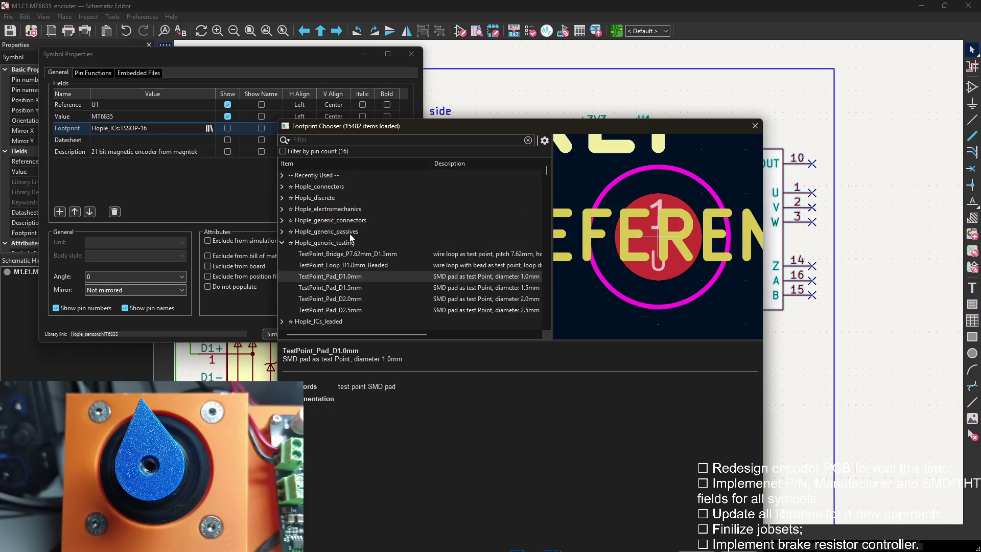
{"action": "scroll", "coordinate": [350, 234], "scroll_direction": "down", "scroll_amount": 1}
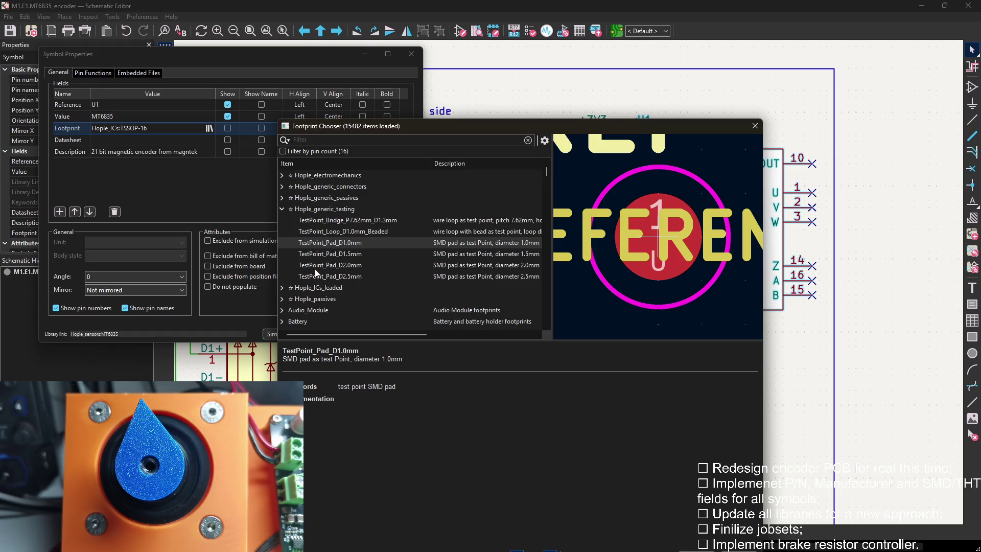
{"action": "left_click", "coordinate": [282, 288]}
{"action": "scroll", "coordinate": [325, 308], "scroll_direction": "down", "scroll_amount": 3}
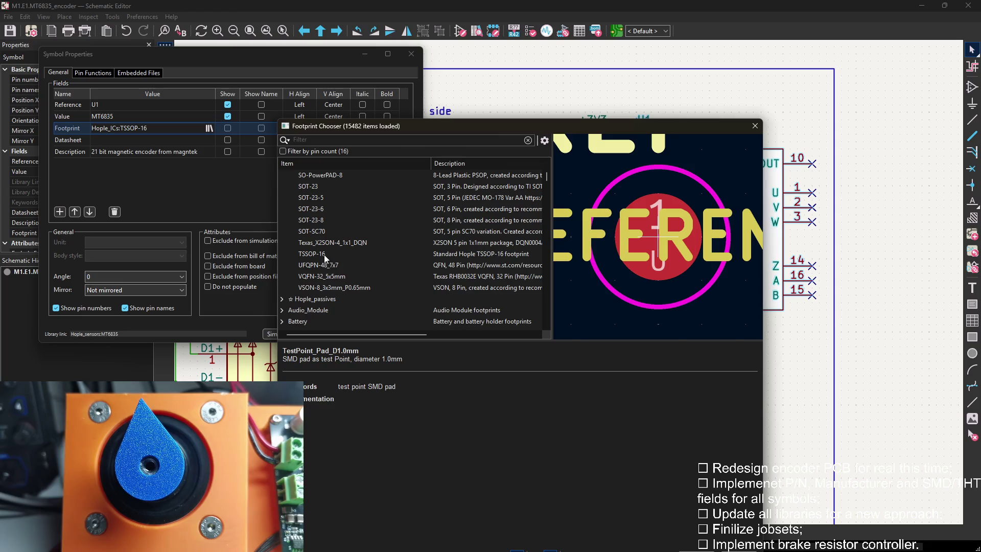
{"action": "double_click", "coordinate": [325, 255]}
{"action": "left_click", "coordinate": [356, 333]}
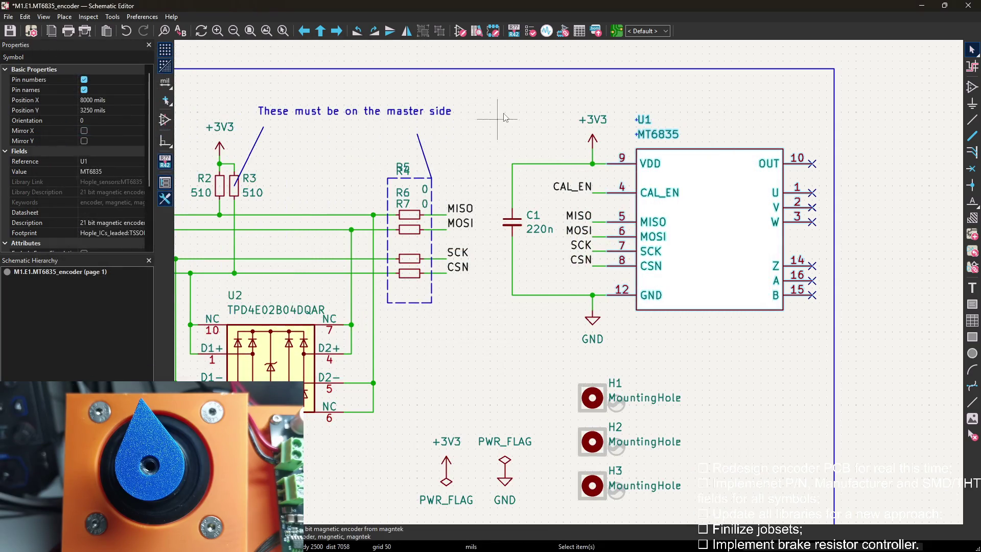
{"action": "left_click", "coordinate": [504, 119]}
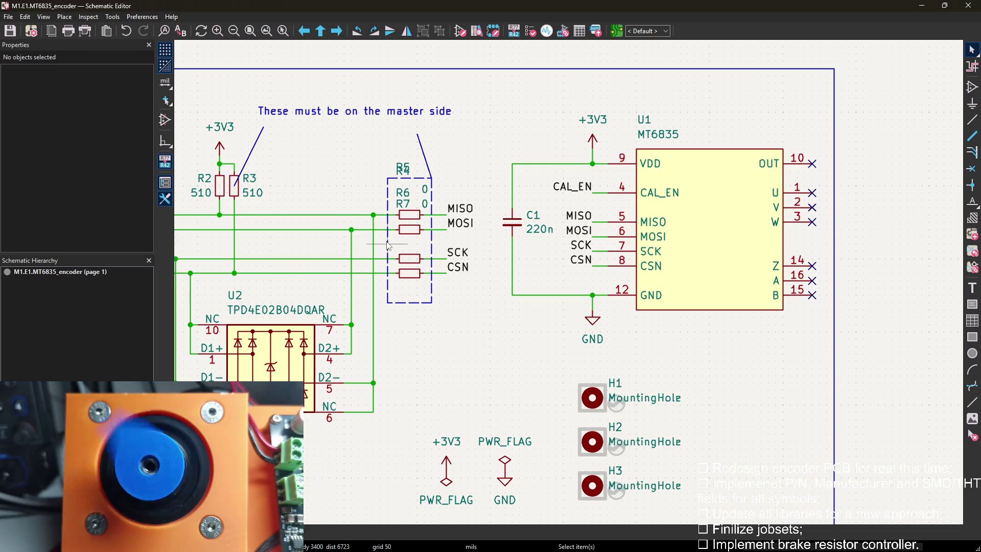
{"action": "scroll", "coordinate": [559, 307], "scroll_direction": "down", "scroll_amount": 2}
Pan over the whole schematic sheet and switch back to the board layout.
{"action": "middle_click_drag", "start_coordinate": [560, 307], "coordinate": [570, 232]}
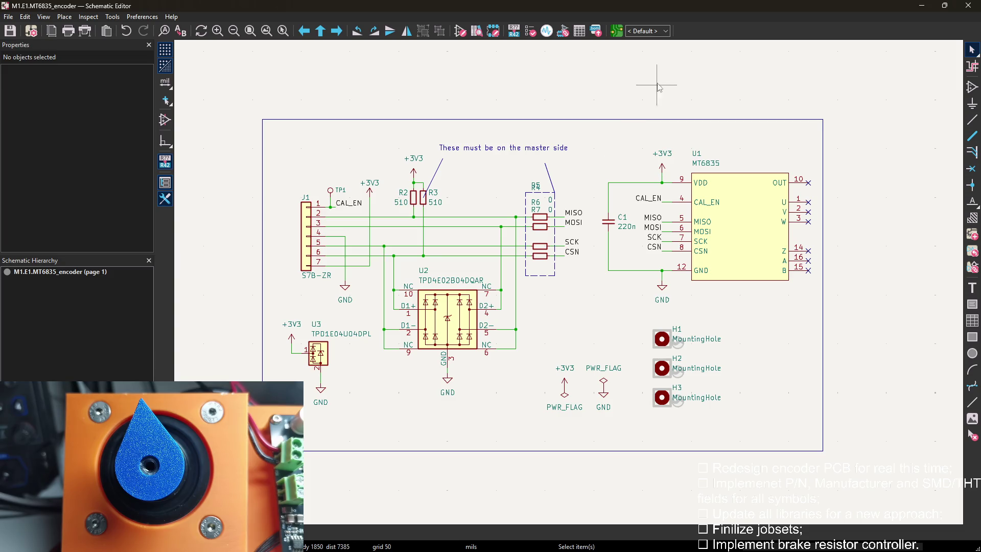
{"action": "middle_click_drag", "start_coordinate": [706, 145], "coordinate": [663, 125]}
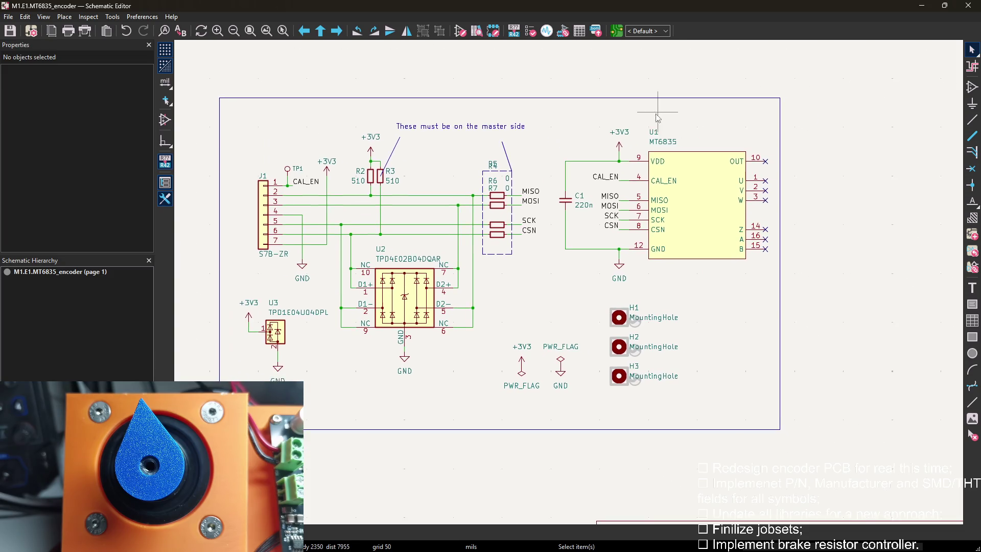
{"action": "left_click", "coordinate": [620, 31]}
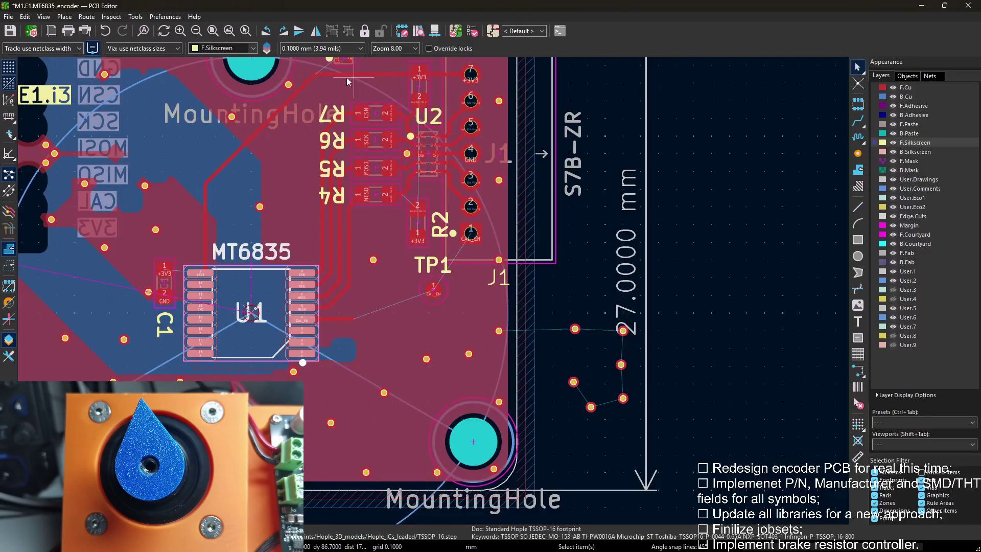
Update the board with U1's TSSOP-16 footprint and inspect TP1 and U1 in the 3D viewer.
{"action": "left_click", "coordinate": [51, 31]}
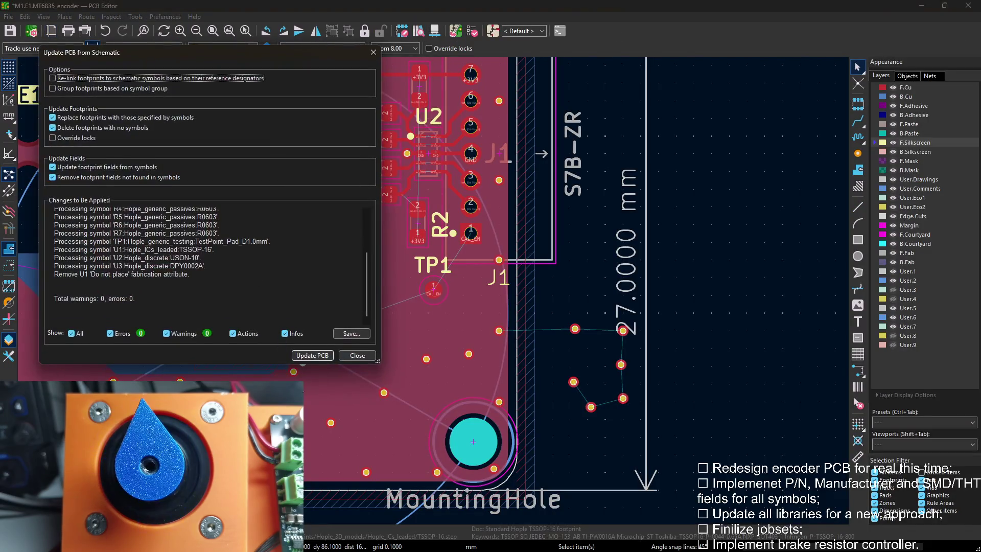
{"action": "left_click", "coordinate": [314, 355]}
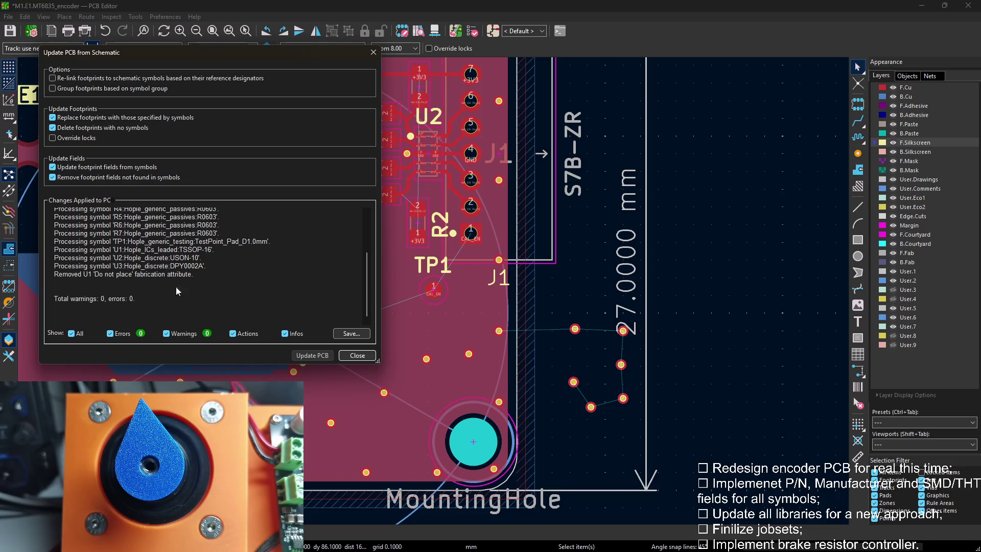
{"action": "left_click", "coordinate": [353, 357]}
{"action": "scroll", "coordinate": [452, 273], "scroll_direction": "down", "scroll_amount": 2}
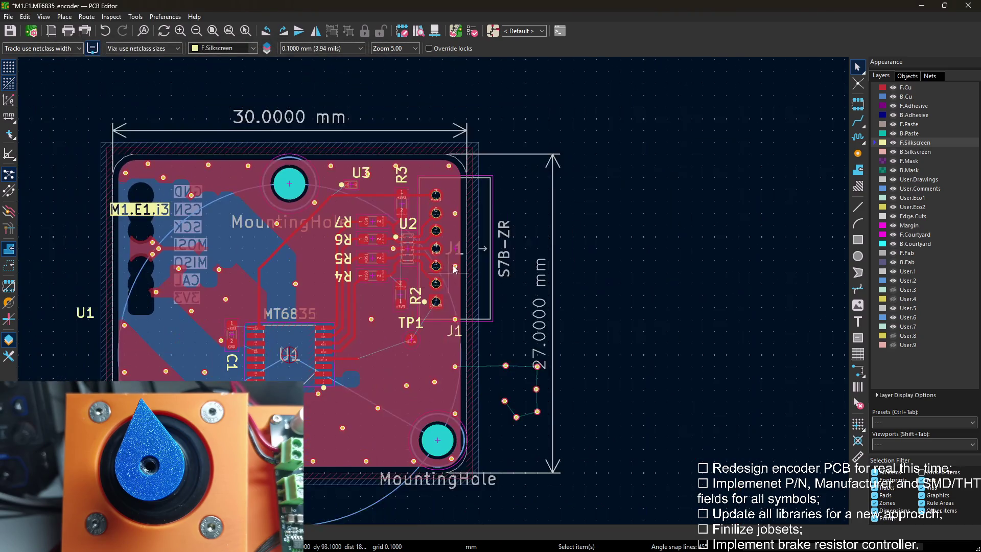
{"action": "scroll", "coordinate": [323, 278], "scroll_direction": "up", "scroll_amount": 2}
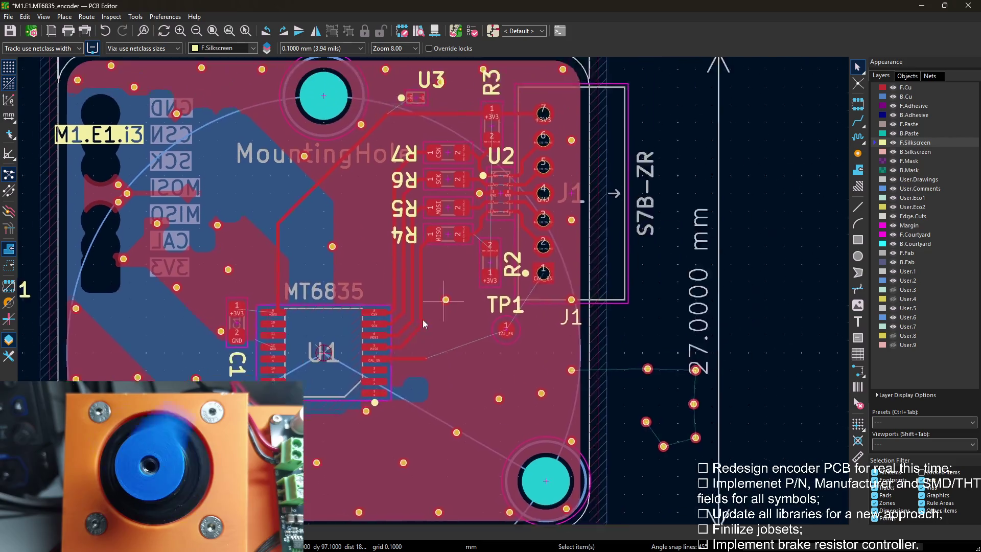
{"action": "scroll", "coordinate": [472, 359], "scroll_direction": "up", "scroll_amount": 2}
{"action": "scroll", "coordinate": [472, 359], "scroll_direction": "up", "scroll_amount": 2}
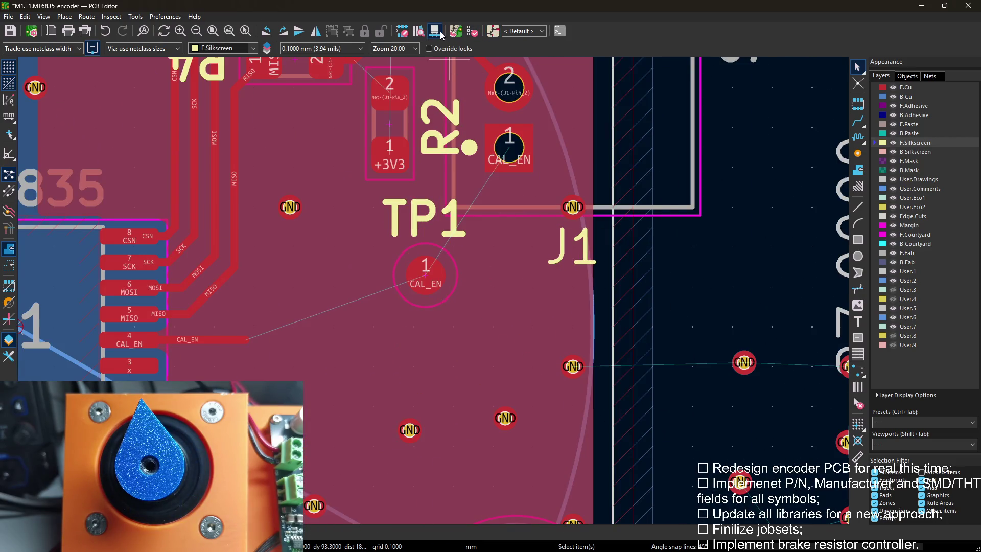
{"action": "key", "text": "alt+3"}
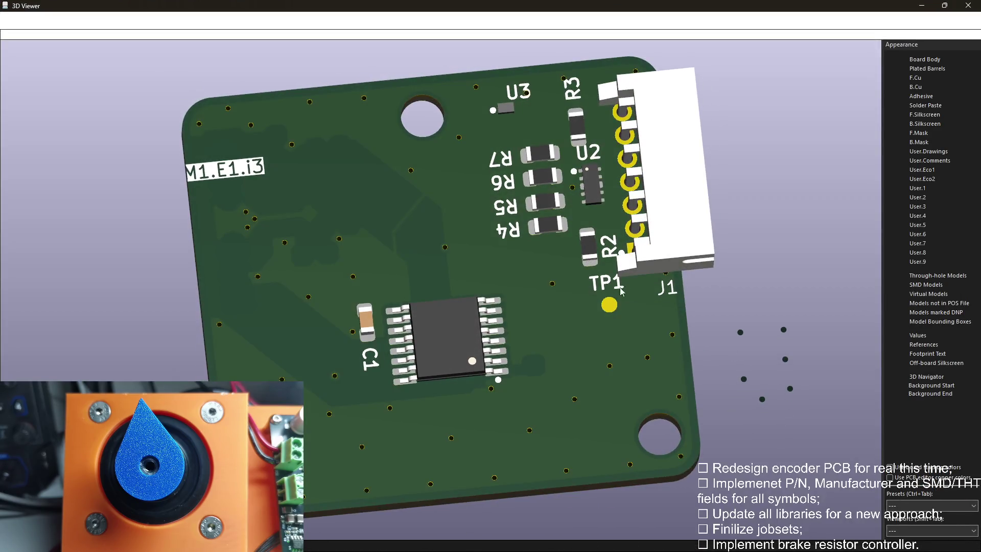
{"action": "scroll", "coordinate": [583, 253], "scroll_direction": "up", "scroll_amount": 2}
{"action": "scroll", "coordinate": [613, 292], "scroll_direction": "up", "scroll_amount": 2}
{"action": "scroll", "coordinate": [633, 301], "scroll_direction": "down", "scroll_amount": 2}
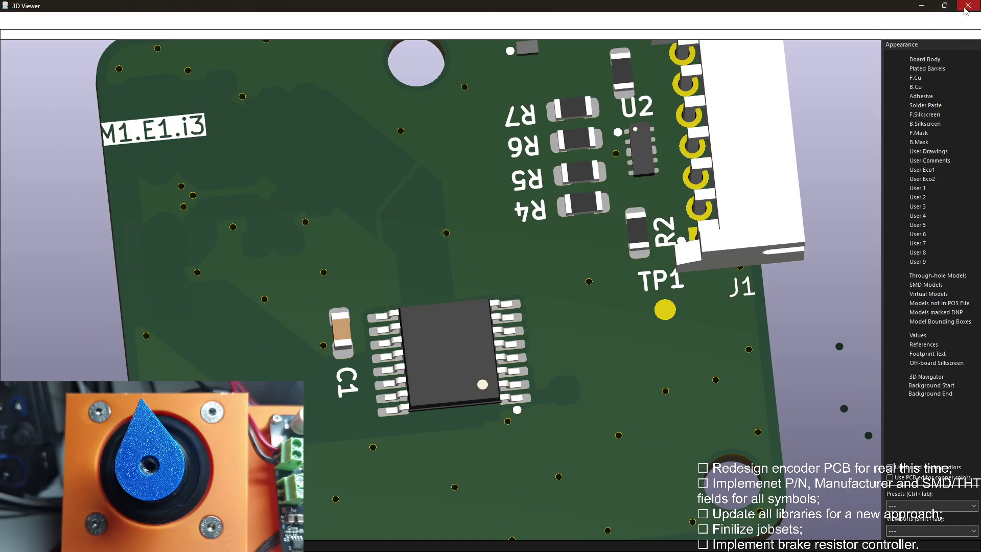
{"action": "left_click", "coordinate": [967, 6]}
Rename TP1's reference to CAL and place the label beside its pad.
{"action": "double_click", "coordinate": [428, 234]}
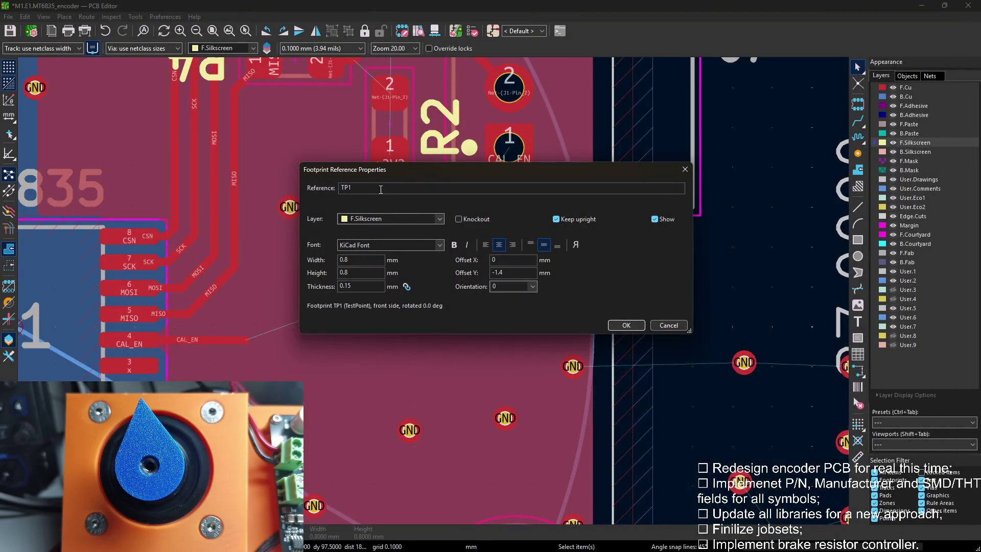
{"action": "type", "text": "CAL"}
{"action": "left_click", "coordinate": [626, 325]}
{"action": "key", "text": "m"}
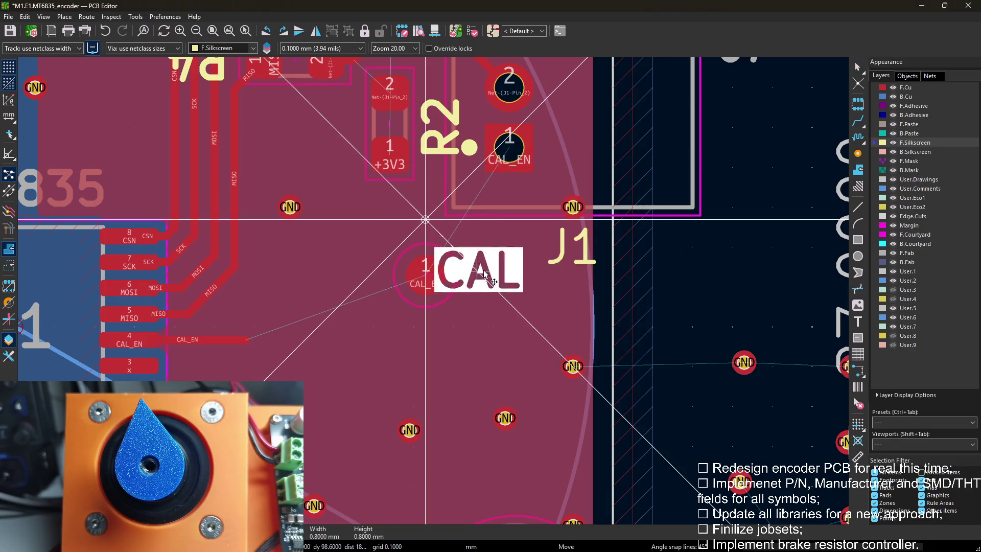
{"action": "left_click", "coordinate": [506, 280]}
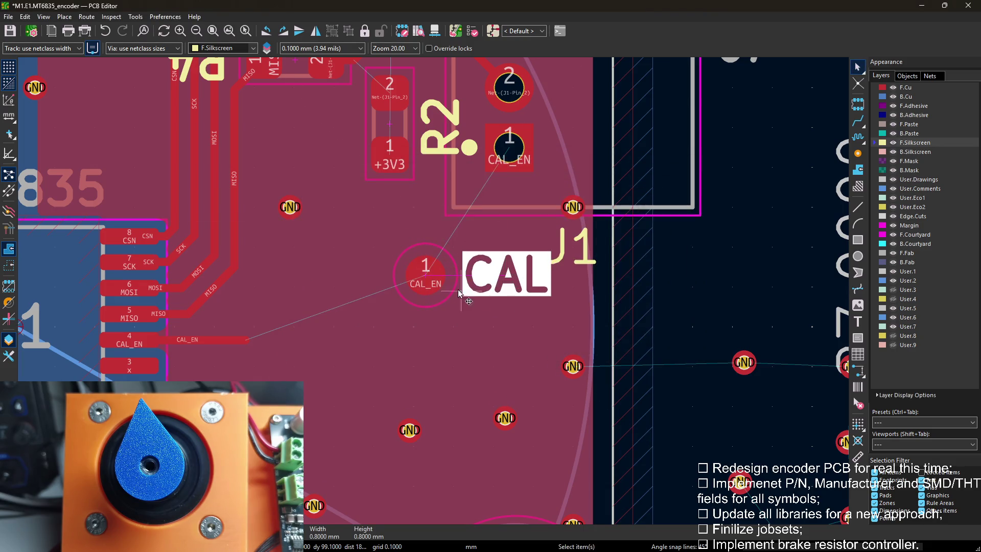
Move the CAL test point lower on the board toward the connector.
{"action": "left_click", "coordinate": [438, 277]}
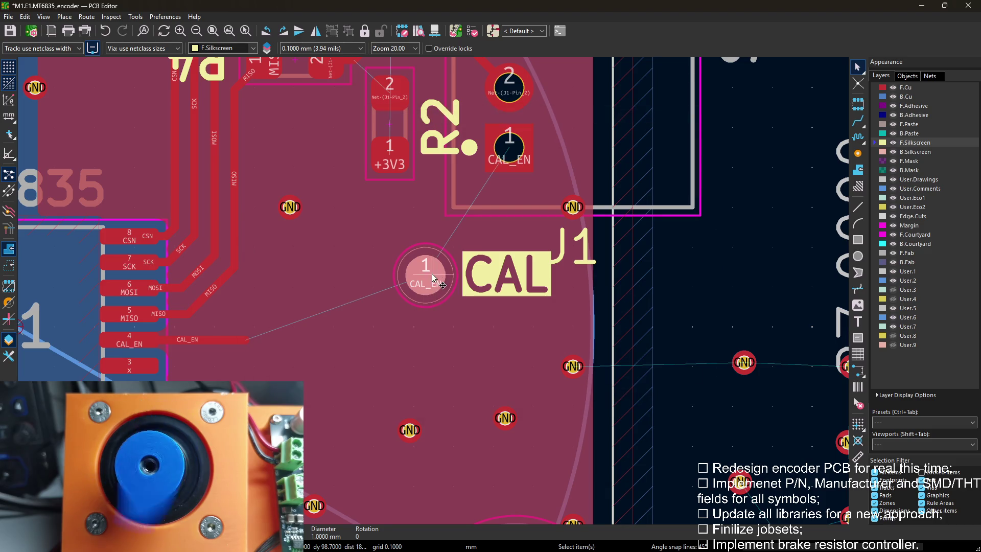
{"action": "key", "text": "m"}
{"action": "left_click", "coordinate": [346, 351]}
{"action": "middle_click_drag", "start_coordinate": [414, 284], "coordinate": [432, 317]}
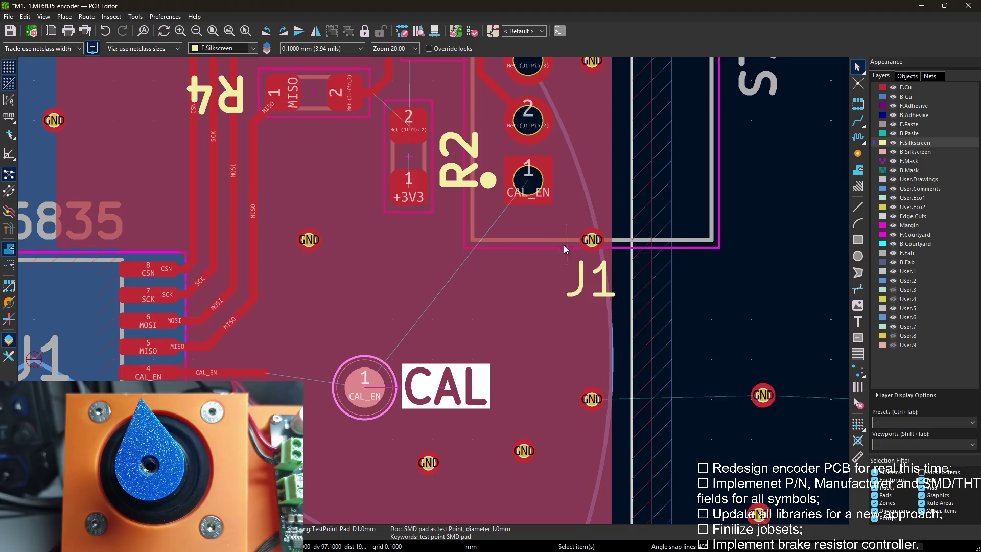
{"action": "scroll", "coordinate": [572, 249], "scroll_direction": "down", "scroll_amount": 1}
{"action": "scroll", "coordinate": [537, 253], "scroll_direction": "down", "scroll_amount": 1}
{"action": "scroll", "coordinate": [460, 257], "scroll_direction": "up", "scroll_amount": 1}
{"action": "scroll", "coordinate": [424, 258], "scroll_direction": "up", "scroll_amount": 1}
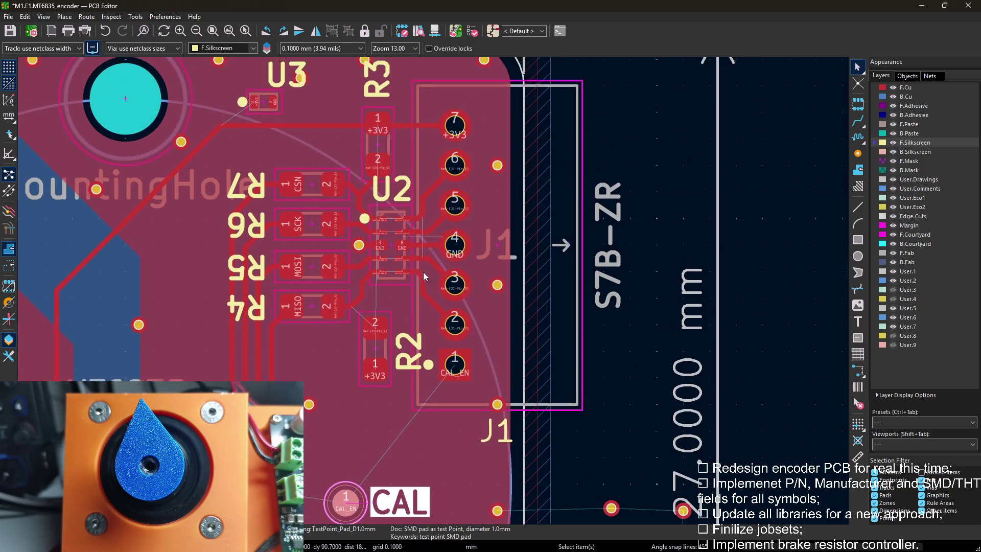
Rotate U3 by 180 degrees, place it next to its label and refill the zones.
{"action": "middle_click_drag", "start_coordinate": [424, 258], "coordinate": [423, 348]}
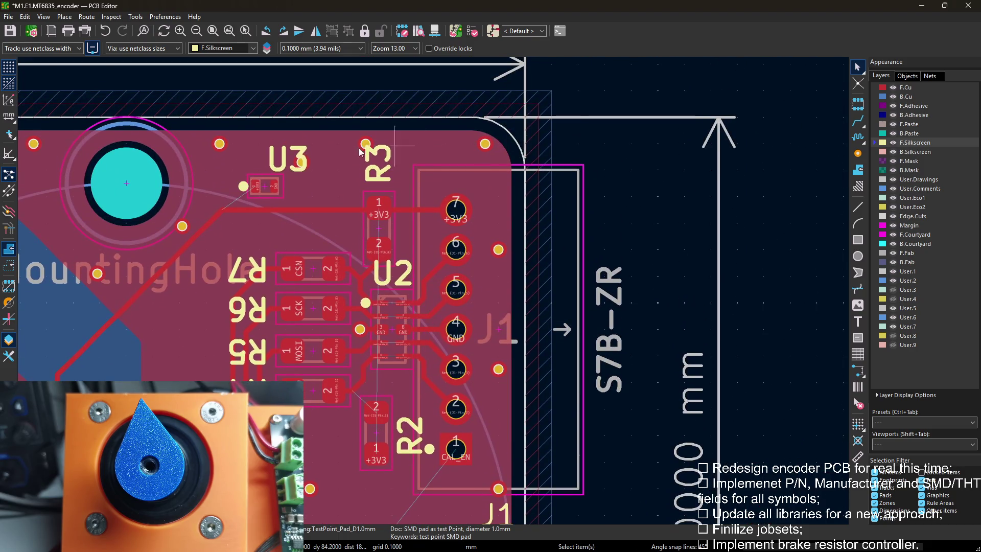
{"action": "left_click", "coordinate": [265, 193]}
{"action": "key", "text": "m"}
{"action": "key", "text": "r"}
{"action": "key", "text": "r"}
{"action": "left_click", "coordinate": [328, 184]}
{"action": "key", "text": "b"}
Move the stray via aside and probe the overlapping tracks near the resistor column.
{"action": "mouse_move", "coordinate": [332, 211]}
{"action": "middle_mouse_down"}
{"action": "mouse_move", "coordinate": [403, 109]}
{"action": "mouse_move", "coordinate": [362, 141]}
{"action": "mouse_move", "coordinate": [457, 0]}
{"action": "middle_mouse_up"}
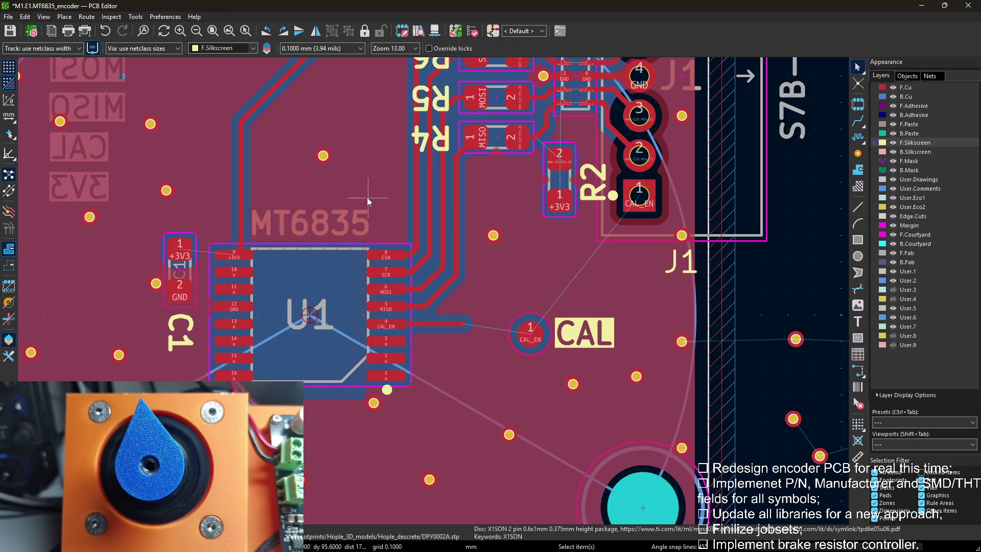
{"action": "mouse_move", "coordinate": [367, 197]}
{"action": "middle_mouse_down"}
{"action": "mouse_move", "coordinate": [368, 459]}
{"action": "mouse_move", "coordinate": [460, 491]}
{"action": "middle_mouse_up"}
{"action": "middle_click_drag", "start_coordinate": [343, 470], "coordinate": [483, 198]}
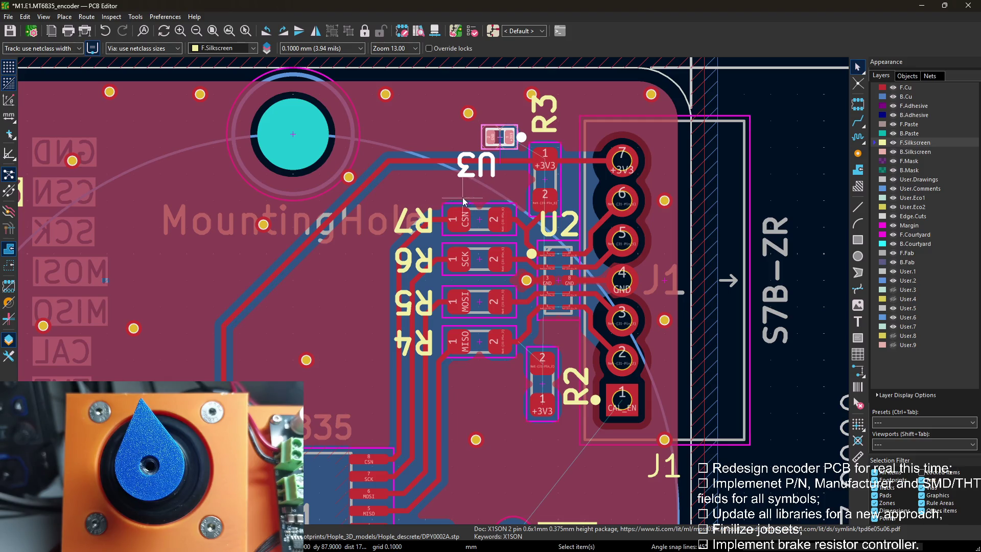
{"action": "left_click_drag", "start_coordinate": [307, 360], "coordinate": [181, 266]}
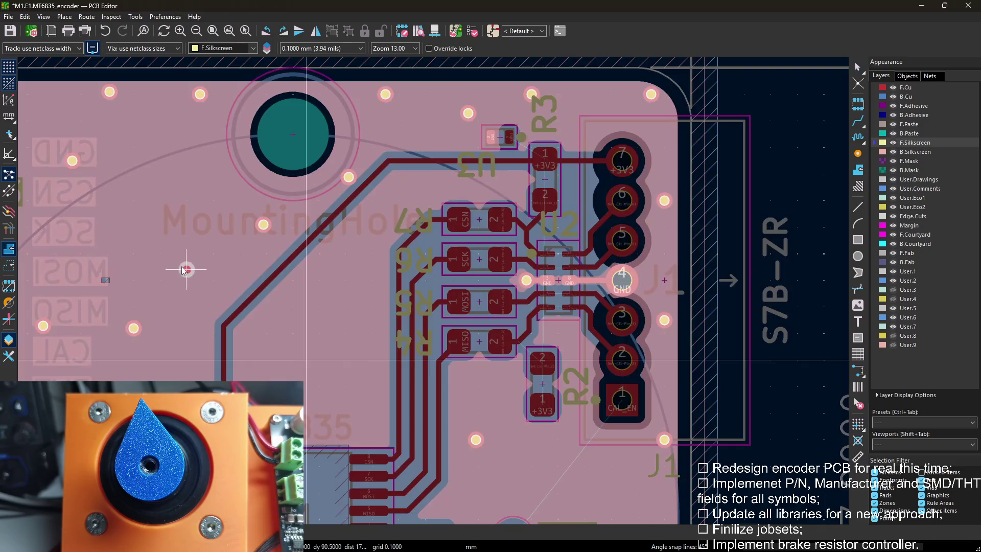
{"action": "left_click", "coordinate": [386, 241]}
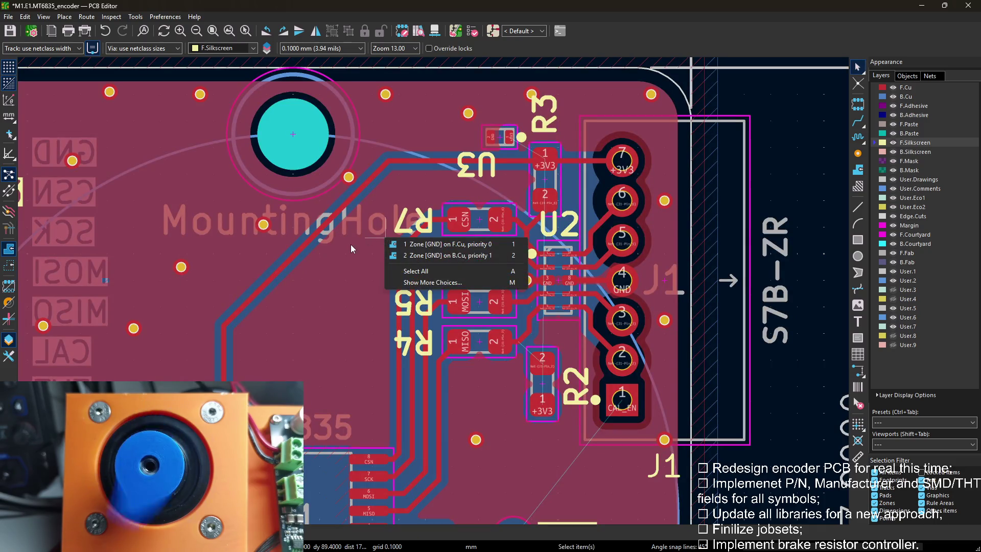
{"action": "key", "text": "Escape"}
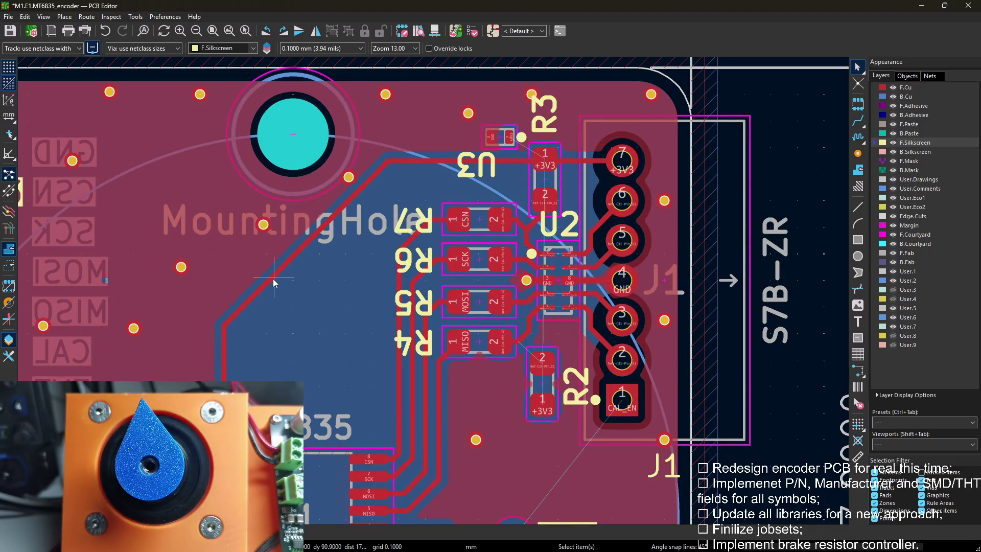
{"action": "left_click", "coordinate": [307, 253]}
{"action": "key", "text": "Escape"}
Delete the leftover vertical segment, track stub and +3V3 segment leading to U3.
{"action": "left_click", "coordinate": [227, 370]}
{"action": "key", "text": "Delete"}
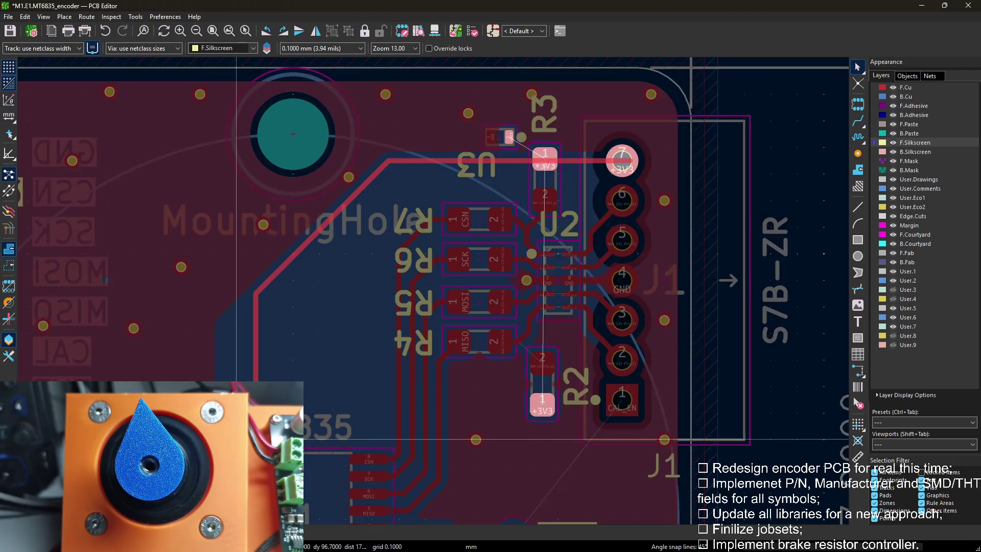
{"action": "left_click", "coordinate": [276, 359]}
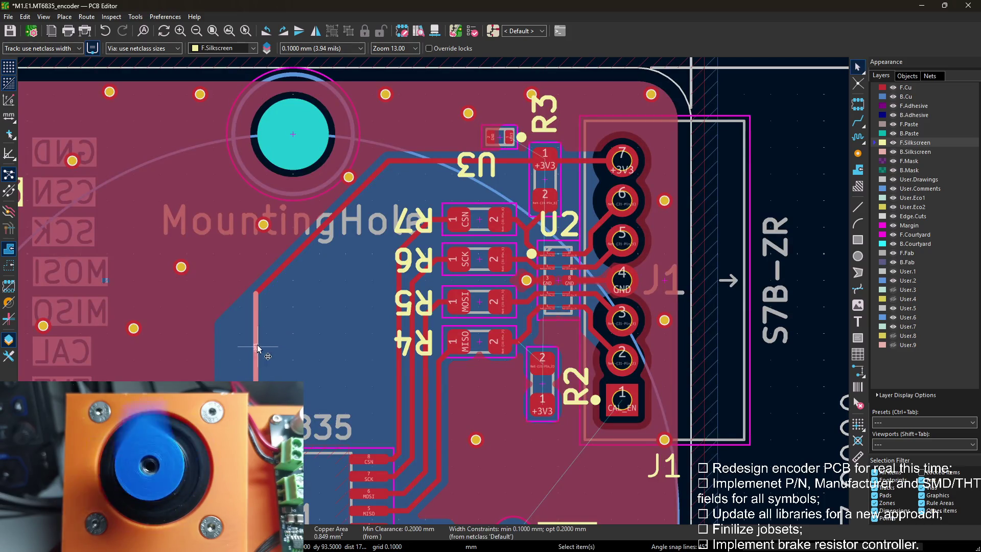
{"action": "key", "text": "Delete"}
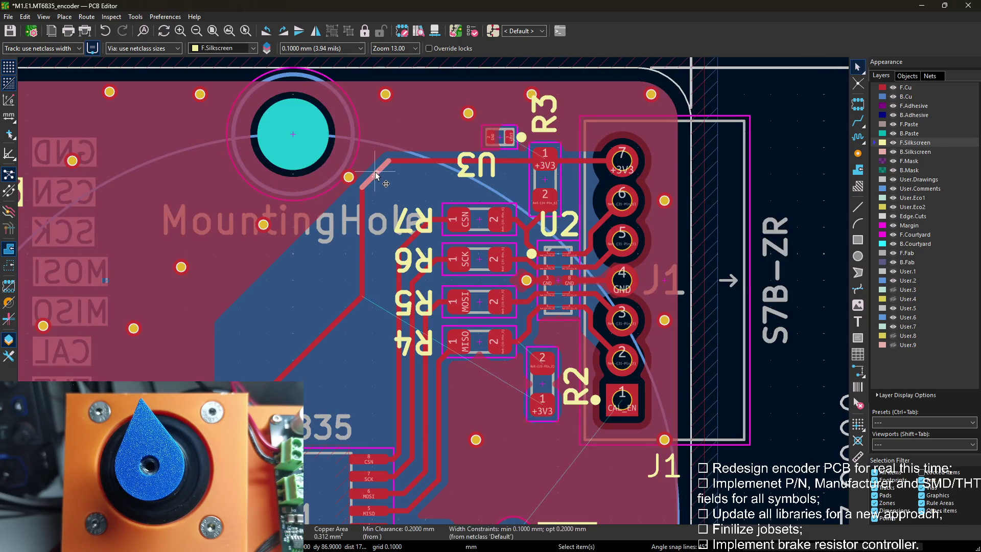
{"action": "left_click", "coordinate": [390, 190]}
{"action": "key", "text": "Delete"}
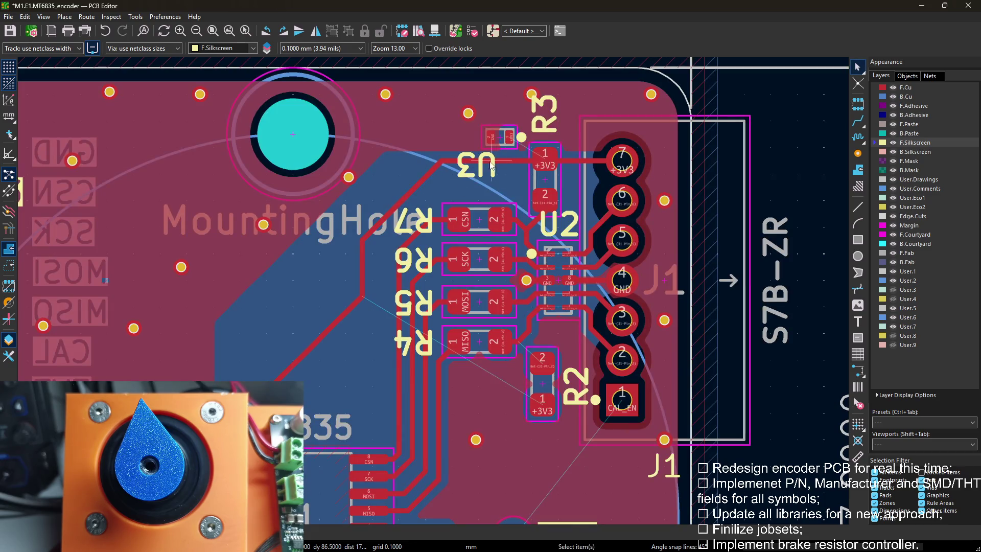
{"action": "middle_click_drag", "start_coordinate": [492, 163], "coordinate": [524, 125]}
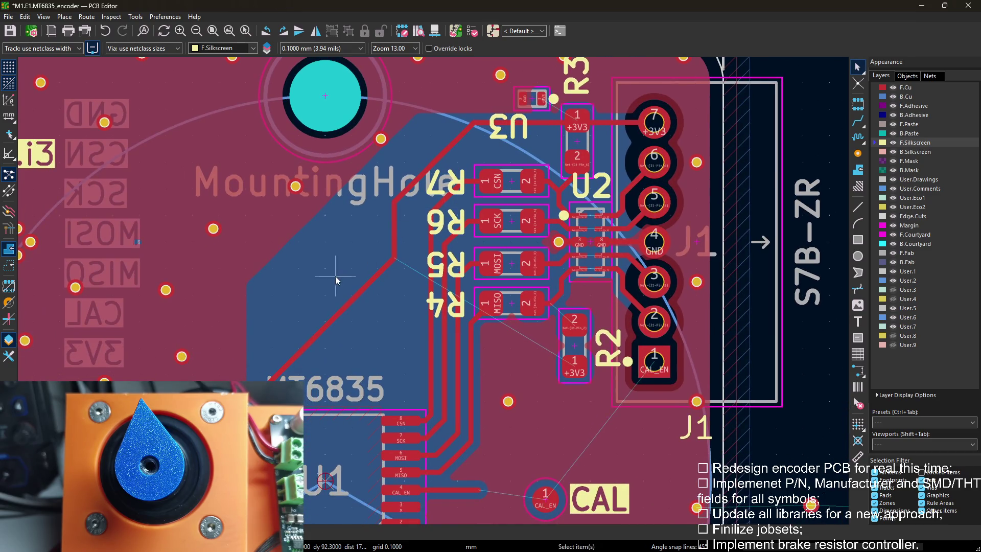
{"action": "scroll", "coordinate": [335, 280], "scroll_direction": "down", "scroll_amount": 3}
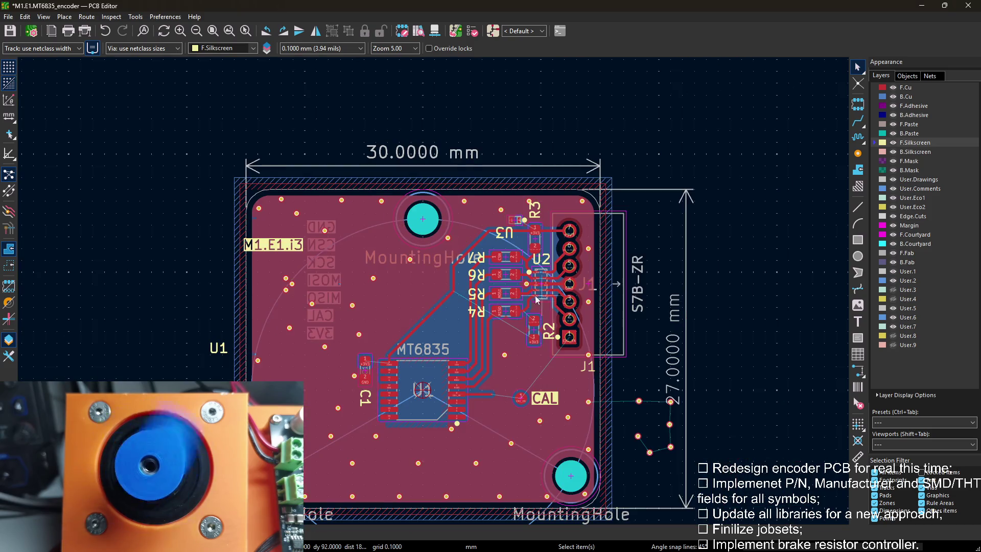
Nudge U1 into place, then unfill and refill all copper zones around it.
{"action": "middle_click_drag", "start_coordinate": [539, 300], "coordinate": [455, 224]}
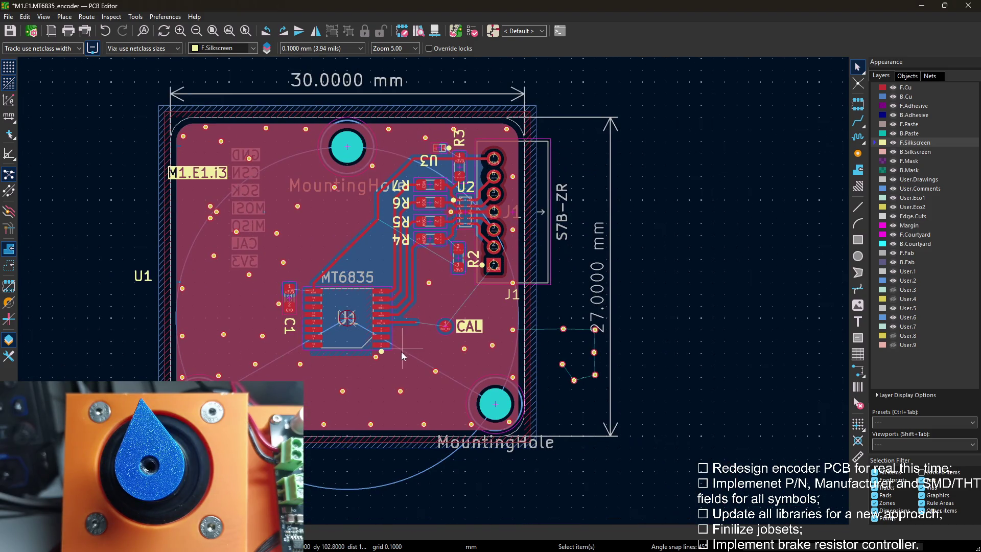
{"action": "scroll", "coordinate": [401, 352], "scroll_direction": "up", "scroll_amount": 3}
{"action": "middle_click_drag", "start_coordinate": [370, 222], "coordinate": [379, 270]}
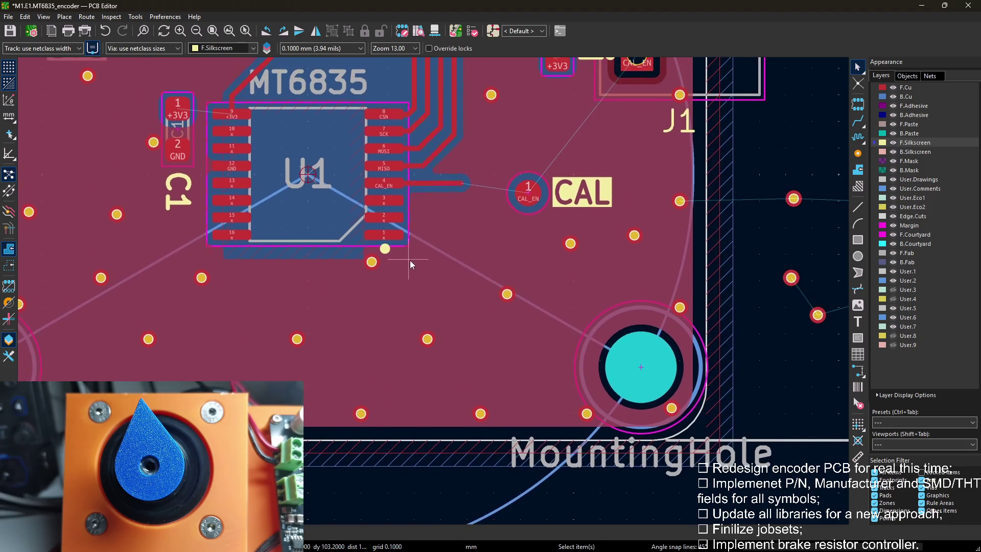
{"action": "left_click", "coordinate": [325, 255]}
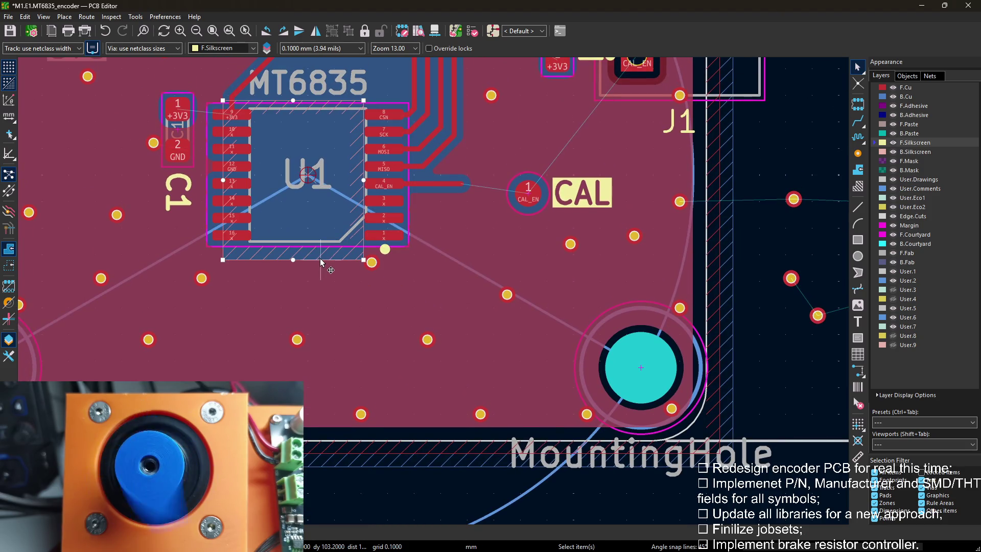
{"action": "key", "text": "m"}
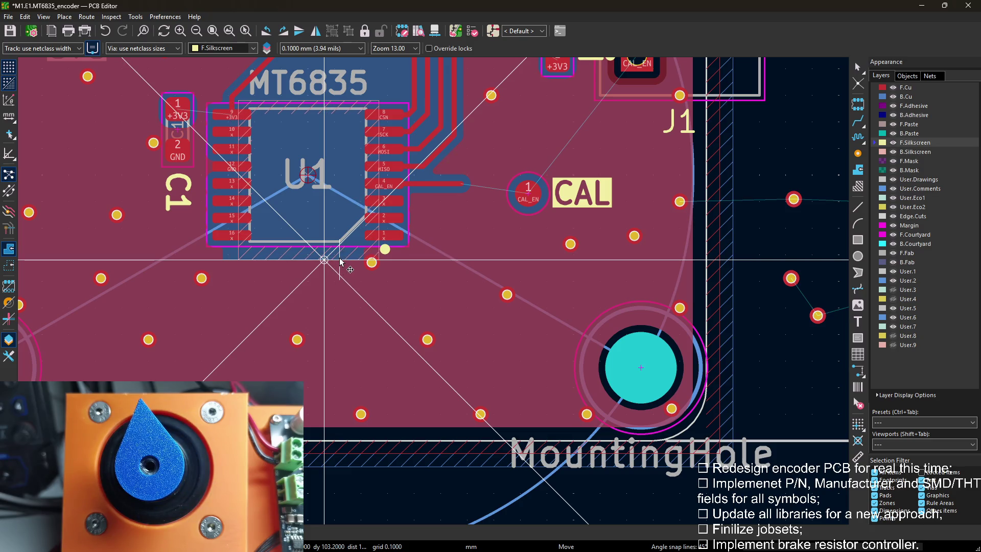
{"action": "left_click", "coordinate": [340, 261]}
{"action": "key", "text": "Escape"}
{"action": "key", "text": "ctrl+b"}
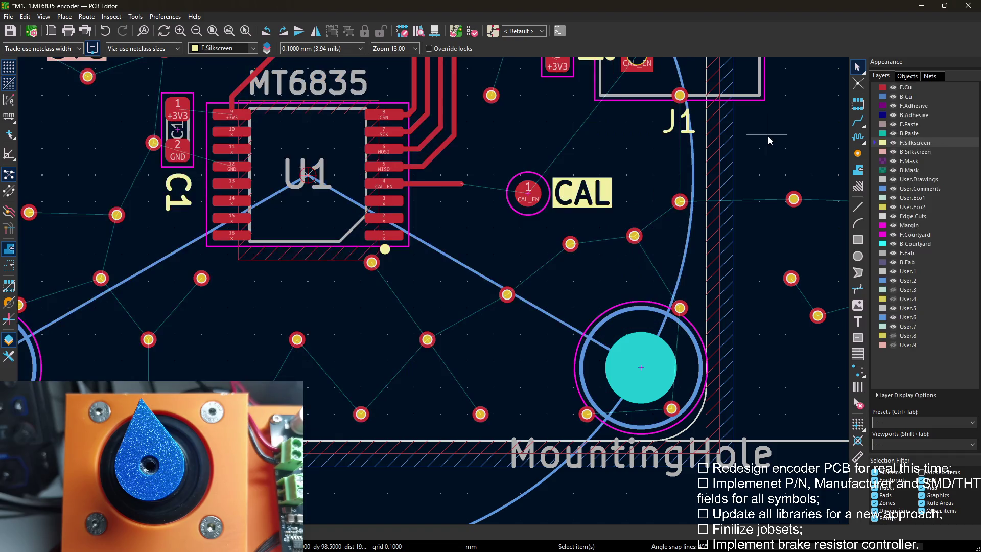
{"action": "key", "text": "b"}
{"action": "scroll", "coordinate": [172, 276], "scroll_direction": "down", "scroll_amount": 2}
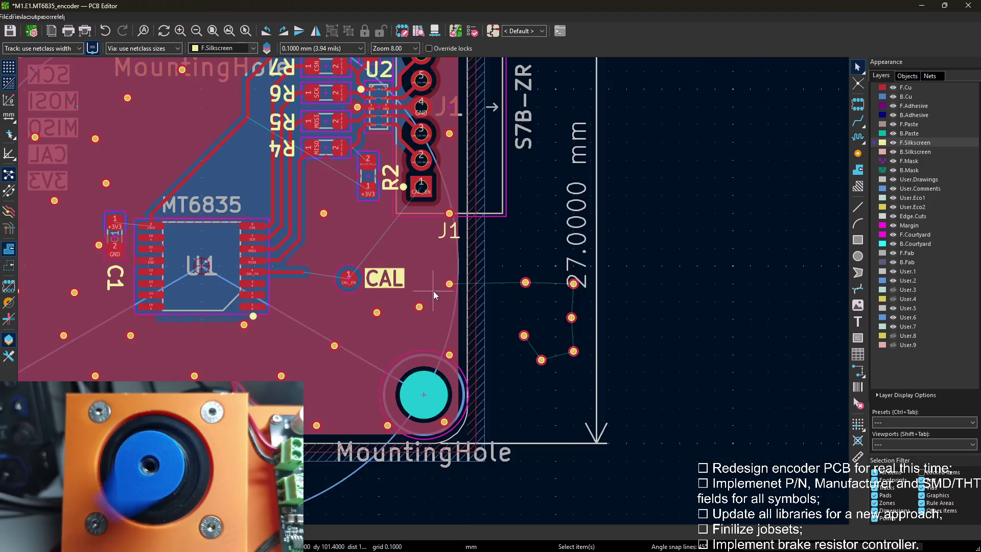
{"action": "scroll", "coordinate": [172, 276], "scroll_direction": "down", "scroll_amount": 1}
{"action": "scroll", "coordinate": [435, 230], "scroll_direction": "up", "scroll_amount": 1}
{"action": "scroll", "coordinate": [435, 295], "scroll_direction": "up", "scroll_amount": 3}
{"action": "scroll", "coordinate": [436, 294], "scroll_direction": "up", "scroll_amount": 4}
Rotate U3 half a turn and place it upright in its new spot.
{"action": "key", "text": "m"}
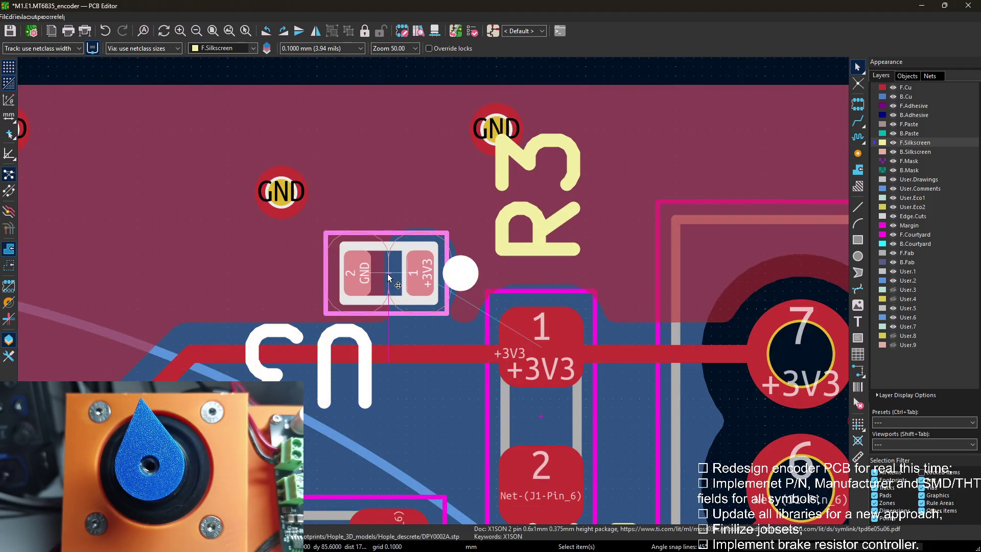
{"action": "key", "text": "r"}
{"action": "key", "text": "r"}
{"action": "key", "text": "r"}
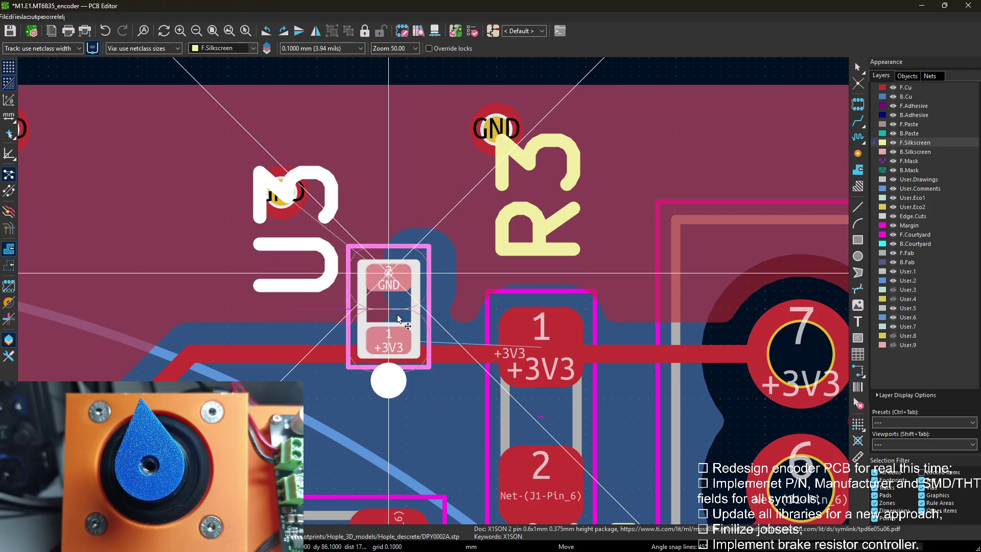
{"action": "left_click", "coordinate": [402, 308]}
Route a track from U3's +3V3 pad to the +3V3 line.
{"action": "left_click", "coordinate": [295, 230]}
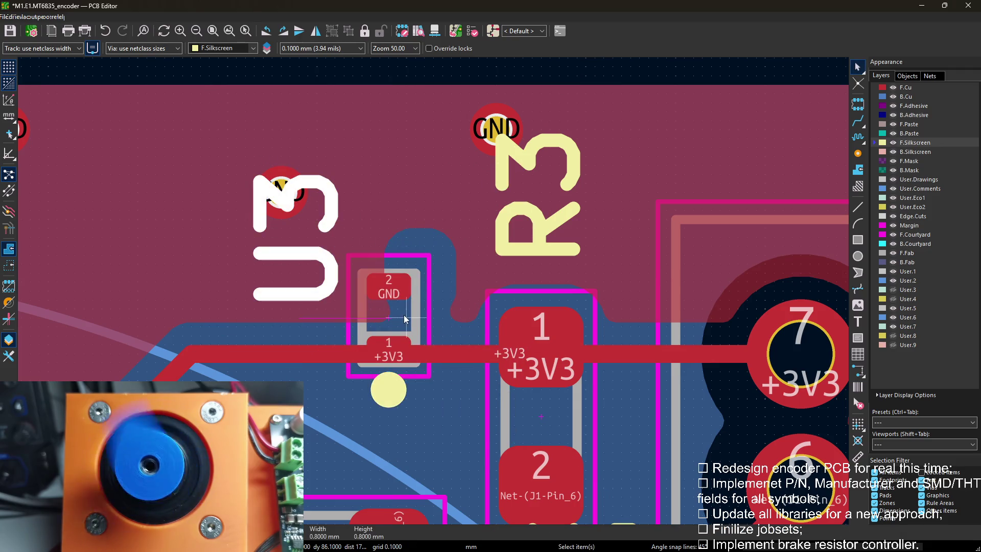
{"action": "key", "text": "x"}
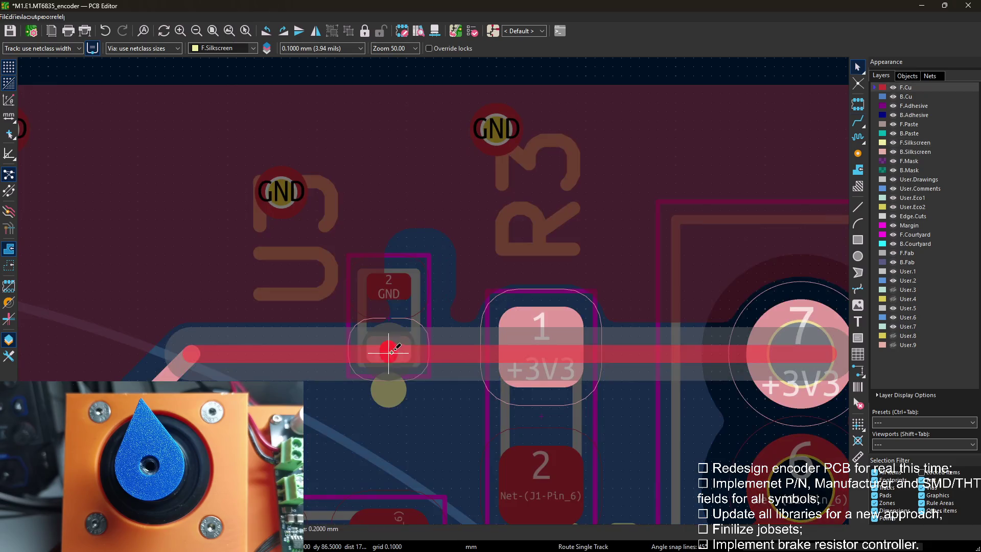
{"action": "left_click", "coordinate": [391, 351]}
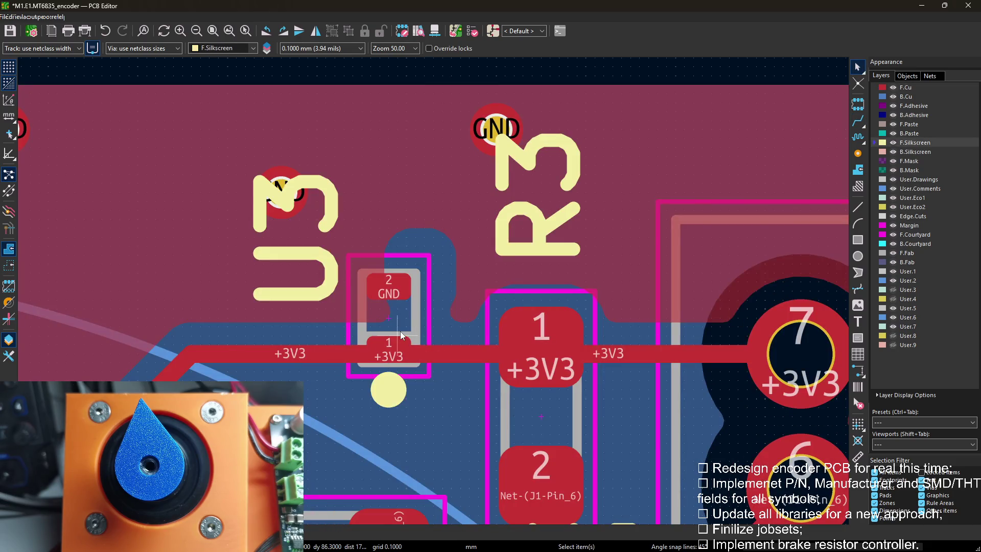
{"action": "scroll", "coordinate": [400, 335], "scroll_direction": "down", "scroll_amount": 2}
{"action": "scroll", "coordinate": [429, 307], "scroll_direction": "down", "scroll_amount": 1}
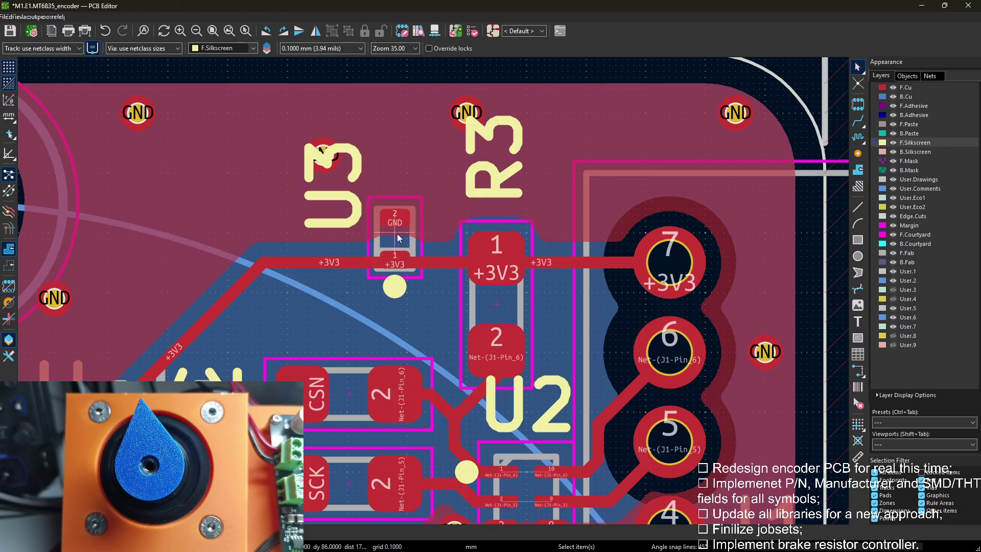
{"action": "scroll", "coordinate": [445, 298], "scroll_direction": "down", "scroll_amount": 1}
{"action": "scroll", "coordinate": [450, 298], "scroll_direction": "up", "scroll_amount": 3}
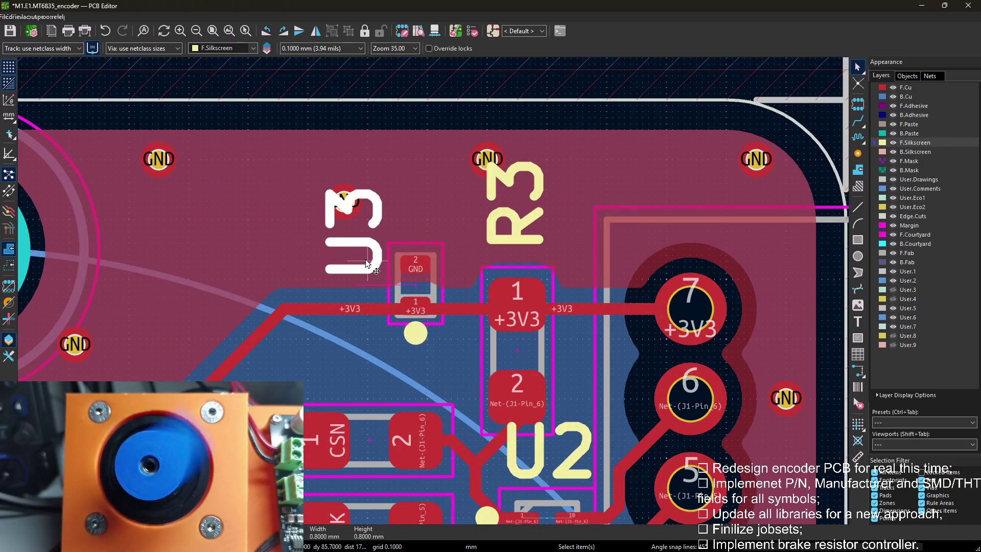
Move the U3 label above the part and switch to the 3D view of the board.
{"action": "key", "text": "m"}
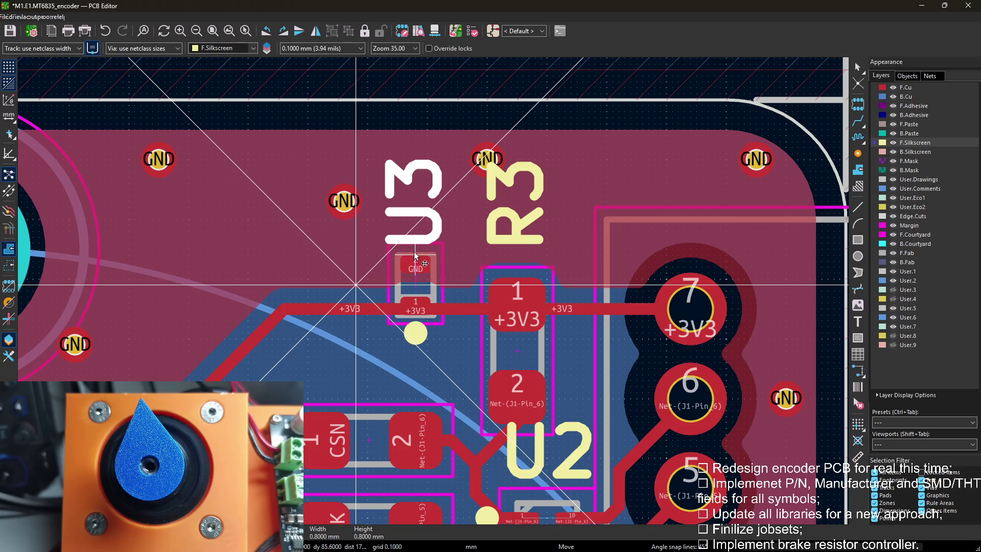
{"action": "left_click", "coordinate": [415, 249]}
{"action": "left_click", "coordinate": [303, 269]}
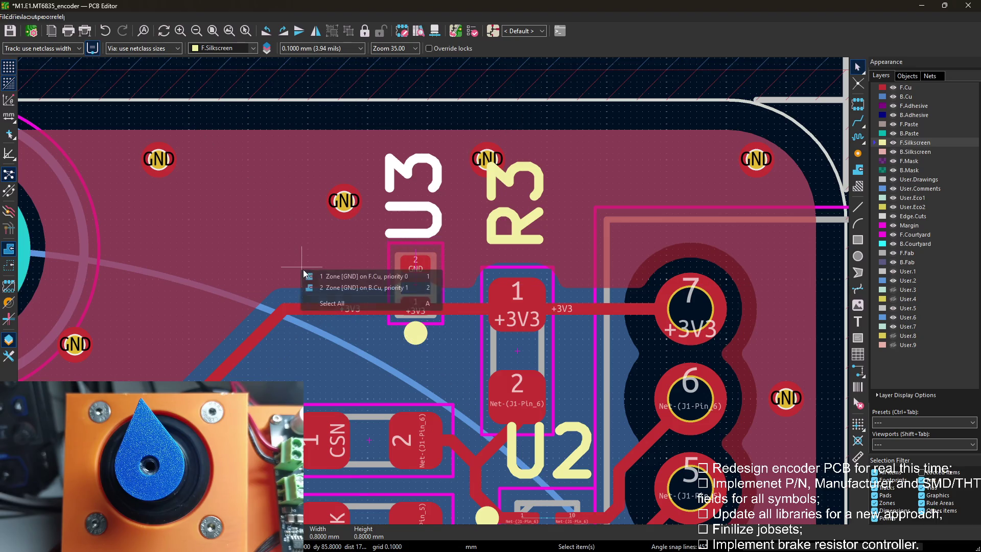
{"action": "key", "text": "Escape"}
{"action": "scroll", "coordinate": [598, 176], "scroll_direction": "down", "scroll_amount": 3}
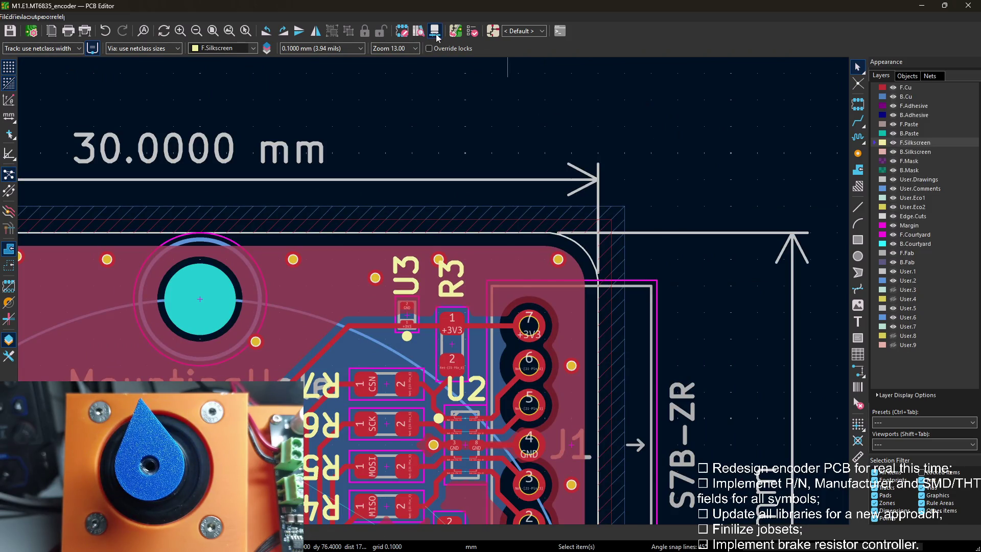
{"action": "key", "text": "alt+3"}
{"action": "mouse_move", "coordinate": [536, 230]}
{"action": "left_mouse_down"}
{"action": "mouse_move", "coordinate": [602, 263]}
{"action": "mouse_move", "coordinate": [402, 251]}
{"action": "mouse_move", "coordinate": [452, 249]}
{"action": "mouse_move", "coordinate": [558, 129]}
{"action": "mouse_move", "coordinate": [444, 317]}
{"action": "mouse_move", "coordinate": [563, 245]}
{"action": "mouse_move", "coordinate": [560, 130]}
{"action": "left_mouse_up"}
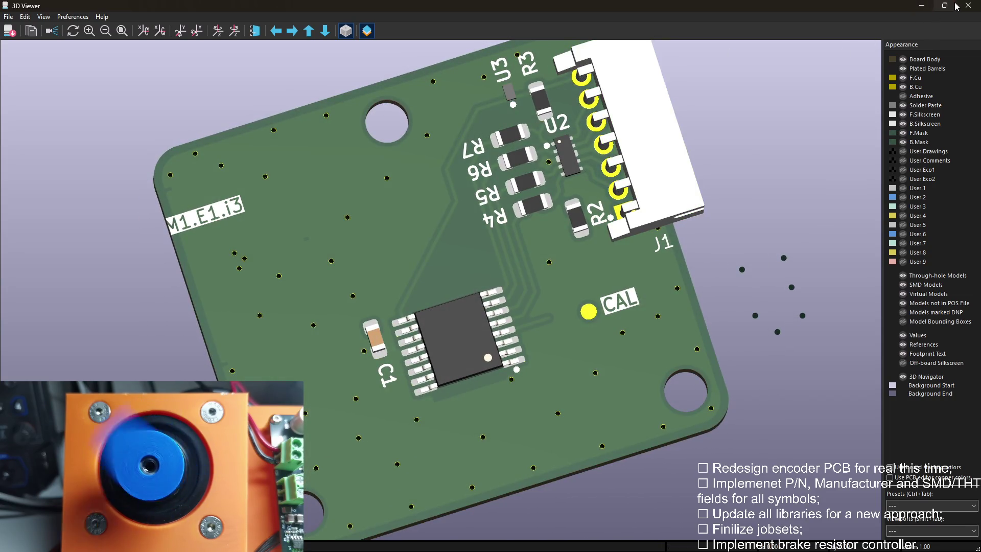
{"action": "scroll", "coordinate": [544, 361], "scroll_direction": "up", "scroll_amount": 2}
{"action": "scroll", "coordinate": [460, 230], "scroll_direction": "up", "scroll_amount": 2}
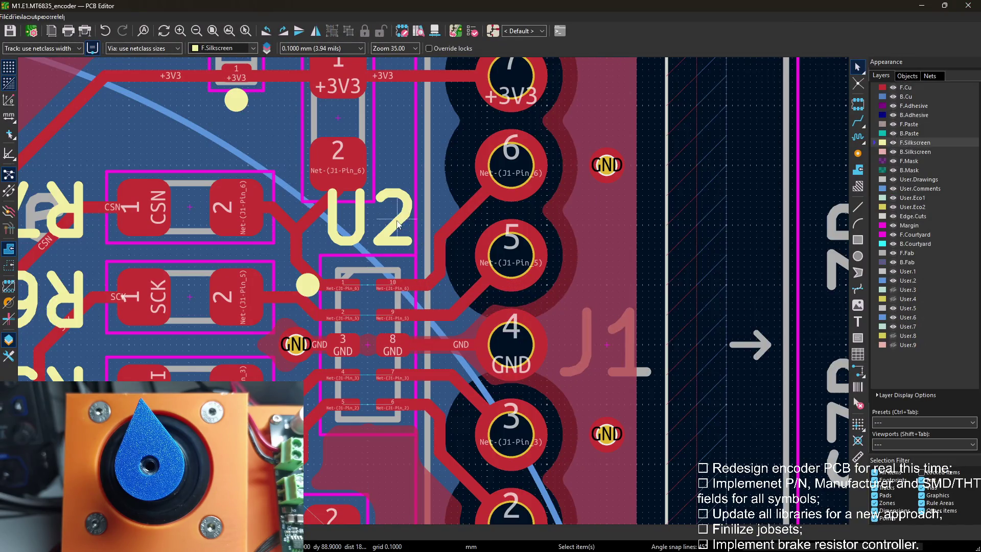
Move the U2 reference label to sit above U2.
{"action": "left_click", "coordinate": [368, 231]}
{"action": "key", "text": "m"}
{"action": "left_click", "coordinate": [380, 242]}
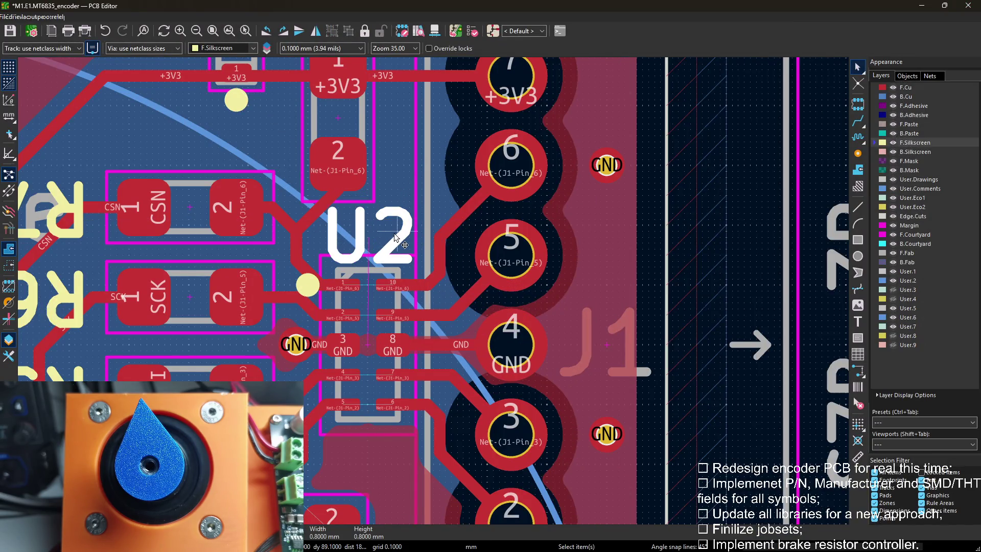
{"action": "scroll", "coordinate": [387, 227], "scroll_direction": "down", "scroll_amount": 1}
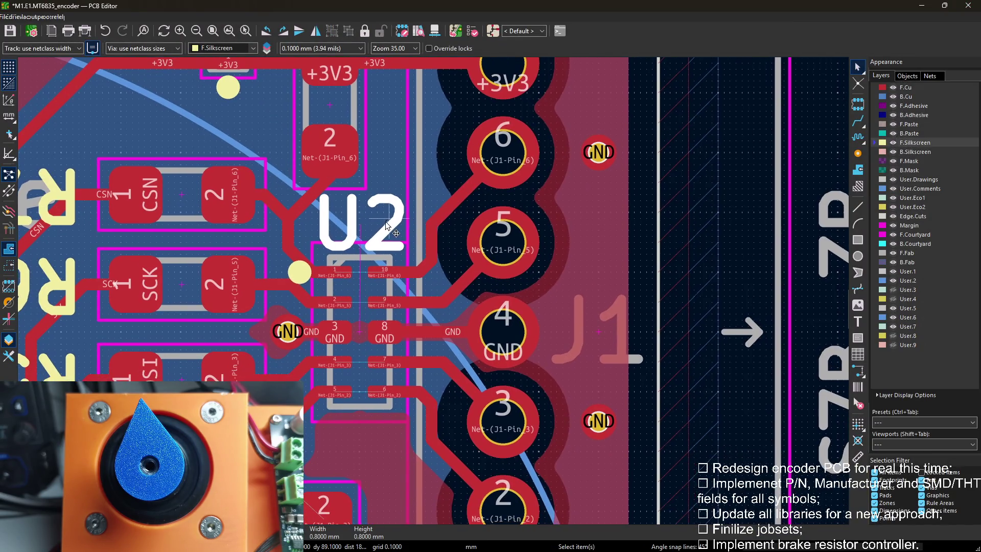
Attempt a reroute of the Net-(J1-Pin_6) segment near U2, then cancel it.
{"action": "left_click", "coordinate": [320, 193]}
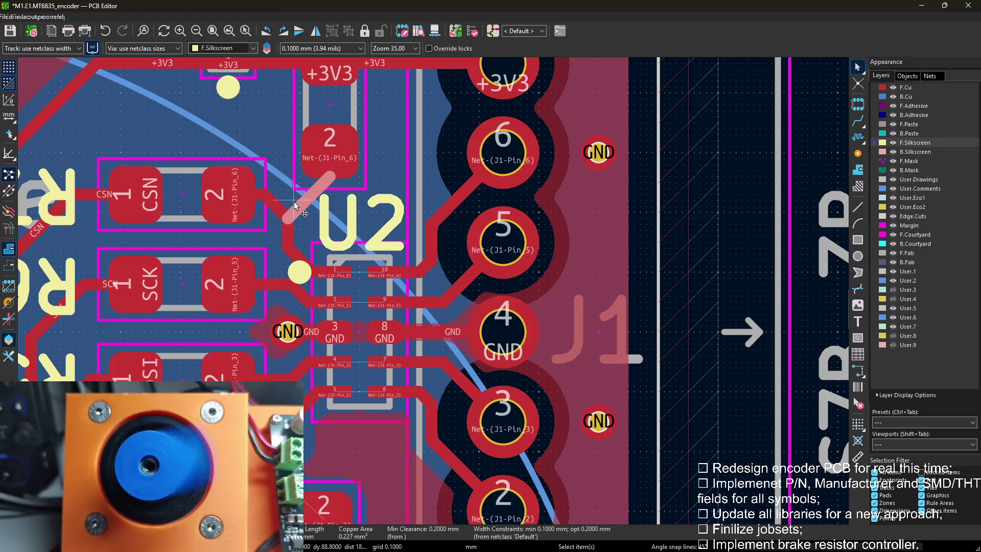
{"action": "key", "text": "x"}
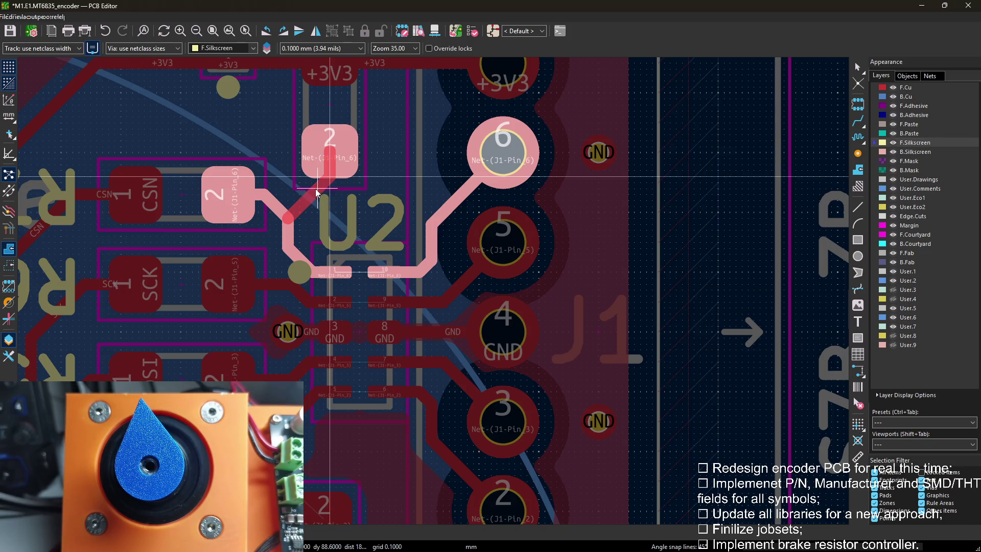
{"action": "key", "text": "Escape"}
{"action": "left_click", "coordinate": [310, 199]}
{"action": "scroll", "coordinate": [303, 205], "scroll_direction": "up", "scroll_amount": 3}
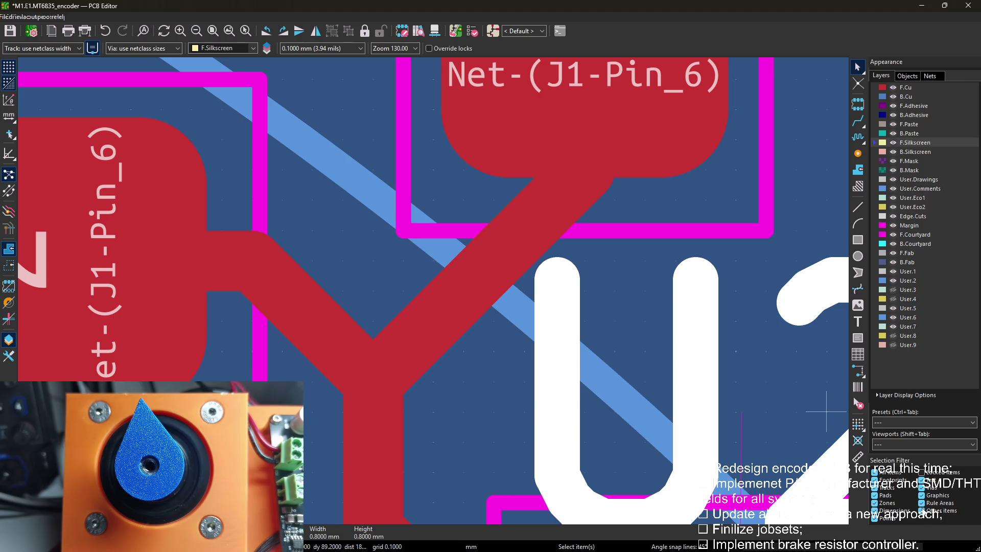
Drag the diagonal Net-(J1-Pin_6) track to a tidier bend with the router and save the board.
{"action": "left_click_drag", "start_coordinate": [423, 307], "coordinate": [379, 275]}
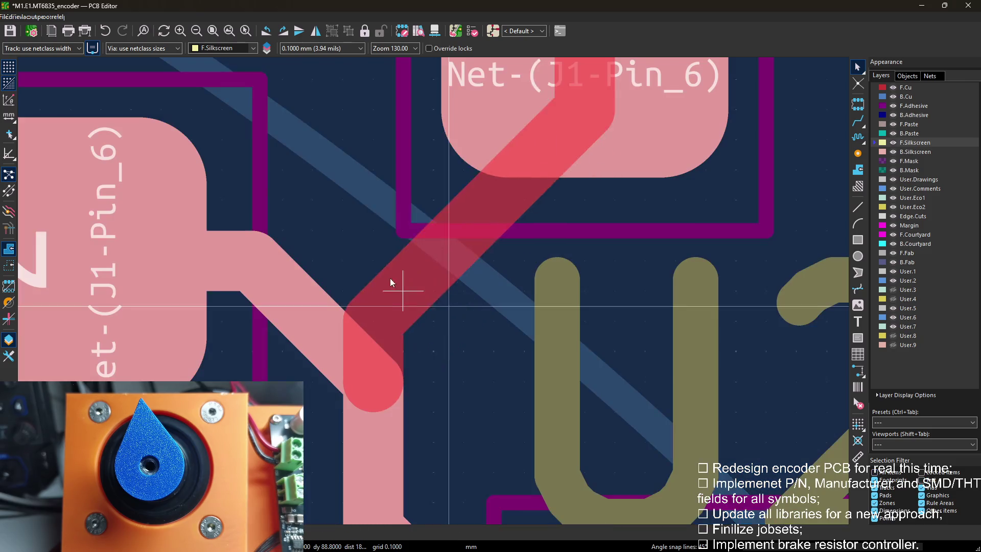
{"action": "scroll", "coordinate": [378, 275], "scroll_direction": "down", "scroll_amount": 2}
{"action": "scroll", "coordinate": [379, 276], "scroll_direction": "down", "scroll_amount": 2}
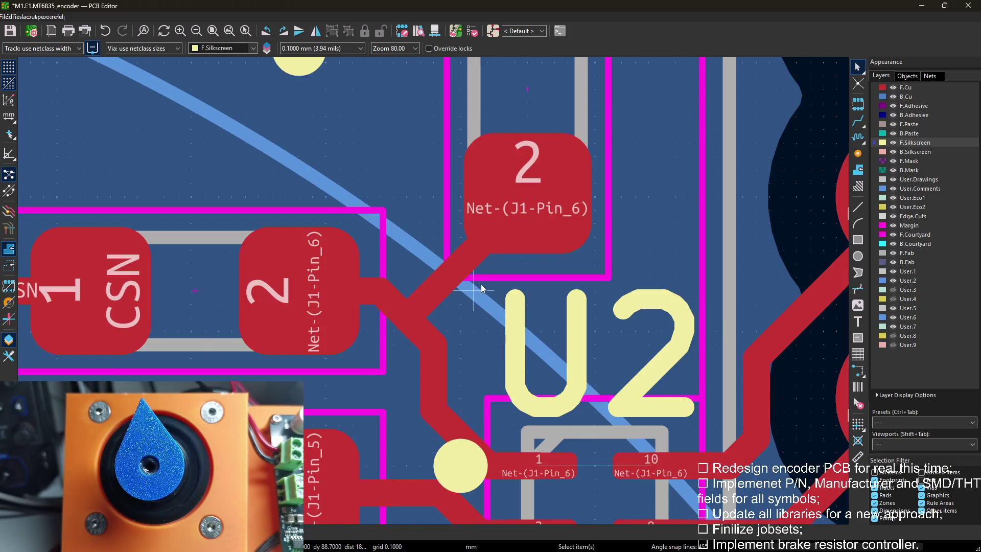
{"action": "scroll", "coordinate": [434, 292], "scroll_direction": "down", "scroll_amount": 3}
{"action": "left_click_drag", "start_coordinate": [408, 280], "coordinate": [419, 272]}
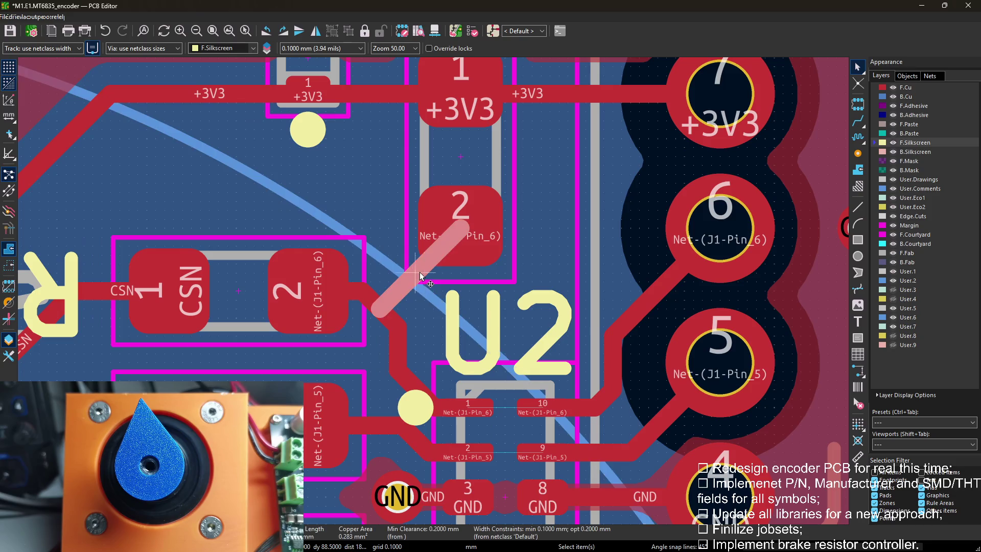
{"action": "key", "text": "d"}
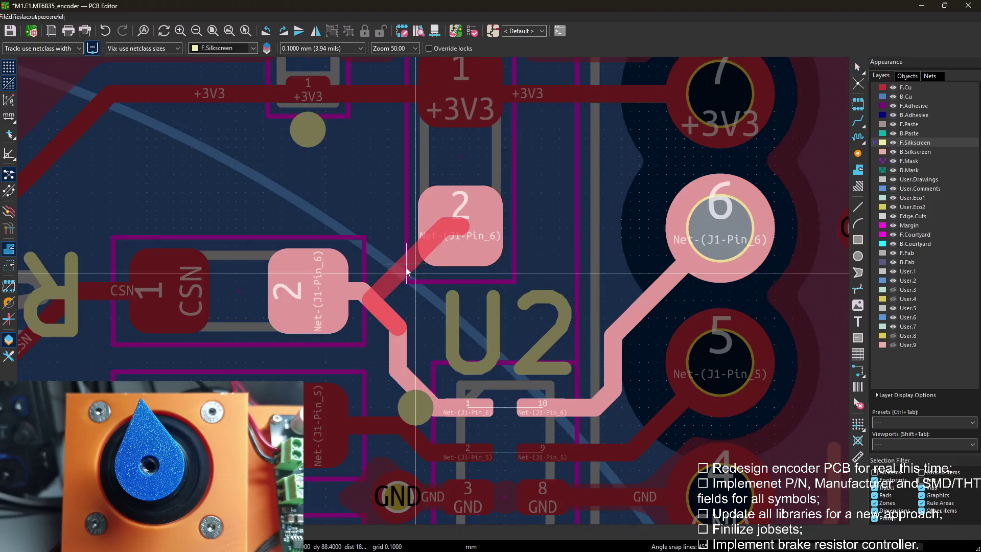
{"action": "left_click", "coordinate": [408, 276]}
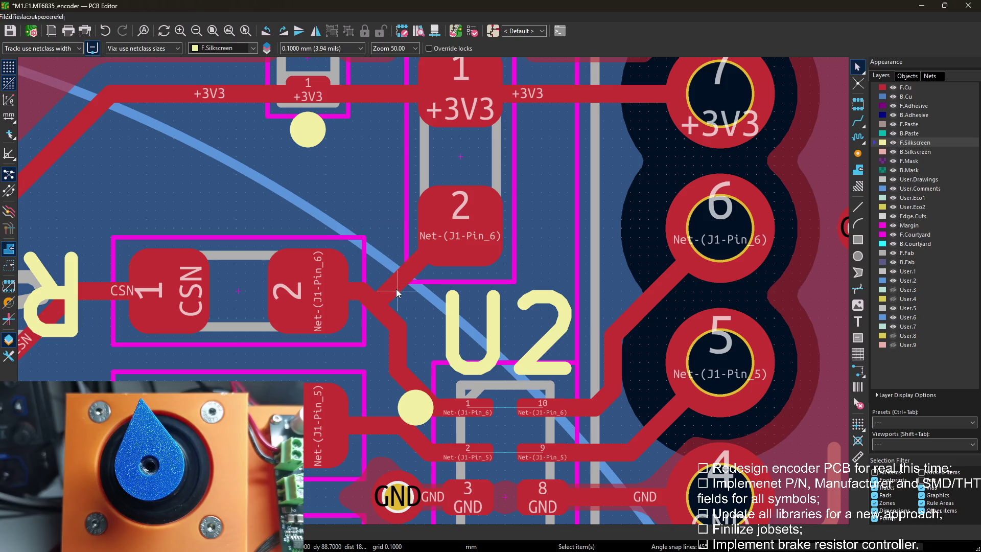
{"action": "middle_click_drag", "start_coordinate": [396, 289], "coordinate": [330, 199]}
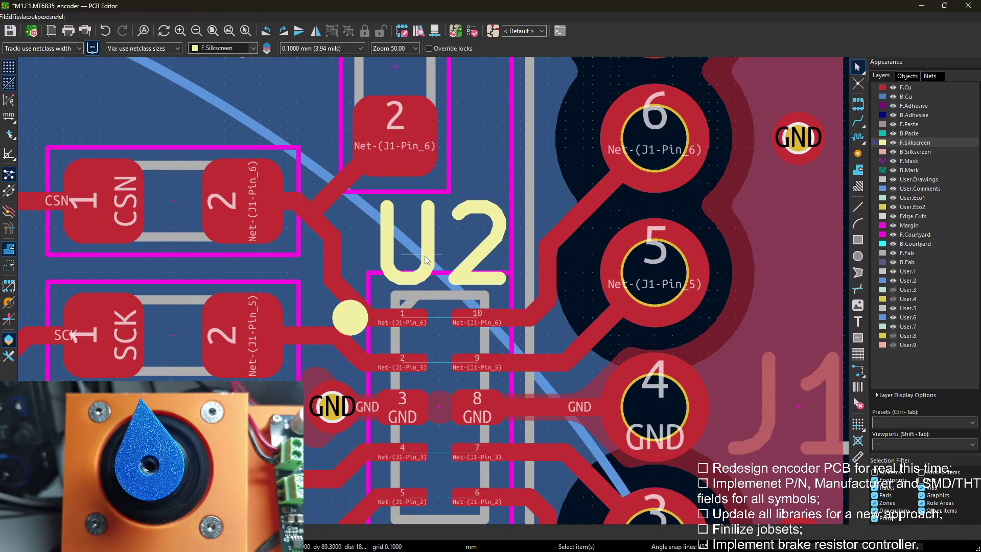
{"action": "scroll", "coordinate": [430, 262], "scroll_direction": "down", "scroll_amount": 2}
{"action": "scroll", "coordinate": [430, 262], "scroll_direction": "down", "scroll_amount": 1}
{"action": "key", "text": "ctrl+s"}
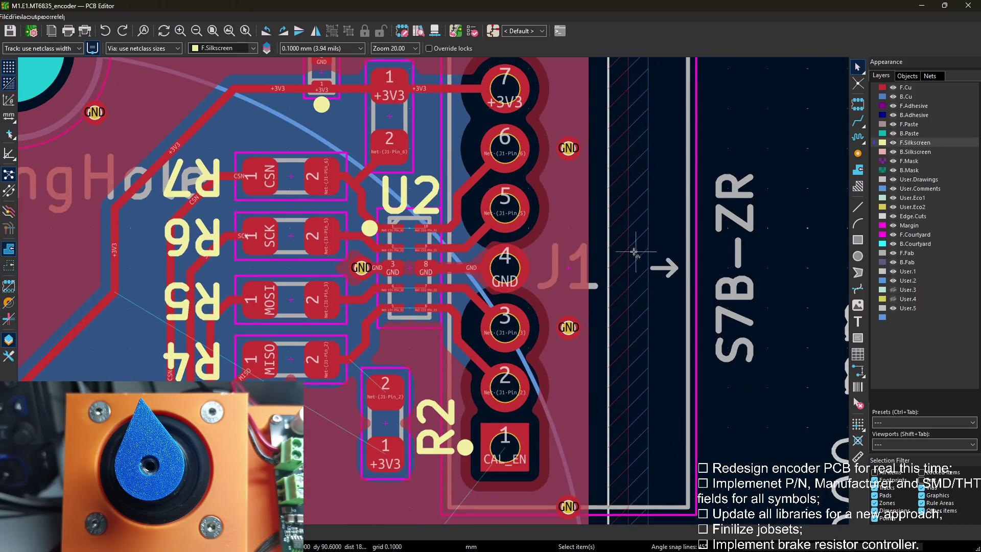
{"action": "scroll", "coordinate": [573, 270], "scroll_direction": "up", "scroll_amount": 1}
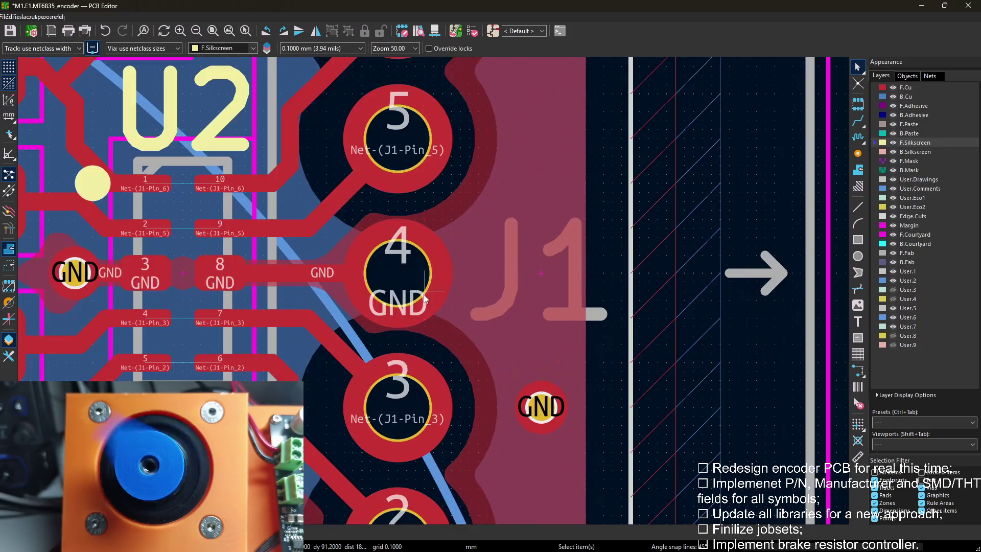
{"action": "scroll", "coordinate": [571, 270], "scroll_direction": "up", "scroll_amount": 1}
{"action": "scroll", "coordinate": [602, 280], "scroll_direction": "left", "scroll_amount": 3}
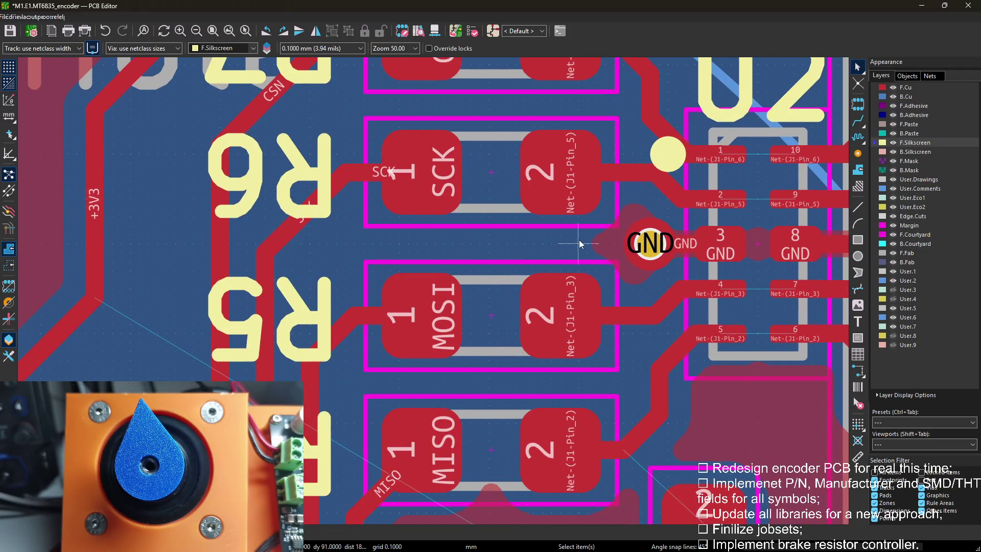
{"action": "scroll", "coordinate": [579, 244], "scroll_direction": "down", "scroll_amount": 1}
{"action": "scroll", "coordinate": [481, 306], "scroll_direction": "down", "scroll_amount": 1}
{"action": "scroll", "coordinate": [461, 299], "scroll_direction": "down", "scroll_amount": 1}
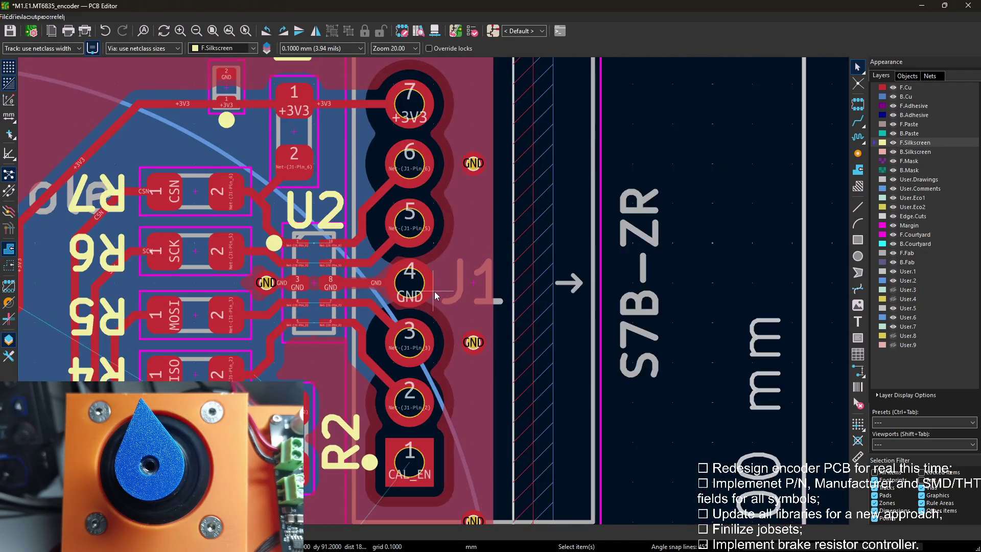
{"action": "scroll", "coordinate": [379, 295], "scroll_direction": "down", "scroll_amount": 1}
{"action": "scroll", "coordinate": [491, 232], "scroll_direction": "down", "scroll_amount": 1}
{"action": "scroll", "coordinate": [528, 177], "scroll_direction": "down", "scroll_amount": 2, "text": "shift"}
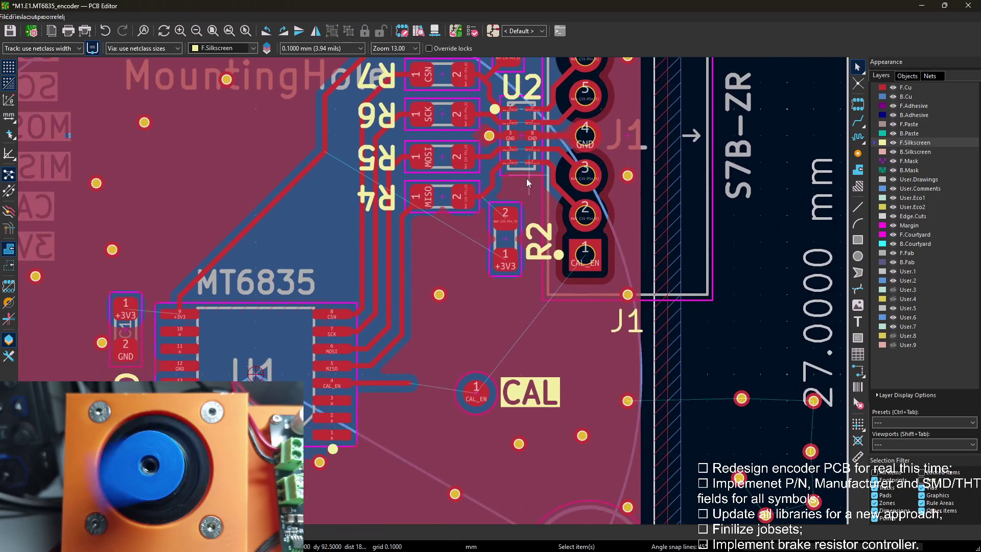
{"action": "scroll", "coordinate": [513, 197], "scroll_direction": "down", "scroll_amount": 1}
{"action": "scroll", "coordinate": [512, 197], "scroll_direction": "down", "scroll_amount": 1}
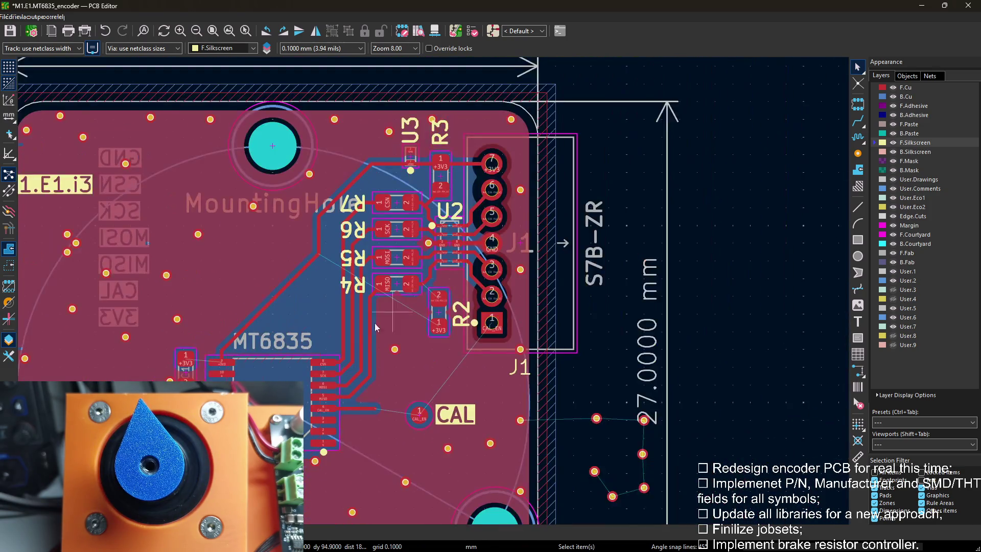
{"action": "scroll", "coordinate": [536, 184], "scroll_direction": "up", "scroll_amount": 1}
Select the rule area on the board's left edge and make F.Cu the active layer.
{"action": "middle_click_drag", "start_coordinate": [561, 168], "coordinate": [481, 330]}
{"action": "scroll", "coordinate": [222, 284], "scroll_direction": "up", "scroll_amount": 3}
{"action": "scroll", "coordinate": [437, 291], "scroll_direction": "up", "scroll_amount": 2}
{"action": "scroll", "coordinate": [433, 292], "scroll_direction": "up", "scroll_amount": 1}
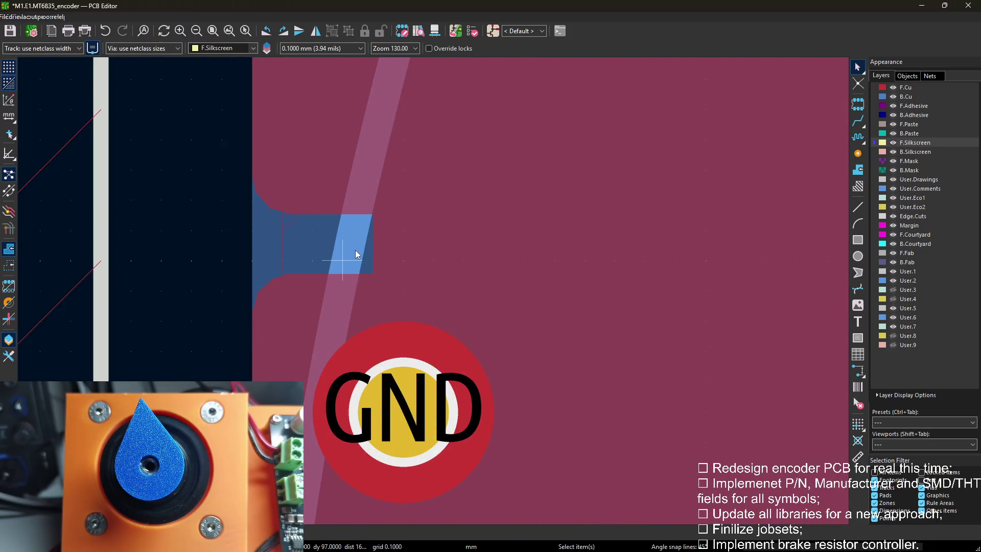
{"action": "left_click", "coordinate": [285, 226]}
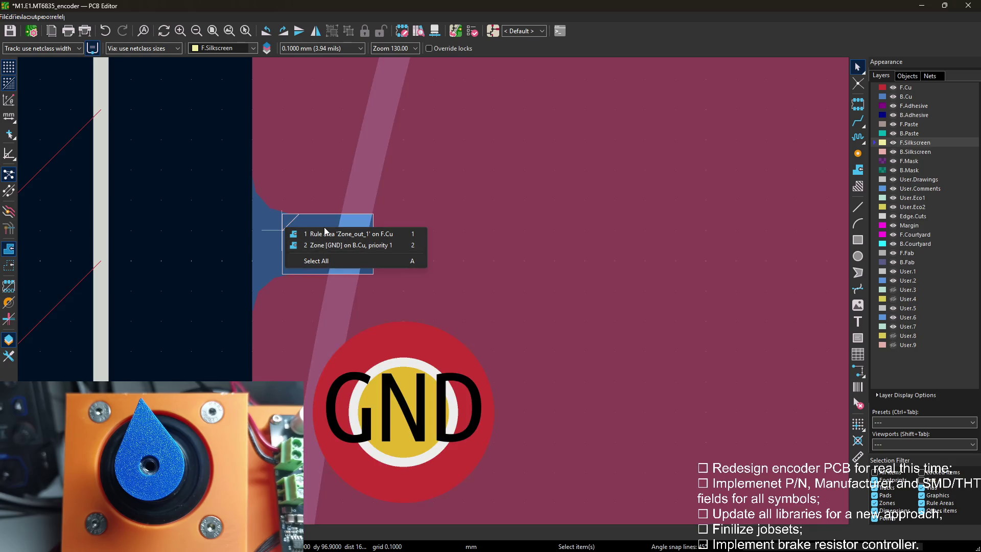
{"action": "left_click", "coordinate": [324, 233]}
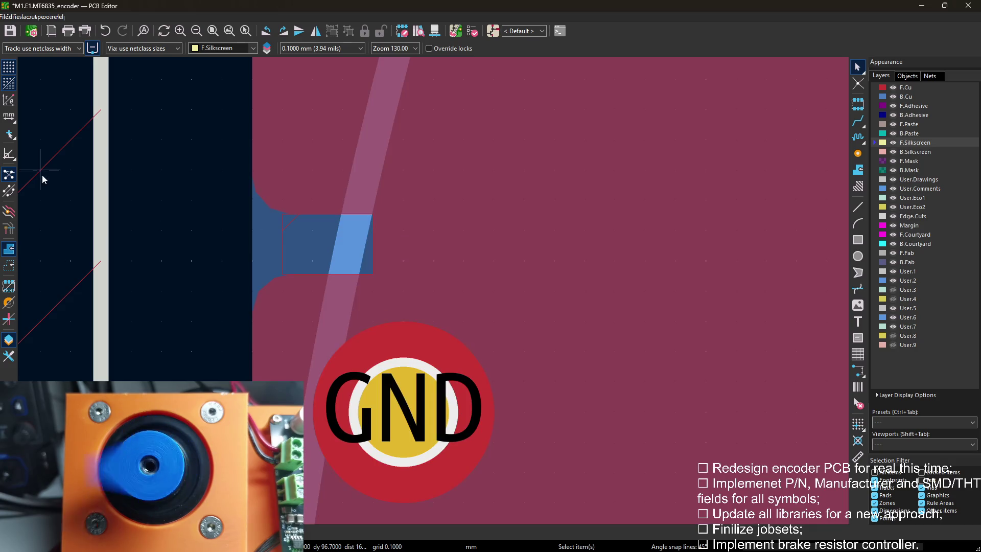
{"action": "key", "text": "ctrl+h"}
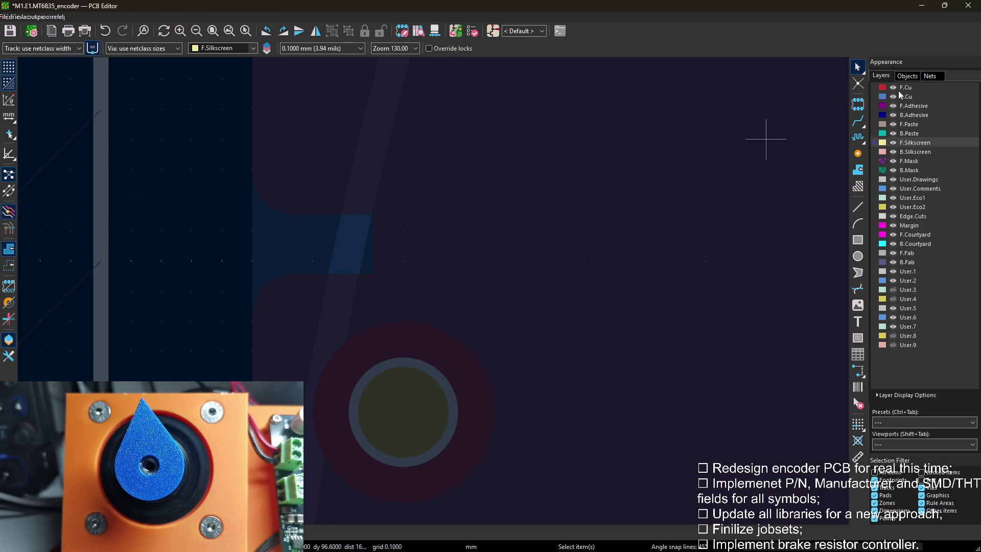
{"action": "left_click", "coordinate": [905, 88]}
{"action": "scroll", "coordinate": [289, 224], "scroll_direction": "down", "scroll_amount": 5}
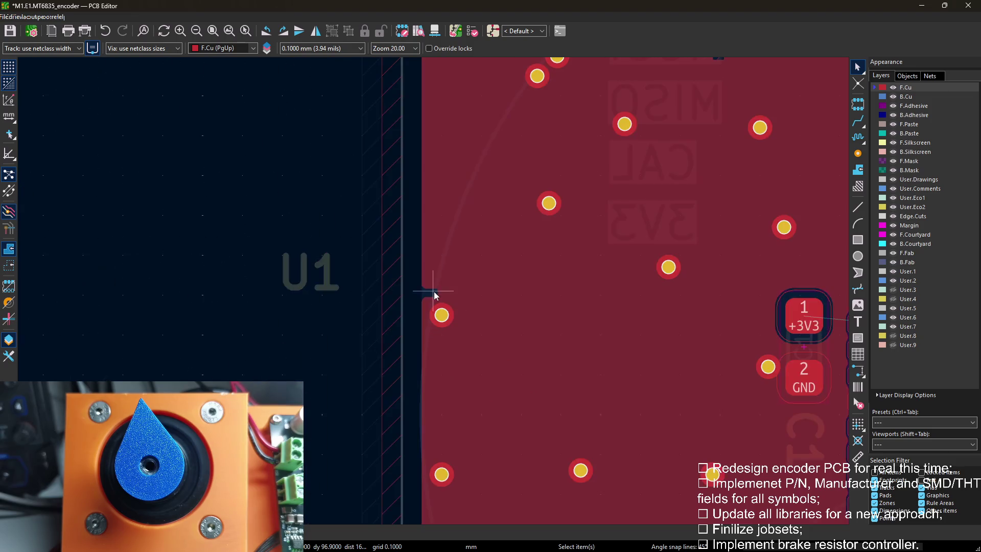
{"action": "scroll", "coordinate": [435, 353], "scroll_direction": "up", "scroll_amount": 1}
Place the small rule area on the left board edge just below the rounded corner.
{"action": "middle_click_drag", "start_coordinate": [443, 152], "coordinate": [507, 187]}
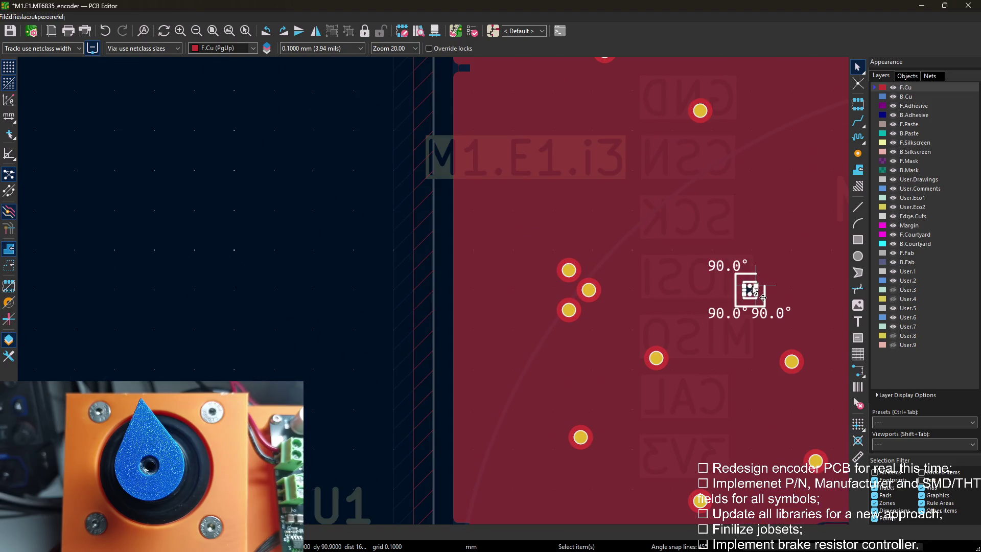
{"action": "left_click", "coordinate": [755, 294]}
{"action": "middle_click_drag", "start_coordinate": [769, 316], "coordinate": [388, 277]}
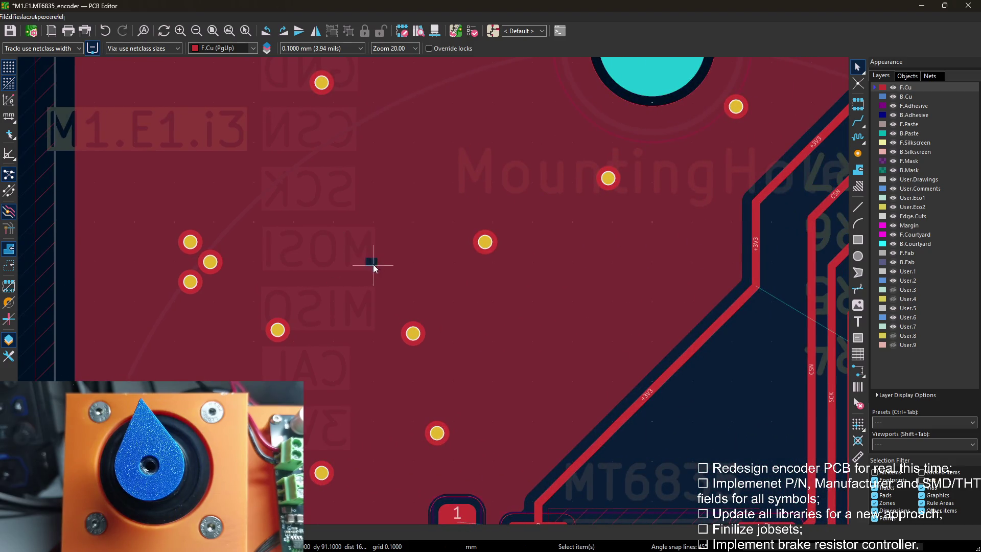
{"action": "scroll", "coordinate": [374, 267], "scroll_direction": "down", "scroll_amount": 3}
{"action": "scroll", "coordinate": [435, 293], "scroll_direction": "up", "scroll_amount": 5}
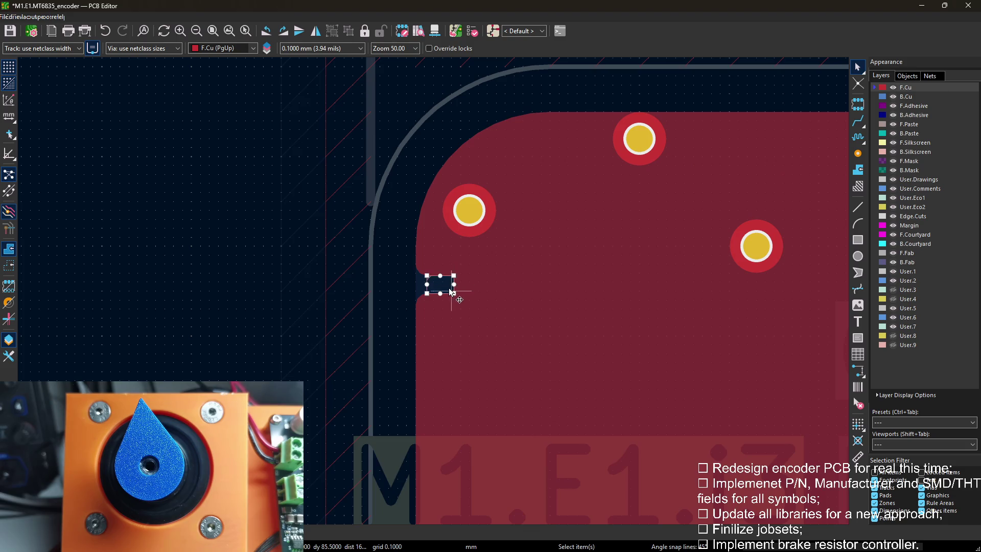
{"action": "key", "text": "Escape"}
Pan toward U2 and hide the copper zone fill.
{"action": "mouse_move", "coordinate": [451, 286]}
{"action": "middle_mouse_down"}
{"action": "mouse_move", "coordinate": [230, 216]}
{"action": "mouse_move", "coordinate": [405, 269]}
{"action": "middle_mouse_up"}
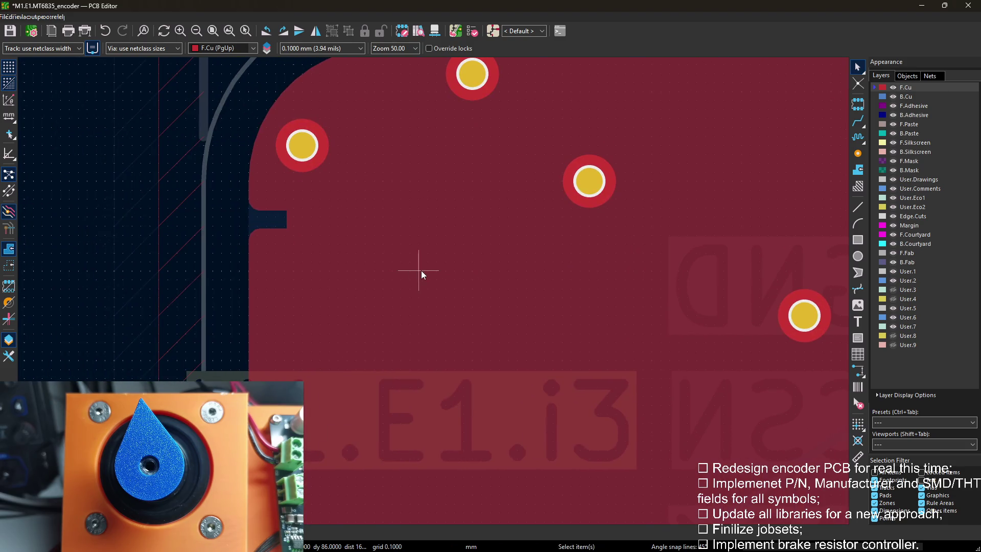
{"action": "scroll", "coordinate": [421, 271], "scroll_direction": "down", "scroll_amount": 3}
{"action": "mouse_move", "coordinate": [494, 315]}
{"action": "middle_mouse_down"}
{"action": "mouse_move", "coordinate": [770, 272]}
{"action": "mouse_move", "coordinate": [535, 204]}
{"action": "middle_mouse_up"}
{"action": "key", "text": "ctrl+b"}
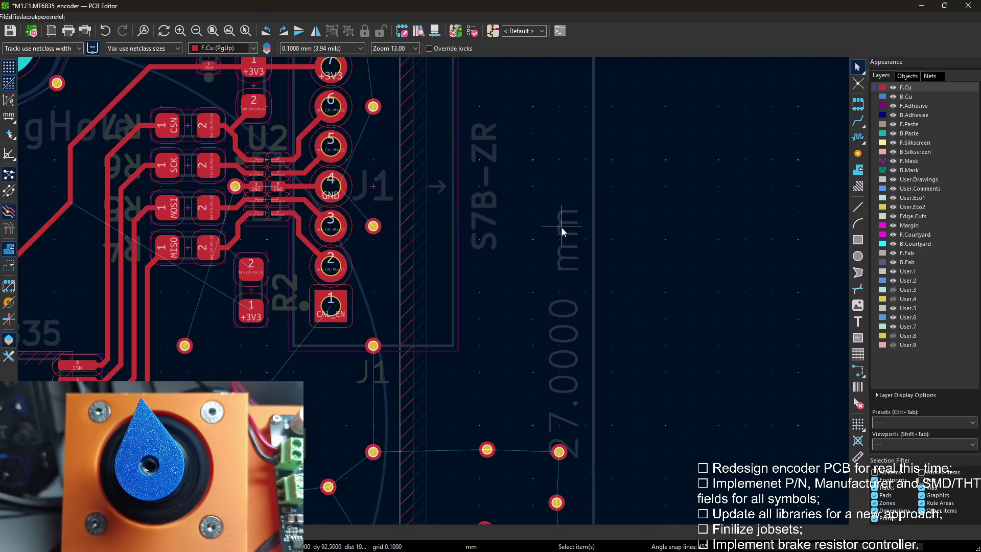
{"action": "key", "text": "Escape"}
{"action": "key", "text": "b"}
{"action": "middle_click_drag", "start_coordinate": [529, 194], "coordinate": [686, 175]}
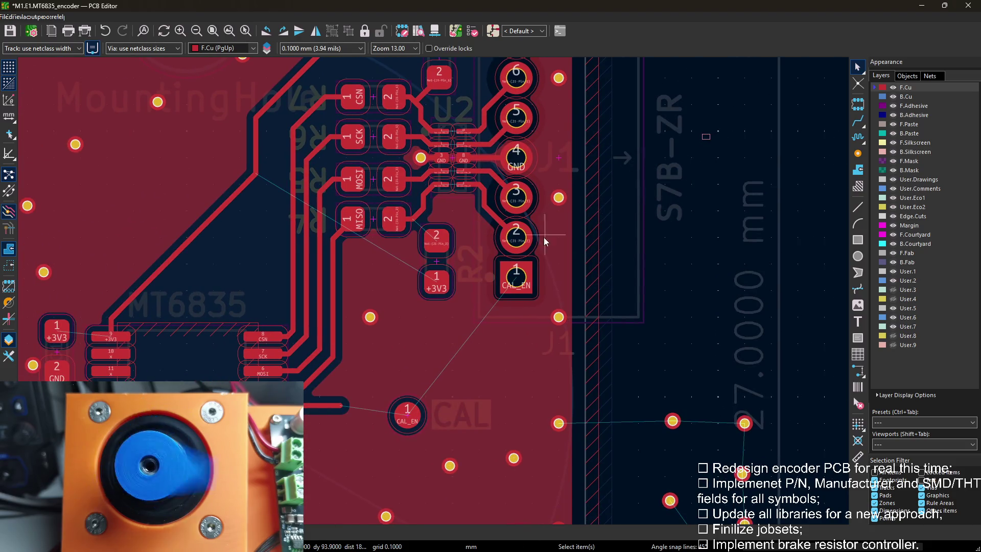
{"action": "middle_click_drag", "start_coordinate": [397, 210], "coordinate": [418, 259]}
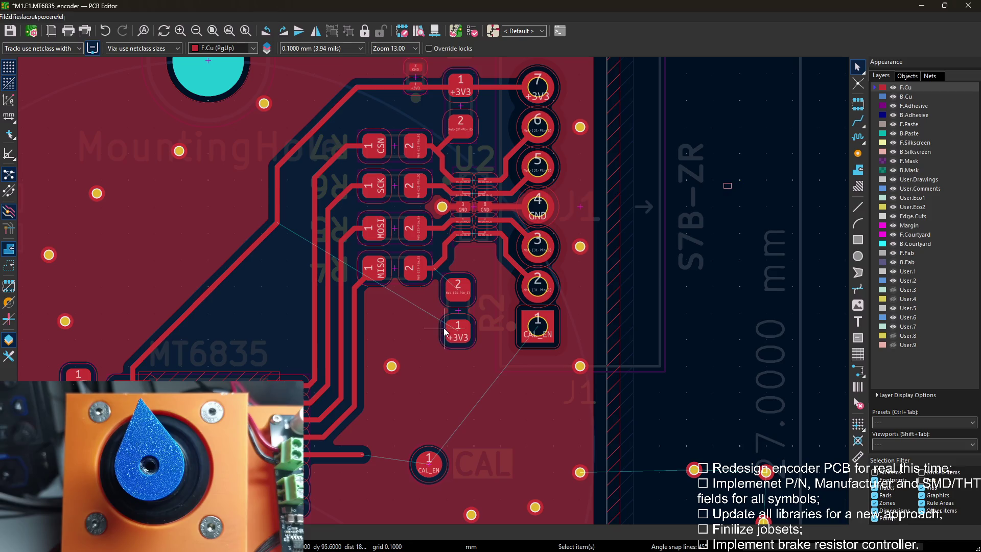
{"action": "scroll", "coordinate": [438, 323], "scroll_direction": "down", "scroll_amount": 1}
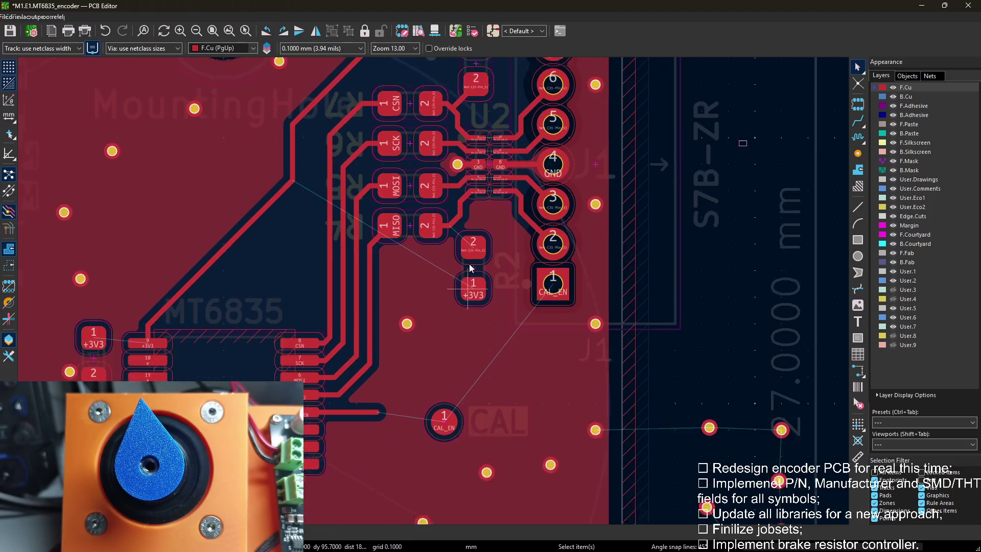
{"action": "scroll", "coordinate": [478, 228], "scroll_direction": "down", "scroll_amount": 1}
{"action": "scroll", "coordinate": [478, 227], "scroll_direction": "up", "scroll_amount": 1}
{"action": "middle_click_drag", "start_coordinate": [477, 253], "coordinate": [481, 158]}
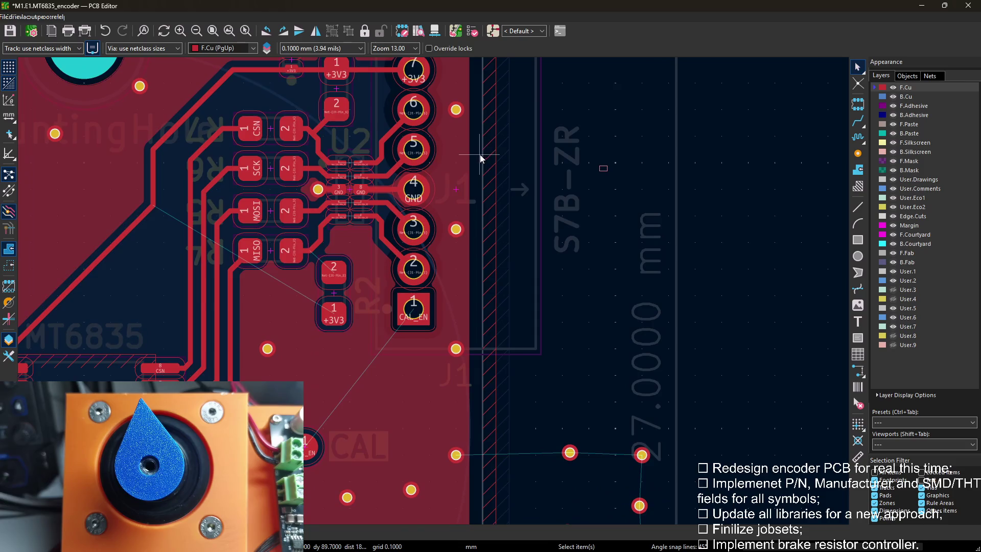
{"action": "scroll", "coordinate": [438, 96], "scroll_direction": "down", "scroll_amount": 1}
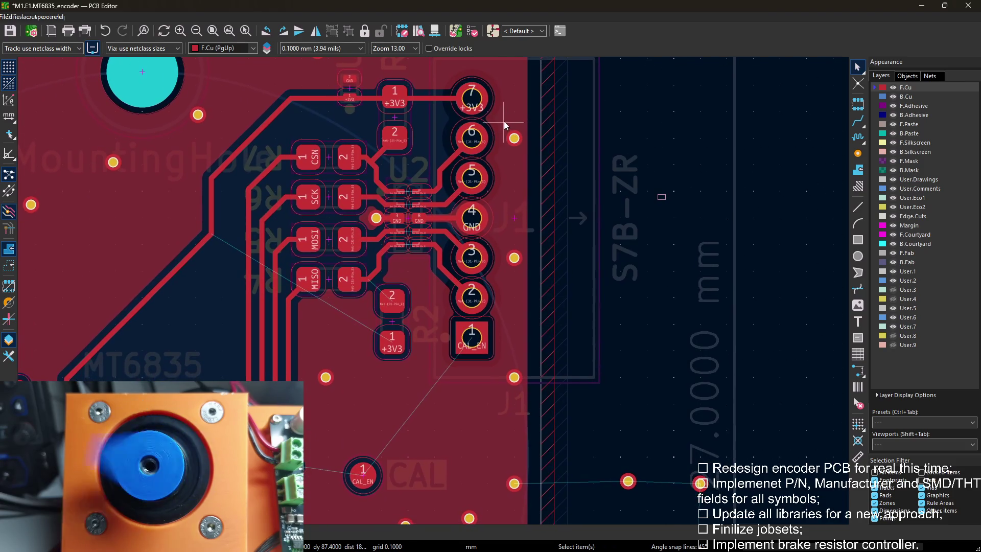
{"action": "scroll", "coordinate": [433, 290], "scroll_direction": "up", "scroll_amount": 2}
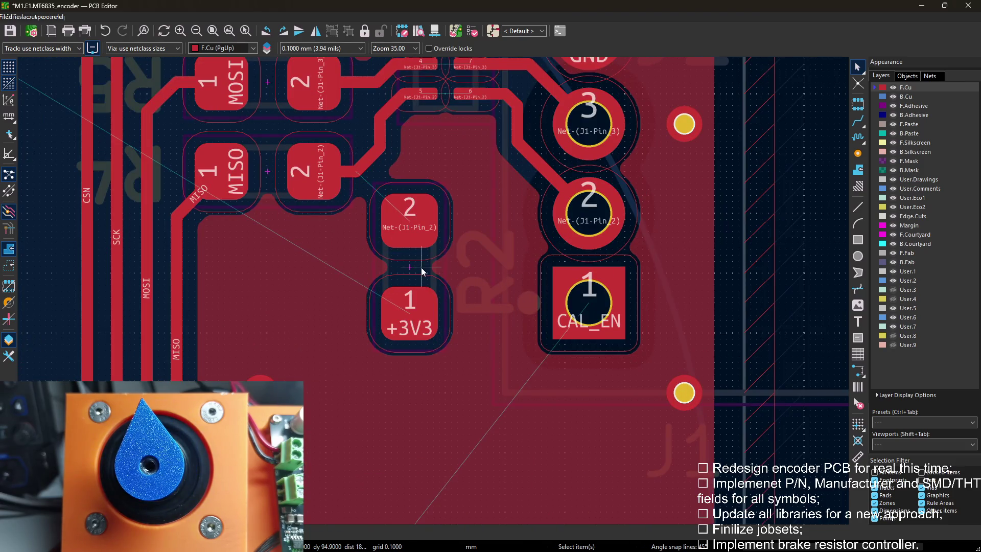
{"action": "scroll", "coordinate": [434, 291], "scroll_direction": "up", "scroll_amount": 2}
{"action": "middle_click_drag", "start_coordinate": [434, 291], "coordinate": [397, 394]}
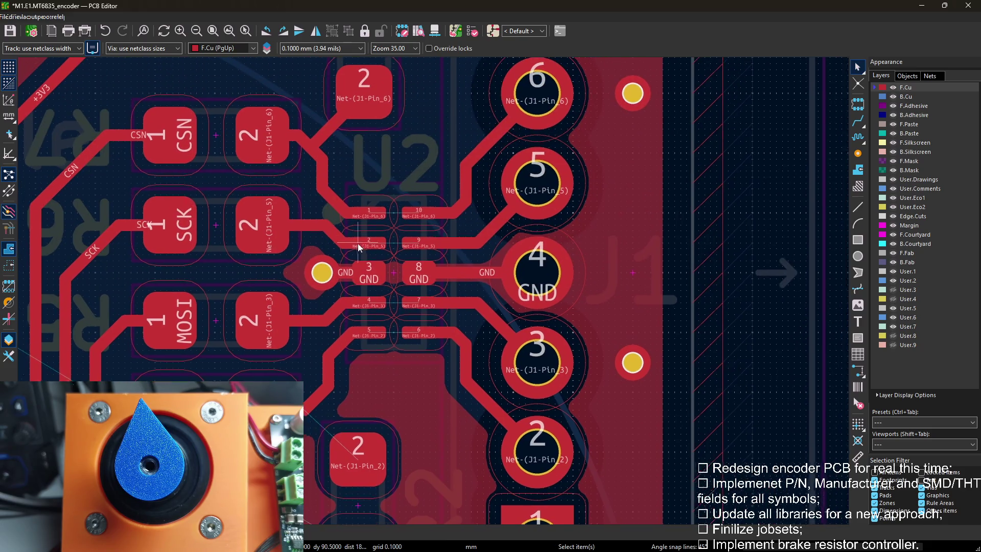
{"action": "scroll", "coordinate": [357, 242], "scroll_direction": "down", "scroll_amount": 3}
{"action": "middle_click_drag", "start_coordinate": [457, 291], "coordinate": [425, 267]}
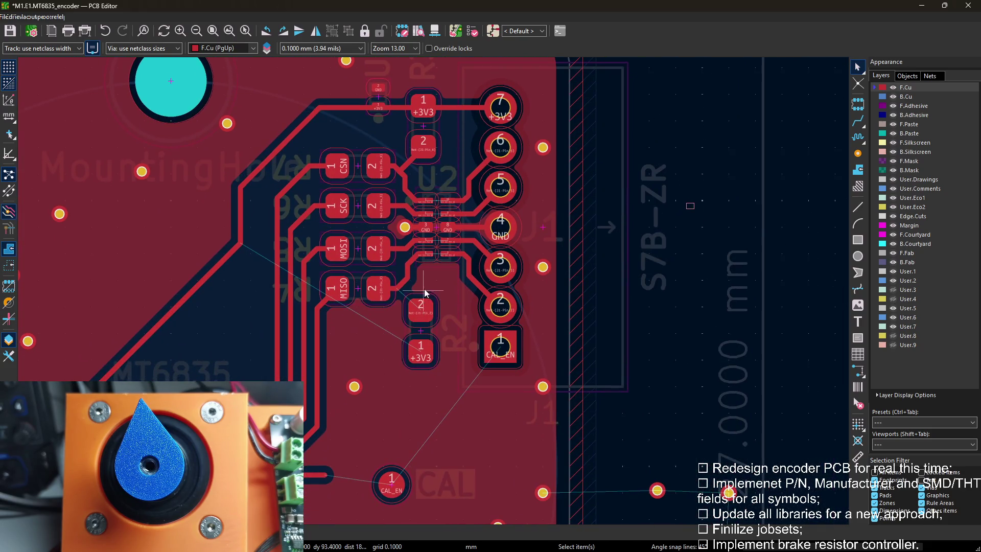
{"action": "scroll", "coordinate": [426, 294], "scroll_direction": "up", "scroll_amount": 2}
{"action": "scroll", "coordinate": [433, 292], "scroll_direction": "up", "scroll_amount": 3}
{"action": "scroll", "coordinate": [419, 282], "scroll_direction": "up", "scroll_amount": 3}
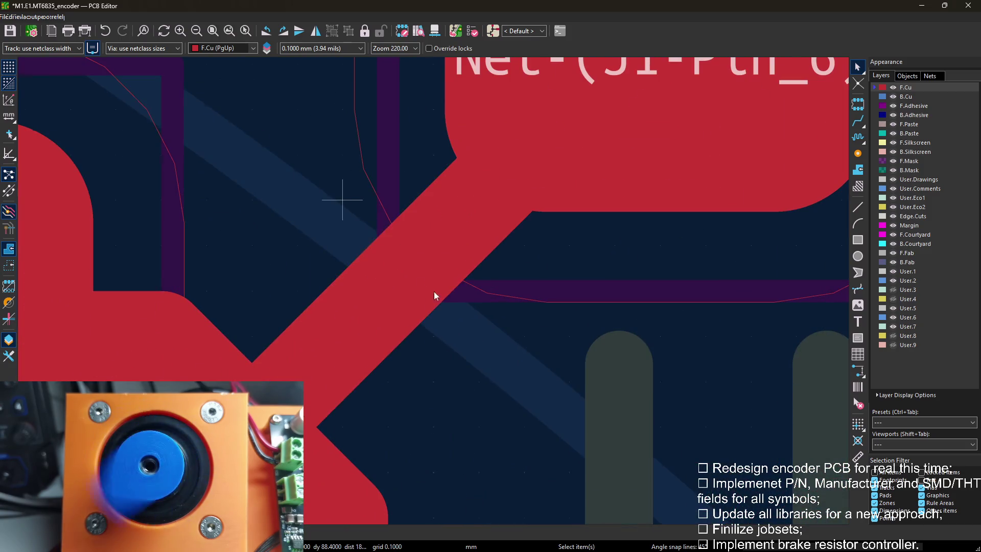
{"action": "scroll", "coordinate": [342, 198], "scroll_direction": "down", "scroll_amount": 1}
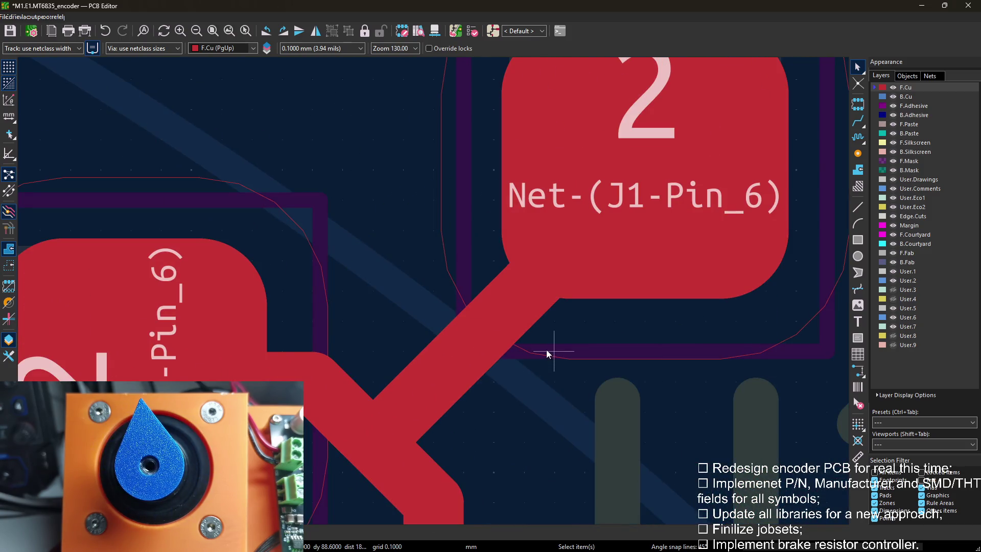
{"action": "scroll", "coordinate": [546, 349], "scroll_direction": "down", "scroll_amount": 3}
{"action": "scroll", "coordinate": [434, 291], "scroll_direction": "down", "scroll_amount": 2}
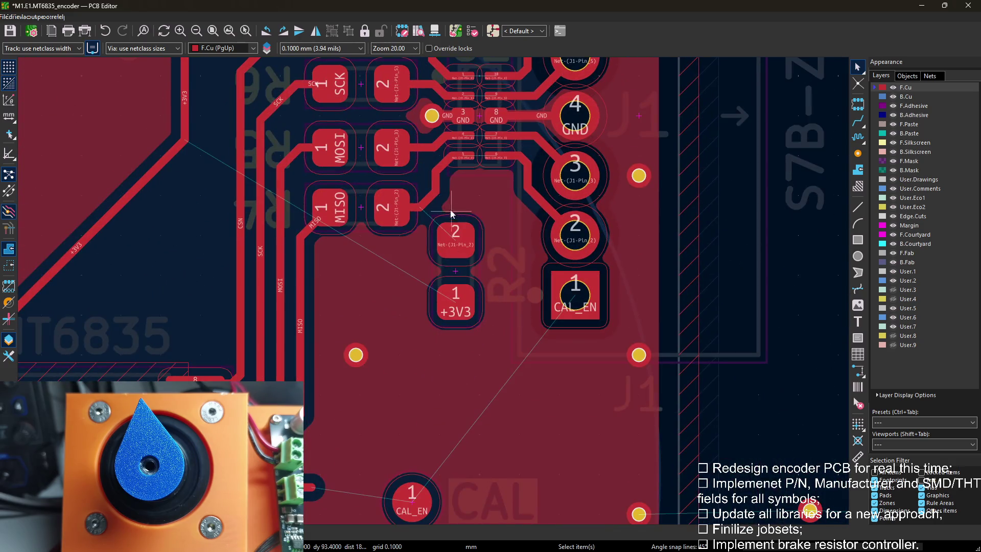
{"action": "scroll", "coordinate": [450, 212], "scroll_direction": "up", "scroll_amount": 1}
{"action": "scroll", "coordinate": [326, 302], "scroll_direction": "up", "scroll_amount": 2}
{"action": "scroll", "coordinate": [389, 201], "scroll_direction": "up", "scroll_amount": 1}
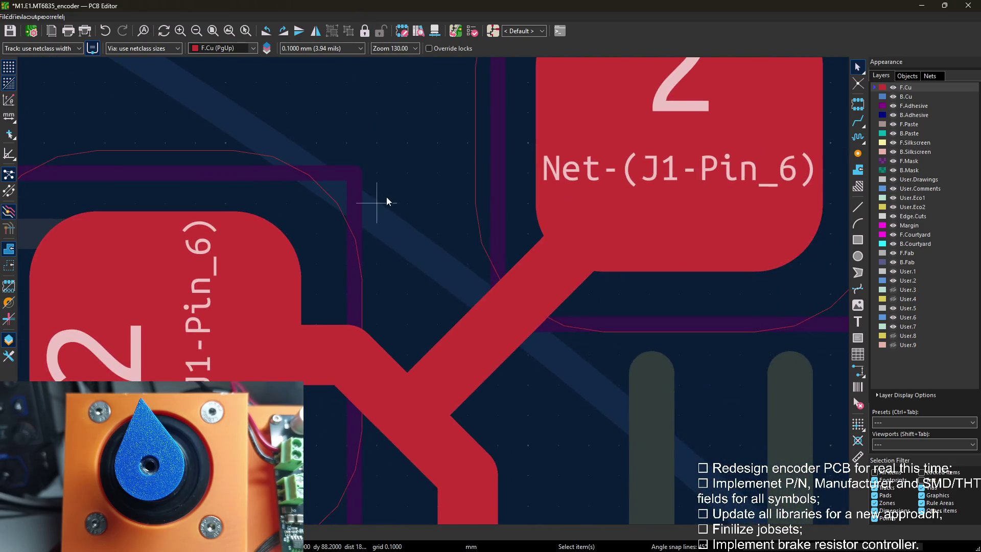
{"action": "scroll", "coordinate": [456, 170], "scroll_direction": "down", "scroll_amount": 3}
{"action": "scroll", "coordinate": [451, 296], "scroll_direction": "down", "scroll_amount": 1}
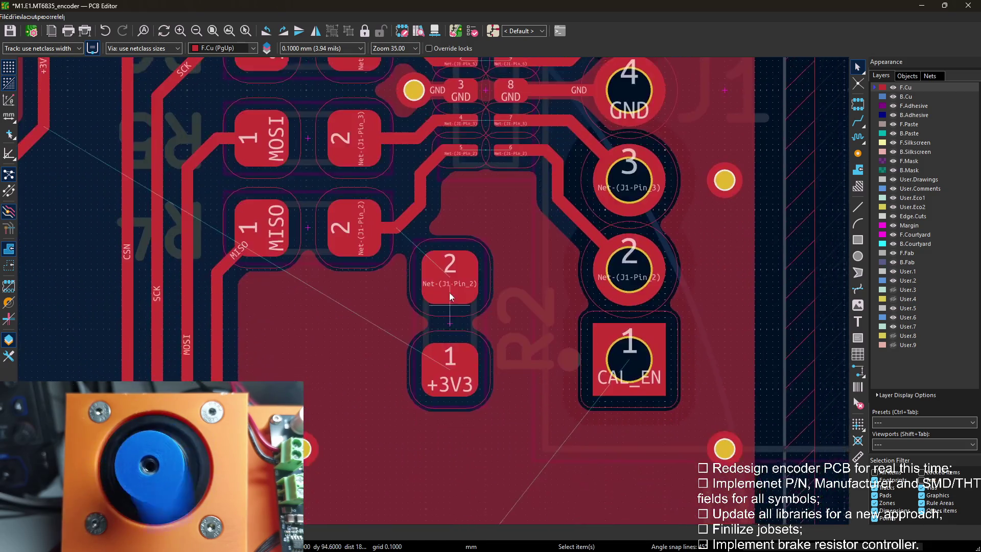
{"action": "scroll", "coordinate": [438, 296], "scroll_direction": "up", "scroll_amount": 4}
{"action": "scroll", "coordinate": [438, 296], "scroll_direction": "down", "scroll_amount": 2}
Nudge R2 slightly into its adjusted position.
{"action": "left_click", "coordinate": [441, 291]}
{"action": "key", "text": "m"}
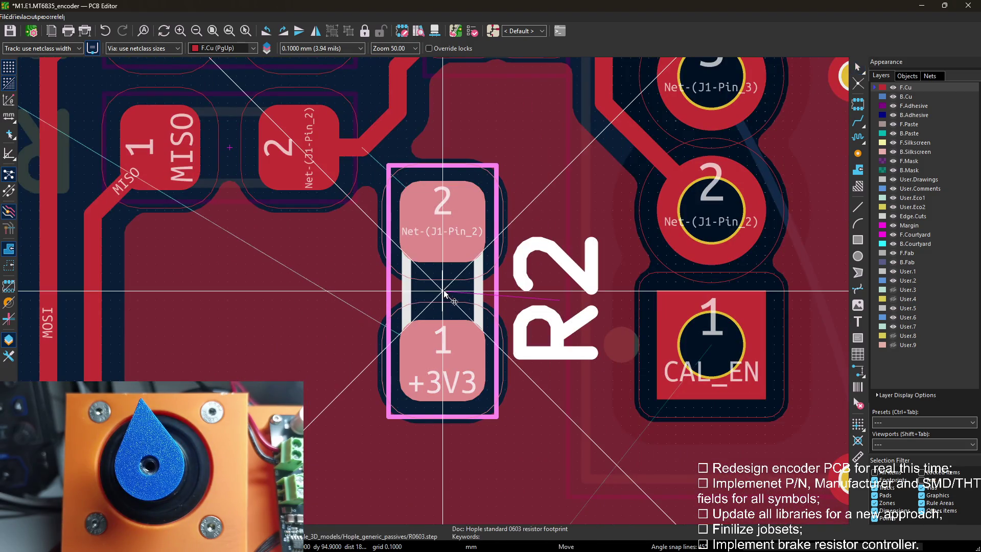
{"action": "left_click", "coordinate": [453, 291]}
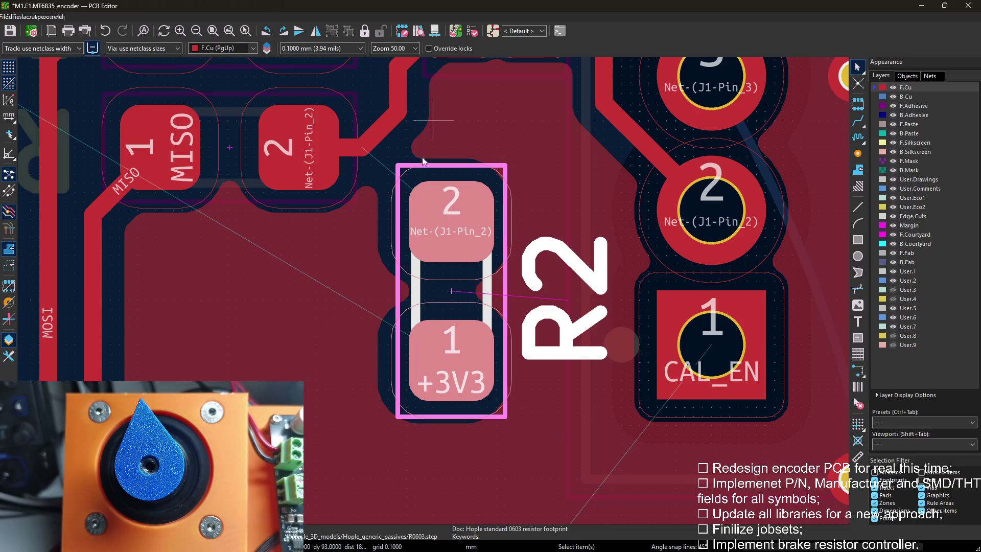
{"action": "scroll", "coordinate": [425, 144], "scroll_direction": "down", "scroll_amount": 4}
{"action": "scroll", "coordinate": [461, 292], "scroll_direction": "up", "scroll_amount": 2}
{"action": "key", "text": "Escape"}
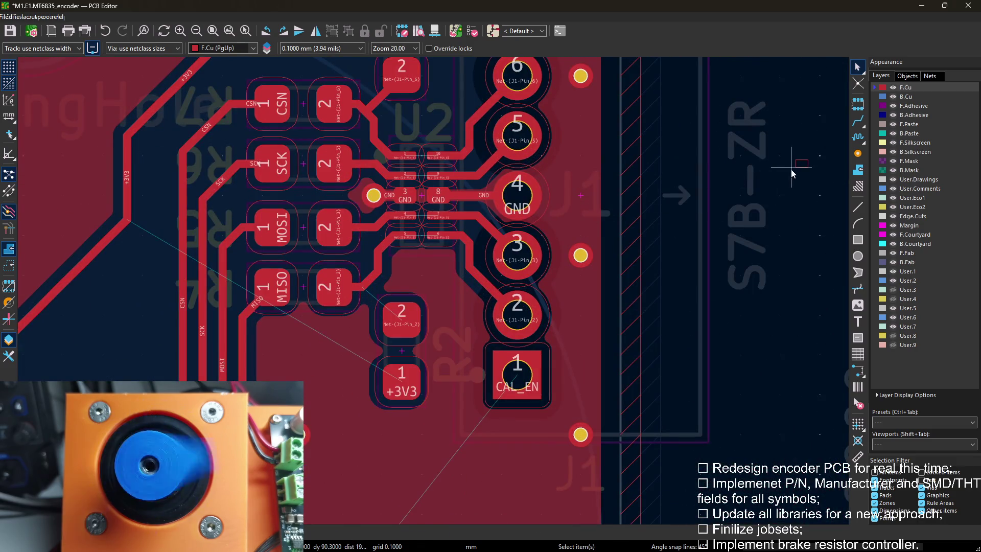
Route R2 pad 2 to the existing Net-(J1-Pin_2) trace.
{"action": "key", "text": "x"}
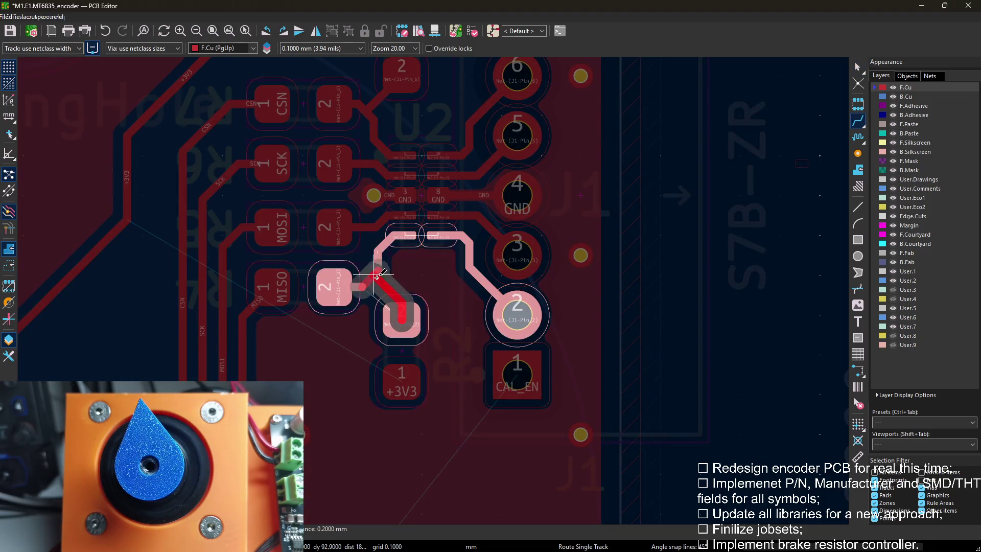
{"action": "left_click", "coordinate": [382, 273]}
{"action": "middle_click_drag", "start_coordinate": [449, 351], "coordinate": [416, 274]}
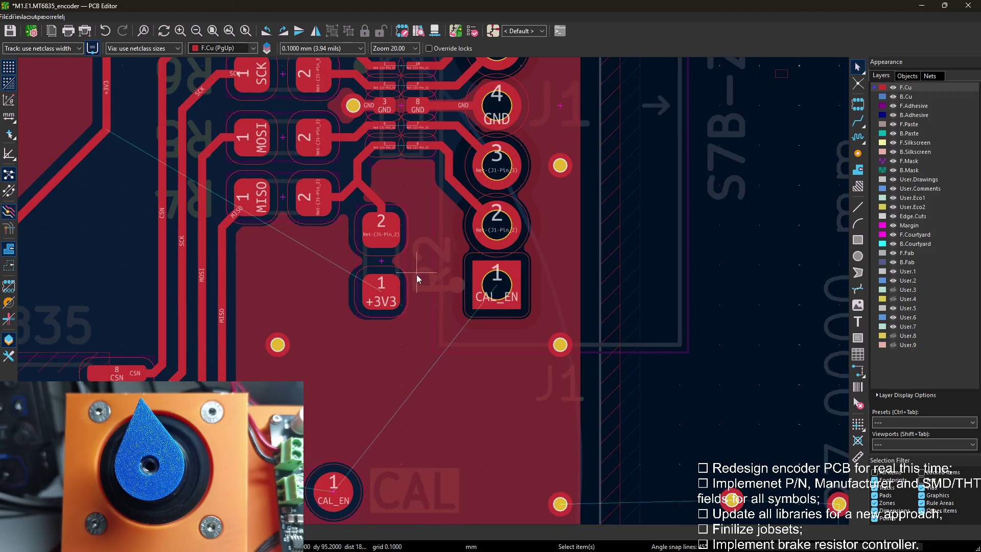
{"action": "scroll", "coordinate": [403, 281], "scroll_direction": "down", "scroll_amount": 1}
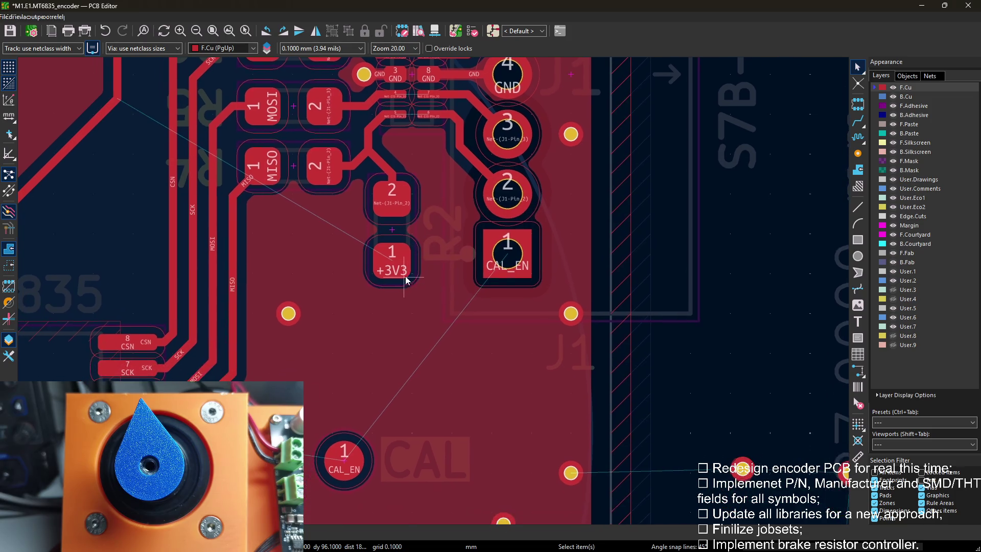
{"action": "scroll", "coordinate": [430, 292], "scroll_direction": "down", "scroll_amount": 1}
Move the vias near J1 out of the intended track path.
{"action": "middle_click_drag", "start_coordinate": [446, 295], "coordinate": [354, 387]}
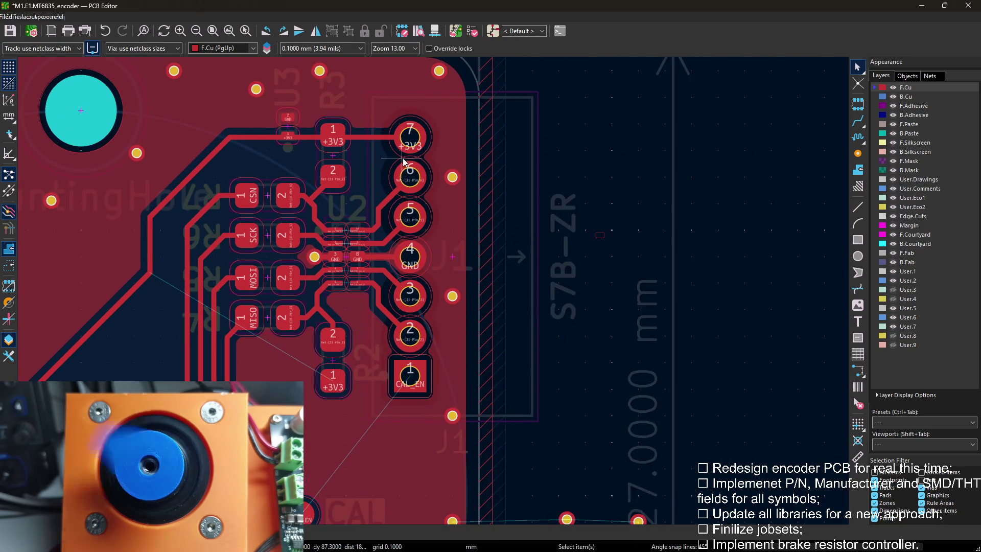
{"action": "left_click_drag", "start_coordinate": [452, 176], "coordinate": [384, 97]}
{"action": "mouse_move", "coordinate": [452, 298]}
{"action": "left_mouse_down"}
{"action": "mouse_move", "coordinate": [121, 271]}
{"action": "mouse_move", "coordinate": [130, 265]}
{"action": "left_mouse_up"}
Route +3V3 from J1 pin 7 down to R2's +3V3 pad, then make back copper active.
{"action": "key", "text": "x"}
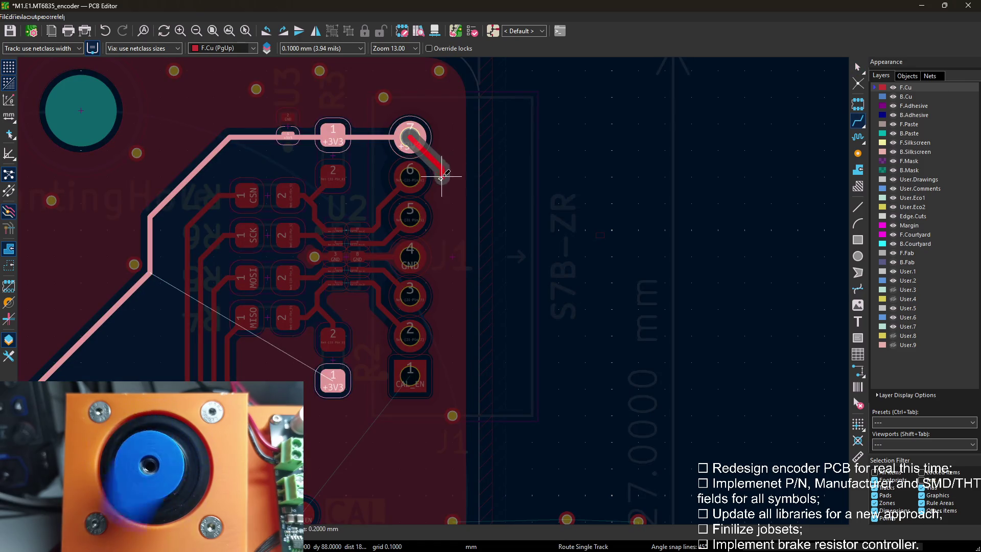
{"action": "left_click", "coordinate": [452, 161]}
{"action": "scroll", "coordinate": [491, 200], "scroll_direction": "down", "scroll_amount": 5}
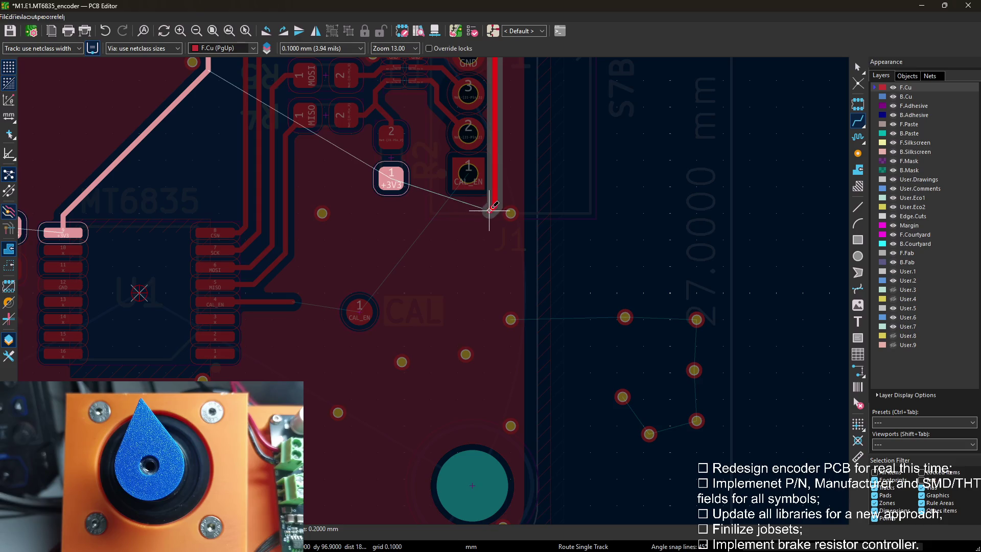
{"action": "left_click", "coordinate": [393, 180]}
{"action": "scroll", "coordinate": [393, 180], "scroll_direction": "up", "scroll_amount": 2}
{"action": "left_click", "coordinate": [406, 244]}
{"action": "key", "text": "Page_Down"}
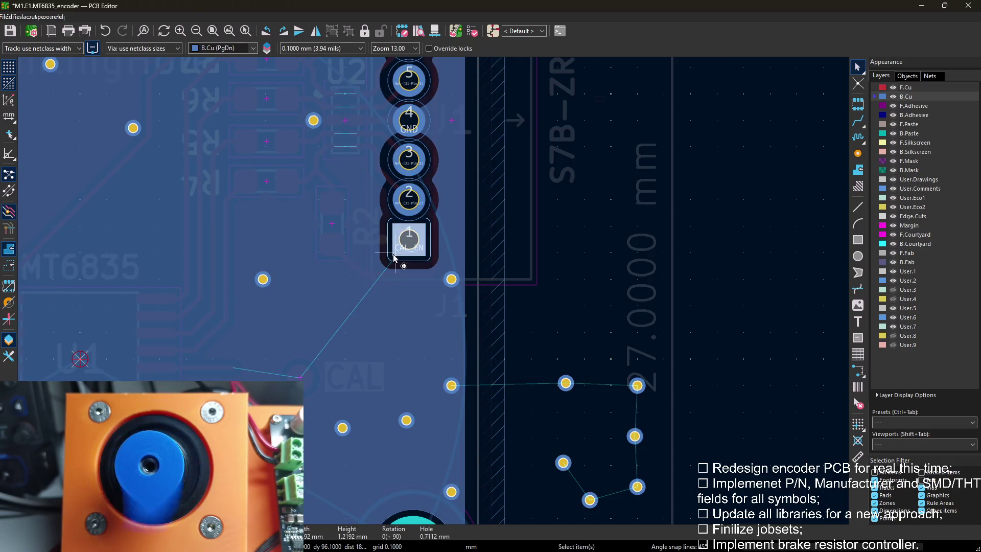
Route CAL_EN from J1 pin 1 on back copper to a via.
{"action": "key", "text": "x"}
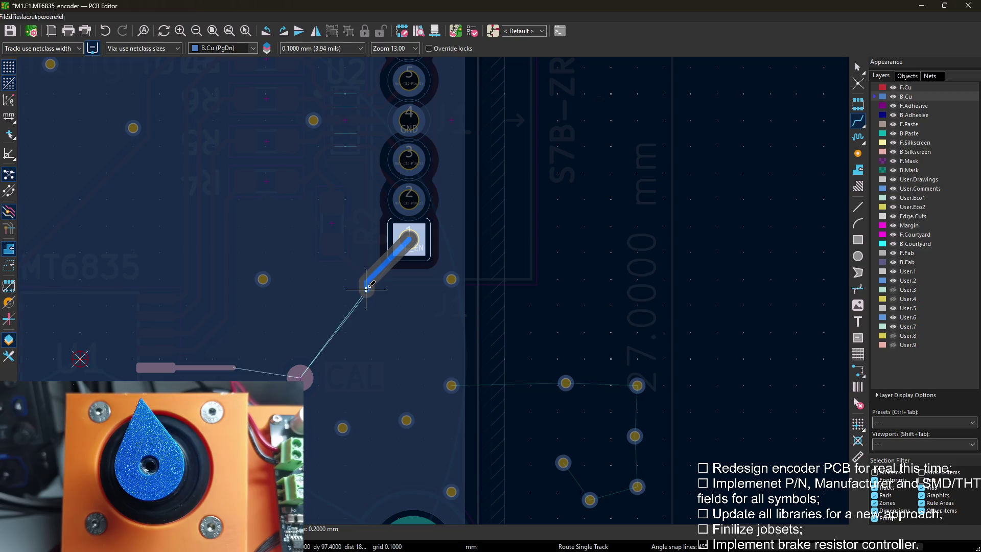
{"action": "key", "text": "v"}
{"action": "key", "text": "Escape"}
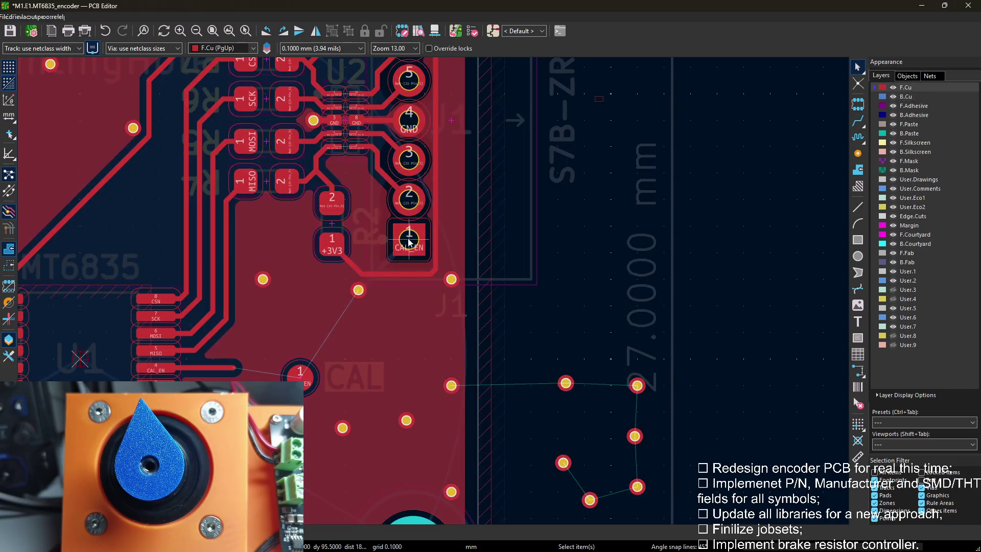
{"action": "scroll", "coordinate": [366, 287], "scroll_direction": "up", "scroll_amount": 2}
{"action": "scroll", "coordinate": [429, 291], "scroll_direction": "up", "scroll_amount": 2}
Route from the via on front copper to the CAL test point and shift the test point slightly.
{"action": "key", "text": "x"}
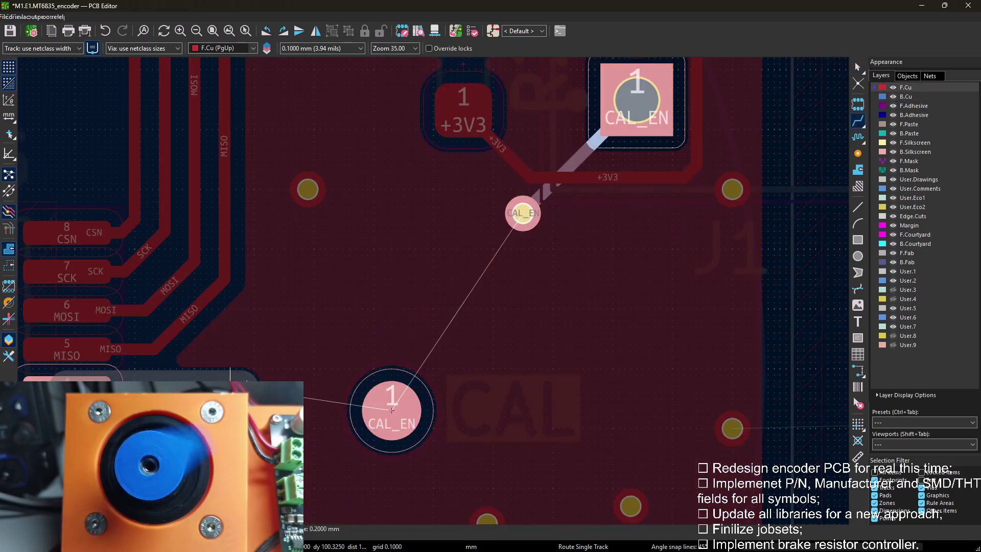
{"action": "left_click", "coordinate": [522, 214]}
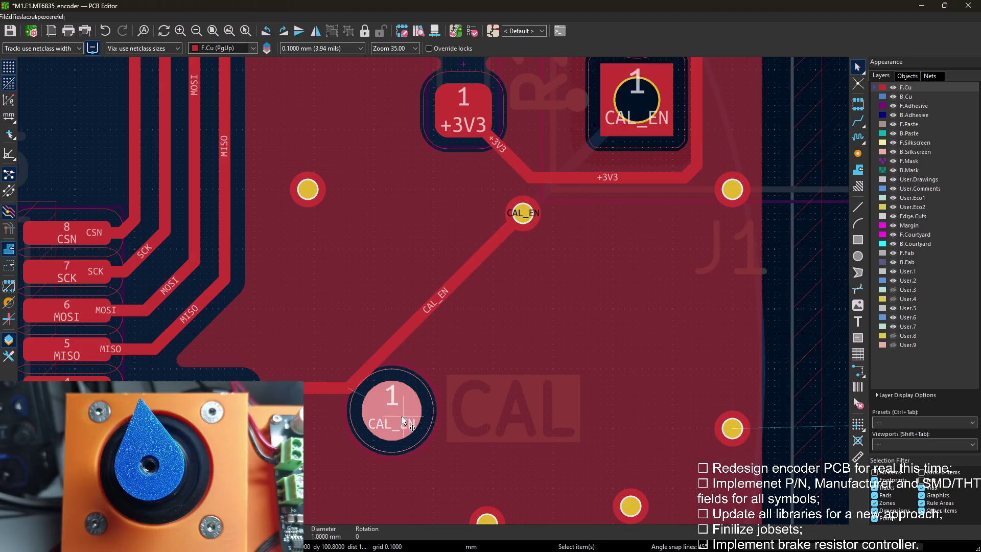
{"action": "key", "text": "m"}
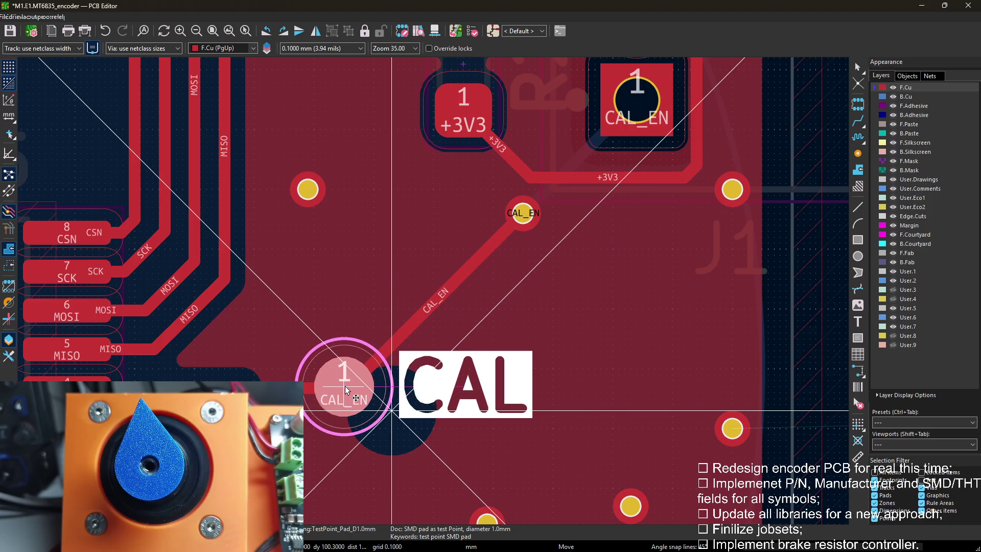
{"action": "left_click", "coordinate": [346, 389]}
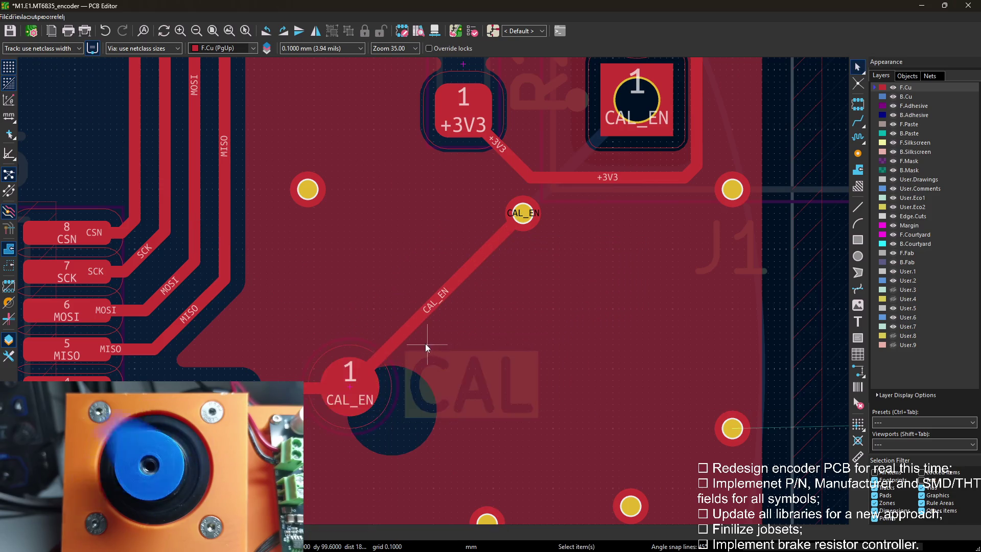
{"action": "scroll", "coordinate": [425, 343], "scroll_direction": "down", "scroll_amount": 3}
{"action": "scroll", "coordinate": [531, 233], "scroll_direction": "down", "scroll_amount": 3}
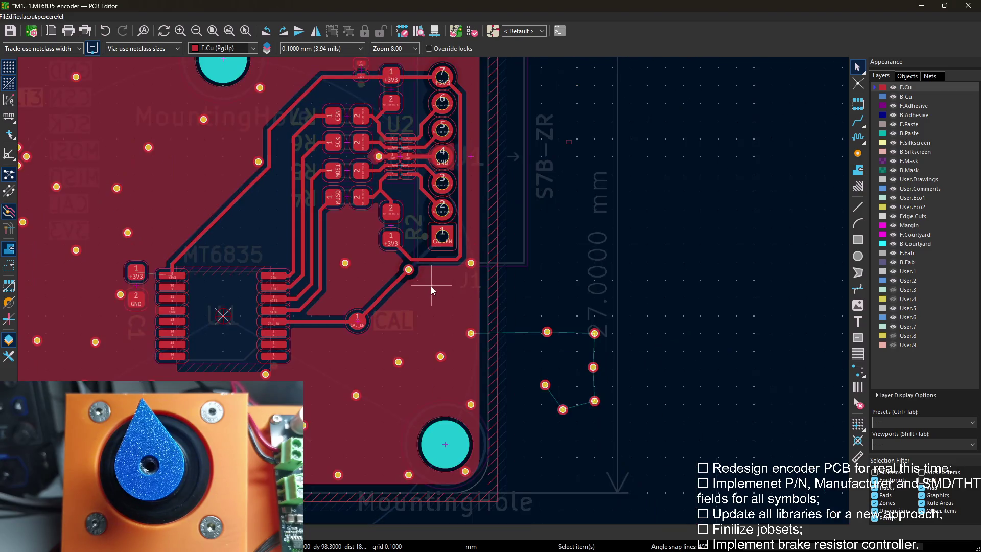
{"action": "left_click", "coordinate": [434, 30]}
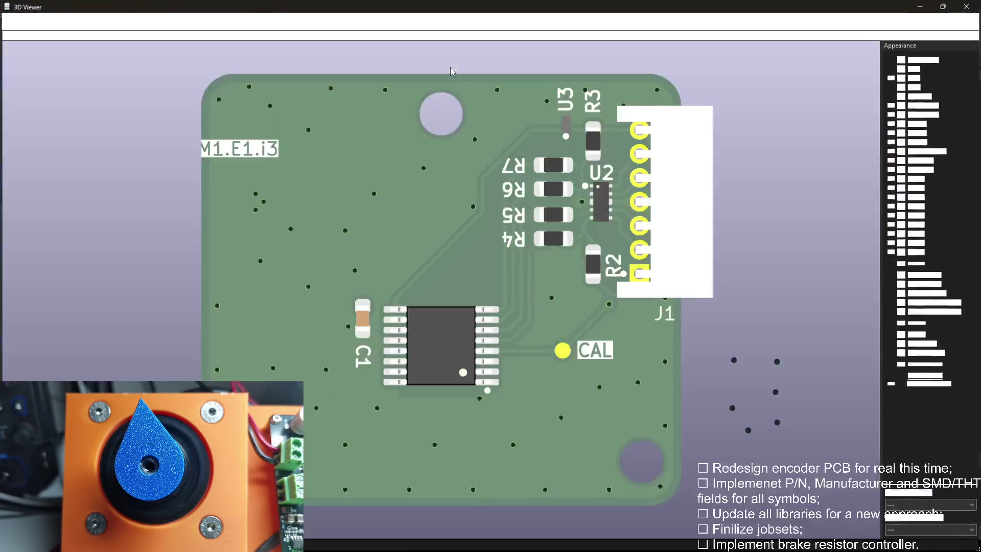
{"action": "left_click_drag", "start_coordinate": [649, 369], "coordinate": [164, 56]}
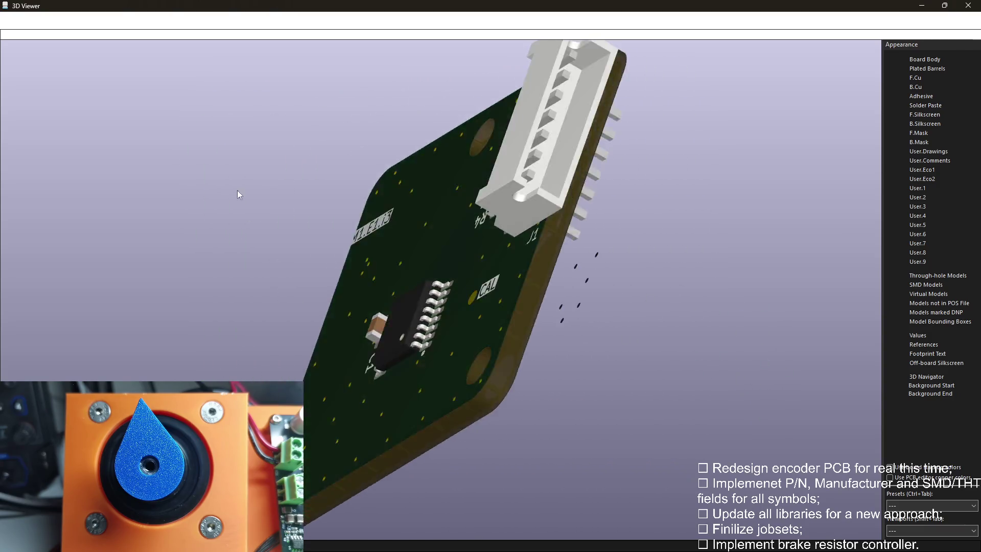
{"action": "left_click_drag", "start_coordinate": [195, 16], "coordinate": [430, 277]}
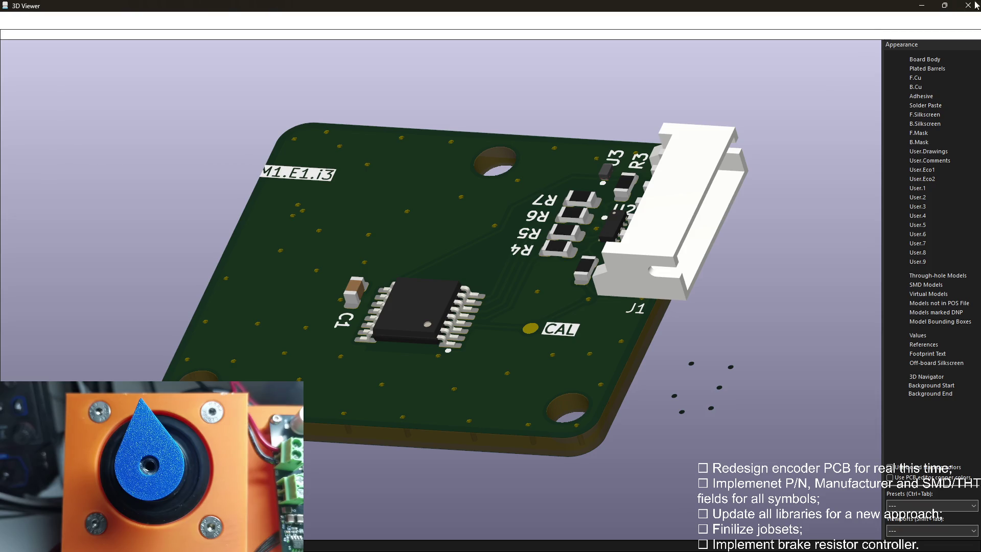
{"action": "left_click", "coordinate": [927, 6]}
{"action": "scroll", "coordinate": [434, 292], "scroll_direction": "up", "scroll_amount": 4}
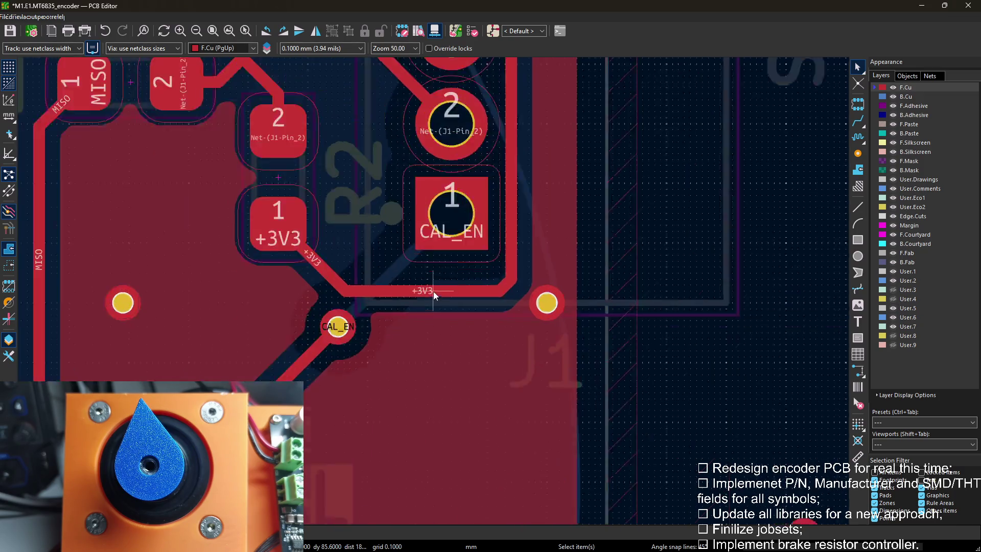
{"action": "scroll", "coordinate": [433, 292], "scroll_direction": "down", "scroll_amount": 2}
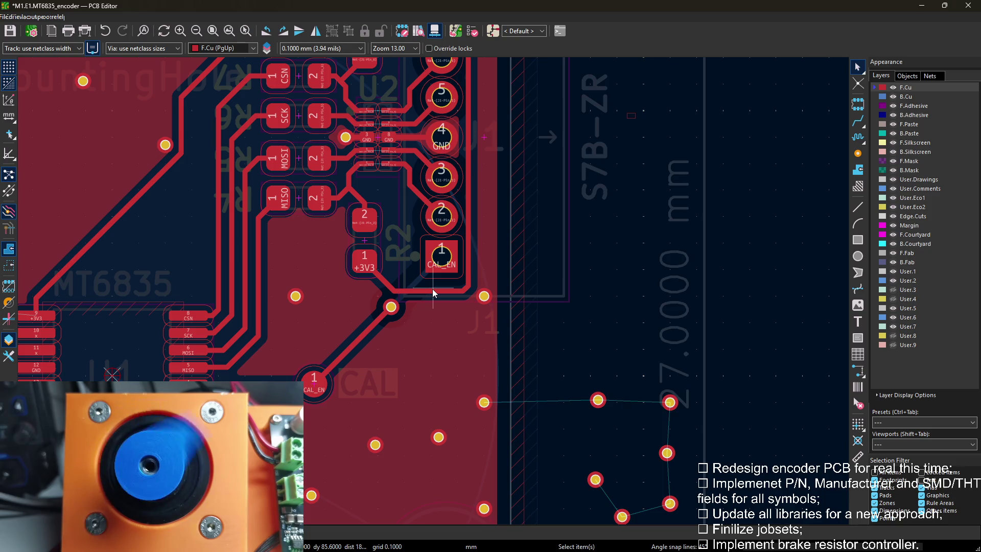
{"action": "scroll", "coordinate": [433, 289], "scroll_direction": "up", "scroll_amount": 3}
{"action": "scroll", "coordinate": [434, 291], "scroll_direction": "up", "scroll_amount": 2}
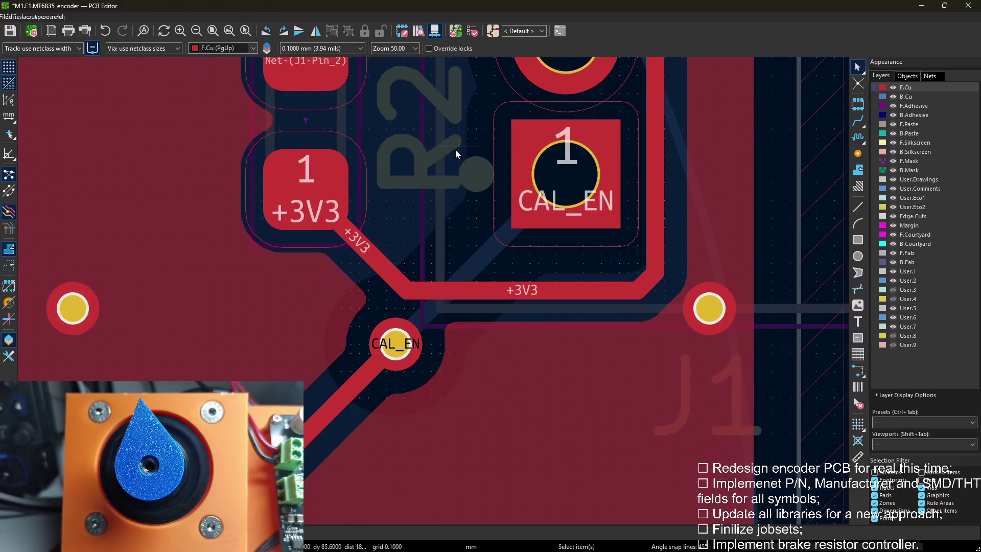
{"action": "scroll", "coordinate": [434, 292], "scroll_direction": "down", "scroll_amount": 4}
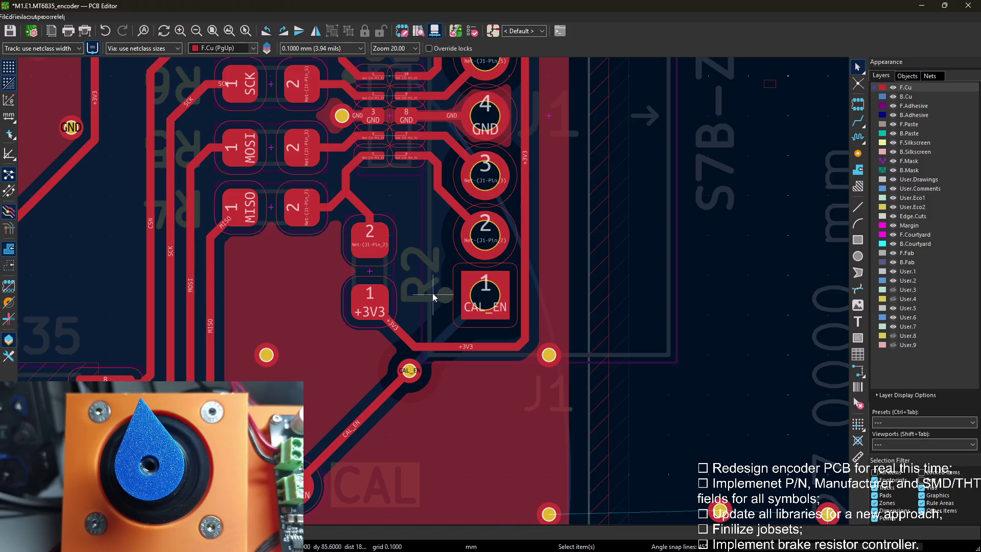
{"action": "scroll", "coordinate": [433, 293], "scroll_direction": "up", "scroll_amount": 2}
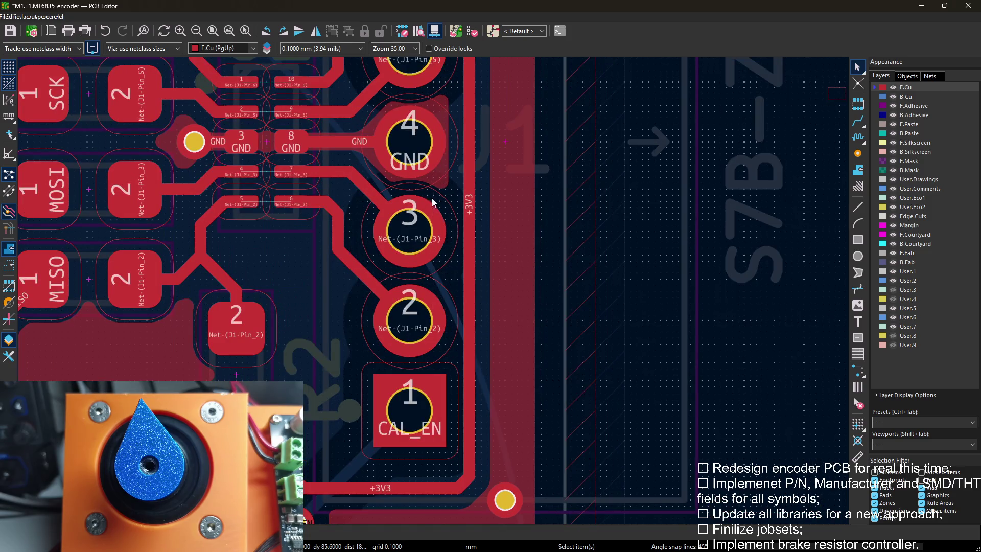
{"action": "middle_click_drag", "start_coordinate": [433, 201], "coordinate": [485, 128]}
{"action": "middle_click_drag", "start_coordinate": [460, 366], "coordinate": [505, 349]}
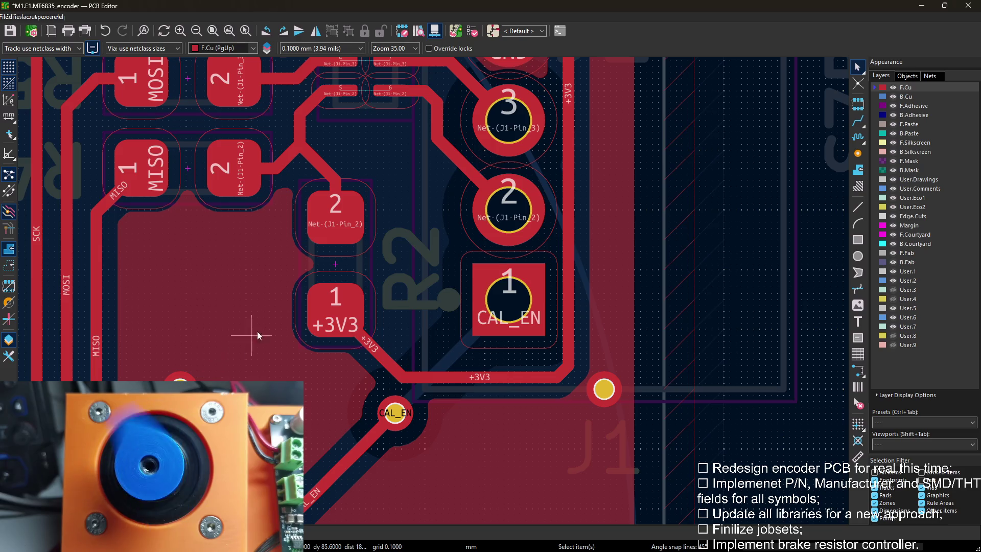
{"action": "middle_click_drag", "start_coordinate": [325, 341], "coordinate": [325, 460]}
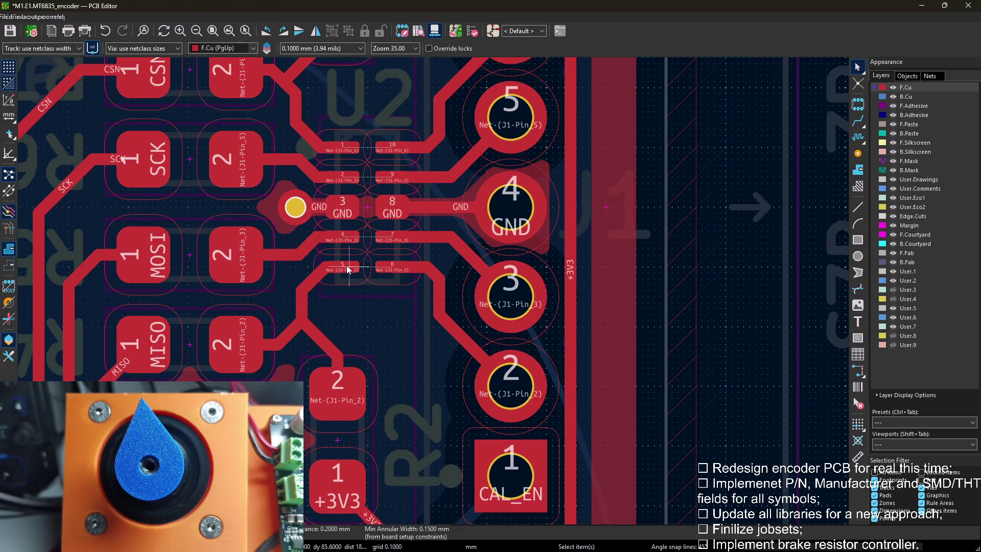
{"action": "left_click", "coordinate": [347, 265]}
{"action": "left_click", "coordinate": [341, 234]}
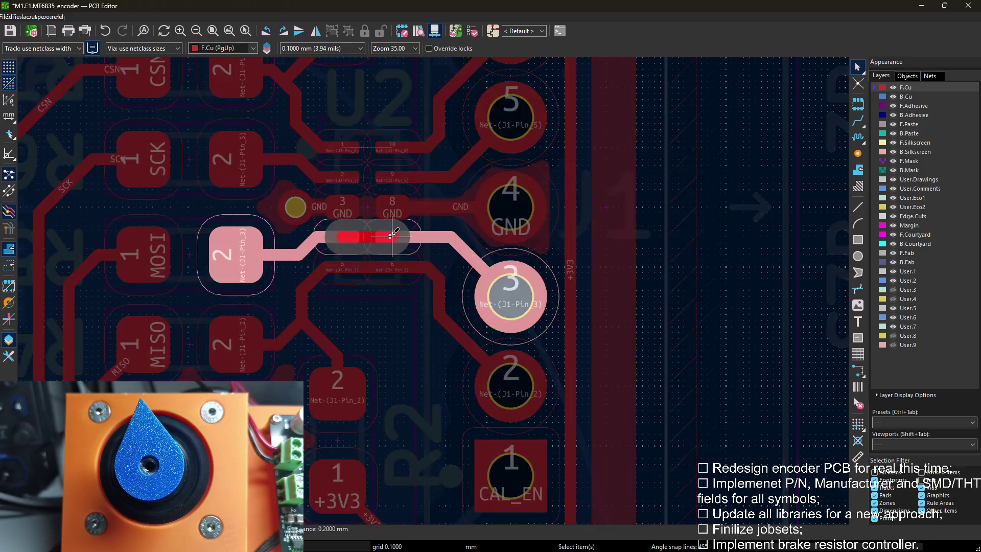
{"action": "left_click", "coordinate": [340, 146]}
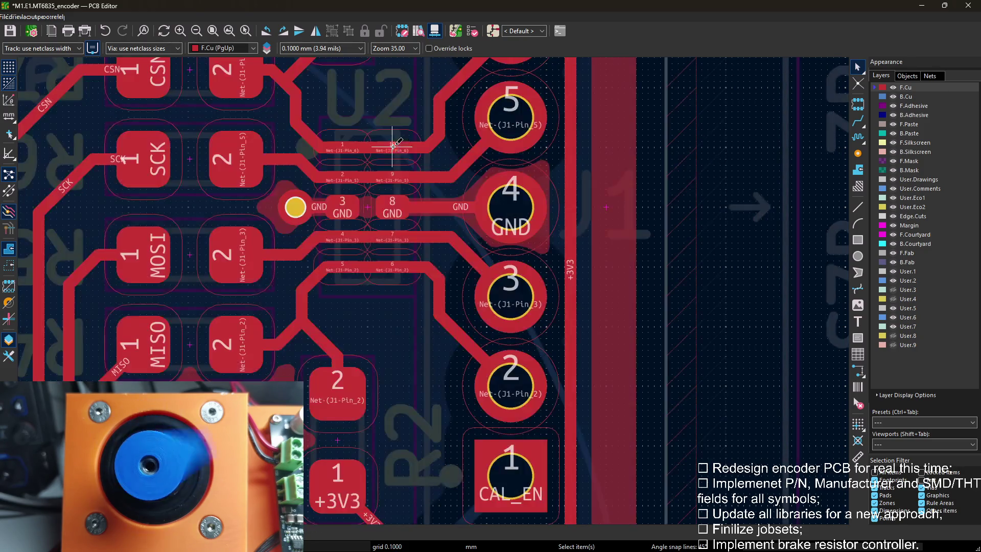
{"action": "middle_click_drag", "start_coordinate": [402, 145], "coordinate": [404, 197]}
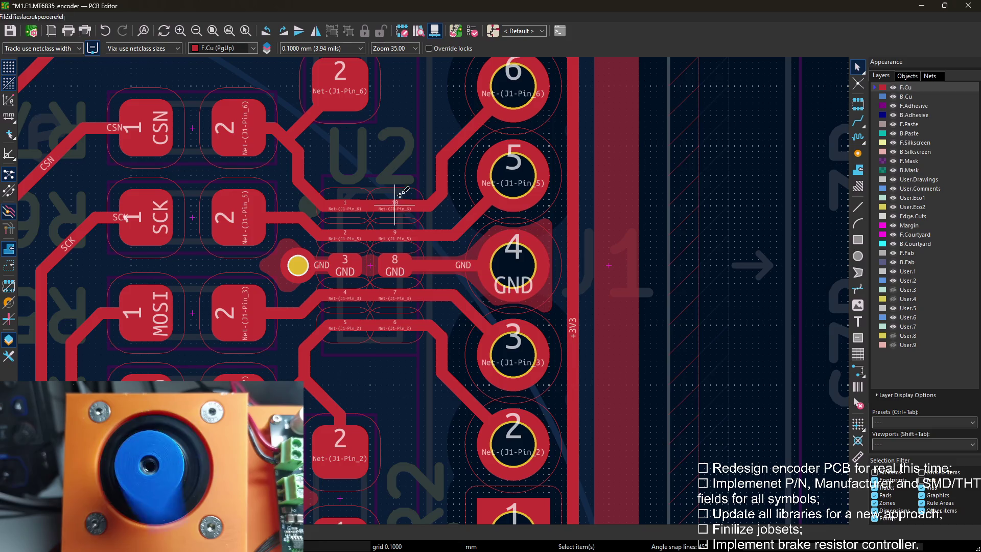
{"action": "scroll", "coordinate": [404, 198], "scroll_direction": "down", "scroll_amount": 3}
{"action": "scroll", "coordinate": [432, 272], "scroll_direction": "down", "scroll_amount": 2}
{"action": "scroll", "coordinate": [460, 177], "scroll_direction": "down", "scroll_amount": 1}
{"action": "scroll", "coordinate": [427, 161], "scroll_direction": "up", "scroll_amount": 2}
{"action": "scroll", "coordinate": [399, 199], "scroll_direction": "up", "scroll_amount": 1}
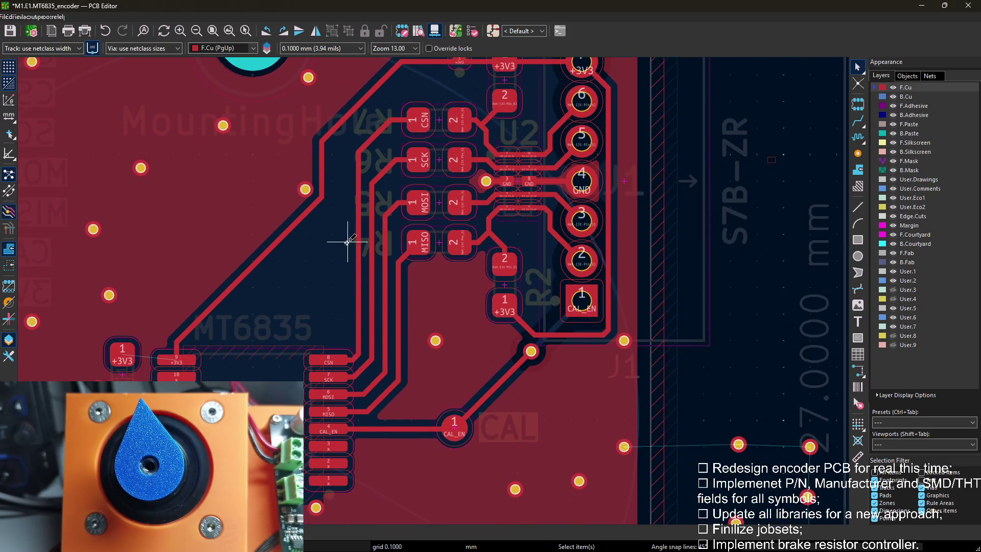
{"action": "scroll", "coordinate": [349, 242], "scroll_direction": "down", "scroll_amount": 1}
{"action": "scroll", "coordinate": [445, 93], "scroll_direction": "up", "scroll_amount": 4}
{"action": "middle_click_drag", "start_coordinate": [429, 292], "coordinate": [428, 208]}
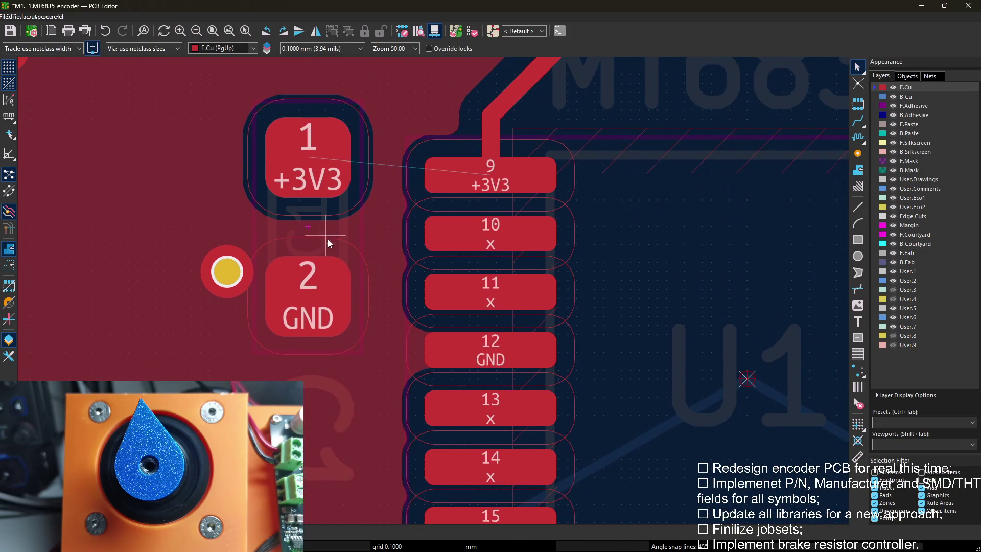
Move capacitor C1 to sit beside U1.
{"action": "key", "text": "x"}
{"action": "key", "text": "Escape"}
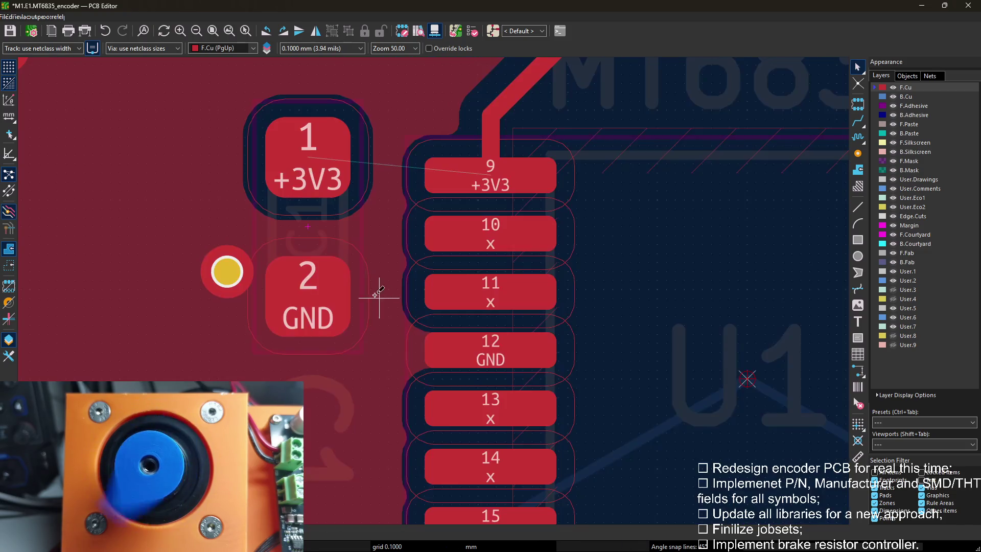
{"action": "left_click", "coordinate": [310, 225]}
{"action": "key", "text": "e"}
{"action": "key", "text": "Escape"}
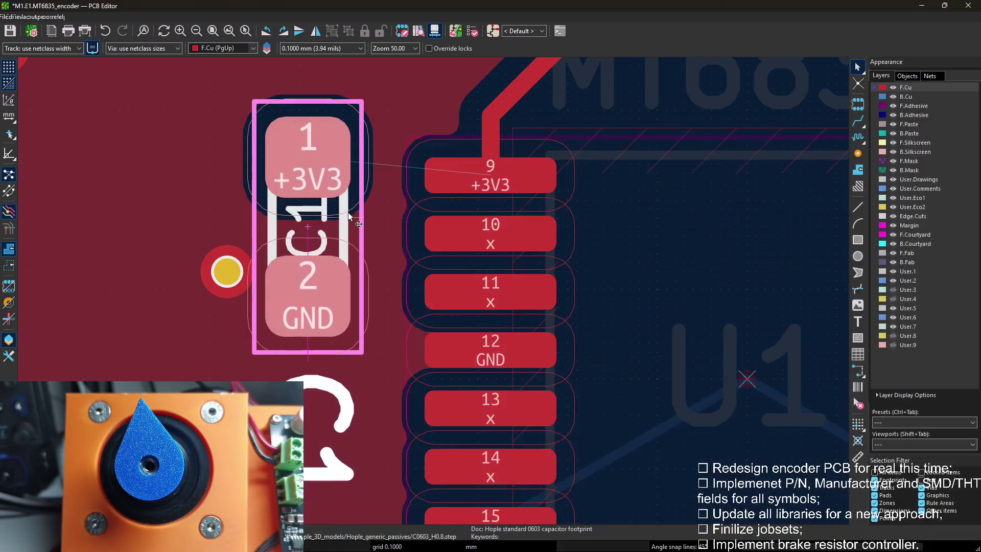
{"action": "key", "text": "m"}
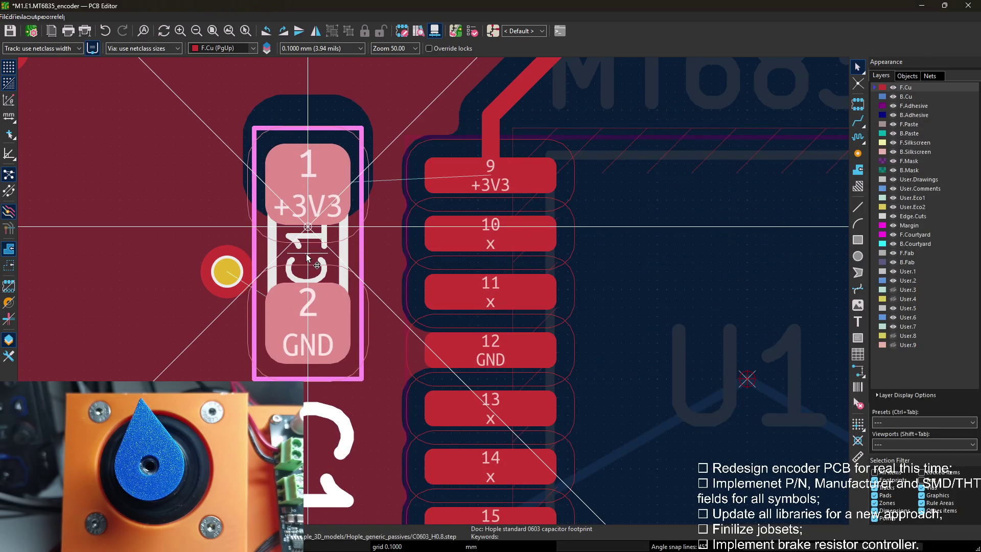
{"action": "left_click", "coordinate": [310, 261]}
Route C1's GND pad to U1 pin 12.
{"action": "key", "text": "x"}
{"action": "left_click", "coordinate": [468, 349]}
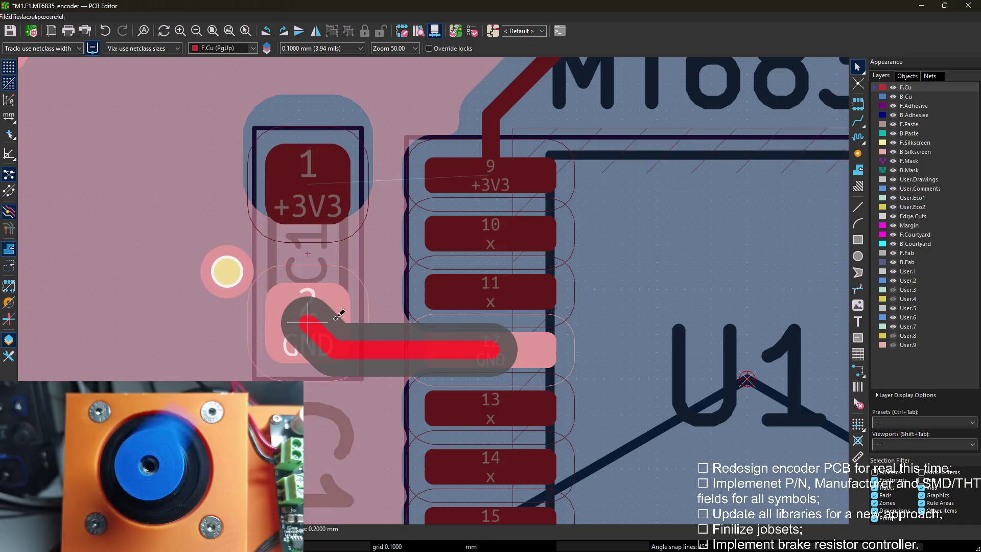
{"action": "key", "text": "Escape"}
Route +3V3 tracks from U1 pin 9 to C1 pad 1.
{"action": "key", "text": "x"}
{"action": "left_click", "coordinate": [491, 175]}
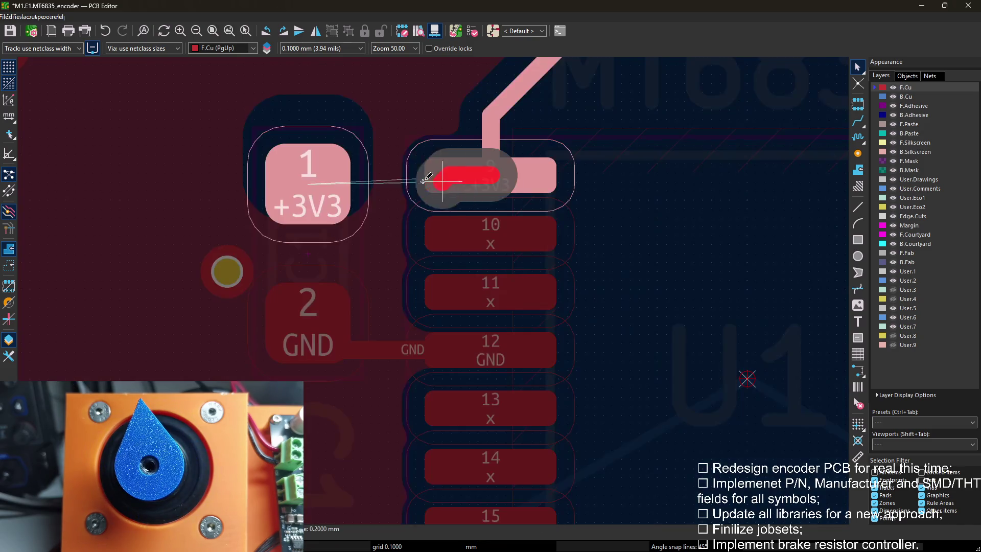
{"action": "left_click", "coordinate": [323, 181]}
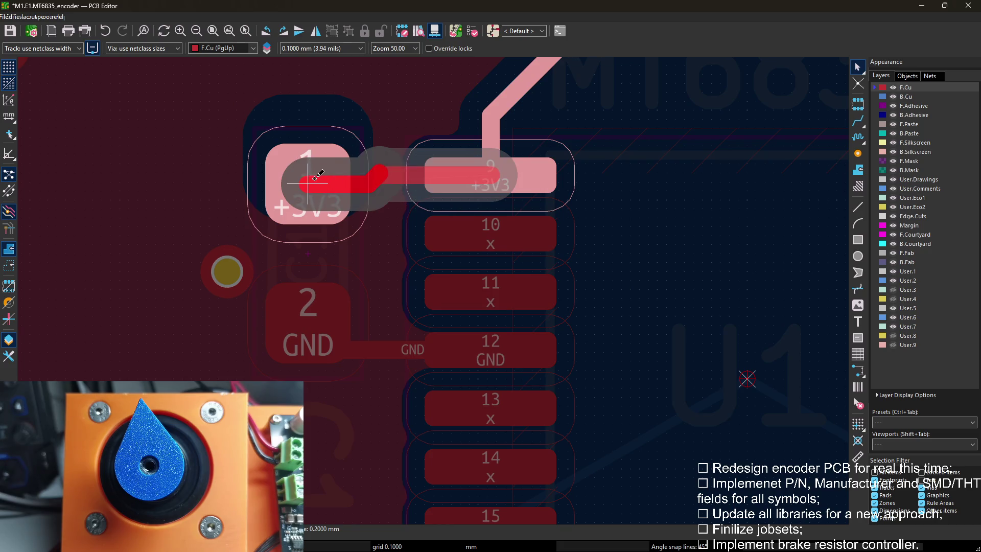
{"action": "right_click", "coordinate": [314, 178]}
{"action": "left_click", "coordinate": [343, 316]}
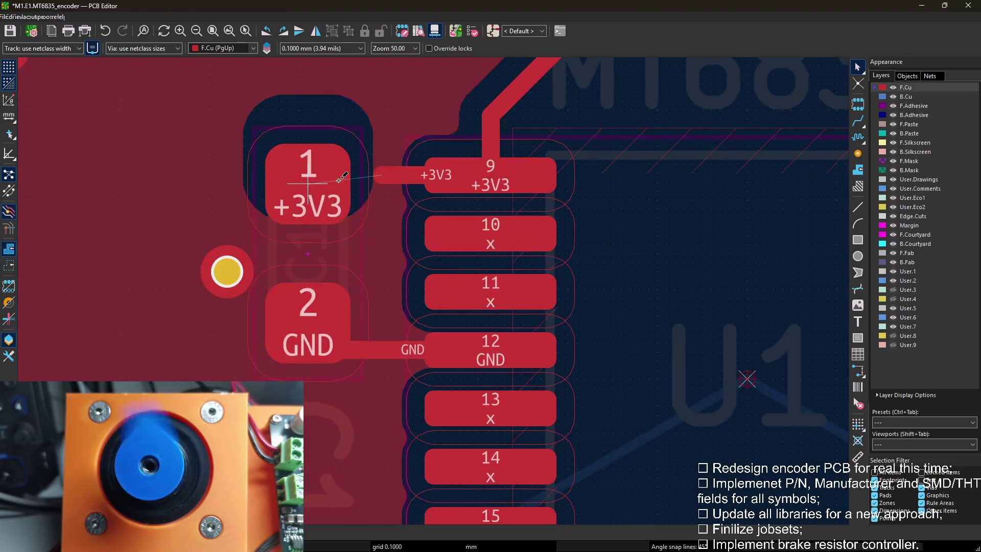
{"action": "left_click", "coordinate": [386, 171]}
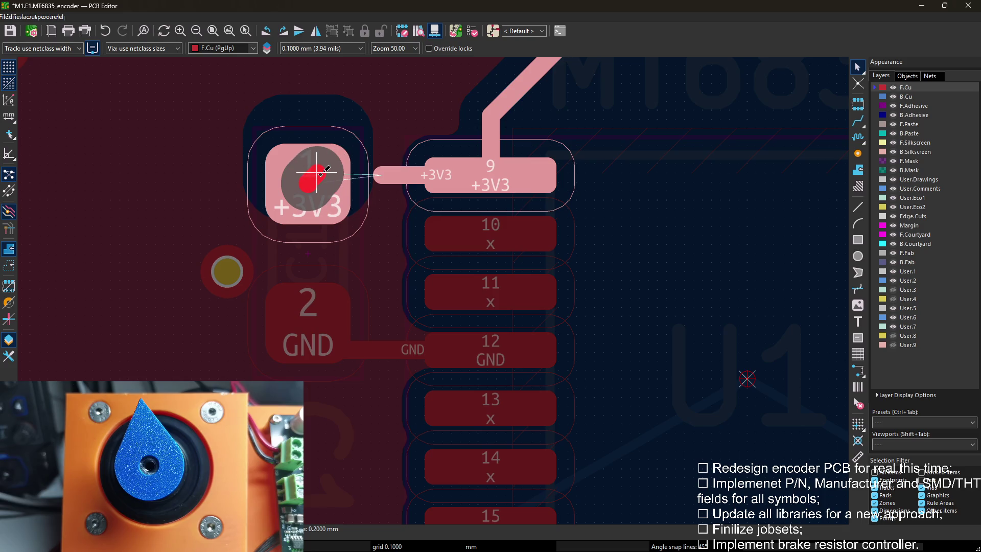
{"action": "left_click", "coordinate": [343, 173]}
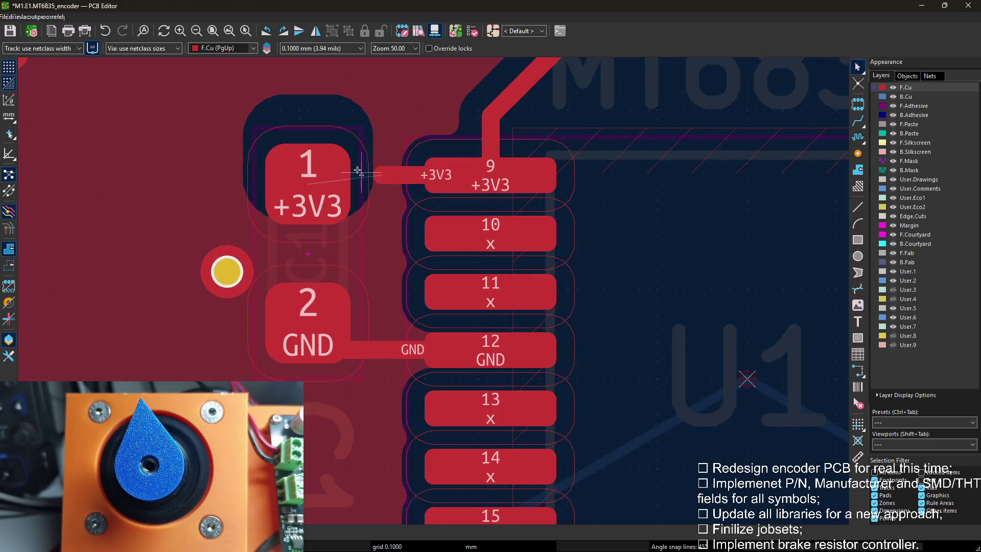
Rotate C1 and connect its pad 1 to U1 pin 9 with a short straight track.
{"action": "left_click", "coordinate": [306, 259]}
{"action": "key", "text": "r"}
{"action": "key", "text": "r"}
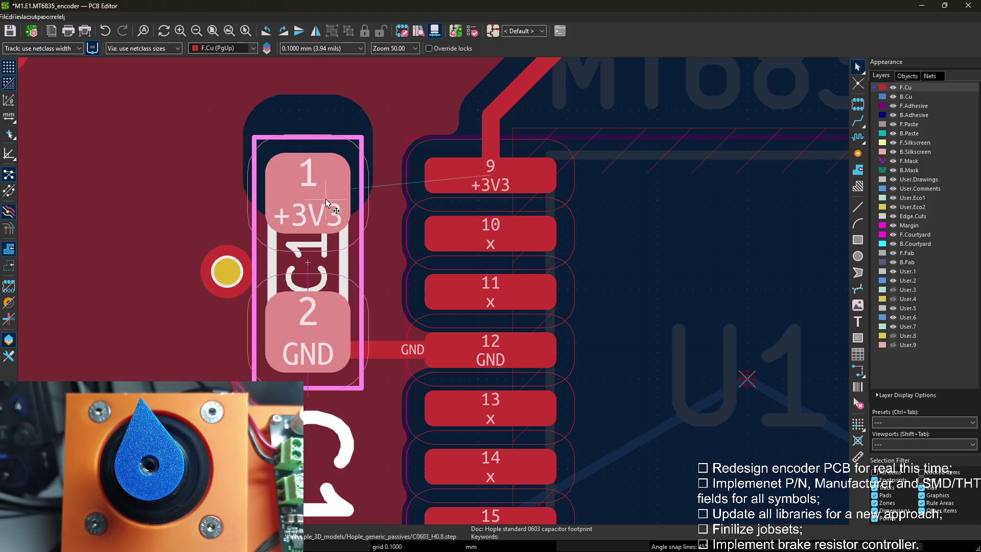
{"action": "key", "text": "x"}
{"action": "left_click", "coordinate": [445, 174]}
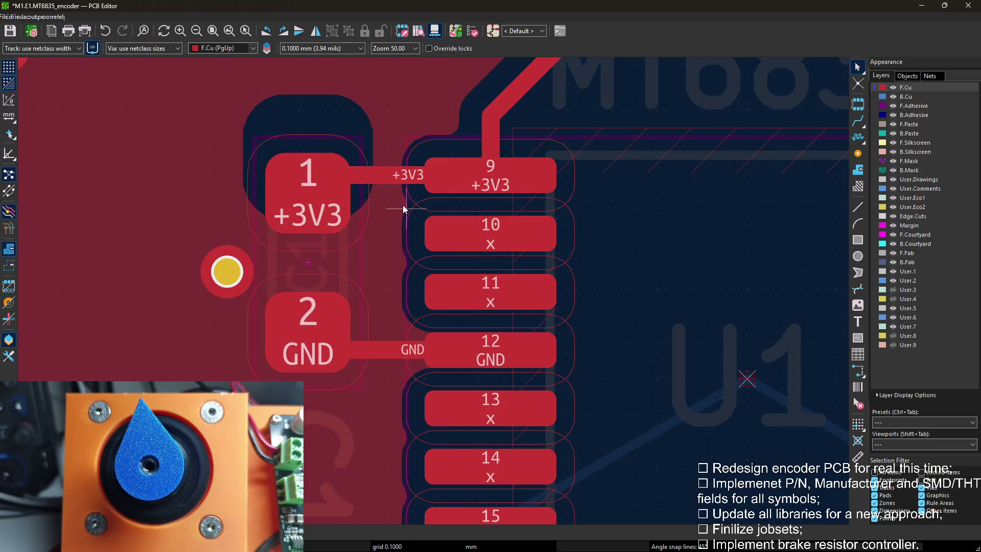
{"action": "scroll", "coordinate": [403, 204], "scroll_direction": "down", "scroll_amount": 1}
{"action": "scroll", "coordinate": [359, 189], "scroll_direction": "down", "scroll_amount": 1}
{"action": "scroll", "coordinate": [555, 342], "scroll_direction": "down", "scroll_amount": 1}
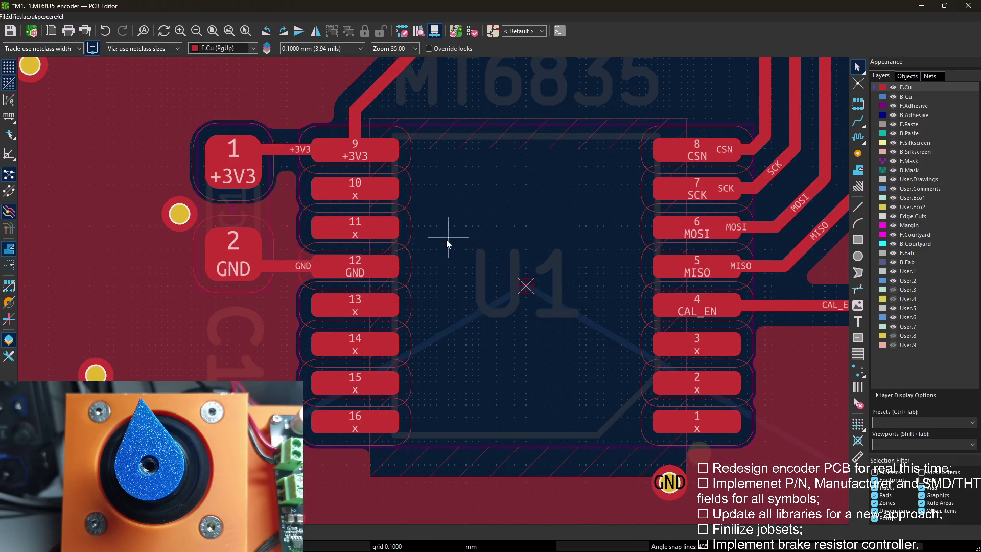
{"action": "scroll", "coordinate": [446, 240], "scroll_direction": "down", "scroll_amount": 2}
Pan across the board to review the routing around U1, C1, J1 and U2.
{"action": "mouse_move", "coordinate": [447, 240]}
{"action": "middle_mouse_down"}
{"action": "mouse_move", "coordinate": [335, 215]}
{"action": "mouse_move", "coordinate": [343, 293]}
{"action": "middle_mouse_up"}
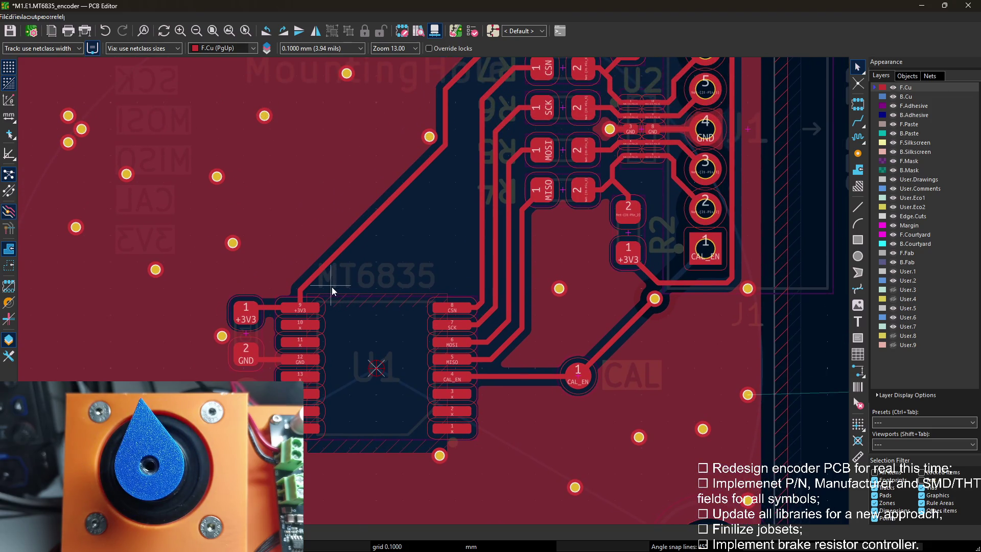
{"action": "mouse_move", "coordinate": [322, 291]}
{"action": "middle_mouse_down"}
{"action": "mouse_move", "coordinate": [293, 334]}
{"action": "mouse_move", "coordinate": [295, 350]}
{"action": "mouse_move", "coordinate": [333, 346]}
{"action": "middle_mouse_up"}
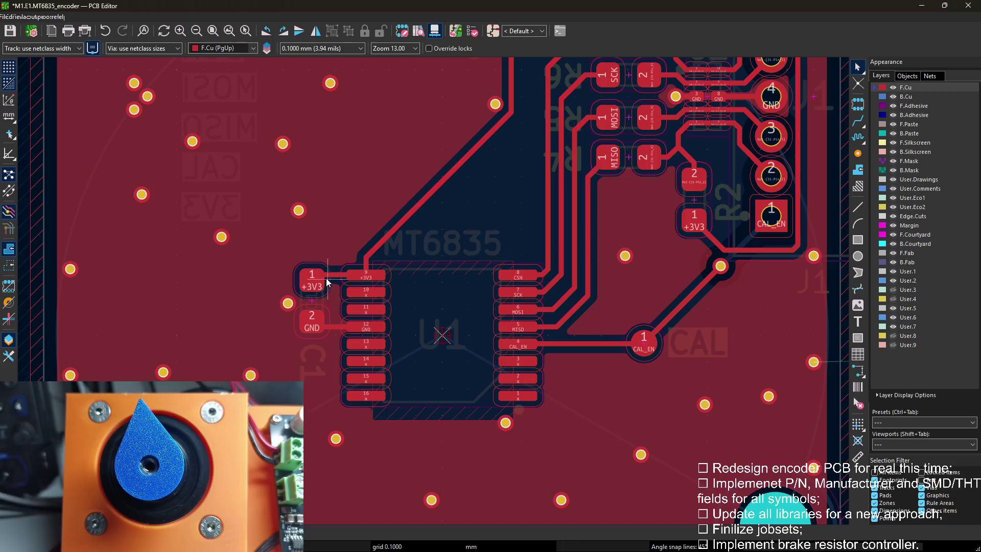
{"action": "mouse_move", "coordinate": [364, 357]}
{"action": "middle_mouse_down"}
{"action": "mouse_move", "coordinate": [290, 198]}
{"action": "mouse_move", "coordinate": [345, 360]}
{"action": "mouse_move", "coordinate": [374, 201]}
{"action": "mouse_move", "coordinate": [383, 299]}
{"action": "middle_mouse_up"}
{"action": "middle_click_drag", "start_coordinate": [407, 337], "coordinate": [411, 306]}
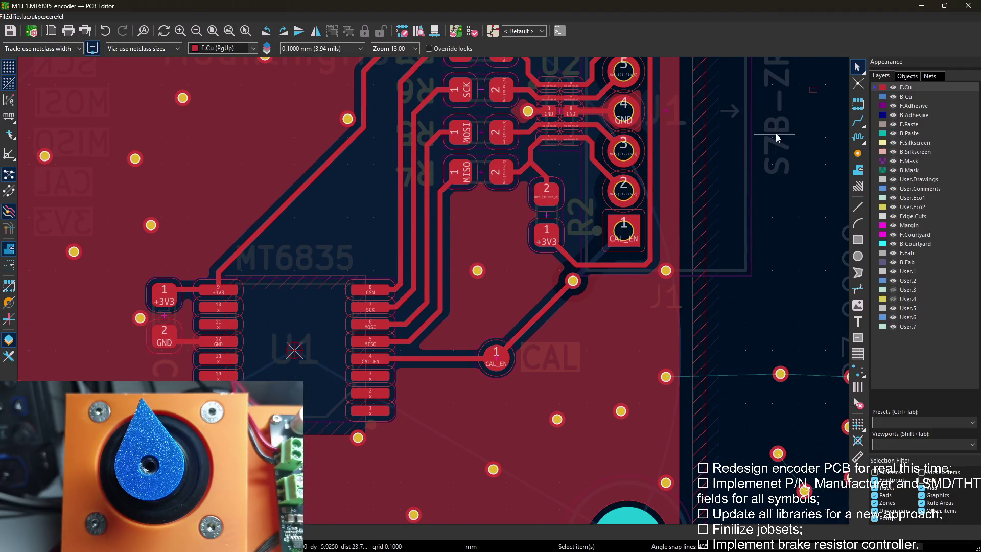
{"action": "scroll", "coordinate": [549, 230], "scroll_direction": "down", "scroll_amount": 3}
{"action": "scroll", "coordinate": [490, 327], "scroll_direction": "up", "scroll_amount": 2}
{"action": "scroll", "coordinate": [489, 327], "scroll_direction": "up", "scroll_amount": 2}
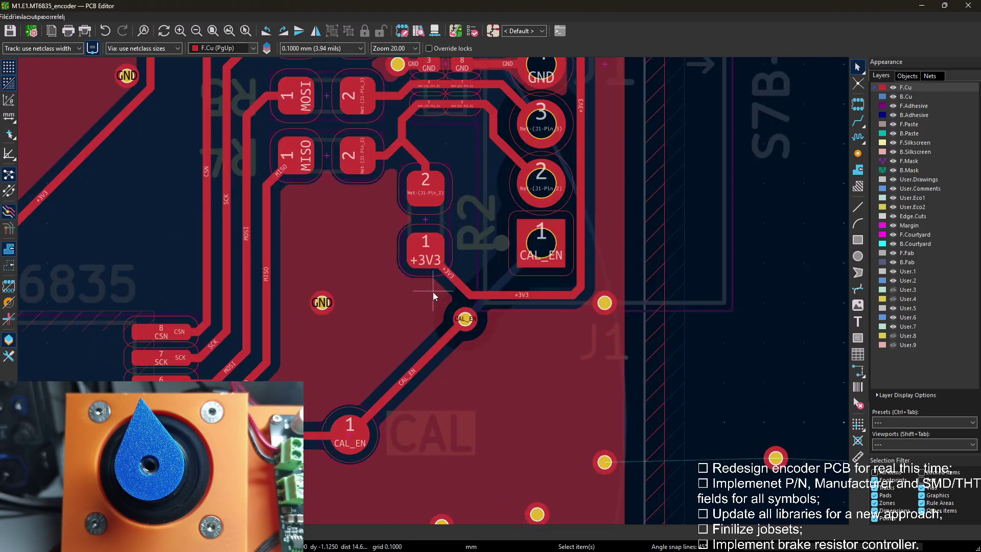
{"action": "scroll", "coordinate": [434, 292], "scroll_direction": "down", "scroll_amount": 2}
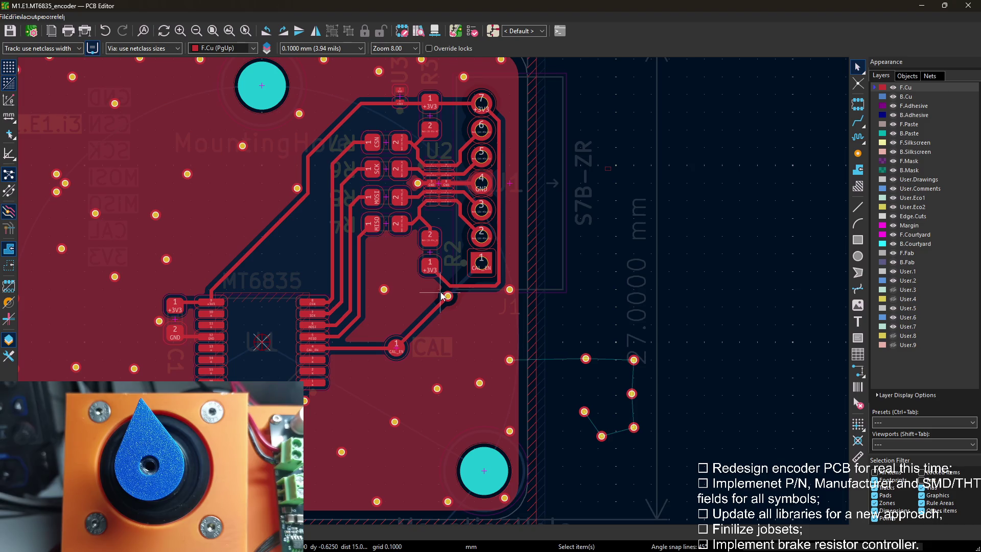
{"action": "scroll", "coordinate": [441, 292], "scroll_direction": "up", "scroll_amount": 2}
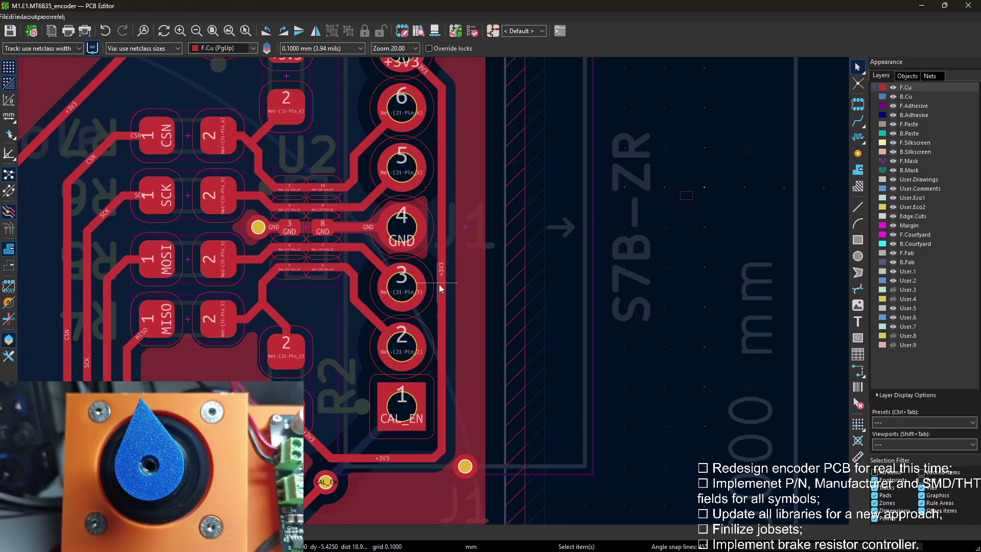
Check the GND net highlight, then add a +3V3 via to the right of connector pad 7.
{"action": "left_click", "coordinate": [465, 465], "text": "ctrl"}
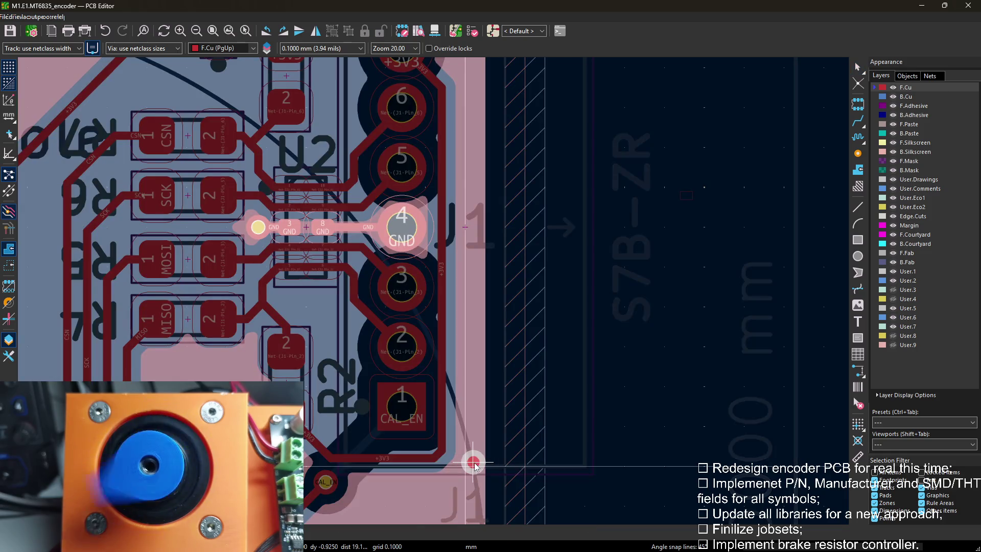
{"action": "key", "text": "Escape"}
{"action": "left_click", "coordinate": [443, 353]}
{"action": "key", "text": "Escape"}
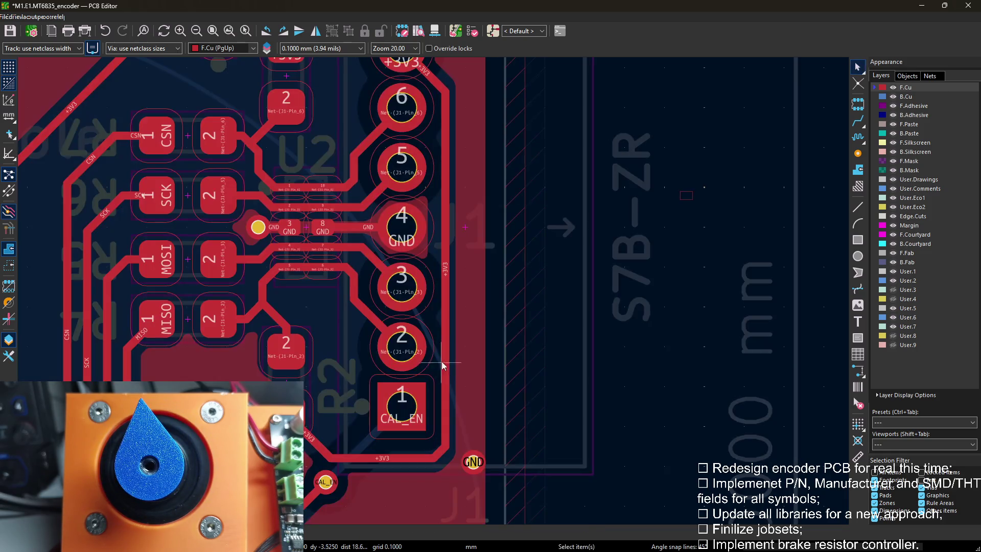
{"action": "scroll", "coordinate": [443, 361], "scroll_direction": "down", "scroll_amount": 2}
{"action": "scroll", "coordinate": [436, 295], "scroll_direction": "up", "scroll_amount": 2}
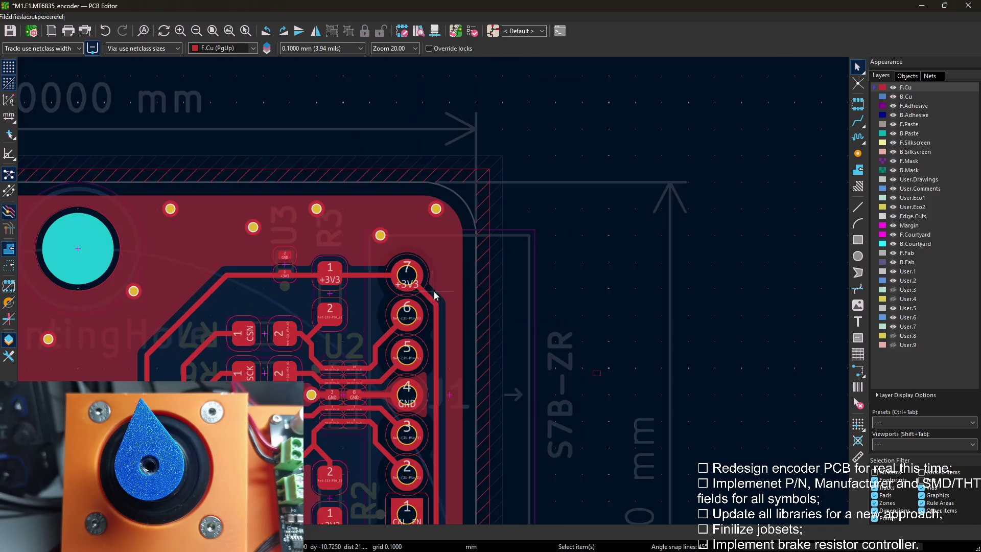
{"action": "left_click", "coordinate": [380, 235], "text": "ctrl"}
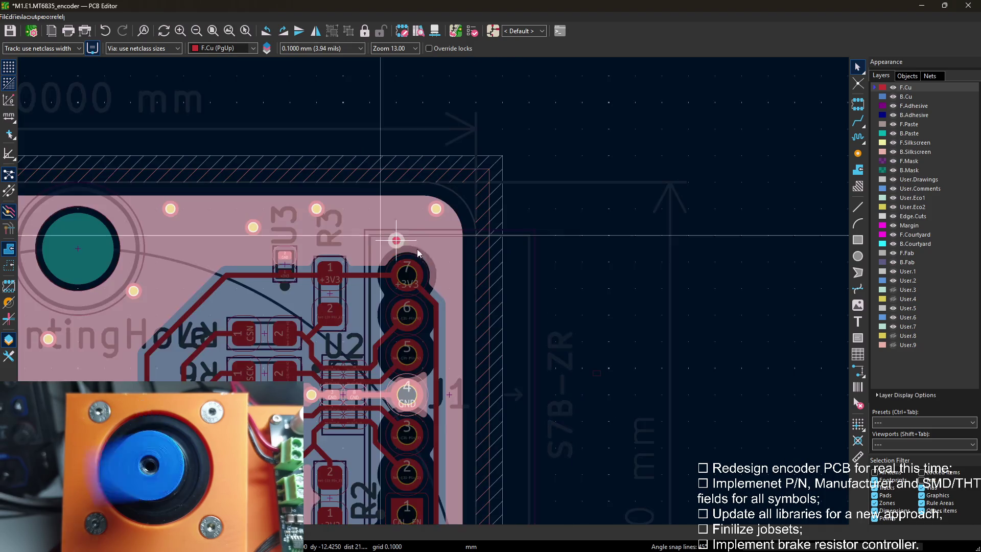
{"action": "left_click", "coordinate": [453, 291]}
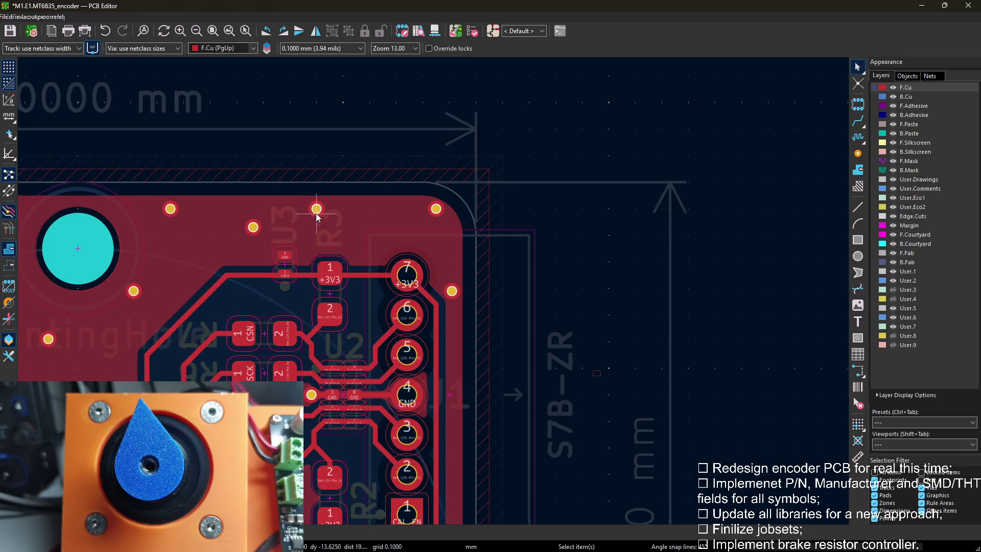
Relocate the GND vias near the top connector pad and below the connector toward R2.
{"action": "left_click_drag", "start_coordinate": [253, 228], "coordinate": [351, 261]}
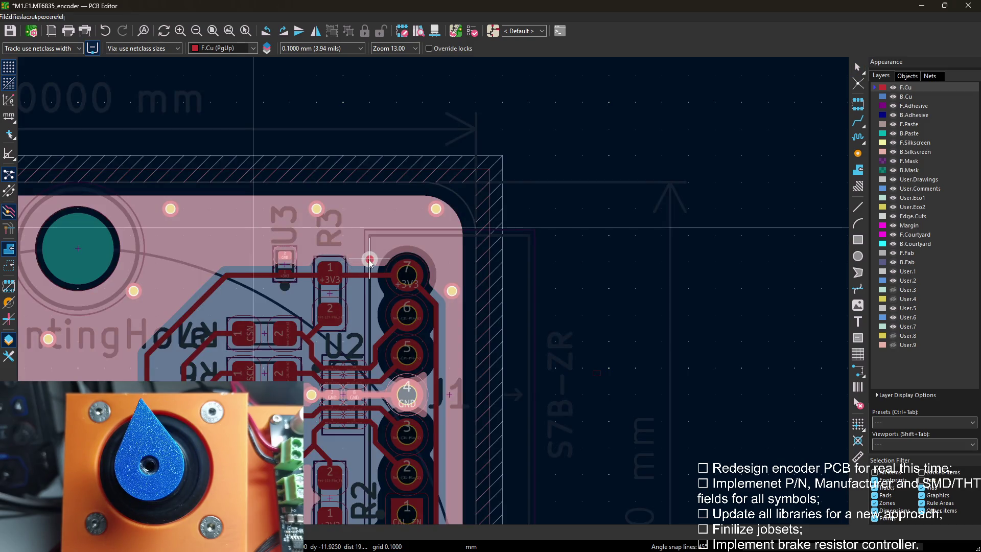
{"action": "middle_click_drag", "start_coordinate": [369, 260], "coordinate": [276, 76]}
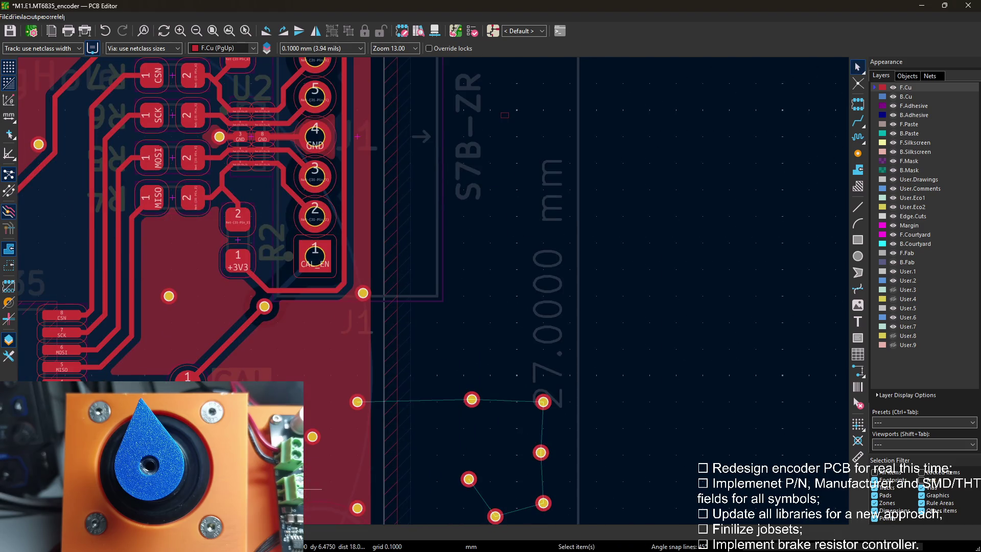
{"action": "left_click_drag", "start_coordinate": [472, 400], "coordinate": [363, 138]}
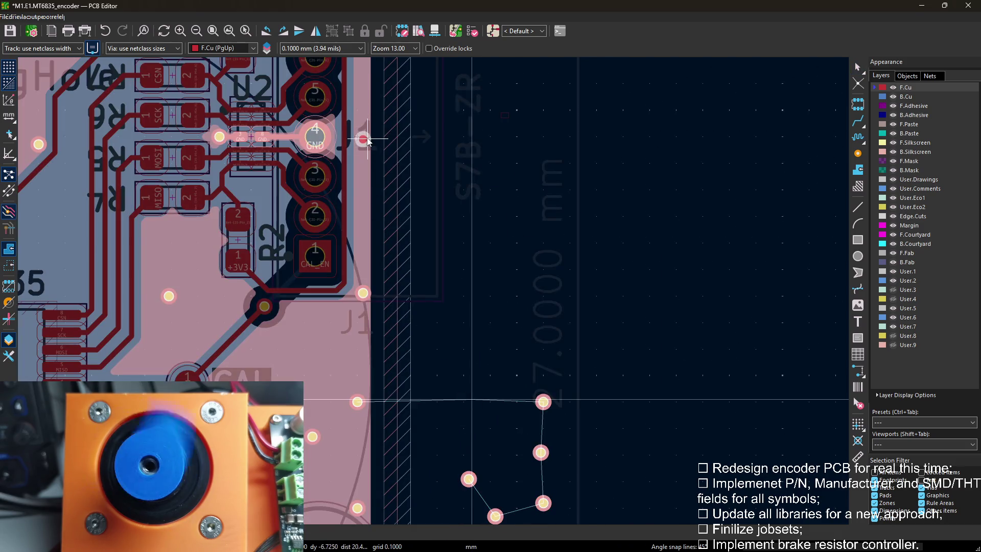
{"action": "left_click", "coordinate": [365, 138]}
{"action": "scroll", "coordinate": [527, 278], "scroll_direction": "up", "scroll_amount": 2}
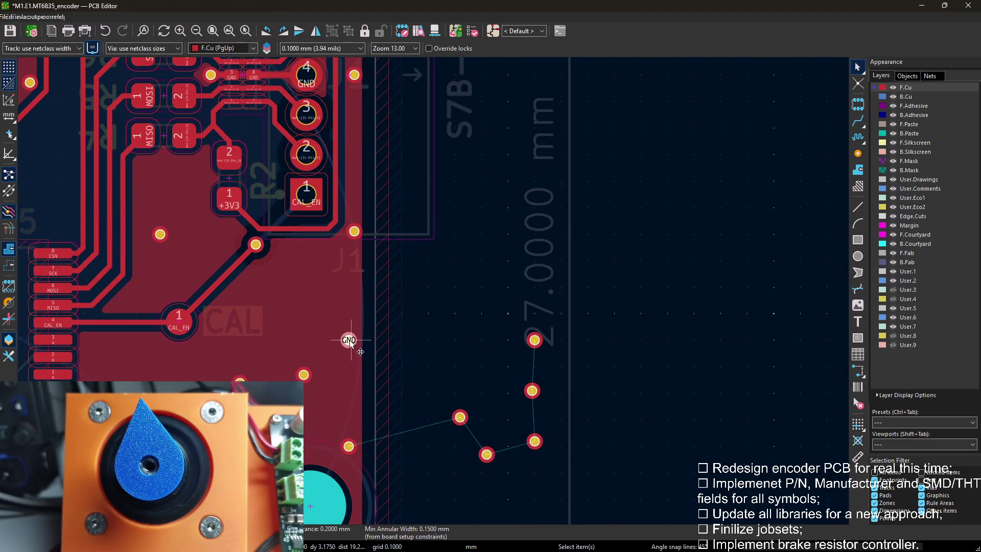
{"action": "left_click", "coordinate": [303, 374]}
{"action": "left_click_drag", "start_coordinate": [304, 375], "coordinate": [269, 286]}
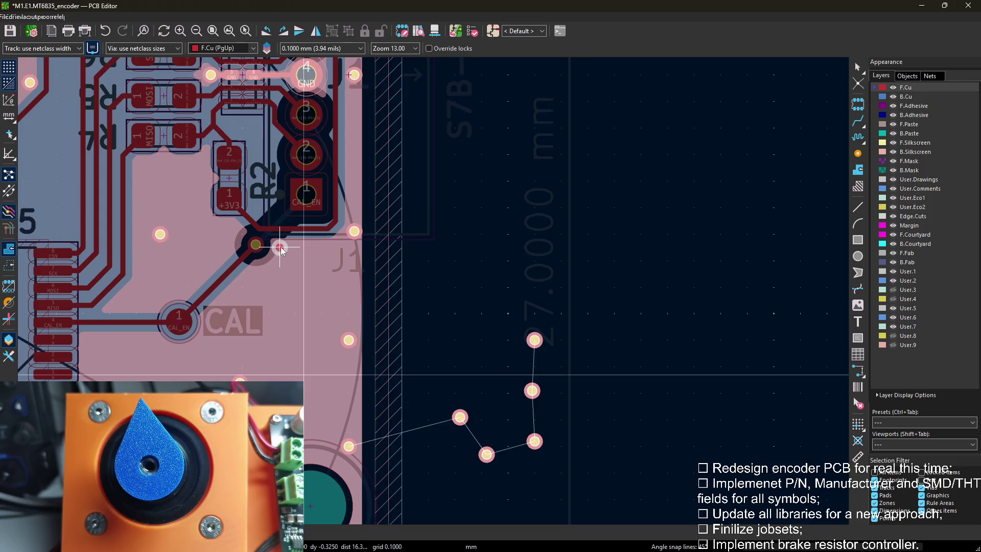
{"action": "left_click", "coordinate": [279, 247]}
Move the GND via below the CAL pad toward U1 and bring an off-board via onto the board.
{"action": "left_click_drag", "start_coordinate": [179, 322], "coordinate": [211, 322]}
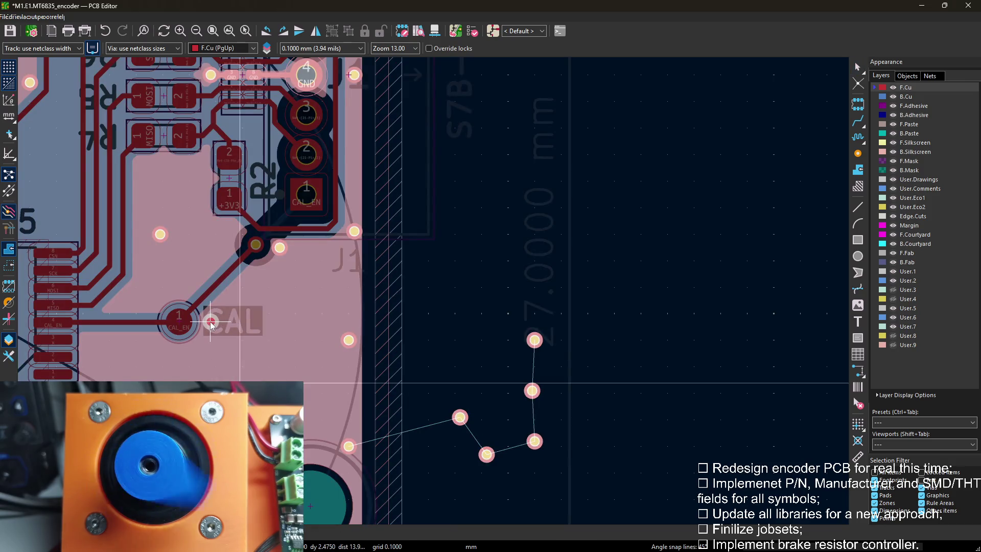
{"action": "left_click", "coordinate": [211, 322]}
{"action": "scroll", "coordinate": [389, 360], "scroll_direction": "up", "scroll_amount": 2}
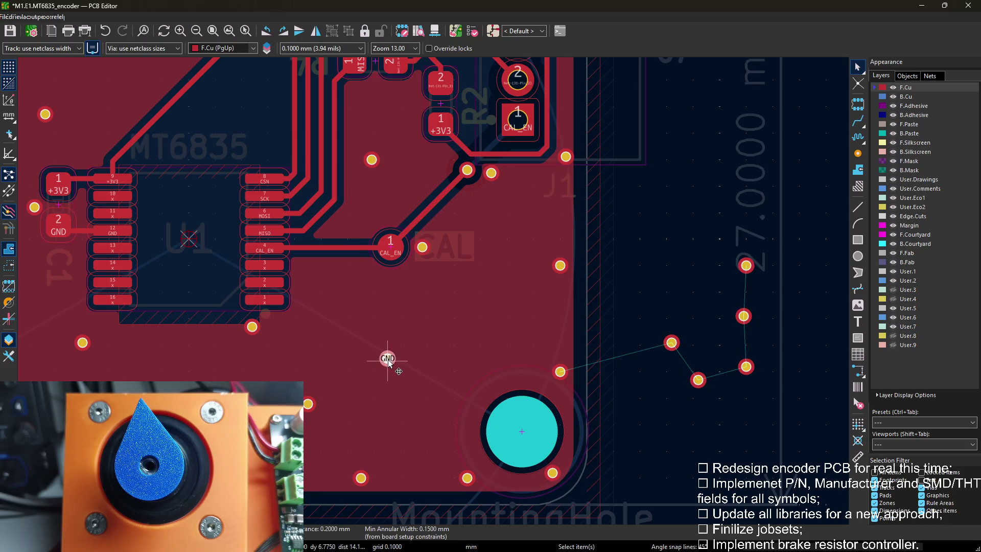
{"action": "left_click_drag", "start_coordinate": [387, 358], "coordinate": [365, 274]}
{"action": "left_click", "coordinate": [297, 266]}
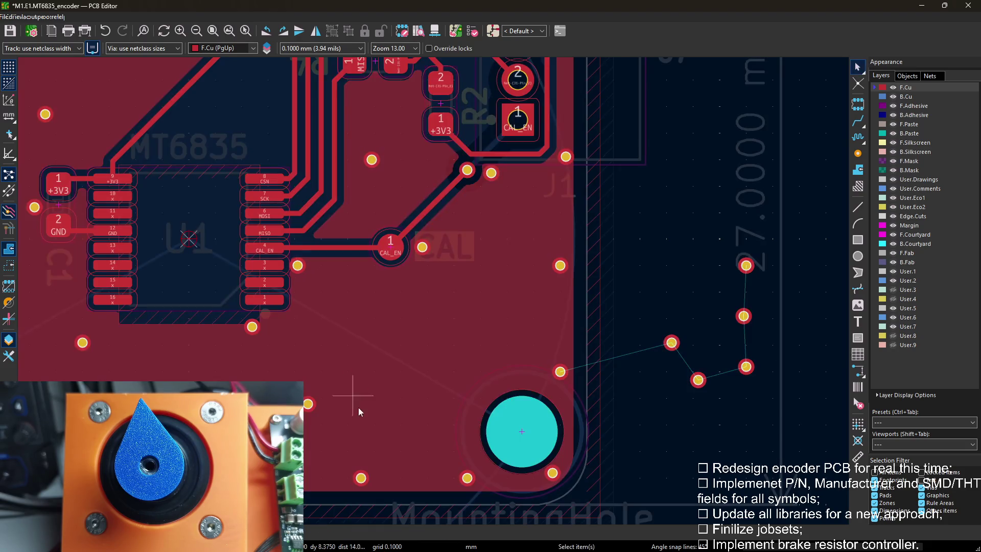
{"action": "left_click_drag", "start_coordinate": [671, 344], "coordinate": [464, 336]}
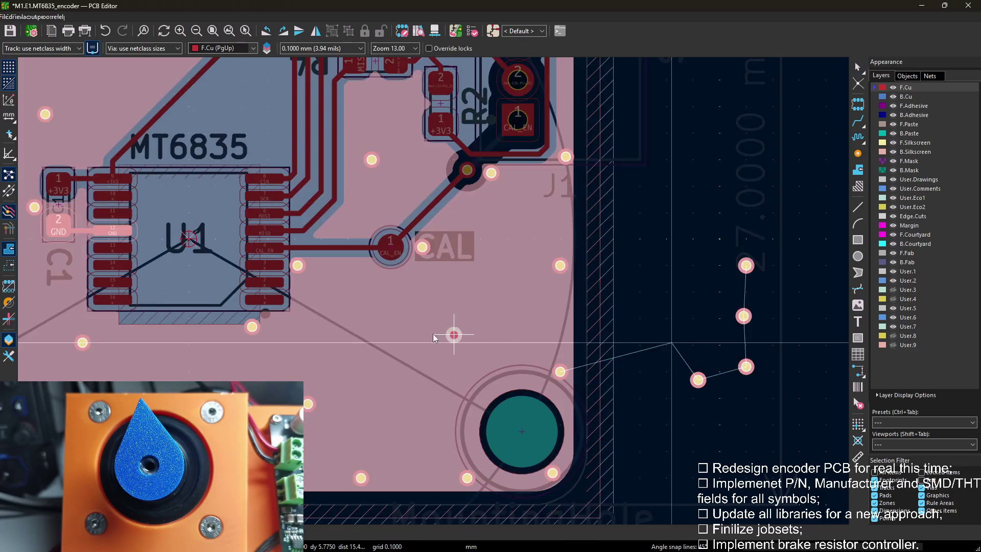
{"action": "scroll", "coordinate": [414, 344], "scroll_direction": "down", "scroll_amount": 2}
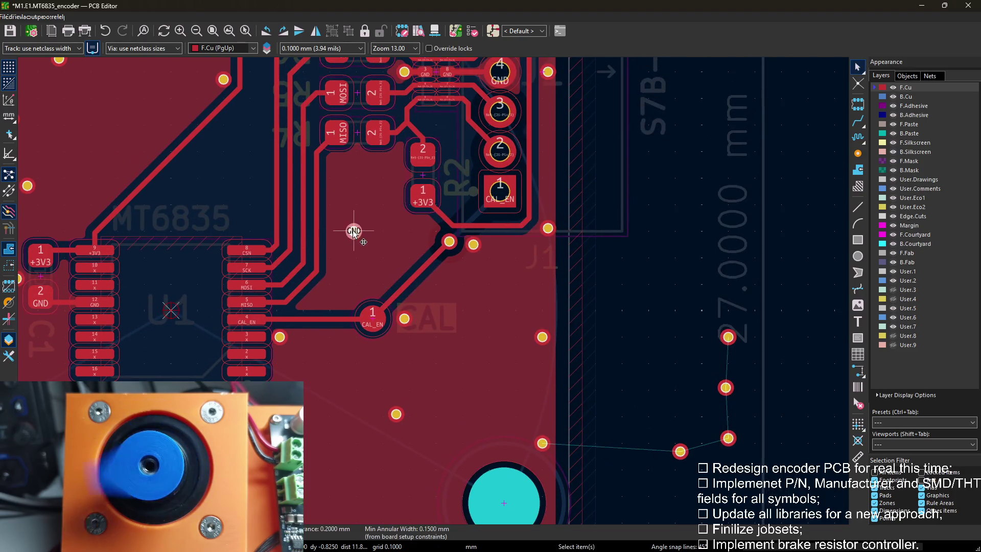
{"action": "scroll", "coordinate": [312, 294], "scroll_direction": "up", "scroll_amount": 2}
Drop the relocated GND via in the pour beside the CAL pad and flip between F.Cu and B.Cu.
{"action": "left_click", "coordinate": [311, 301]}
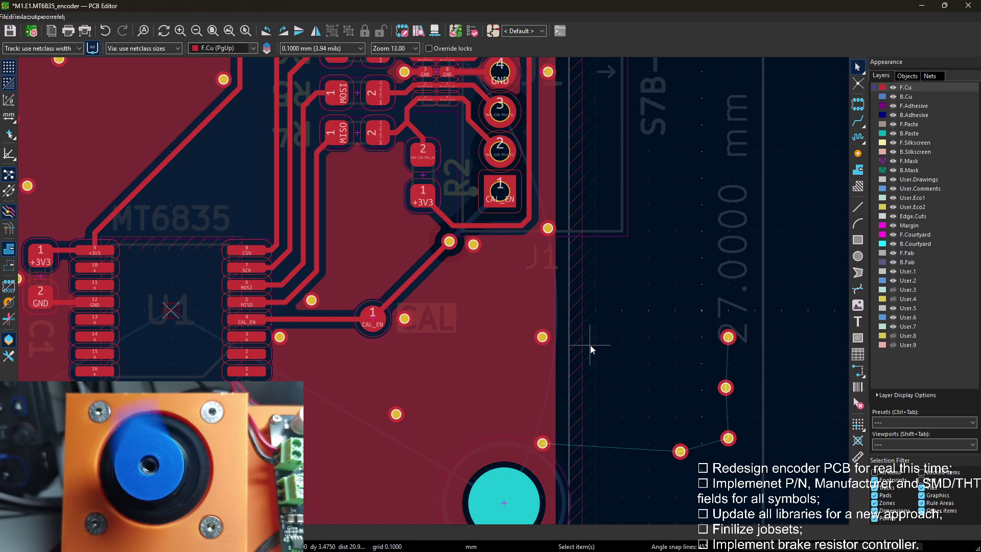
{"action": "middle_click_drag", "start_coordinate": [601, 305], "coordinate": [612, 403]}
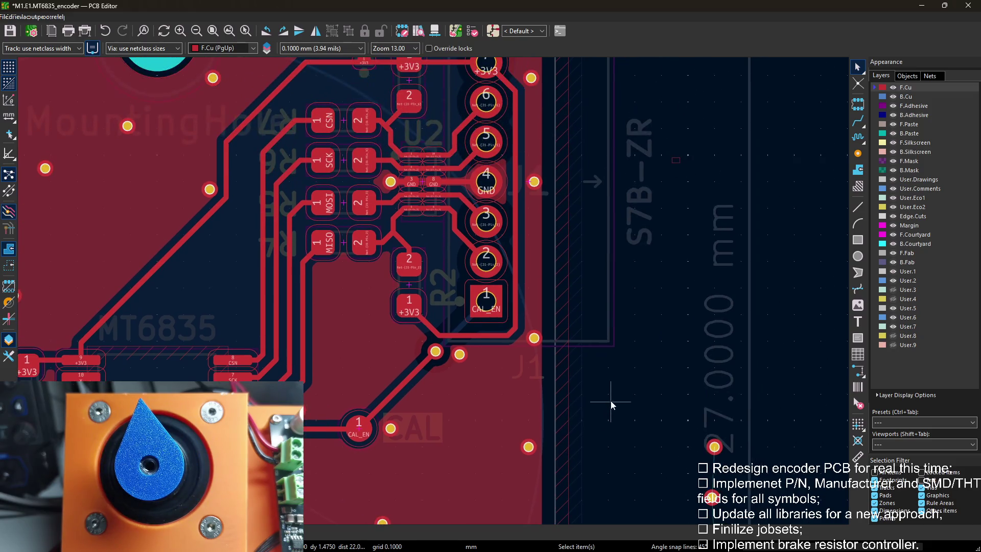
{"action": "key", "text": "Page_Down"}
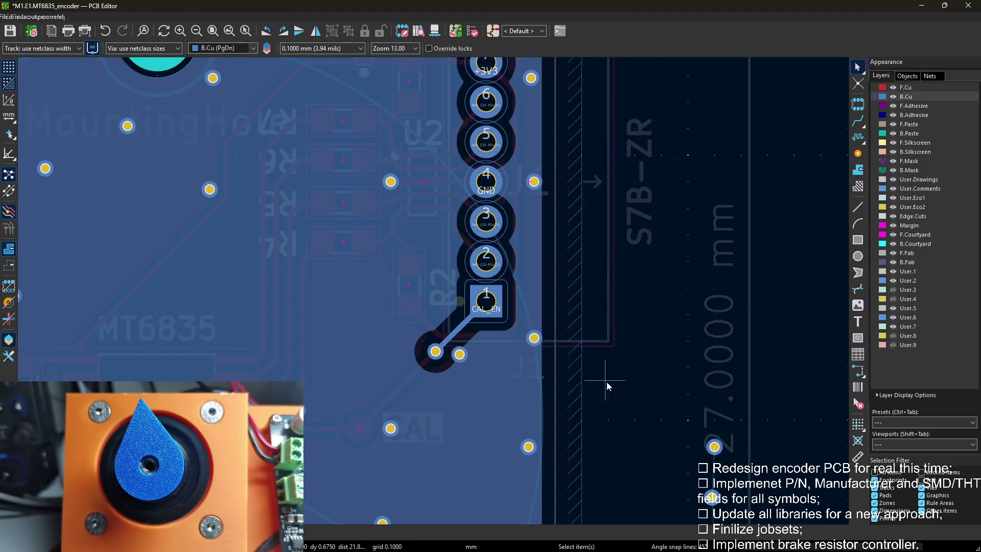
{"action": "key", "text": "Page_Up"}
Inspect the front copper zone by selecting it, then bring the whole board into view.
{"action": "left_click", "coordinate": [449, 433]}
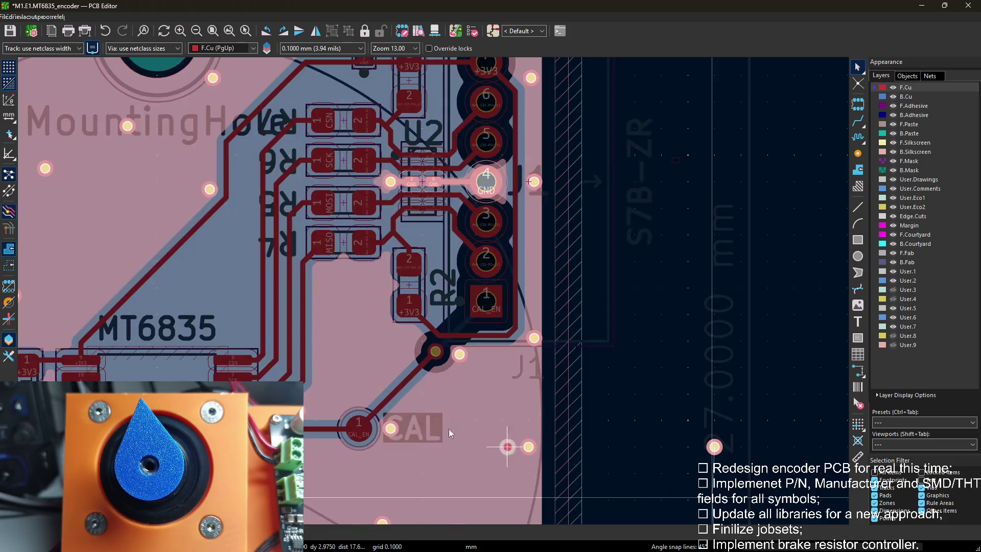
{"action": "key", "text": "Escape"}
{"action": "left_click", "coordinate": [339, 414]}
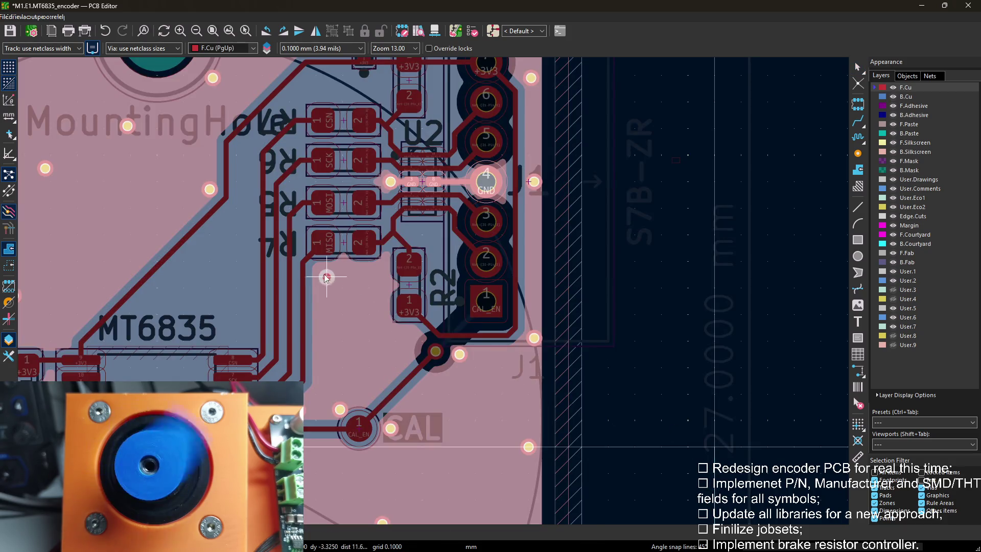
{"action": "scroll", "coordinate": [319, 273], "scroll_direction": "down", "scroll_amount": 2}
{"action": "scroll", "coordinate": [411, 174], "scroll_direction": "down", "scroll_amount": 2}
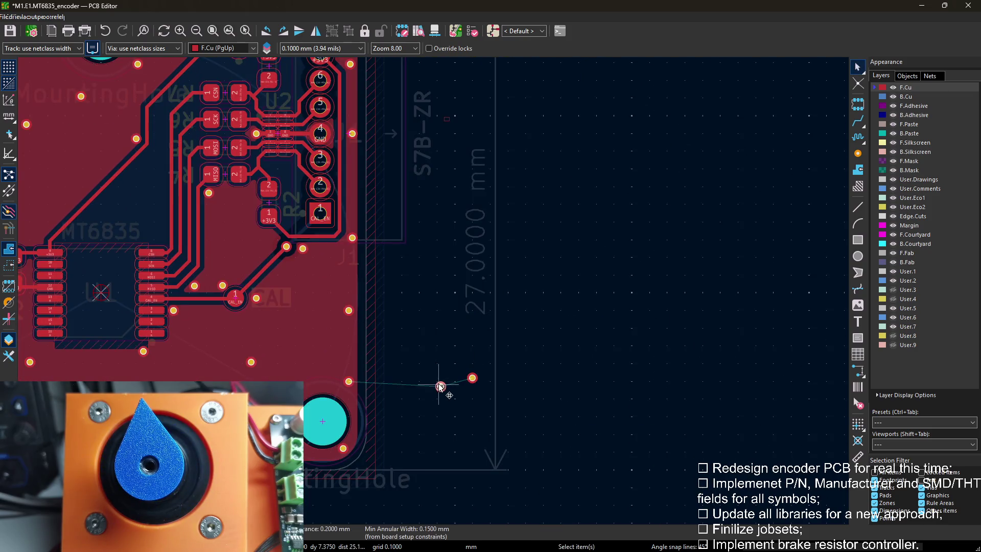
{"action": "scroll", "coordinate": [429, 383], "scroll_direction": "up", "scroll_amount": 2}
{"action": "scroll", "coordinate": [220, 211], "scroll_direction": "up", "scroll_amount": 3}
{"action": "scroll", "coordinate": [464, 290], "scroll_direction": "down", "scroll_amount": 2}
{"action": "scroll", "coordinate": [395, 201], "scroll_direction": "down", "scroll_amount": 1}
{"action": "scroll", "coordinate": [365, 332], "scroll_direction": "down", "scroll_amount": 1}
{"action": "left_click", "coordinate": [496, 354]}
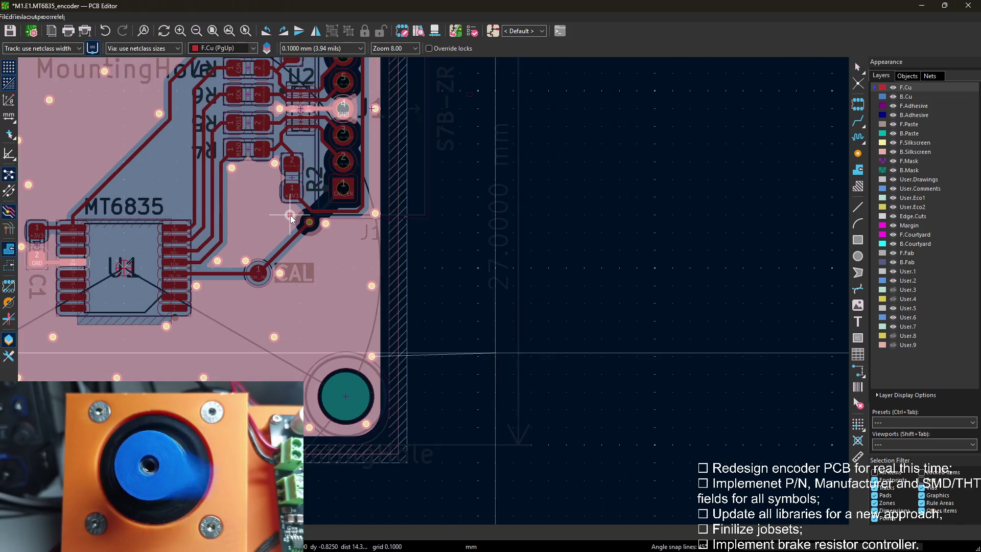
{"action": "key", "text": "Escape"}
{"action": "scroll", "coordinate": [265, 222], "scroll_direction": "up", "scroll_amount": 1}
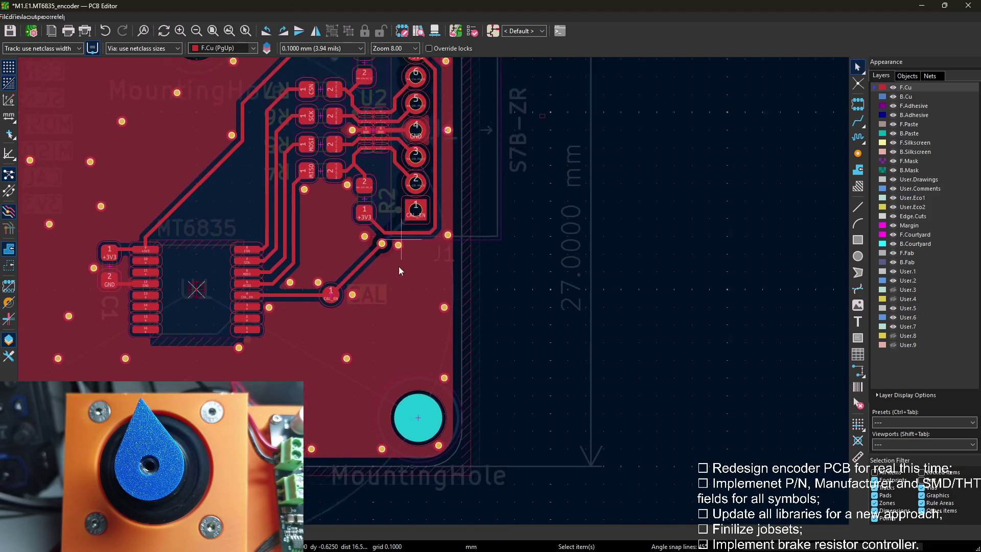
{"action": "scroll", "coordinate": [400, 254], "scroll_direction": "down", "scroll_amount": 1}
{"action": "scroll", "coordinate": [504, 267], "scroll_direction": "up", "scroll_amount": 1}
{"action": "middle_click_drag", "start_coordinate": [438, 221], "coordinate": [138, 205]}
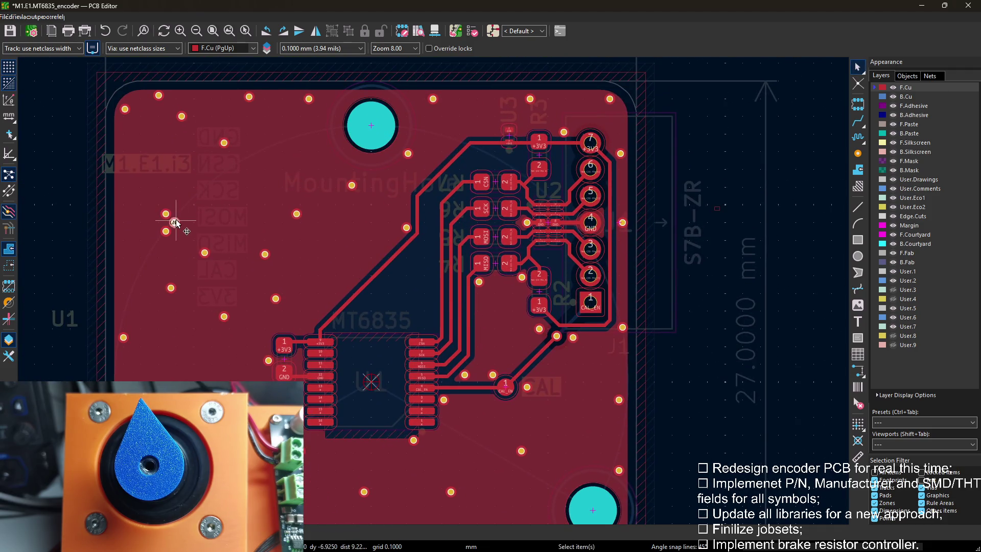
Deselect the copper zone and toggle the GND net highlight to review the pour.
{"action": "left_click", "coordinate": [176, 222]}
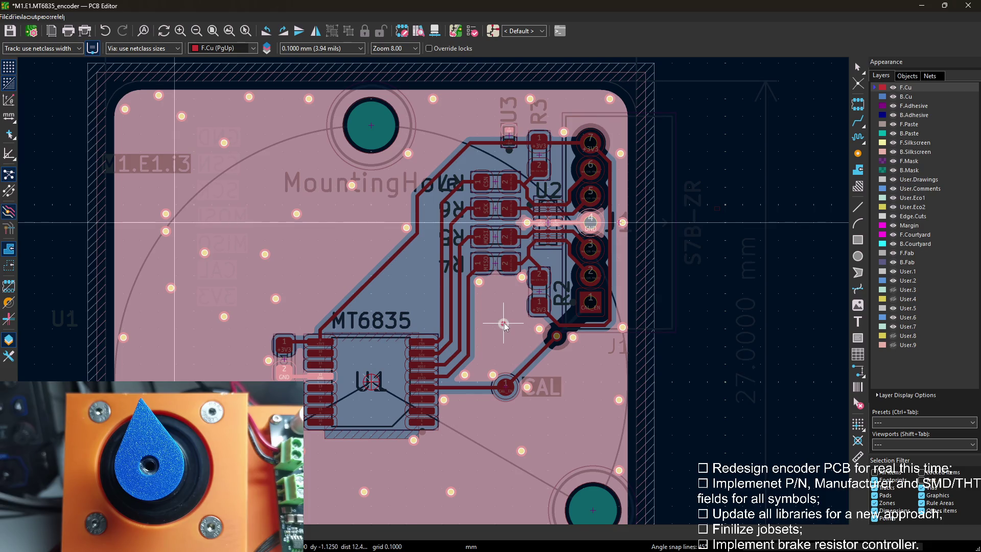
{"action": "key", "text": "Escape"}
{"action": "middle_click_drag", "start_coordinate": [114, 230], "coordinate": [79, 241]}
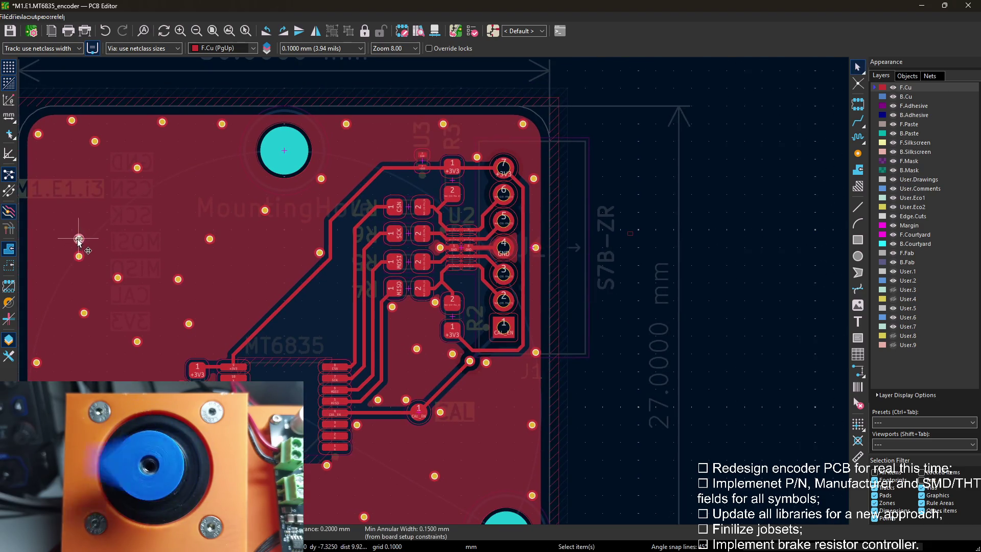
{"action": "key", "text": "grave"}
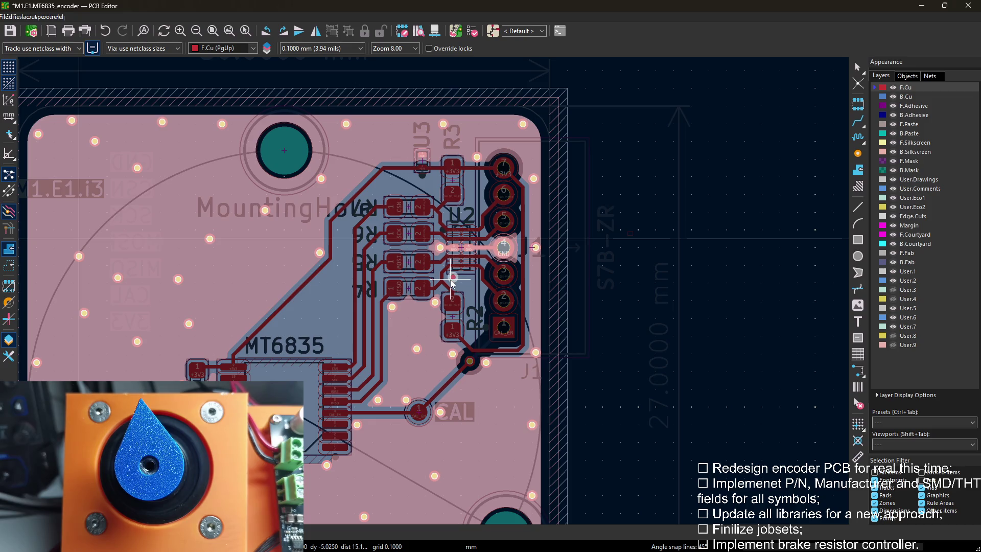
{"action": "key", "text": "grave"}
{"action": "key", "text": "grave"}
{"action": "key", "text": "grave"}
{"action": "key", "text": "grave"}
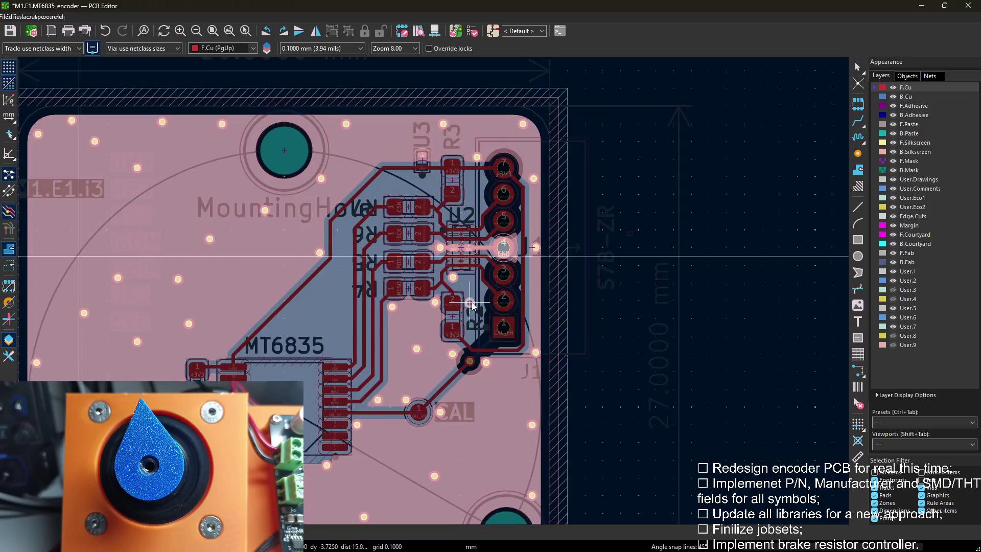
Clear the GND net highlight so the board displays normally again.
{"action": "key", "text": "grave"}
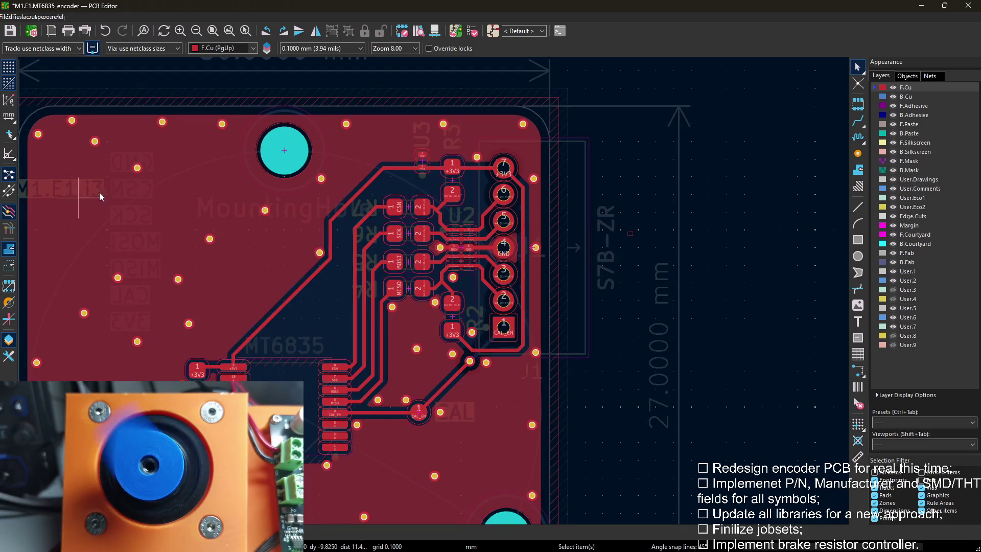
{"action": "key", "text": "grave"}
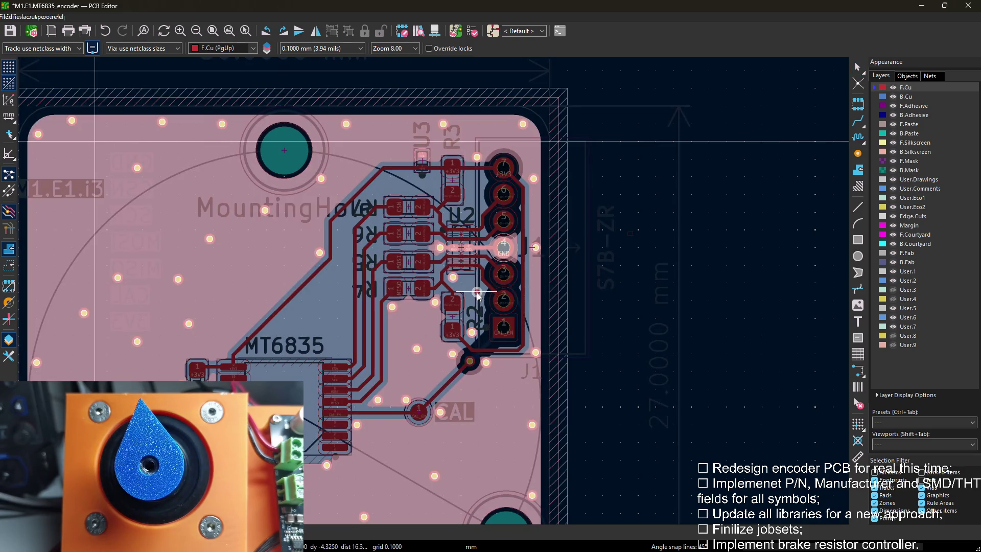
{"action": "key", "text": "grave"}
{"action": "key", "text": "Page_Down"}
{"action": "key", "text": "Page_Up"}
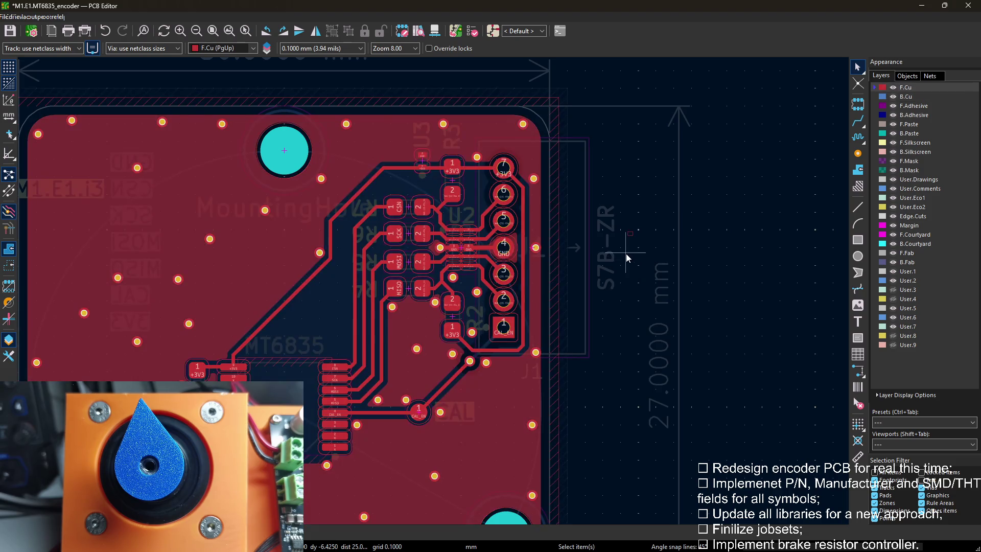
{"action": "middle_click_drag", "start_coordinate": [592, 253], "coordinate": [631, 199]}
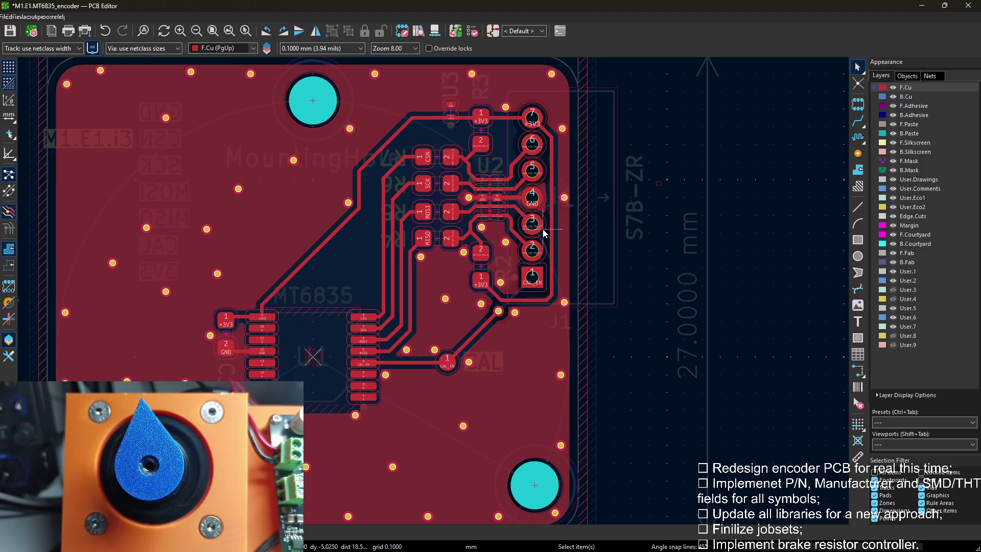
{"action": "scroll", "coordinate": [507, 230], "scroll_direction": "down", "scroll_amount": 2}
{"action": "scroll", "coordinate": [487, 188], "scroll_direction": "up", "scroll_amount": 2}
Move a GND via near the MT6835 up to the right and another beside C1 pad 1.
{"action": "middle_click_drag", "start_coordinate": [487, 182], "coordinate": [619, 190]}
{"action": "middle_click_drag", "start_coordinate": [338, 242], "coordinate": [317, 251]}
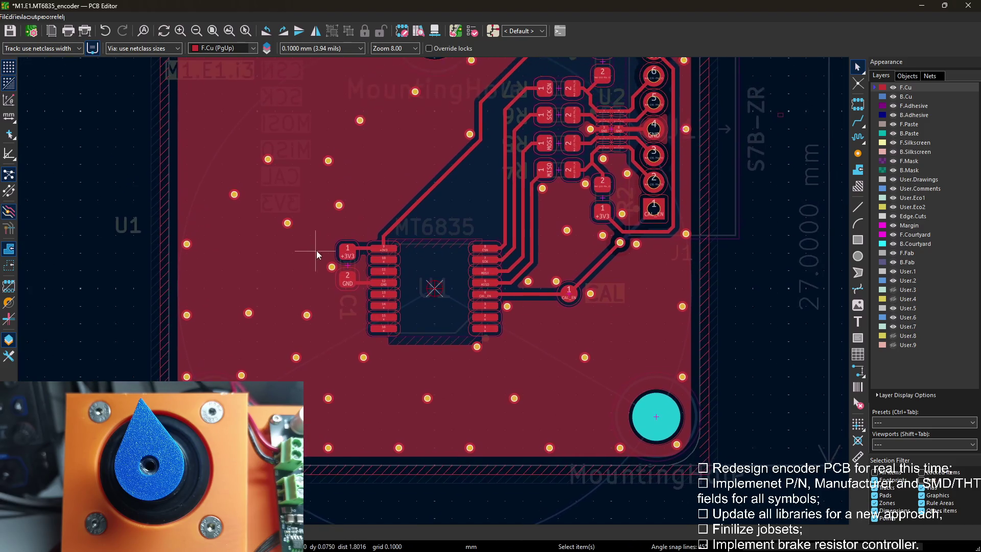
{"action": "scroll", "coordinate": [408, 354], "scroll_direction": "up", "scroll_amount": 5}
{"action": "left_click_drag", "start_coordinate": [416, 205], "coordinate": [464, 171]}
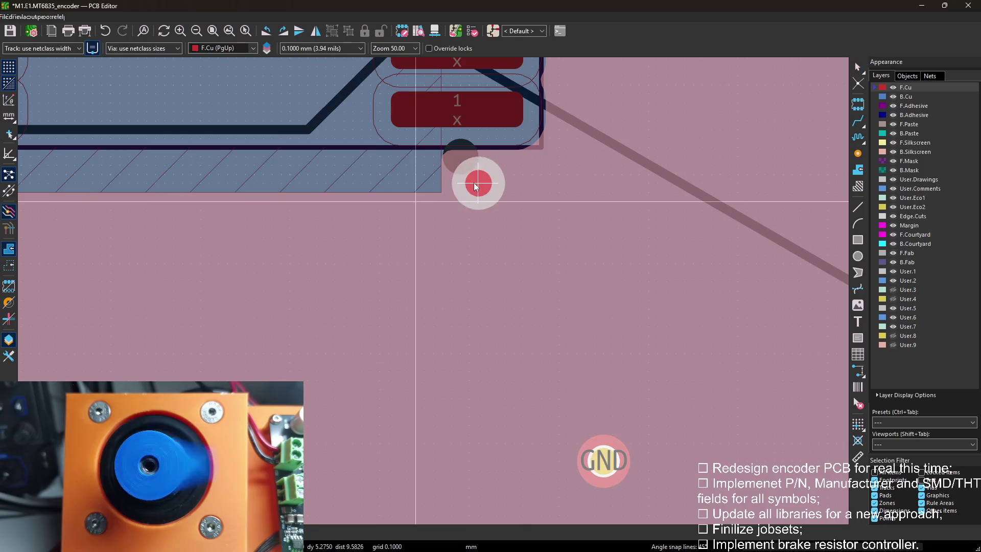
{"action": "scroll", "coordinate": [536, 300], "scroll_direction": "down", "scroll_amount": 4}
{"action": "scroll", "coordinate": [537, 299], "scroll_direction": "down", "scroll_amount": 2}
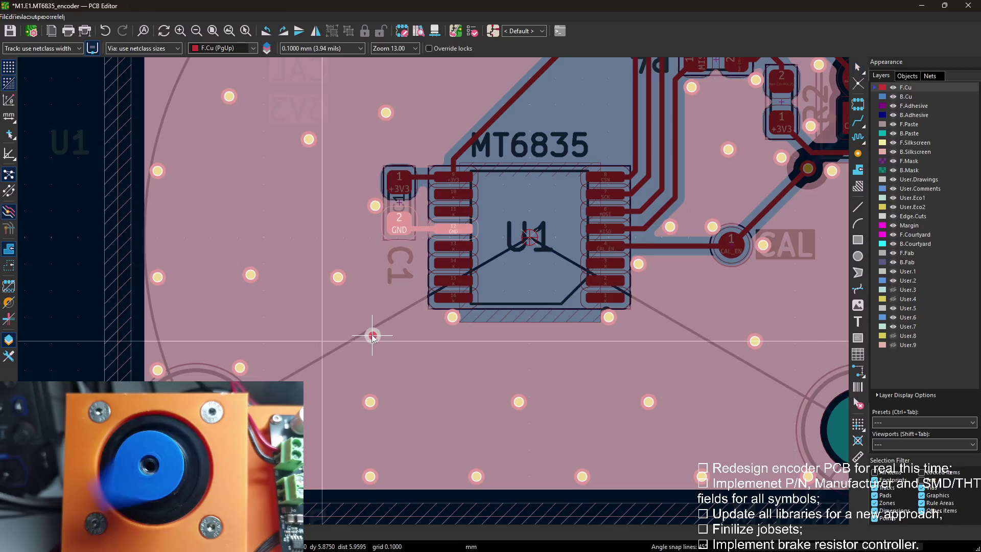
{"action": "scroll", "coordinate": [357, 335], "scroll_direction": "up", "scroll_amount": 3}
{"action": "key", "text": "x"}
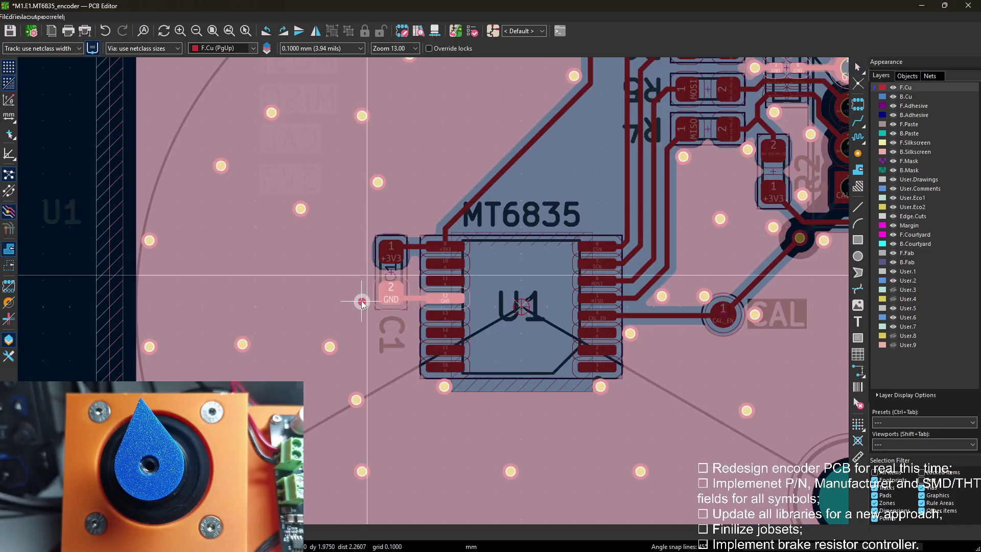
{"action": "key", "text": "Escape"}
{"action": "left_click_drag", "start_coordinate": [328, 350], "coordinate": [415, 239]}
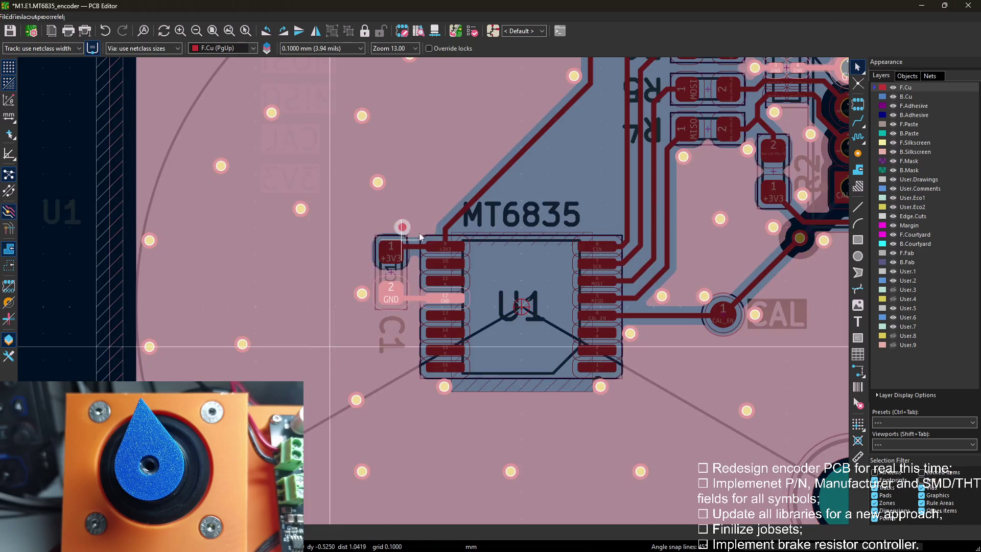
{"action": "left_click", "coordinate": [426, 231]}
Relocate GND vias toward the board's left edge and down to the left of the chip.
{"action": "mouse_move", "coordinate": [275, 341]}
{"action": "middle_mouse_down"}
{"action": "mouse_move", "coordinate": [310, 308]}
{"action": "mouse_move", "coordinate": [205, 245]}
{"action": "middle_mouse_up"}
{"action": "left_click_drag", "start_coordinate": [191, 256], "coordinate": [115, 198]}
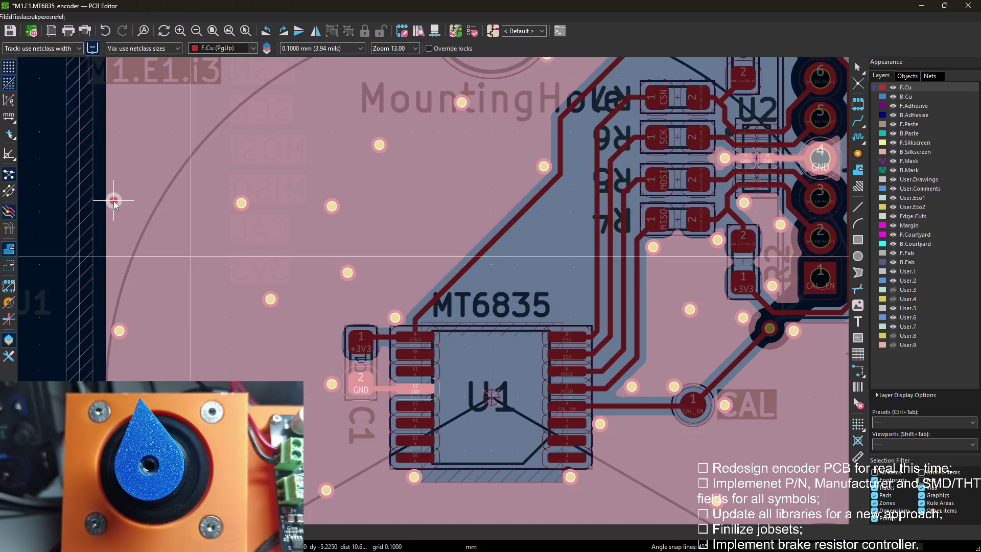
{"action": "left_click", "coordinate": [114, 201]}
{"action": "middle_click_drag", "start_coordinate": [177, 180], "coordinate": [242, 249]}
{"action": "left_click_drag", "start_coordinate": [177, 273], "coordinate": [178, 274]}
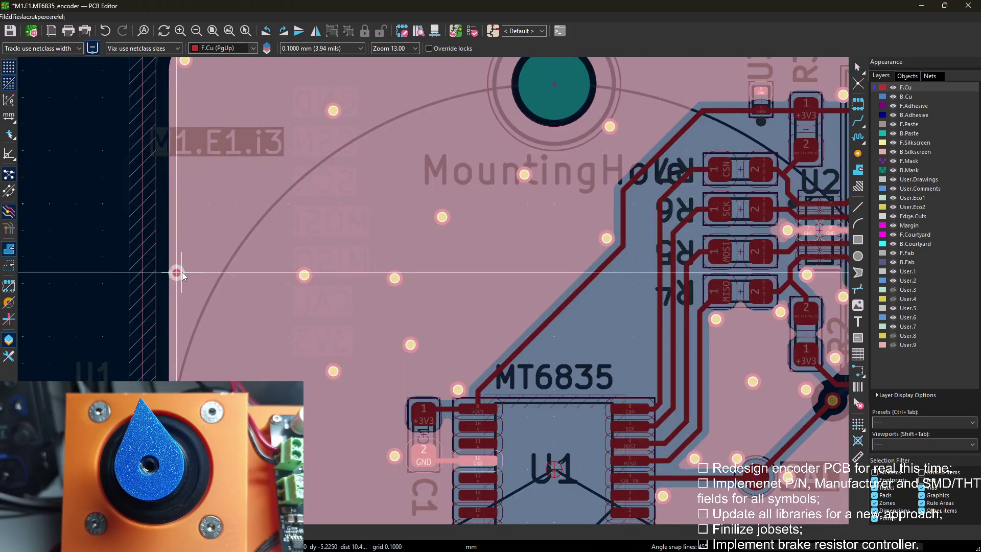
{"action": "left_click", "coordinate": [182, 273]}
{"action": "middle_click_drag", "start_coordinate": [258, 262], "coordinate": [304, 299]}
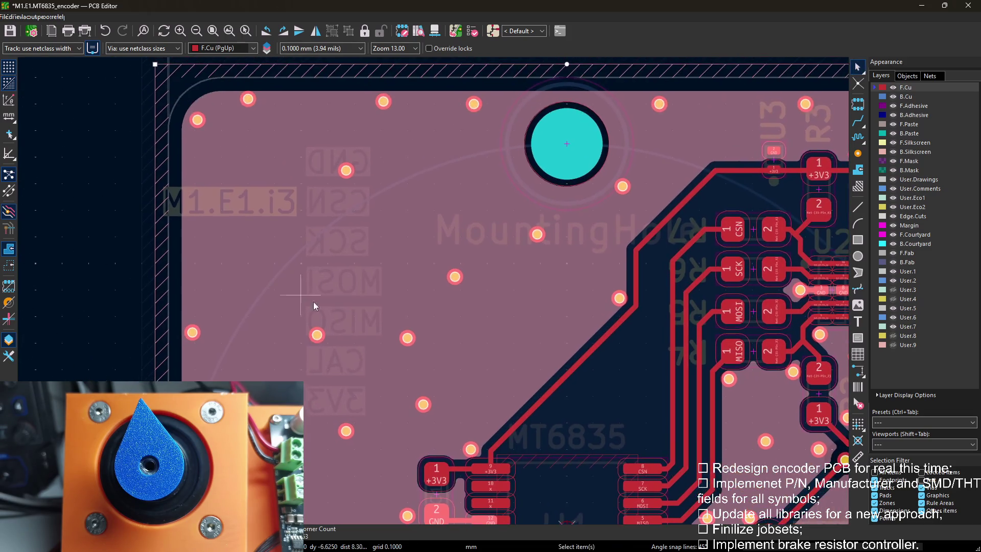
{"action": "left_click_drag", "start_coordinate": [316, 335], "coordinate": [251, 260]}
{"action": "left_click_drag", "start_coordinate": [194, 227], "coordinate": [193, 226]}
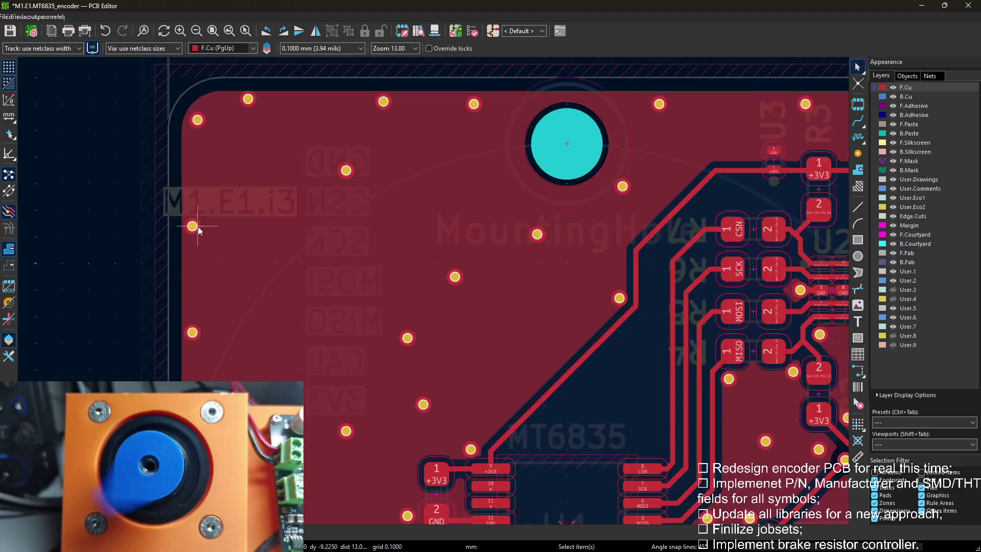
Place GND vias beside the board label and along the top edge of the board.
{"action": "left_click_drag", "start_coordinate": [346, 169], "coordinate": [299, 184]}
{"action": "left_click", "coordinate": [317, 192]}
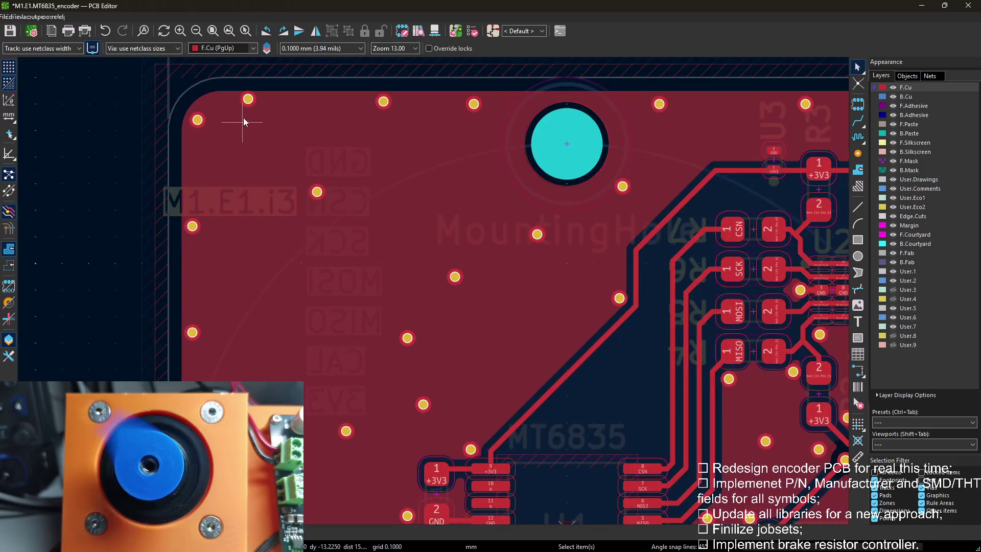
{"action": "left_click", "coordinate": [349, 234]}
{"action": "key", "text": "Escape"}
{"action": "left_click_drag", "start_coordinate": [383, 102], "coordinate": [364, 107]}
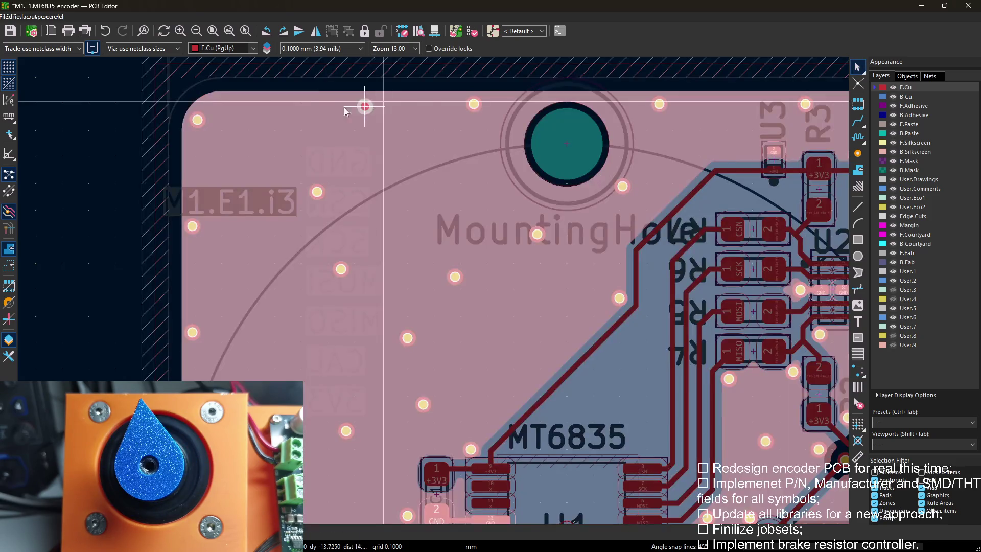
{"action": "left_click", "coordinate": [322, 106]}
{"action": "key", "text": "e"}
{"action": "key", "text": "Escape"}
Move GND vias below the board label, left of the chip and near C1.
{"action": "left_click", "coordinate": [320, 208]}
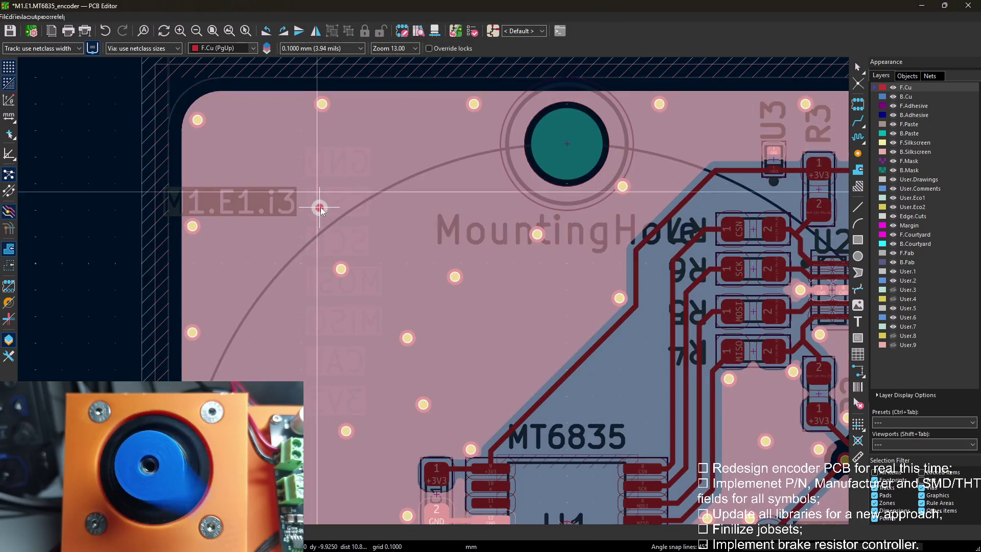
{"action": "left_click_drag", "start_coordinate": [321, 209], "coordinate": [322, 328]}
{"action": "left_click", "coordinate": [325, 332]}
{"action": "left_click_drag", "start_coordinate": [345, 431], "coordinate": [336, 437]}
{"action": "left_click", "coordinate": [322, 458]}
{"action": "scroll", "coordinate": [347, 335], "scroll_direction": "down", "scroll_amount": 3}
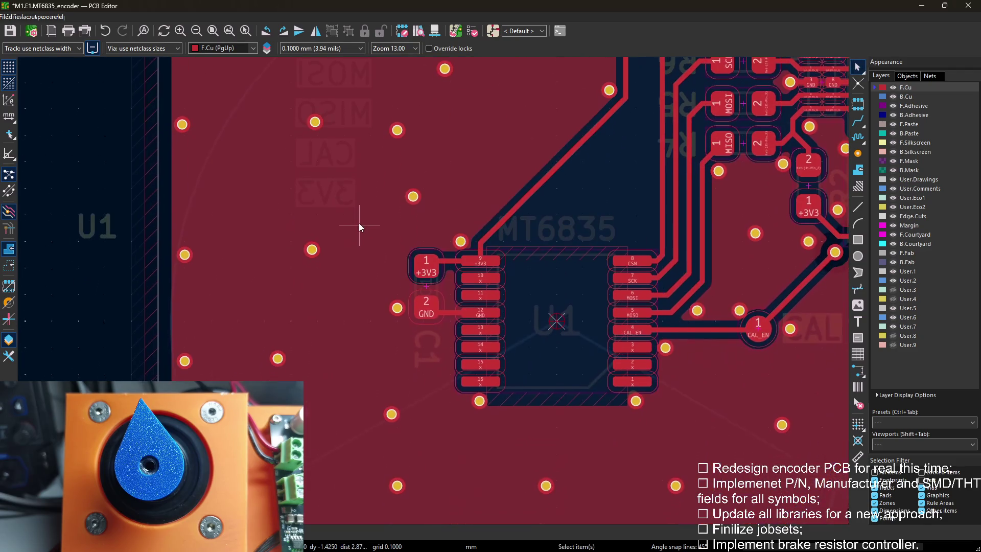
{"action": "left_click_drag", "start_coordinate": [277, 368], "coordinate": [303, 371]}
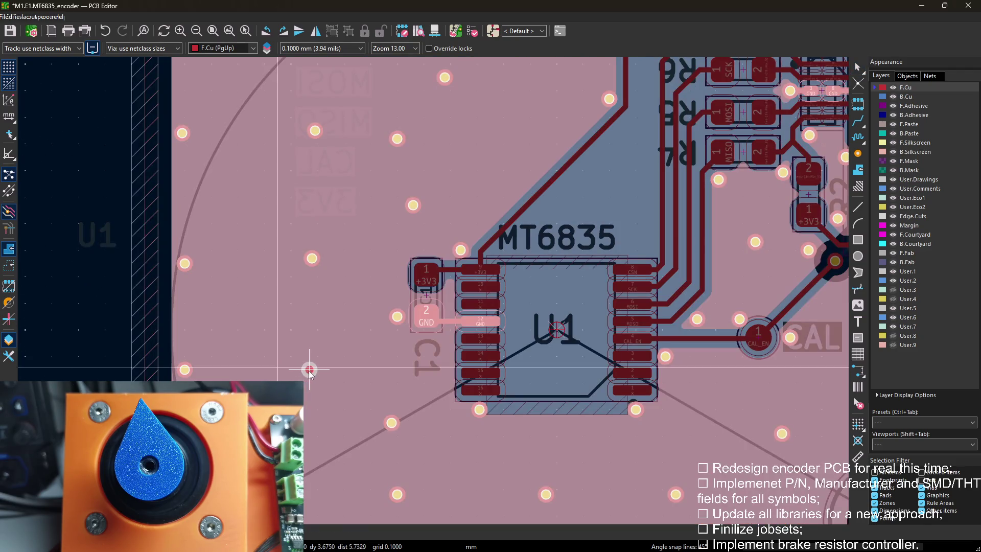
{"action": "left_click", "coordinate": [308, 371]}
{"action": "scroll", "coordinate": [309, 371], "scroll_direction": "down", "scroll_amount": 2}
{"action": "scroll", "coordinate": [377, 280], "scroll_direction": "up", "scroll_amount": 2}
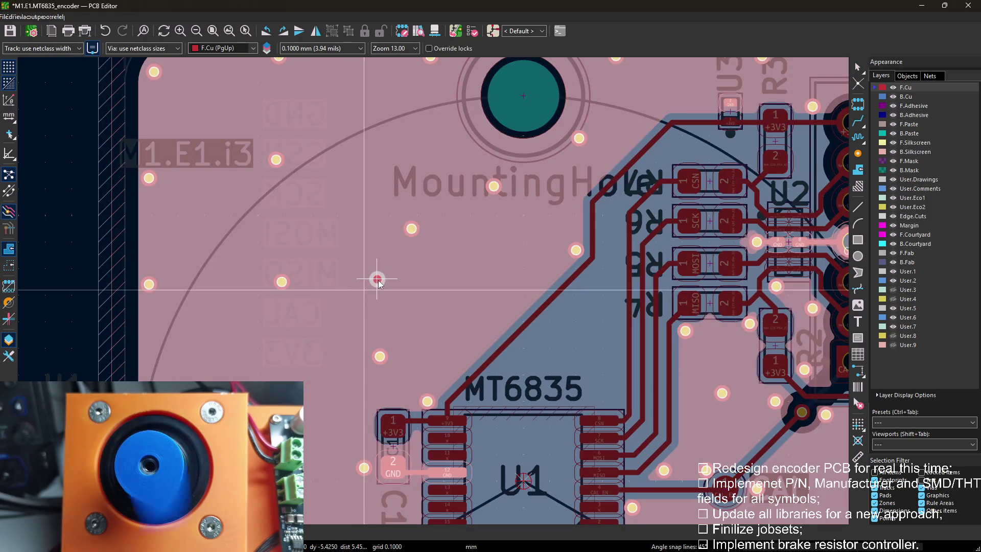
{"action": "left_click", "coordinate": [378, 281]}
Place GND vias toward the chip traces, below the mounting hole and to the right.
{"action": "left_click_drag", "start_coordinate": [380, 357], "coordinate": [491, 322]}
{"action": "left_click", "coordinate": [497, 324]}
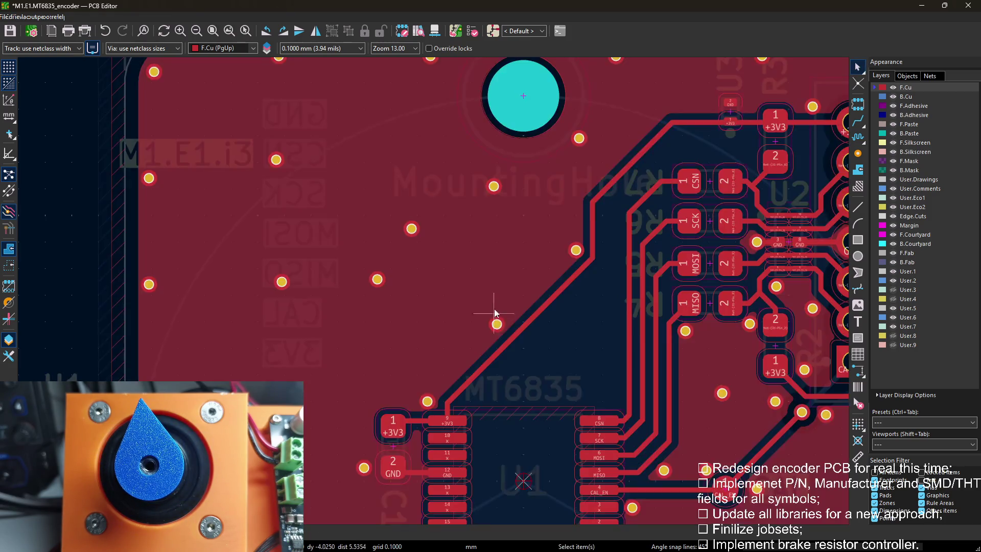
{"action": "scroll", "coordinate": [498, 323], "scroll_direction": "up", "scroll_amount": 1}
{"action": "left_click_drag", "start_coordinate": [399, 307], "coordinate": [339, 238]}
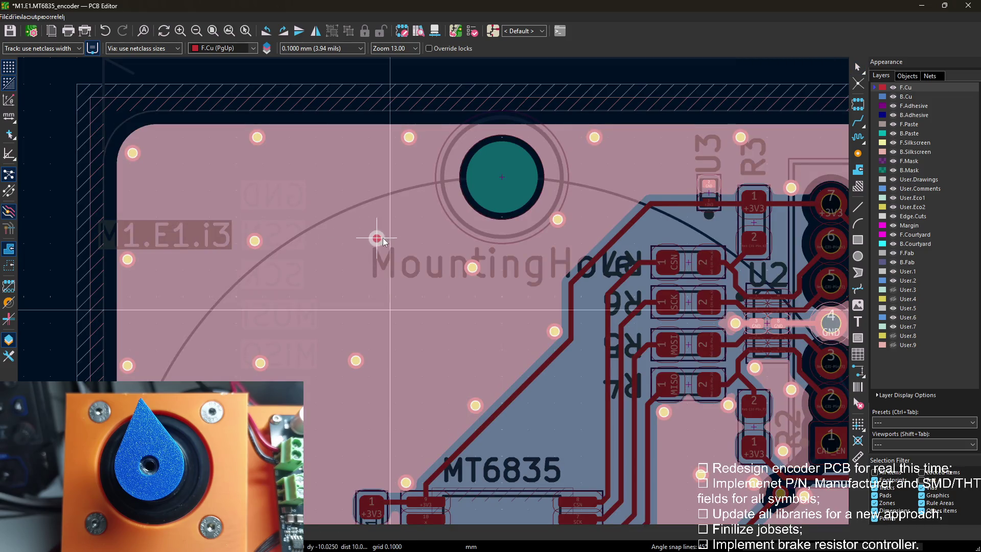
{"action": "left_click", "coordinate": [411, 237]}
{"action": "left_click", "coordinate": [356, 360]}
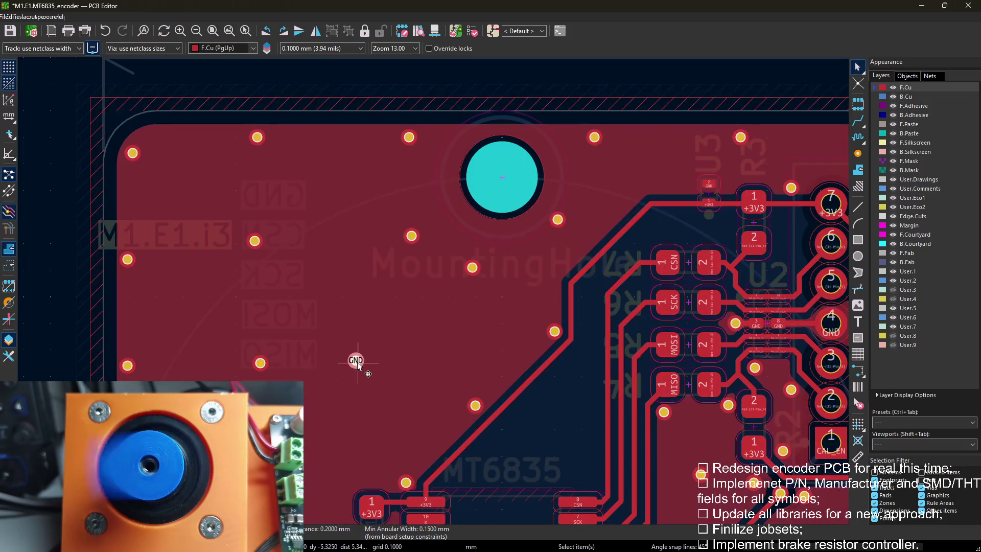
{"action": "key", "text": "e"}
{"action": "key", "text": "Escape"}
{"action": "left_click_drag", "start_coordinate": [356, 360], "coordinate": [403, 357]}
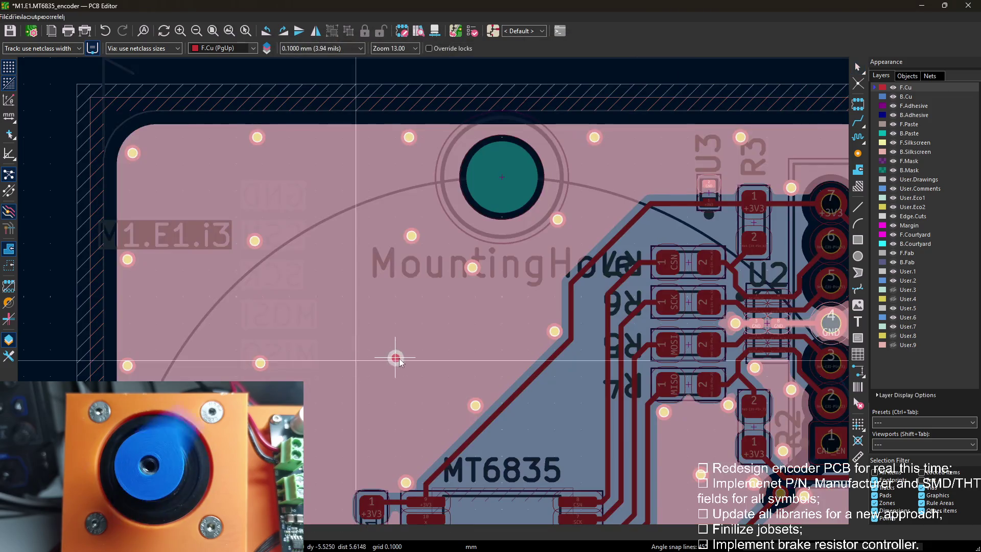
{"action": "left_click", "coordinate": [403, 358]}
Position GND vias near the traces, by the mounting hole and along the top edge.
{"action": "left_click_drag", "start_coordinate": [475, 268], "coordinate": [488, 283]}
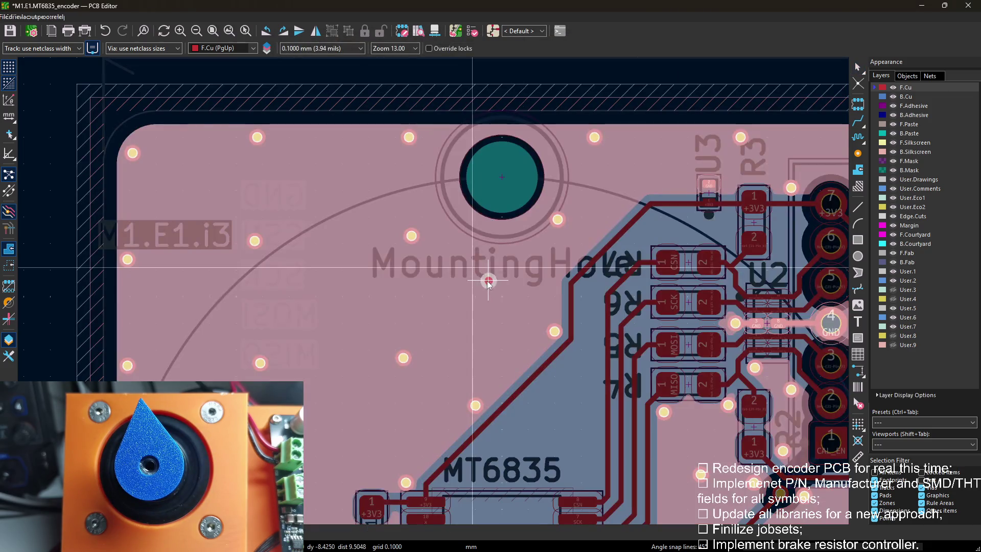
{"action": "left_click", "coordinate": [485, 296]}
{"action": "left_click_drag", "start_coordinate": [411, 236], "coordinate": [406, 236]}
{"action": "left_click", "coordinate": [406, 236]}
{"action": "left_click_drag", "start_coordinate": [409, 137], "coordinate": [404, 138]}
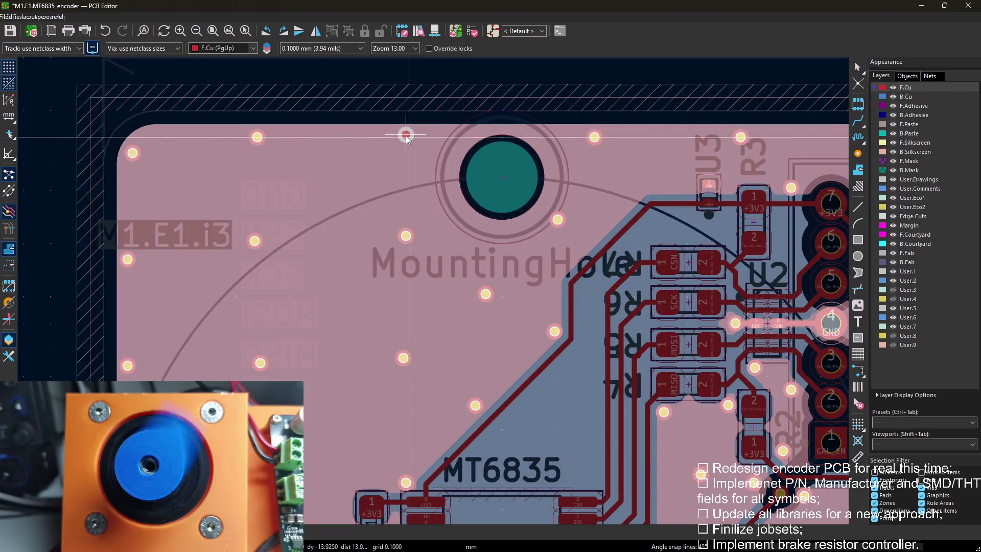
{"action": "left_click", "coordinate": [404, 138]}
{"action": "scroll", "coordinate": [572, 221], "scroll_direction": "down", "scroll_amount": 1}
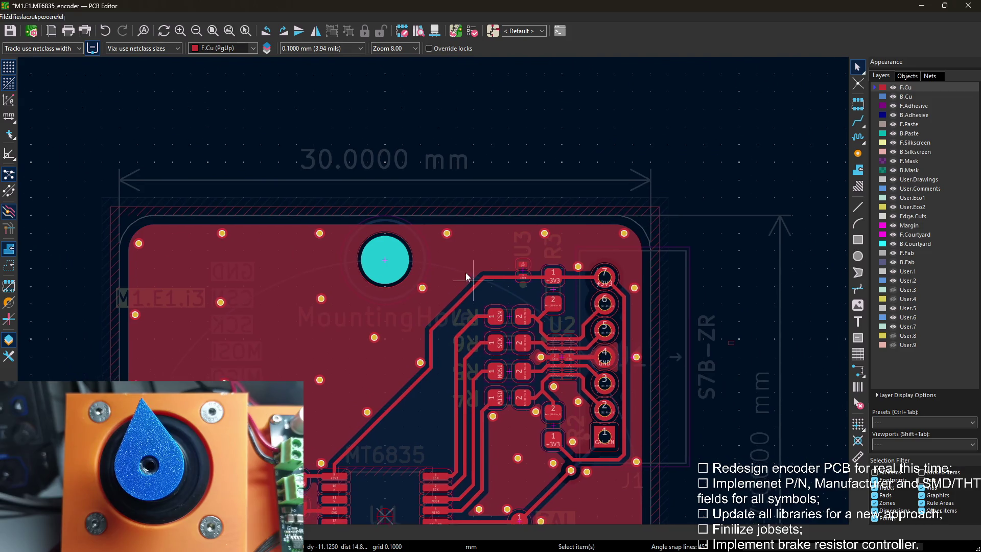
{"action": "scroll", "coordinate": [474, 257], "scroll_direction": "down", "scroll_amount": 1}
Place two GND vias near U3, one beside its ground pad.
{"action": "left_click_drag", "start_coordinate": [440, 305], "coordinate": [460, 282]}
{"action": "left_click", "coordinate": [466, 250]}
{"action": "scroll", "coordinate": [467, 251], "scroll_direction": "up", "scroll_amount": 3}
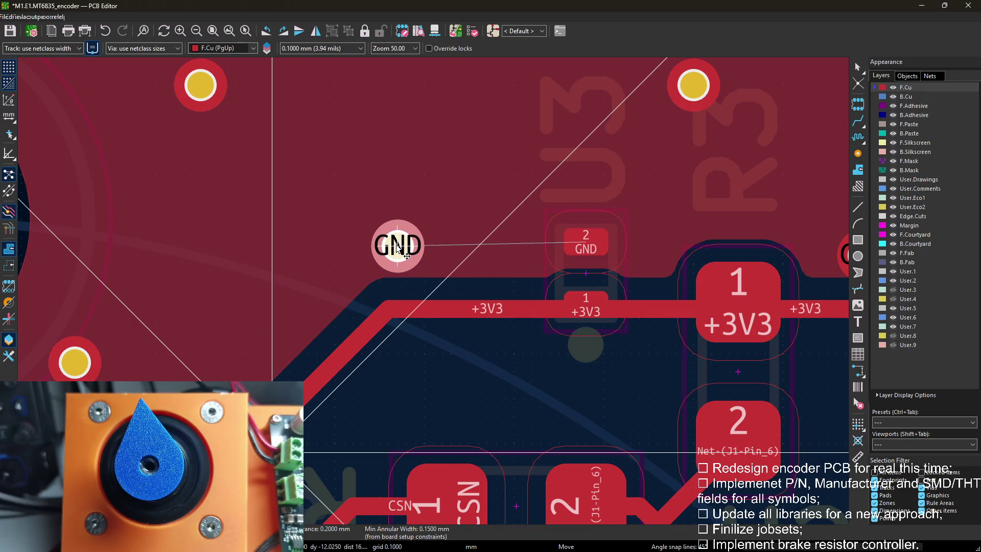
{"action": "scroll", "coordinate": [495, 301], "scroll_direction": "down", "scroll_amount": 1}
{"action": "scroll", "coordinate": [494, 300], "scroll_direction": "down", "scroll_amount": 1}
{"action": "scroll", "coordinate": [430, 277], "scroll_direction": "up", "scroll_amount": 4}
{"action": "left_click_drag", "start_coordinate": [460, 307], "coordinate": [557, 361]}
{"action": "left_click", "coordinate": [557, 360]}
{"action": "scroll", "coordinate": [460, 306], "scroll_direction": "down", "scroll_amount": 4}
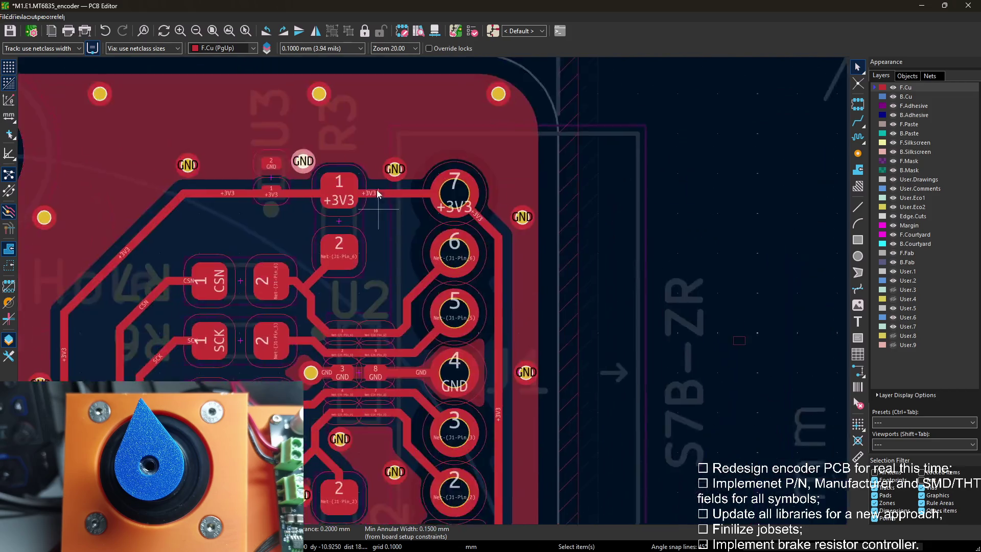
{"action": "scroll", "coordinate": [383, 230], "scroll_direction": "down", "scroll_amount": 2}
{"action": "scroll", "coordinate": [429, 189], "scroll_direction": "down", "scroll_amount": 1}
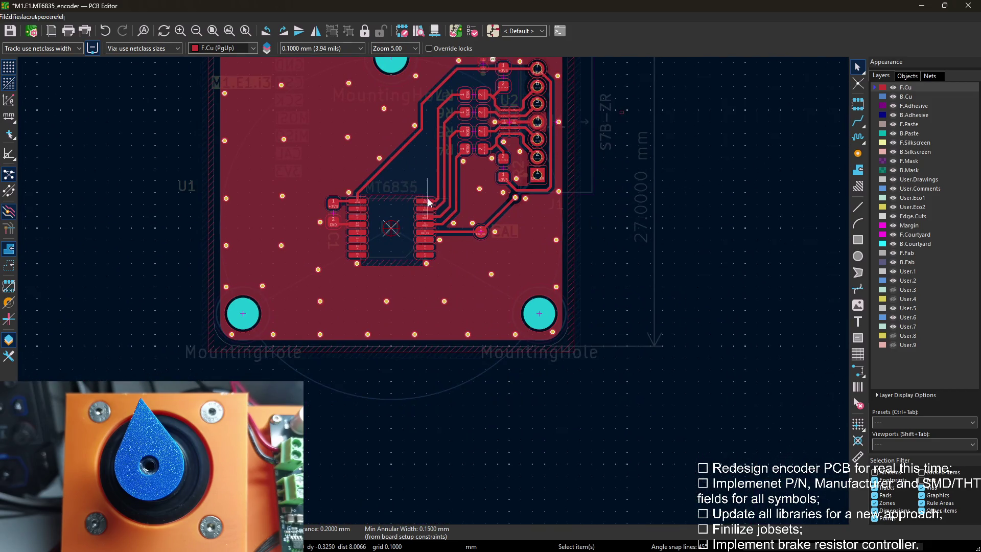
Relocate one last GND via with Move and save the board layout.
{"action": "middle_click_drag", "start_coordinate": [427, 204], "coordinate": [437, 252]}
{"action": "key", "text": "m"}
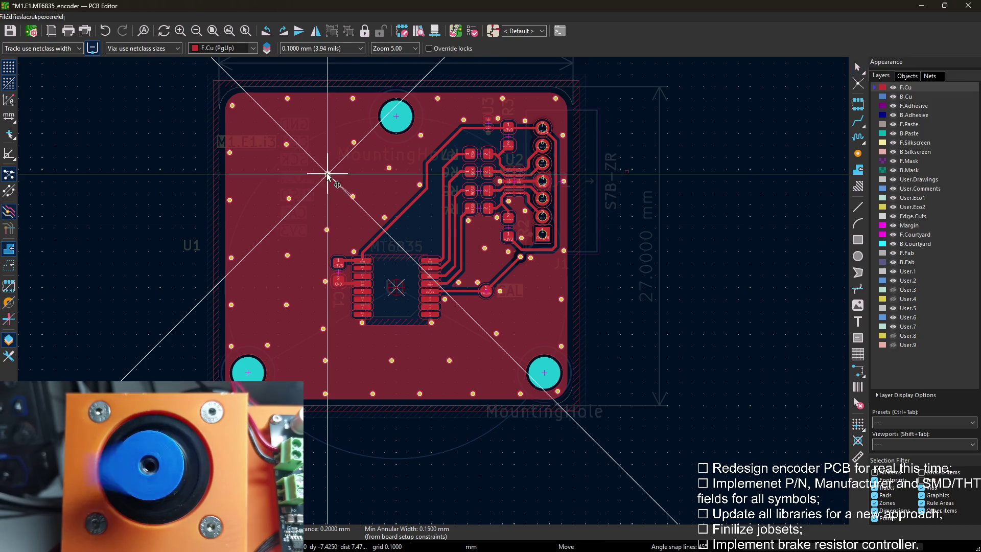
{"action": "left_click", "coordinate": [328, 174]}
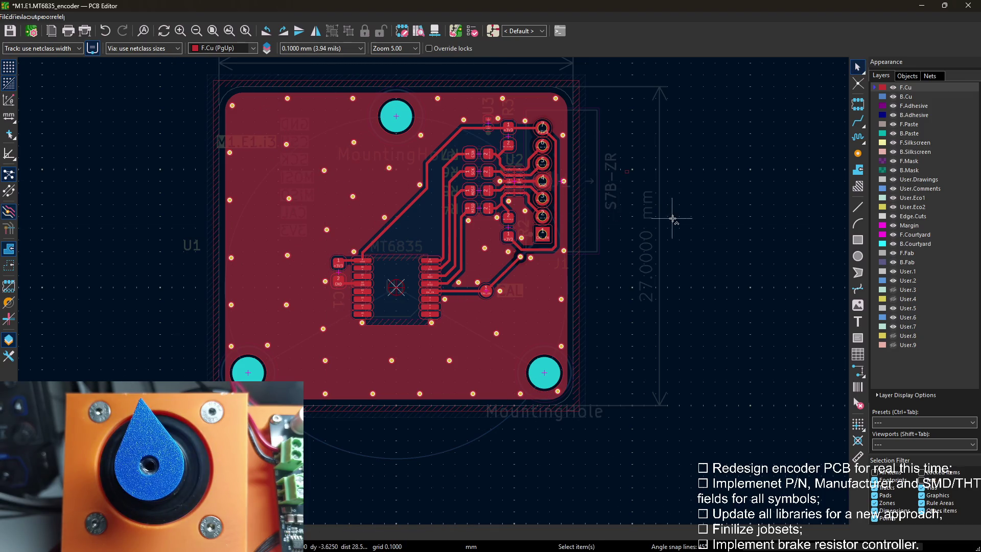
{"action": "key", "text": "ctrl+s"}
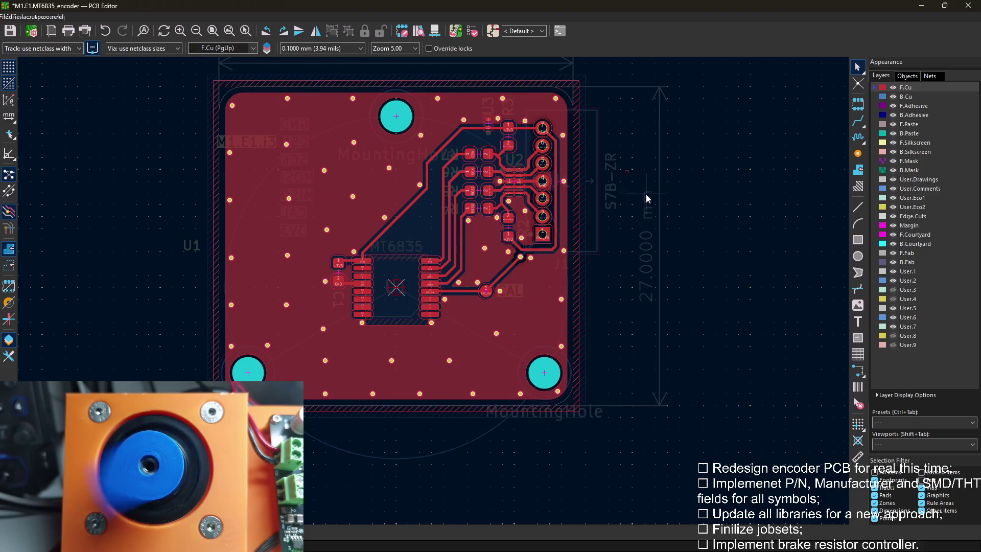
{"action": "scroll", "coordinate": [490, 161], "scroll_direction": "up", "scroll_amount": 2}
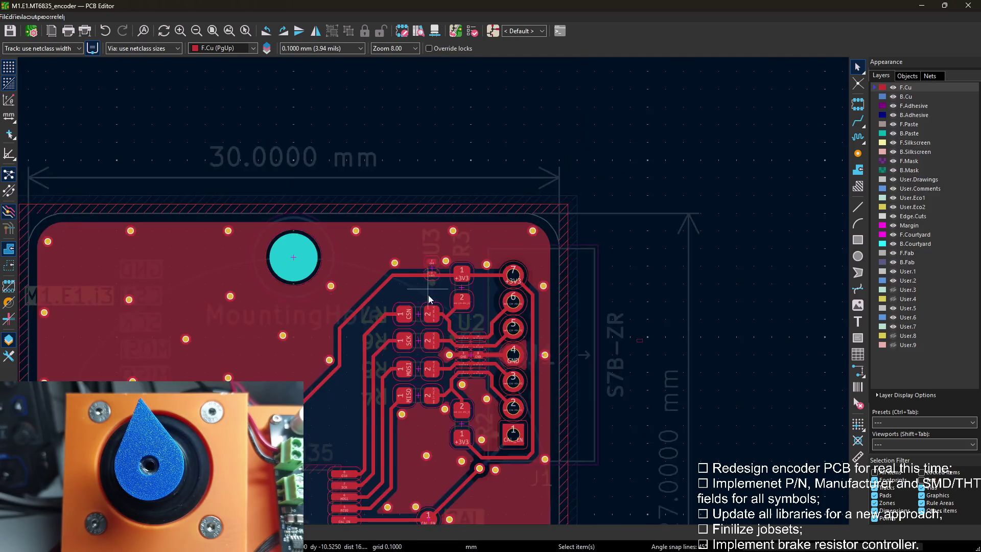
{"action": "scroll", "coordinate": [460, 230], "scroll_direction": "up", "scroll_amount": 2}
Run the design rules check, close its results and zoom to fit the whole board.
{"action": "left_click", "coordinate": [464, 32]}
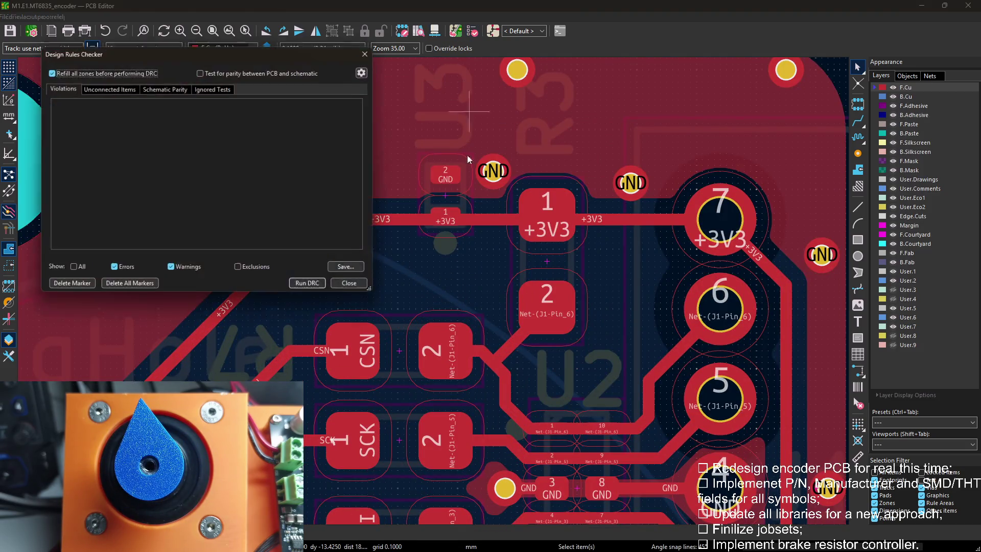
{"action": "left_click", "coordinate": [310, 285]}
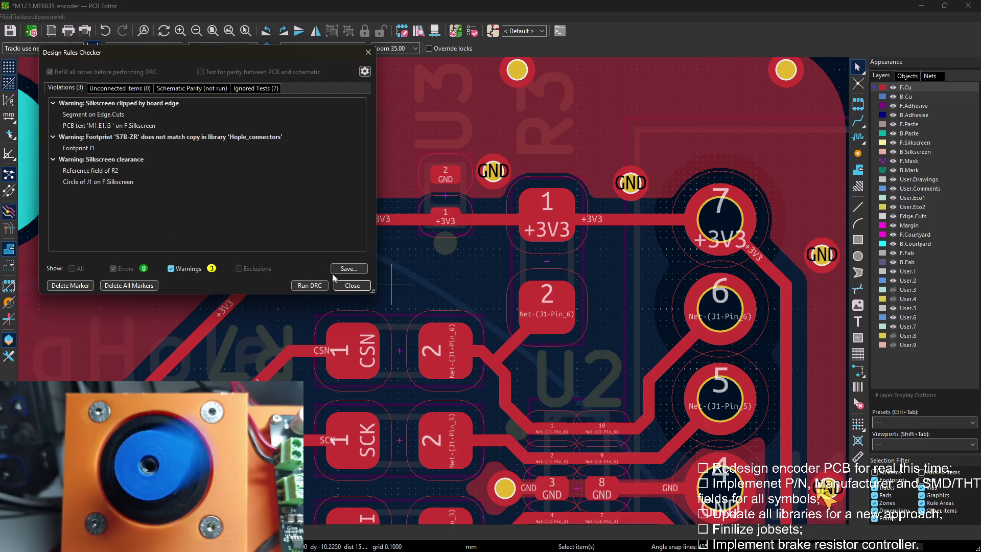
{"action": "left_click", "coordinate": [352, 286]}
{"action": "key", "text": "Home"}
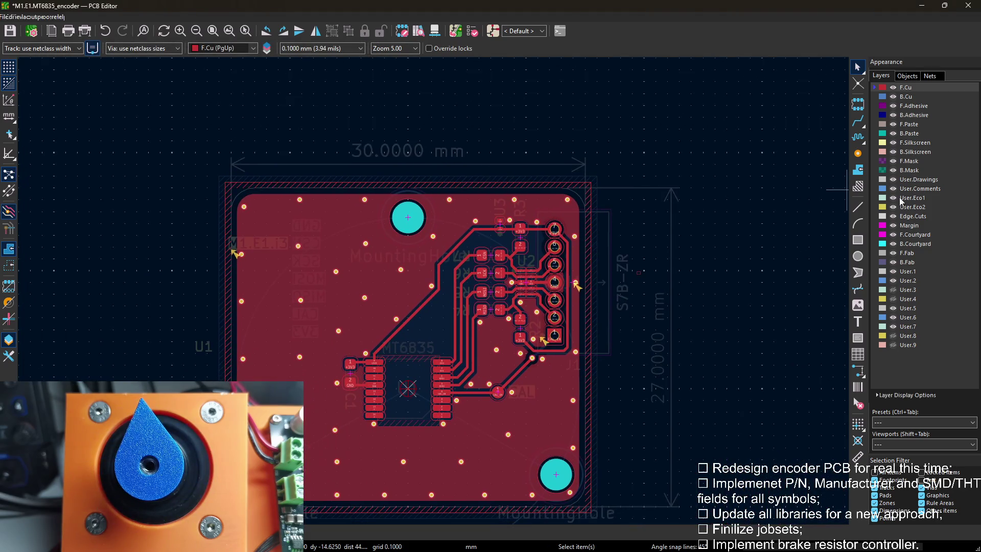
{"action": "left_click", "coordinate": [914, 208]}
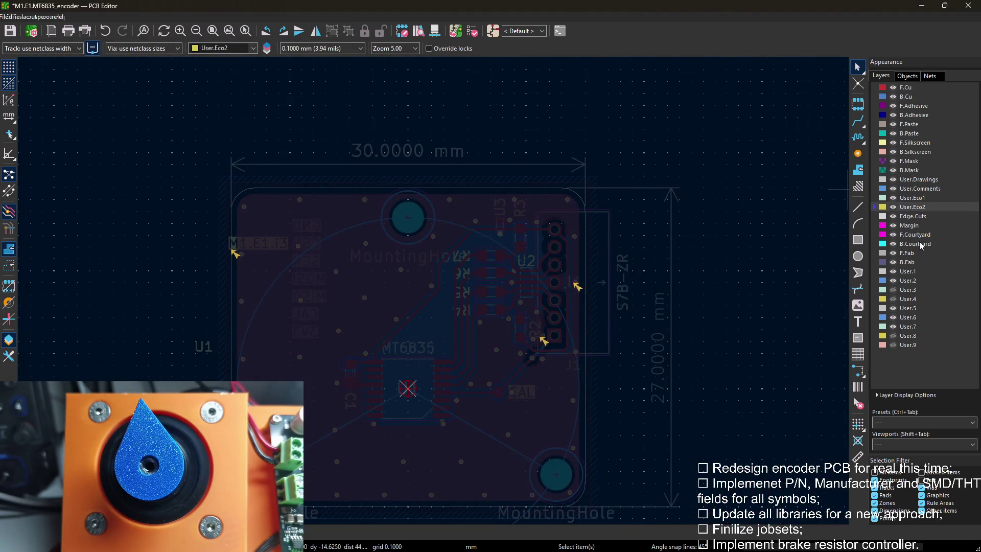
On F.Silkscreen, move the R2 and J1 reference texts to cleaner spots beside their parts.
{"action": "left_click", "coordinate": [911, 143]}
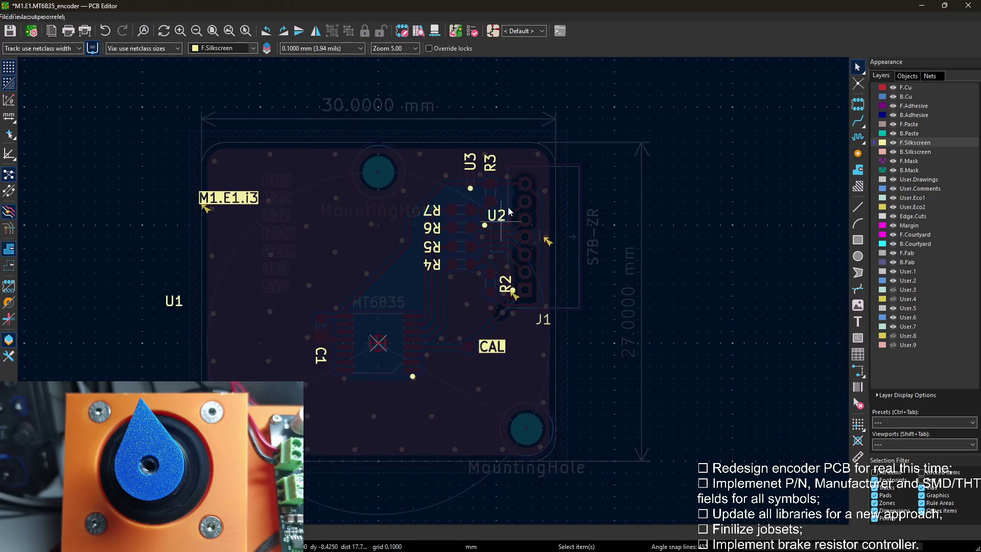
{"action": "scroll", "coordinate": [496, 276], "scroll_direction": "up", "scroll_amount": 1}
{"action": "scroll", "coordinate": [445, 360], "scroll_direction": "up", "scroll_amount": 1}
{"action": "scroll", "coordinate": [443, 362], "scroll_direction": "up", "scroll_amount": 2}
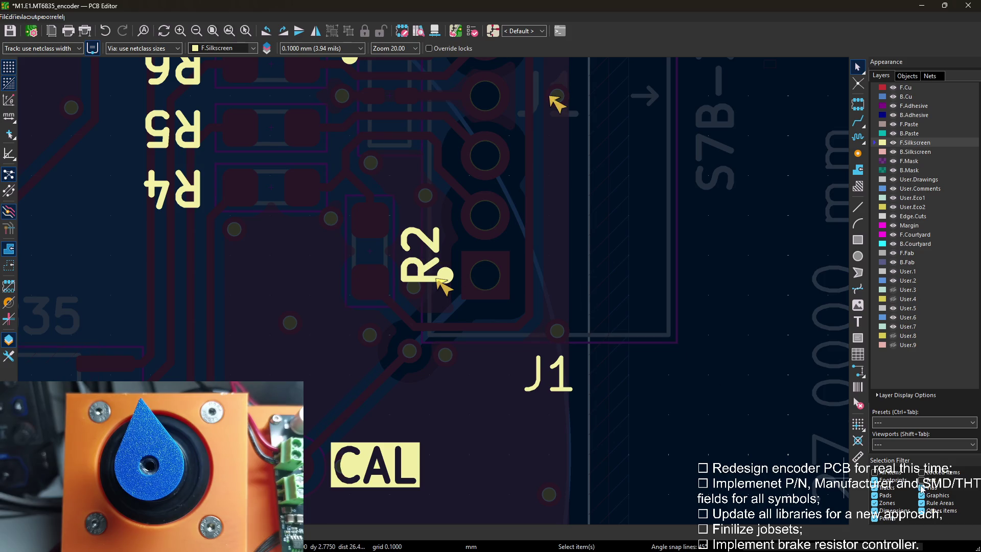
{"action": "key", "text": "m"}
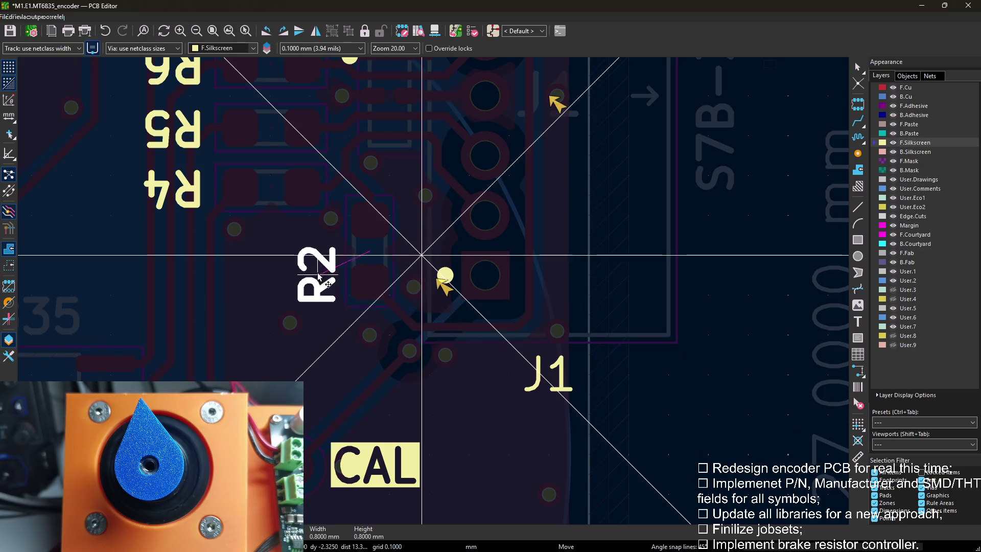
{"action": "left_click", "coordinate": [320, 308]}
{"action": "key", "text": "m"}
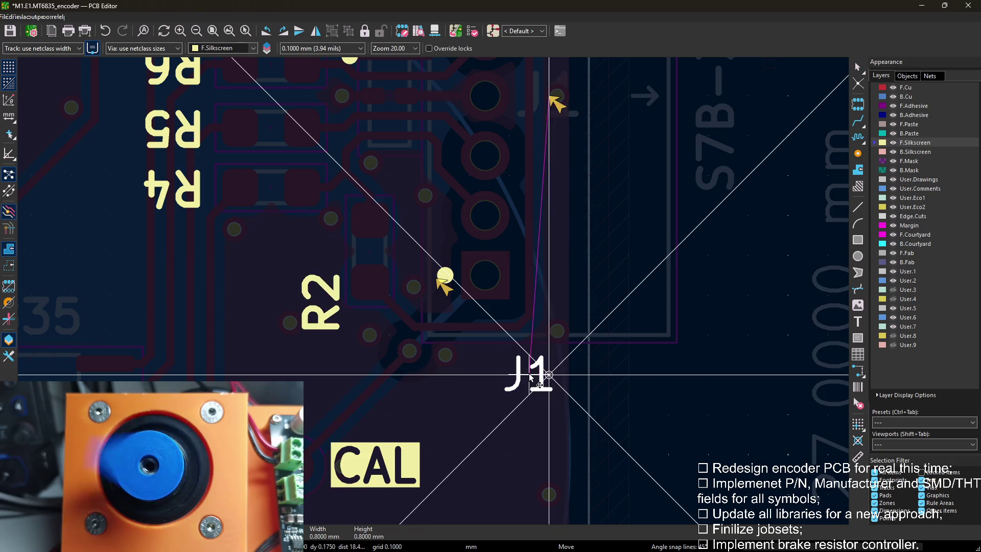
{"action": "left_click", "coordinate": [435, 365]}
{"action": "key", "text": "m"}
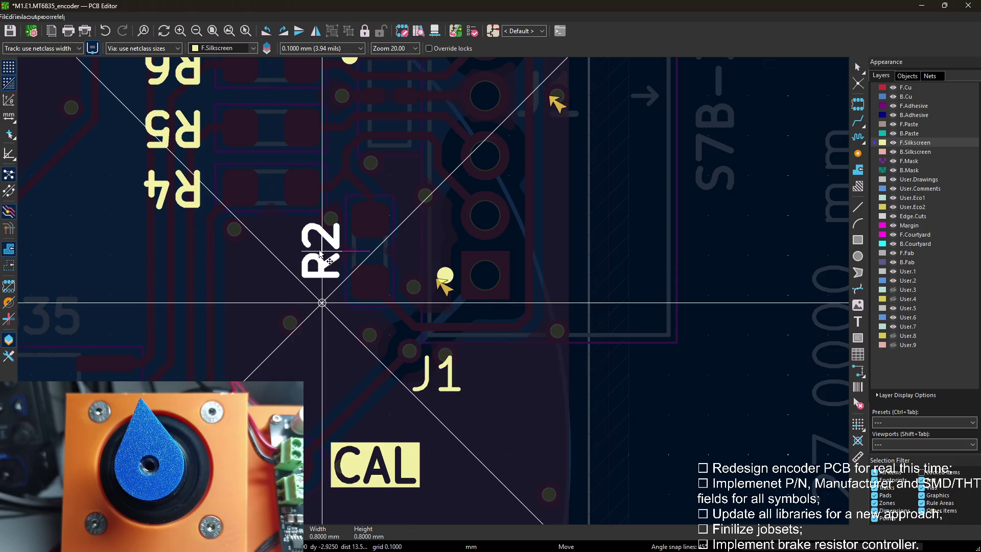
{"action": "left_click", "coordinate": [326, 257]}
Move the M1.E1.i3 board label inside the outline to the board's top-left corner.
{"action": "middle_click_drag", "start_coordinate": [358, 249], "coordinate": [384, 250]}
{"action": "scroll", "coordinate": [384, 250], "scroll_direction": "down", "scroll_amount": 2}
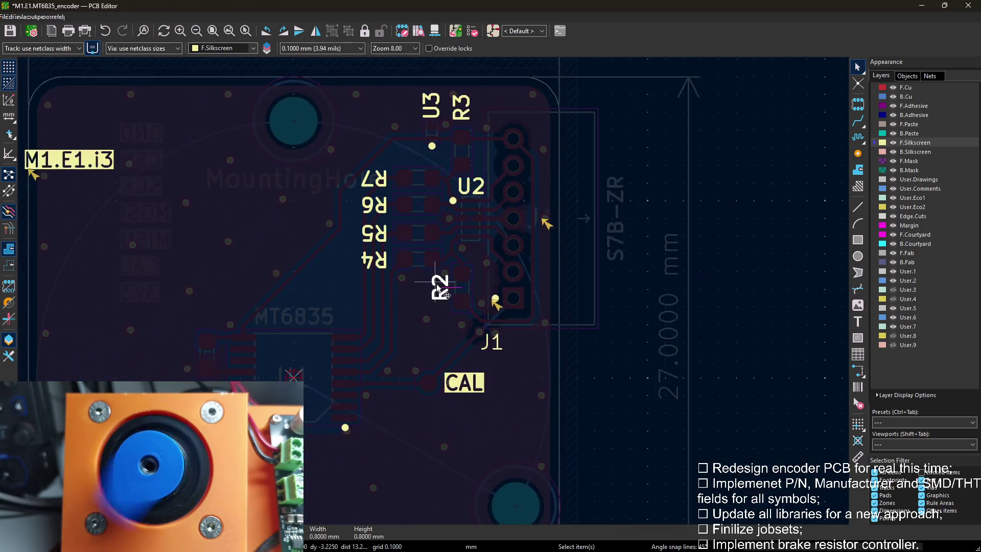
{"action": "middle_click_drag", "start_coordinate": [440, 289], "coordinate": [649, 329]}
{"action": "left_click", "coordinate": [280, 200]}
{"action": "key", "text": "m"}
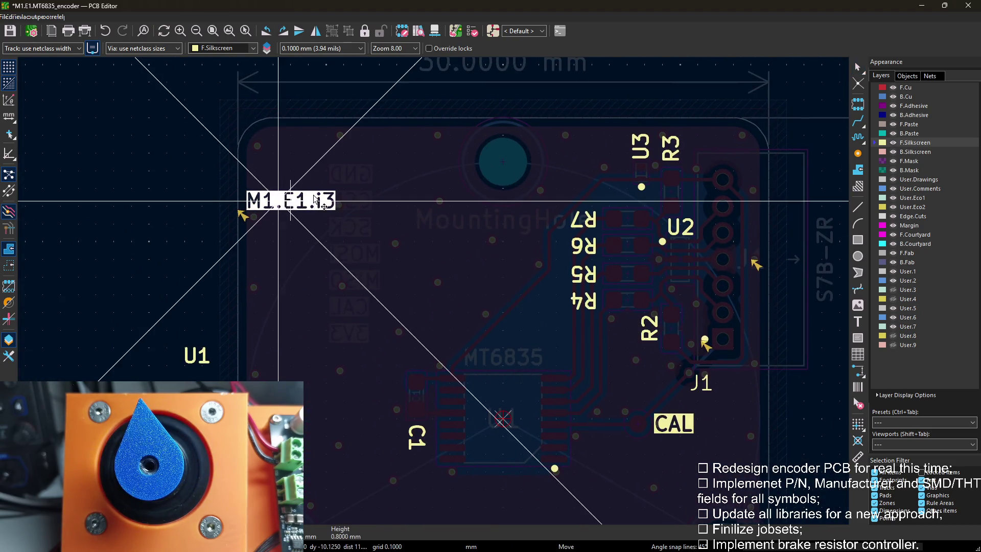
{"action": "left_click", "coordinate": [326, 159]}
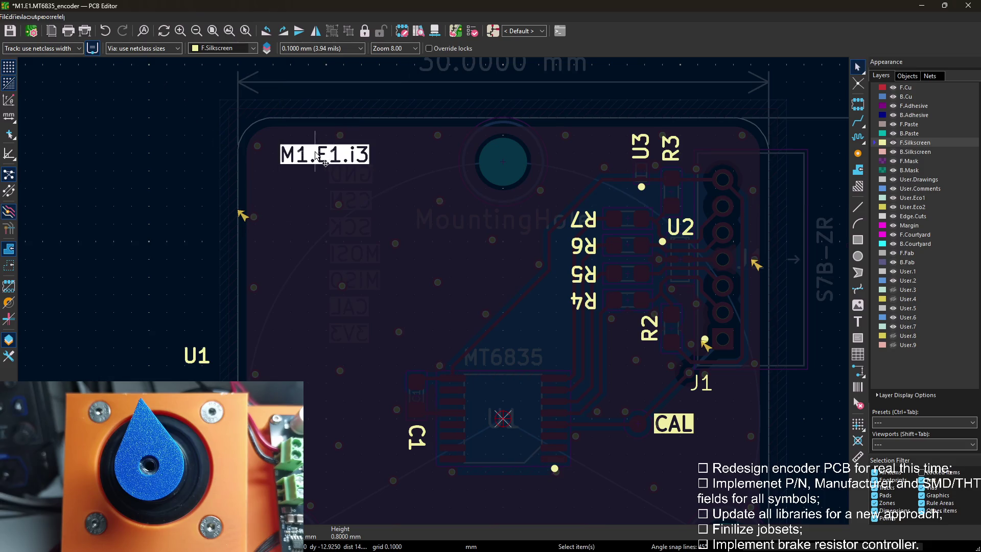
{"action": "scroll", "coordinate": [326, 159], "scroll_direction": "up", "scroll_amount": 2}
{"action": "key", "text": "m"}
{"action": "left_click", "coordinate": [436, 294]}
{"action": "scroll", "coordinate": [437, 293], "scroll_direction": "down", "scroll_amount": 2}
{"action": "scroll", "coordinate": [431, 306], "scroll_direction": "down", "scroll_amount": 1}
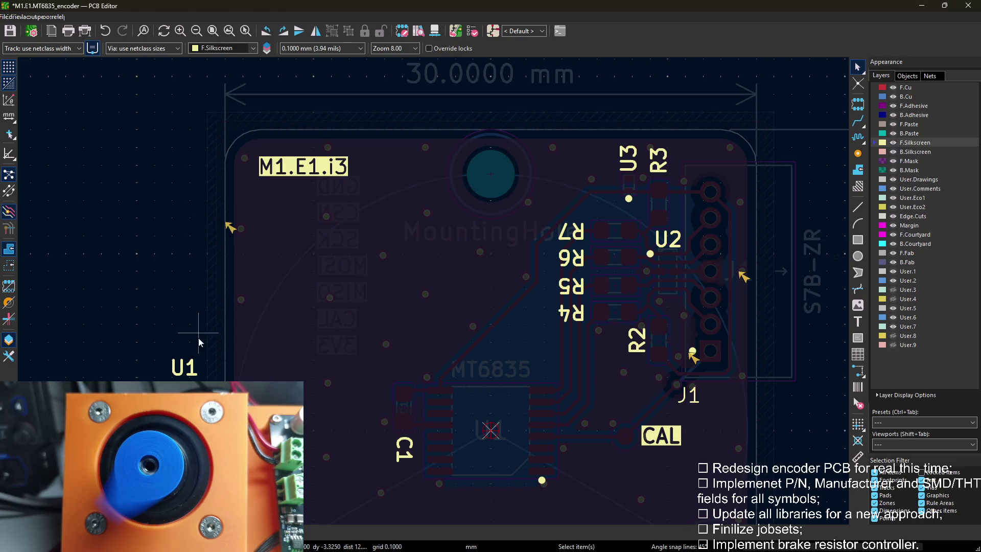
Place the U1 reference above the MT6835 chip and return to the F.Cu layer.
{"action": "key", "text": "m"}
{"action": "scroll", "coordinate": [500, 452], "scroll_direction": "up", "scroll_amount": 1}
{"action": "scroll", "coordinate": [491, 429], "scroll_direction": "up", "scroll_amount": 1}
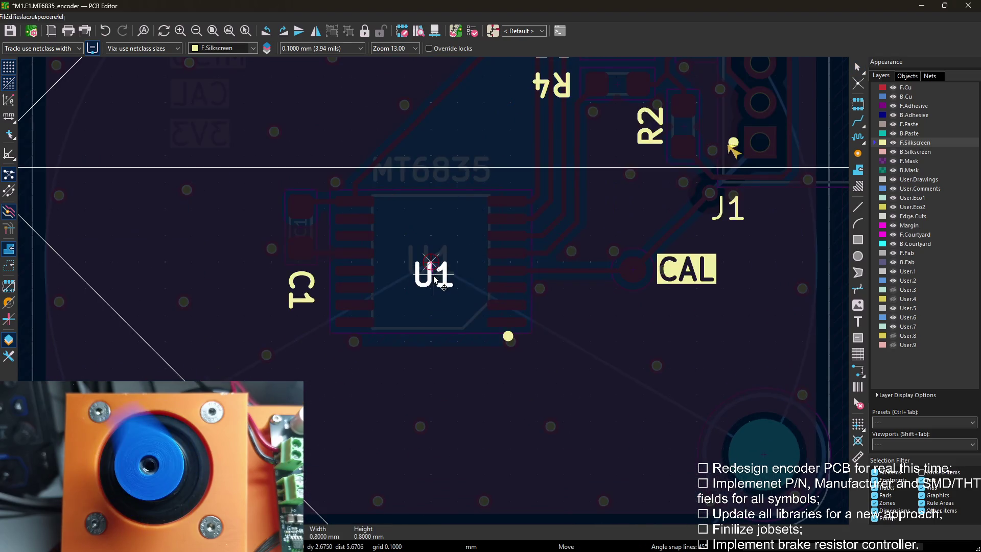
{"action": "left_click", "coordinate": [432, 179]}
{"action": "scroll", "coordinate": [444, 296], "scroll_direction": "down", "scroll_amount": 1}
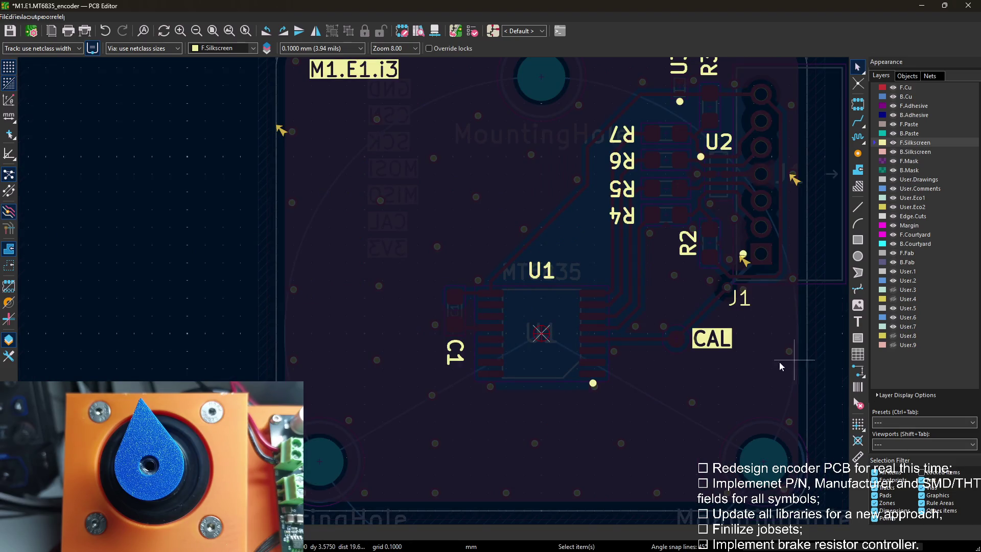
{"action": "middle_click_drag", "start_coordinate": [790, 360], "coordinate": [521, 375]}
{"action": "key", "text": "Page_Up"}
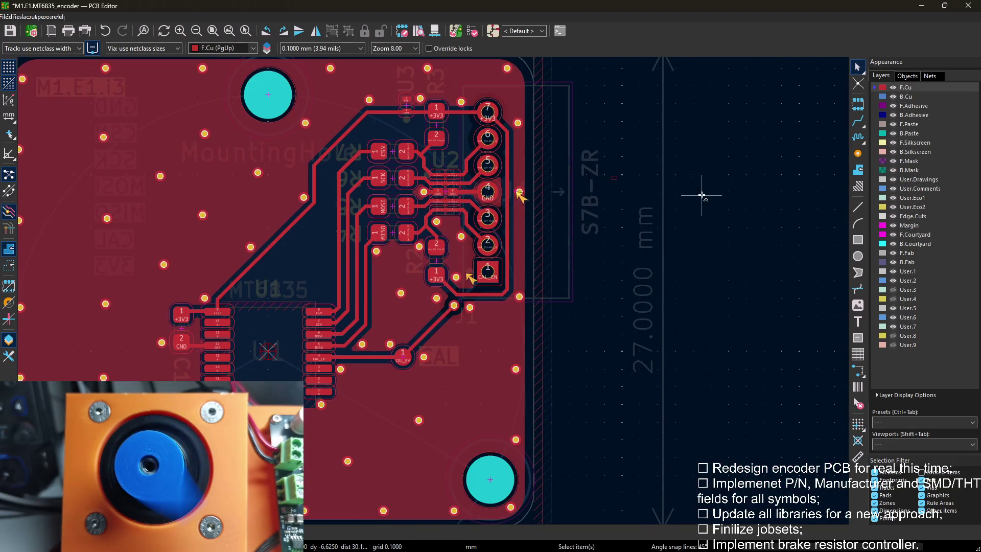
{"action": "scroll", "coordinate": [481, 283], "scroll_direction": "down", "scroll_amount": 3}
{"action": "scroll", "coordinate": [483, 282], "scroll_direction": "up", "scroll_amount": 1}
{"action": "scroll", "coordinate": [628, 252], "scroll_direction": "up", "scroll_amount": 1}
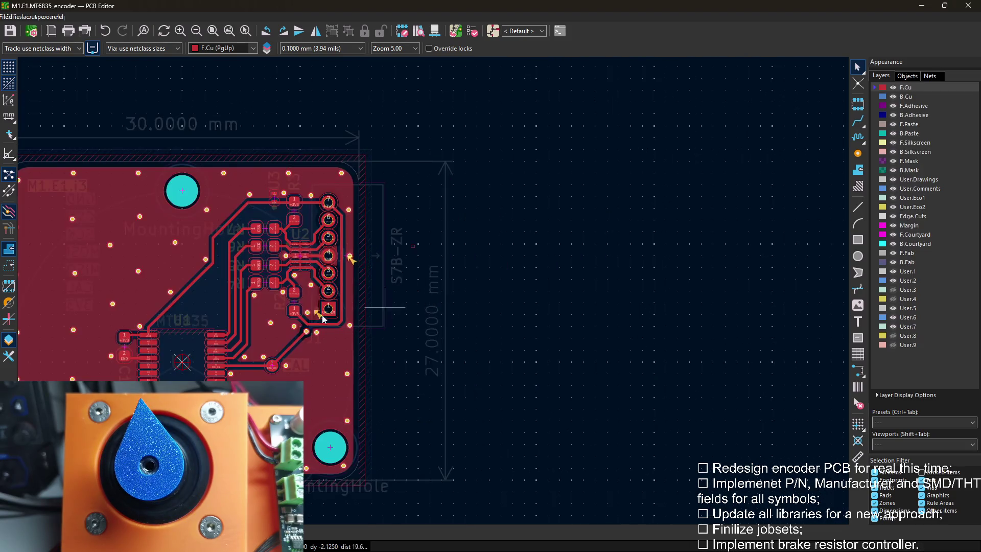
Refill all copper zones and briefly view the design rules checker.
{"action": "middle_click_drag", "start_coordinate": [340, 313], "coordinate": [476, 272]}
{"action": "key", "text": "b"}
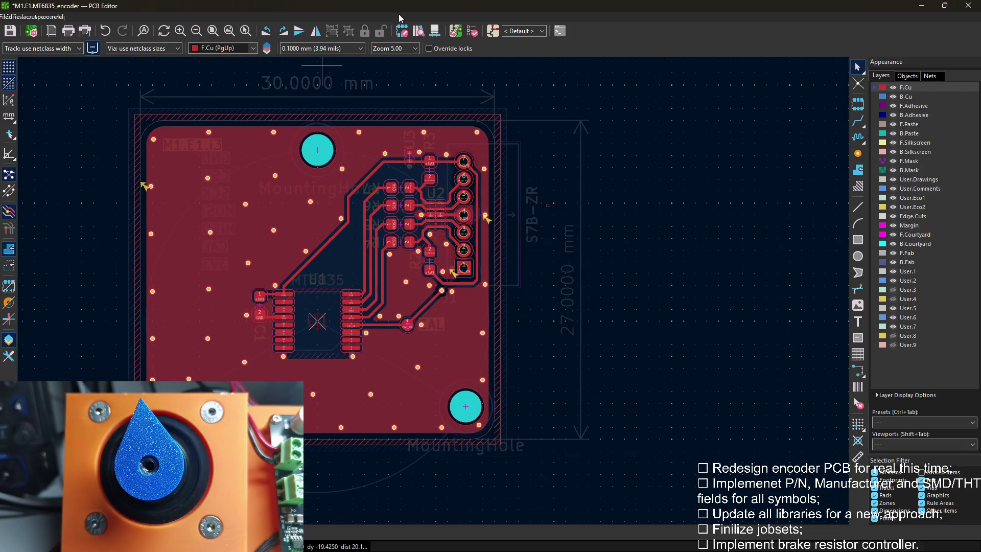
{"action": "left_click", "coordinate": [472, 32]}
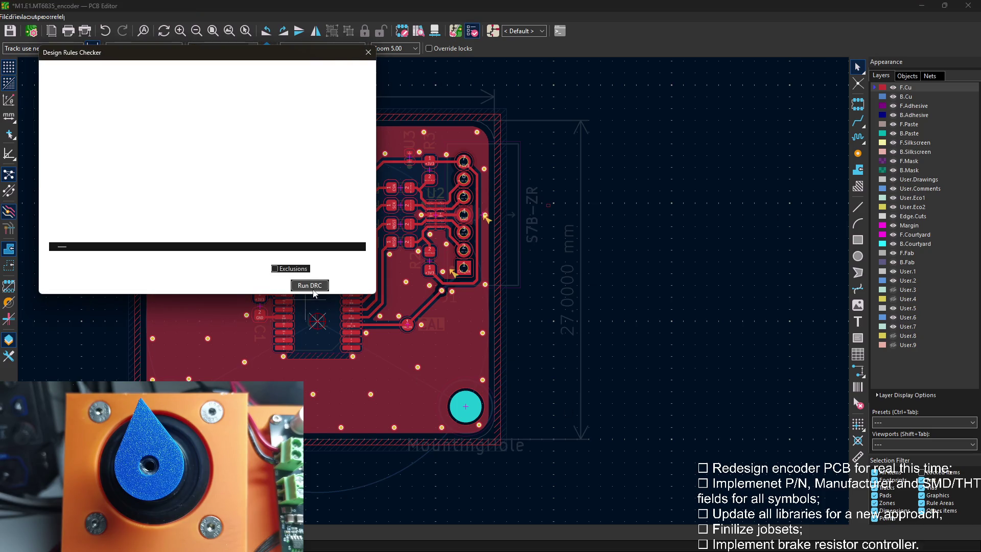
{"action": "left_click", "coordinate": [369, 52]}
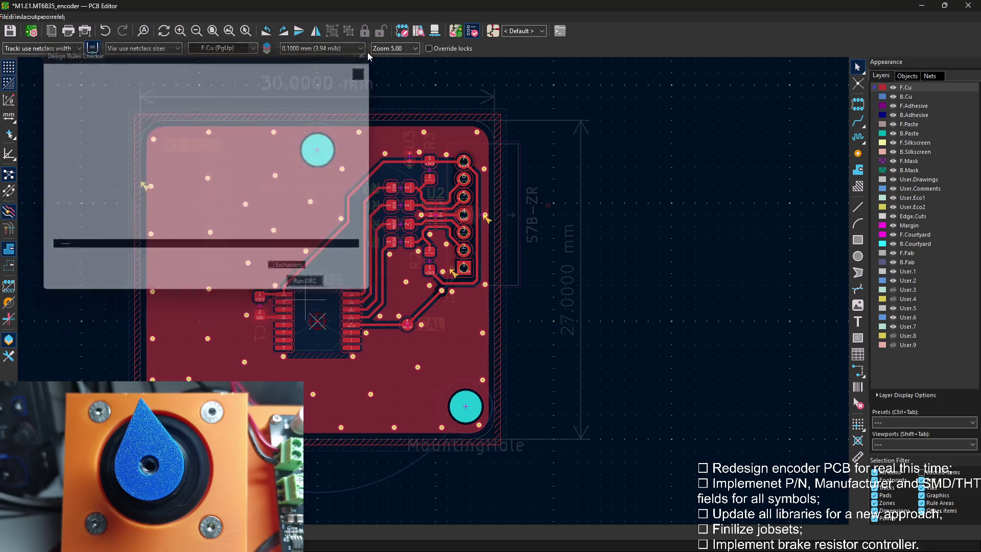
{"action": "scroll", "coordinate": [647, 128], "scroll_direction": "up", "scroll_amount": 2}
{"action": "scroll", "coordinate": [537, 230], "scroll_direction": "up", "scroll_amount": 1}
Check the datasheet in the browser, then bring up the design rules checker again.
{"action": "mouse_move", "coordinate": [474, 269]}
{"action": "middle_mouse_down"}
{"action": "mouse_move", "coordinate": [545, 223]}
{"action": "mouse_move", "coordinate": [413, 322]}
{"action": "middle_mouse_up"}
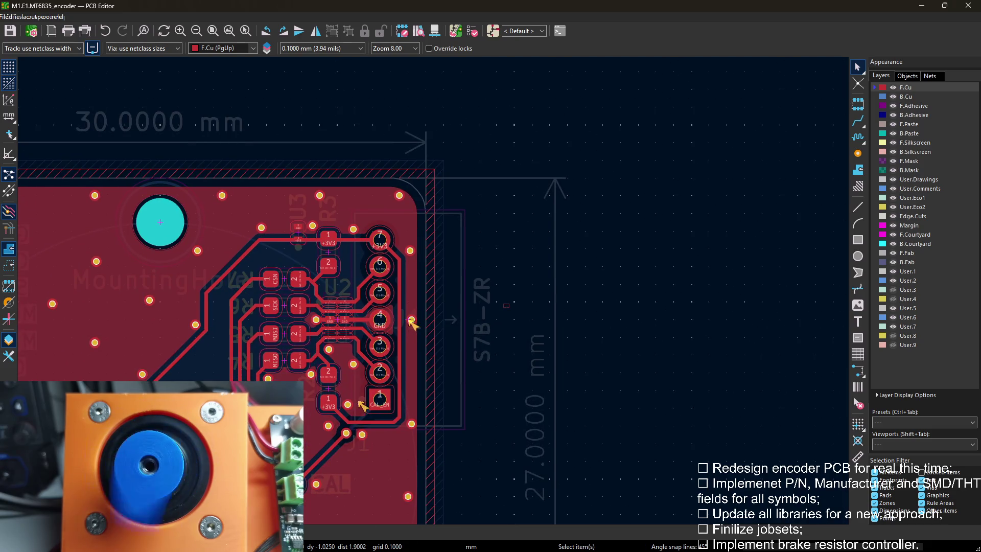
{"action": "key", "text": "alt+Tab"}
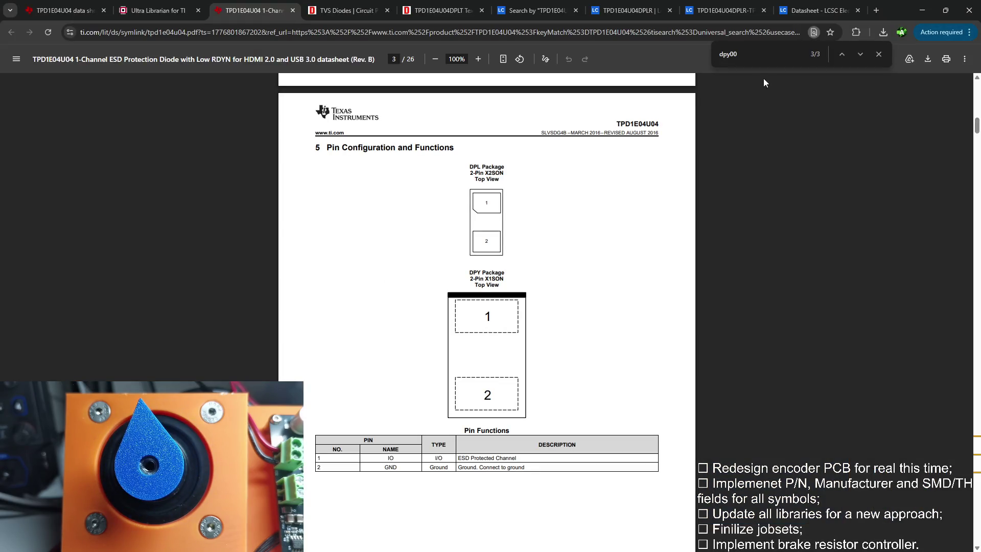
{"action": "left_click", "coordinate": [922, 7]}
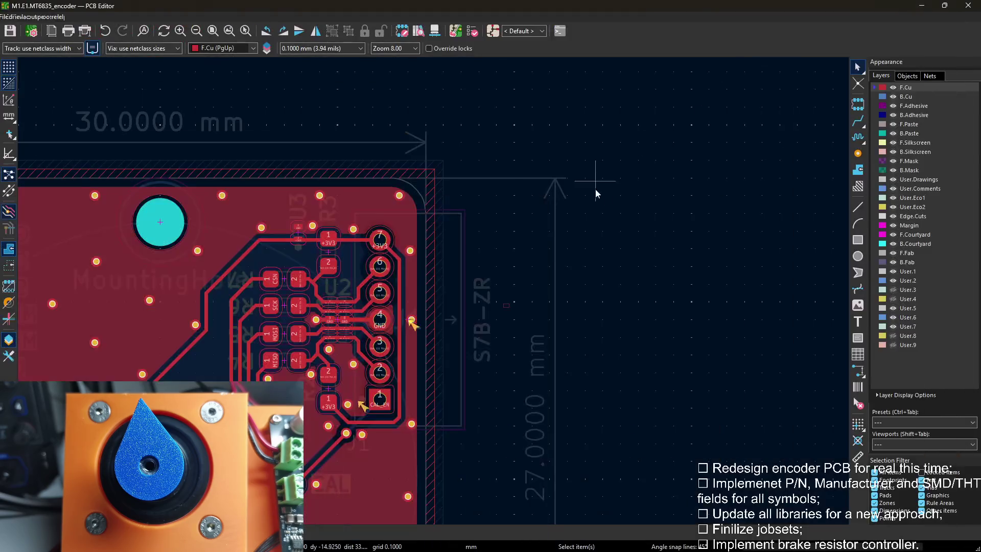
{"action": "left_click", "coordinate": [474, 33]}
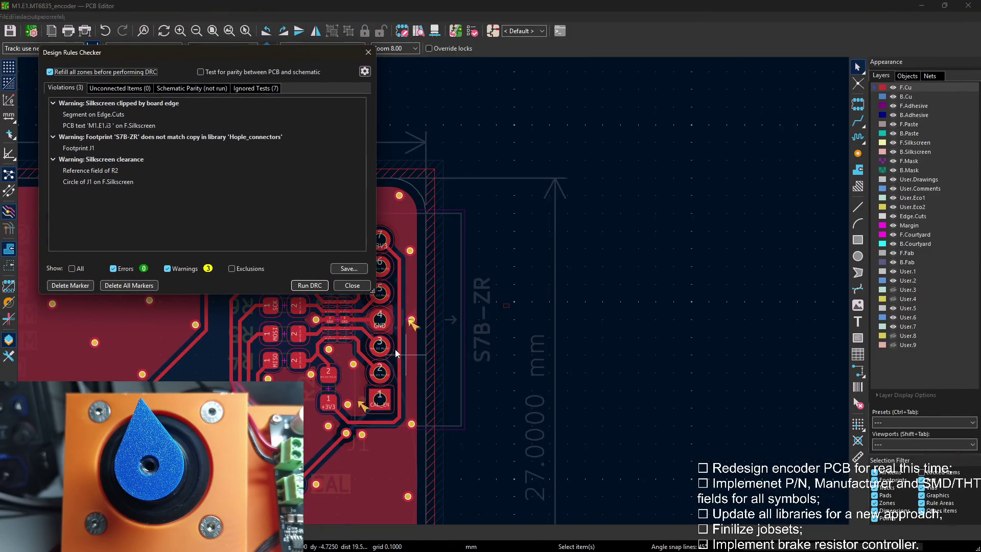
Rerun the DRC and jump to connector J1 flagged by the S7B-ZR footprint warning.
{"action": "left_click", "coordinate": [309, 286]}
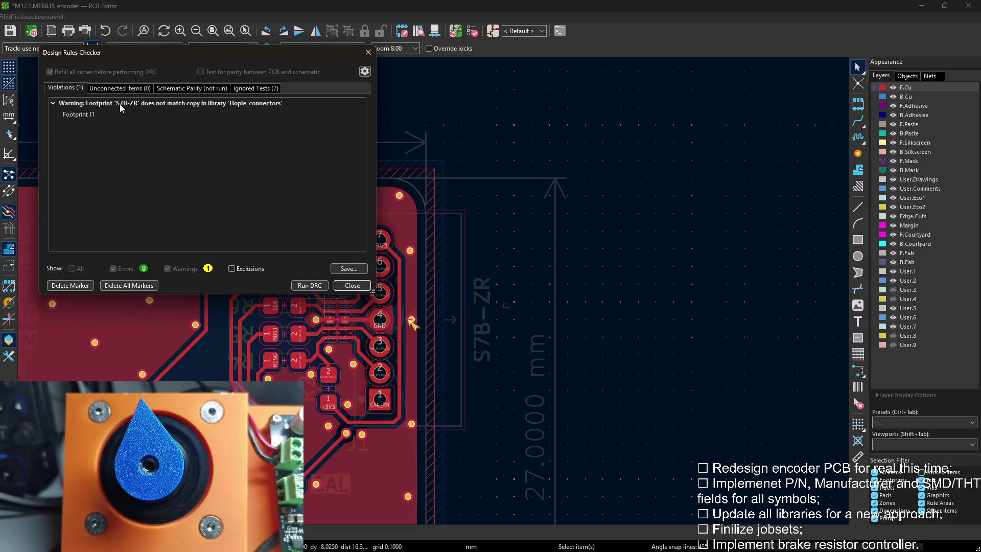
{"action": "left_click", "coordinate": [120, 104]}
{"action": "key", "text": "Escape"}
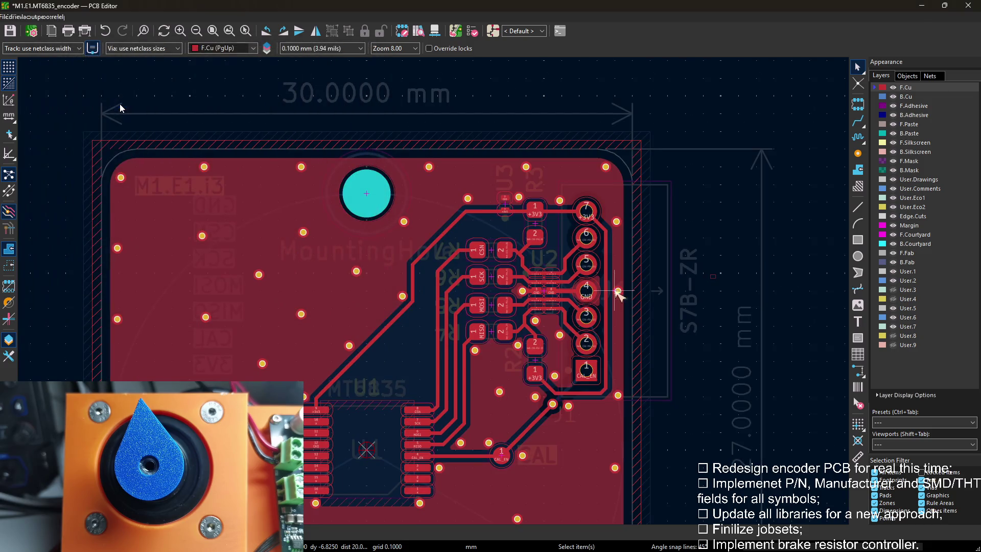
{"action": "double_click", "coordinate": [620, 282]}
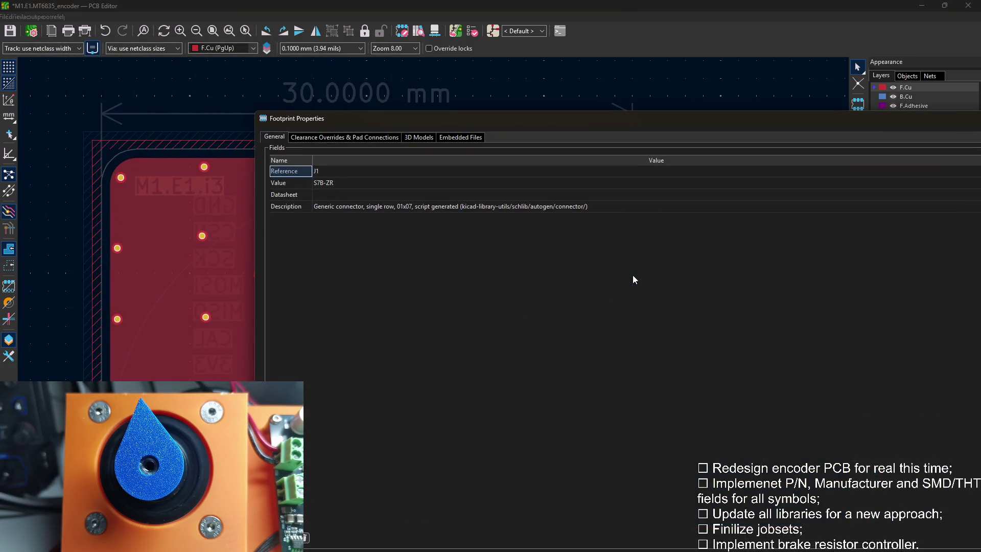
{"action": "key", "text": "Escape"}
Update J1's S7B-ZR footprint from the Hople_connectors library.
{"action": "right_click", "coordinate": [630, 168]}
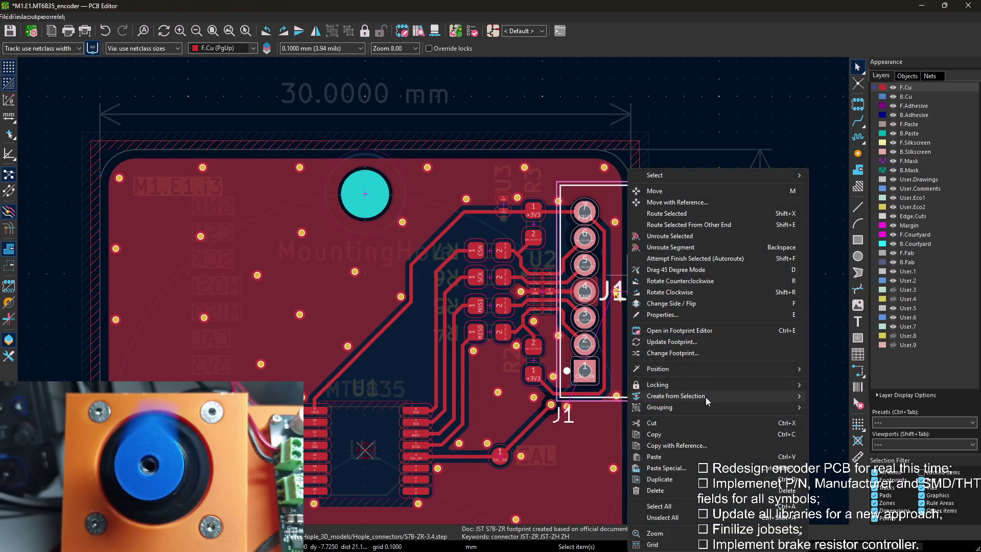
{"action": "left_click", "coordinate": [674, 342]}
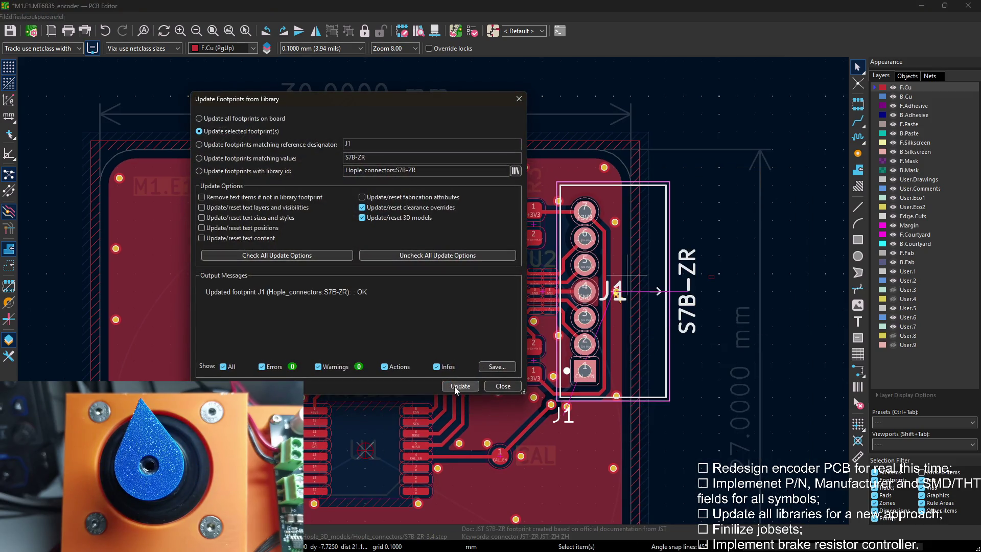
{"action": "left_click", "coordinate": [504, 386]}
{"action": "key", "text": "Page_Down"}
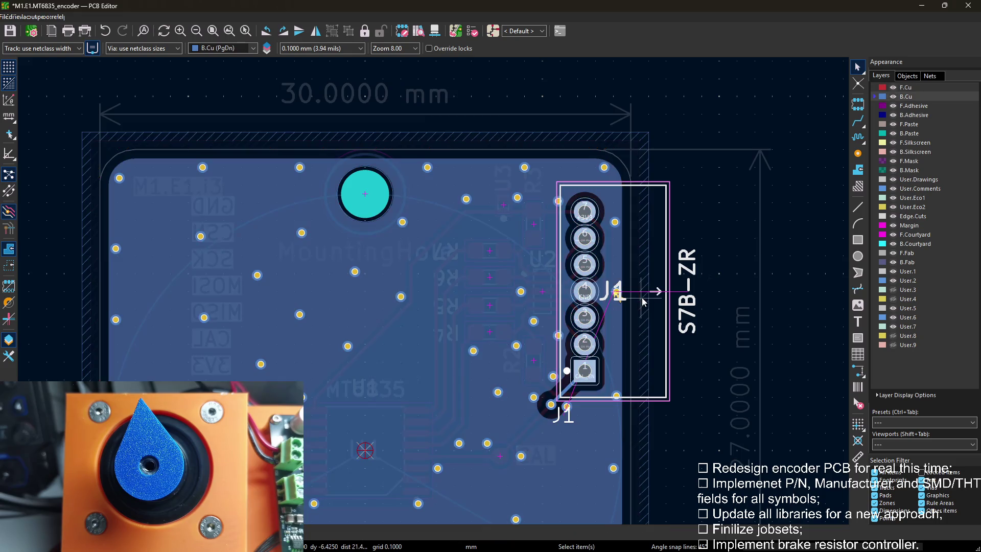
{"action": "key", "text": "Page_Up"}
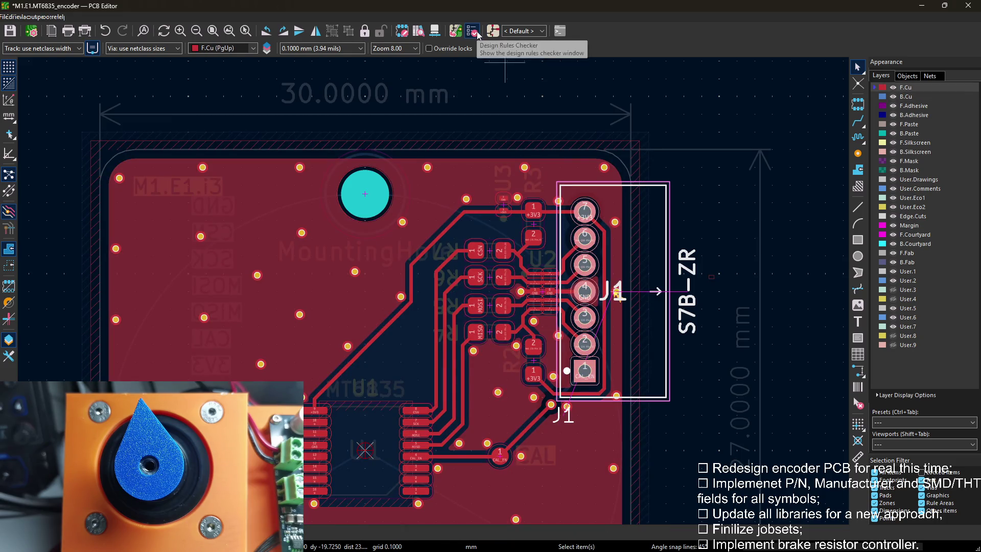
Run a design rules check, then delete the old J1 connector from the board.
{"action": "left_click", "coordinate": [475, 31]}
{"action": "left_click", "coordinate": [321, 287]}
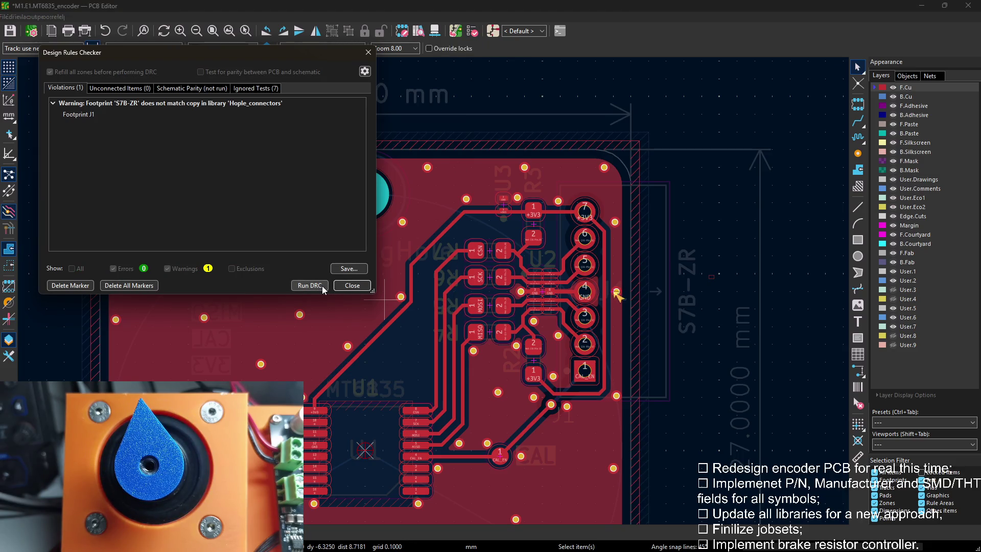
{"action": "left_click", "coordinate": [352, 285]}
{"action": "left_click", "coordinate": [652, 227]}
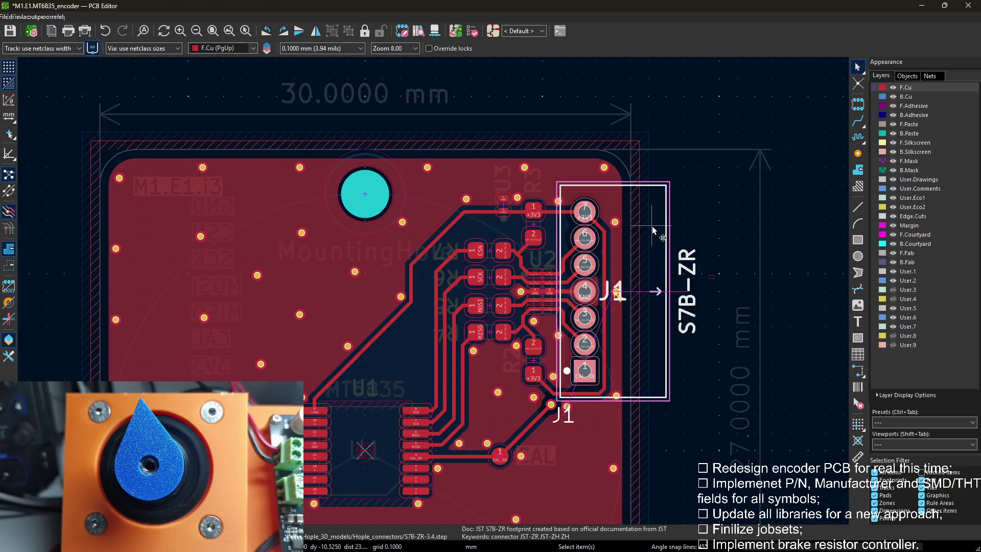
{"action": "key", "text": "Delete"}
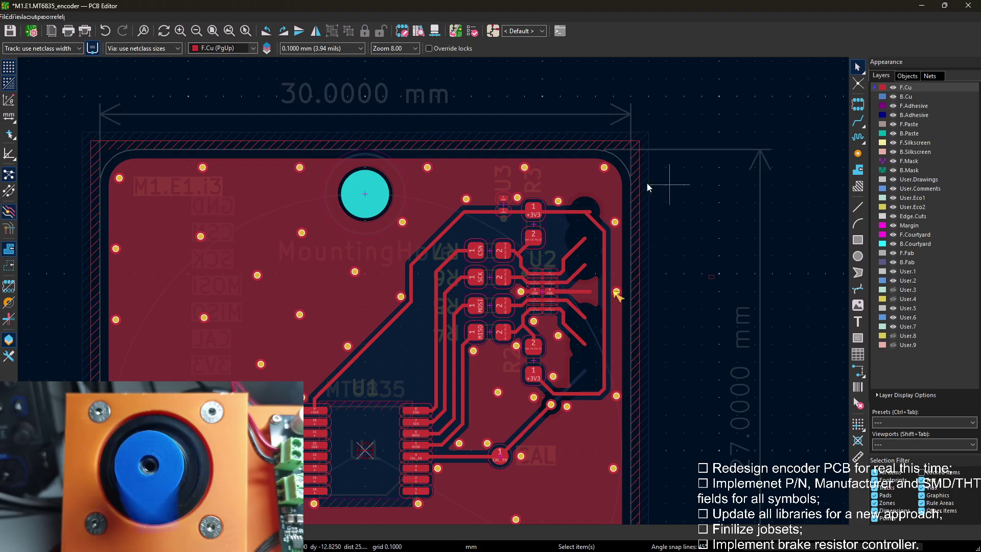
Update the PCB from the schematic to bring in the new J1, rotated vertical and flipped.
{"action": "left_click", "coordinate": [377, 33]}
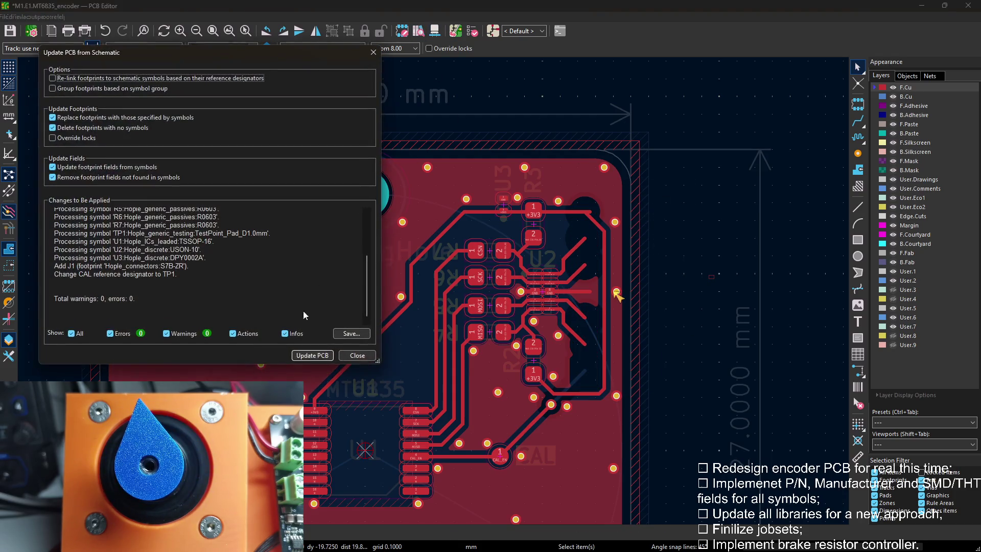
{"action": "left_click", "coordinate": [304, 356]}
{"action": "left_click", "coordinate": [357, 356]}
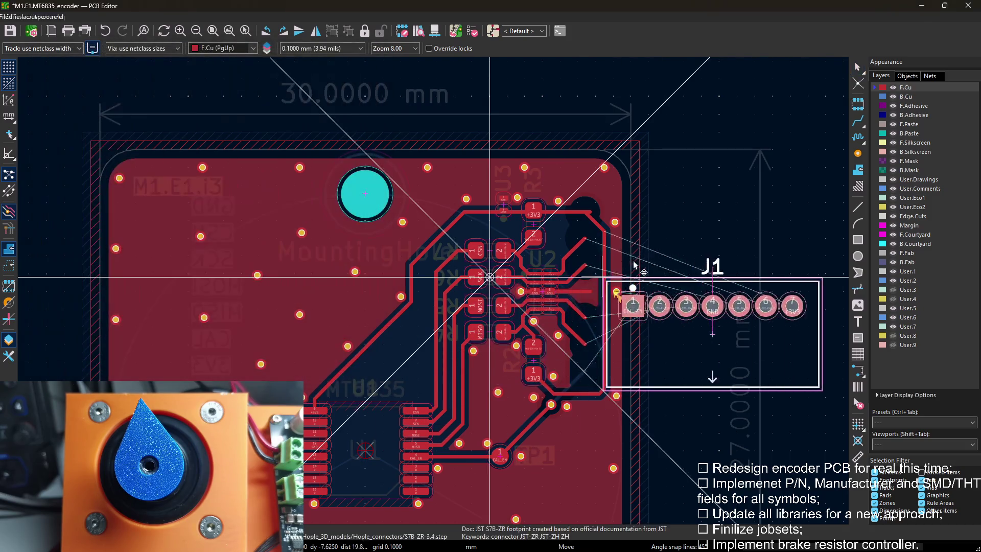
{"action": "key", "text": "r"}
{"action": "left_click", "coordinate": [476, 334]}
{"action": "key", "text": "f"}
Position J1 along the board's right edge, checking the back copper layer.
{"action": "key", "text": "m"}
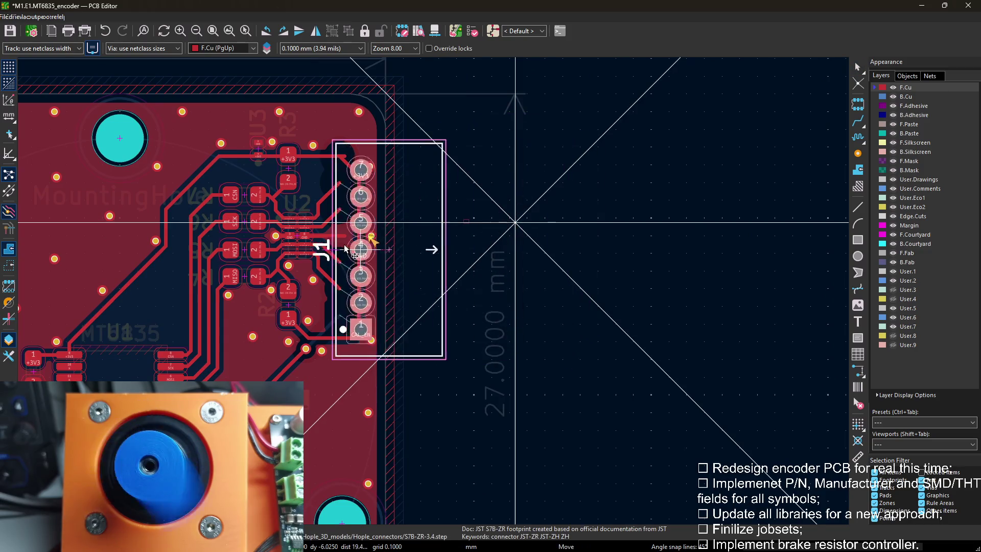
{"action": "scroll", "coordinate": [491, 253], "scroll_direction": "up", "scroll_amount": 2}
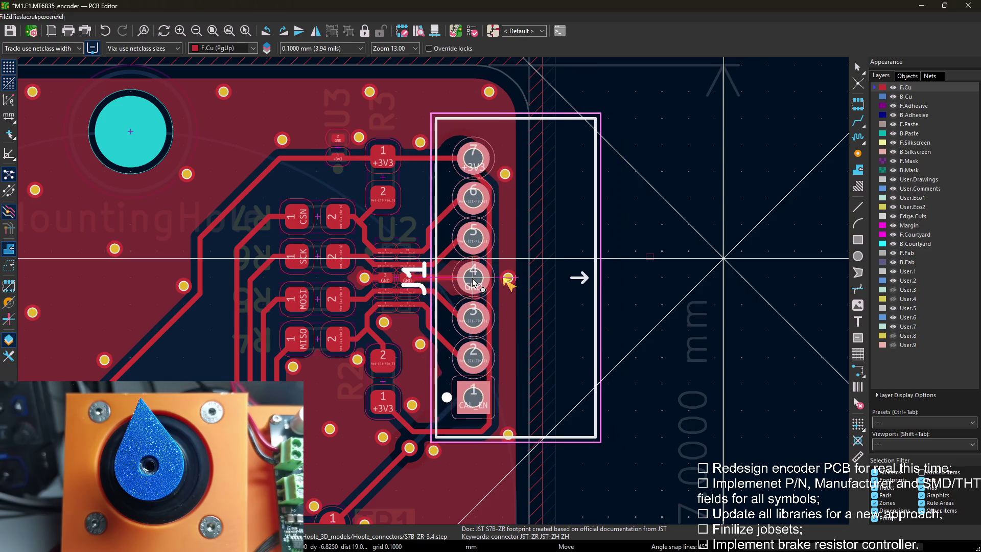
{"action": "left_click", "coordinate": [508, 282]}
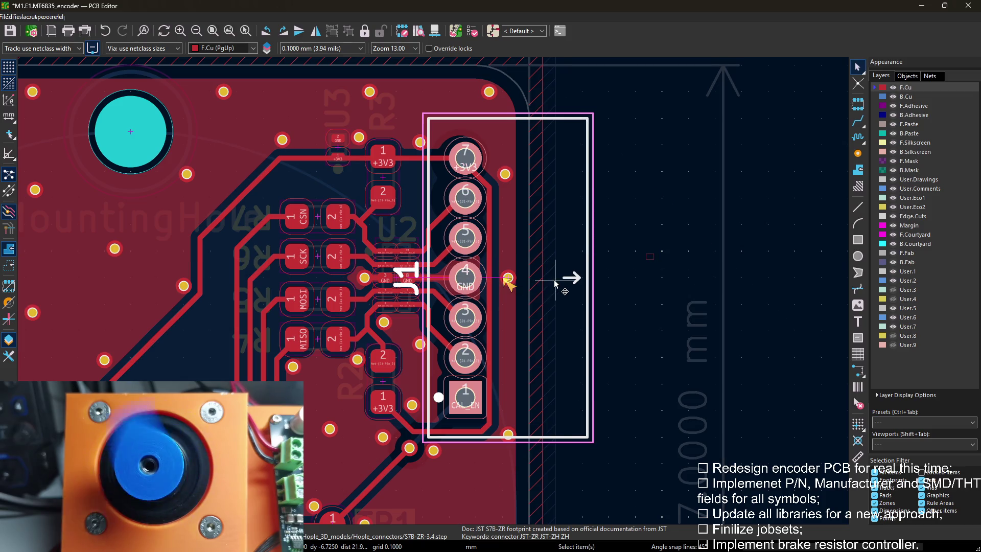
{"action": "key", "text": "Page_Down"}
{"action": "key", "text": "Page_Up"}
{"action": "key", "text": "Escape"}
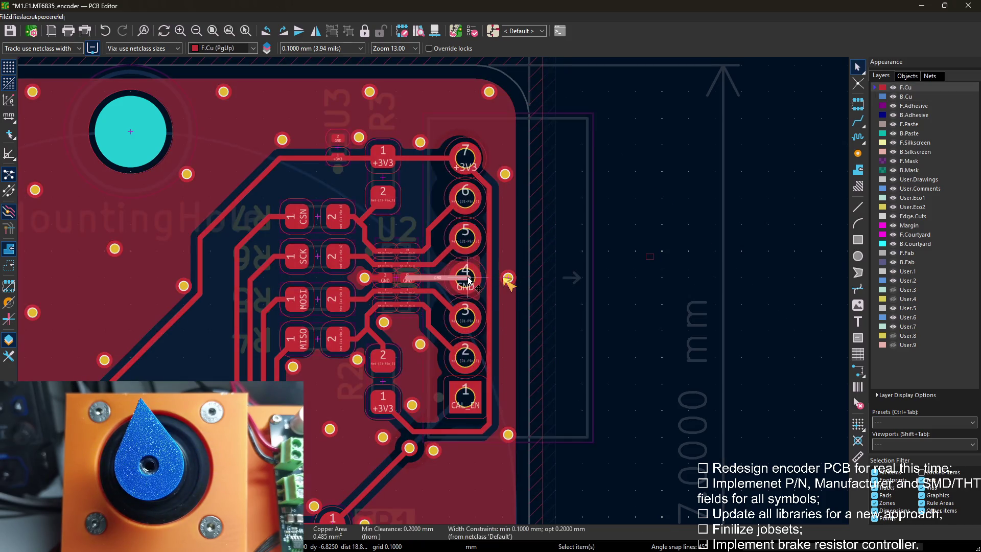
{"action": "left_click", "coordinate": [470, 277]}
{"action": "key", "text": "m"}
{"action": "left_click", "coordinate": [508, 282]}
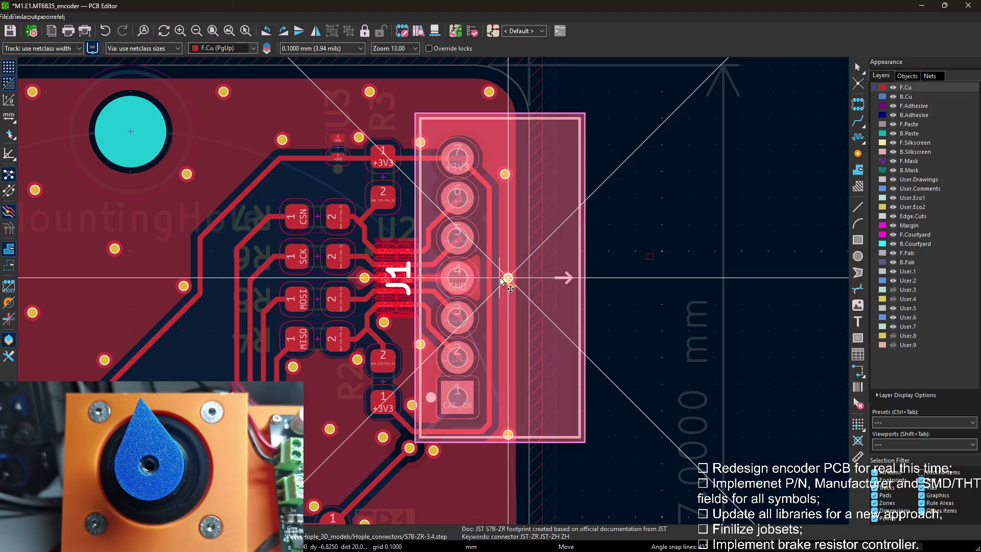
{"action": "key", "text": "Escape"}
{"action": "key", "text": "Page_Down"}
{"action": "key", "text": "Page_Up"}
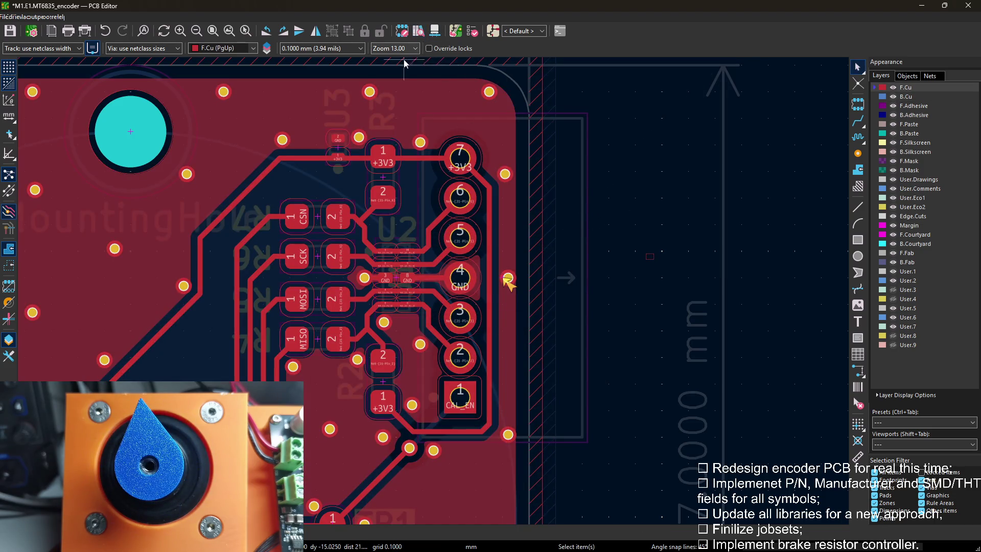
Run a fresh design rules check with J1 in place.
{"action": "left_click", "coordinate": [473, 31]}
{"action": "left_click", "coordinate": [309, 285]}
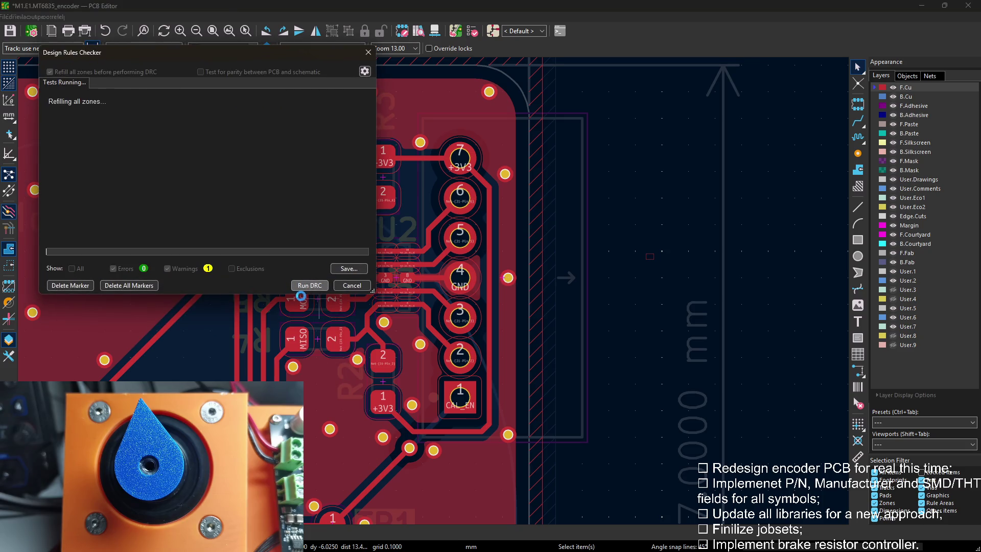
Move the J1 reference label off the pads and rotate it upright.
{"action": "key", "text": "Escape"}
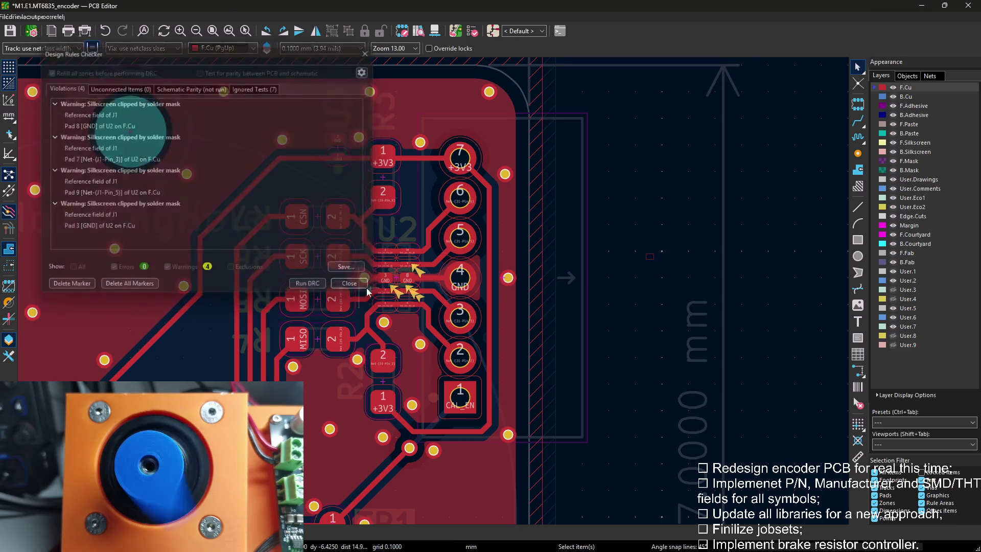
{"action": "scroll", "coordinate": [434, 292], "scroll_direction": "up", "scroll_amount": 4}
{"action": "scroll", "coordinate": [434, 292], "scroll_direction": "up", "scroll_amount": 2}
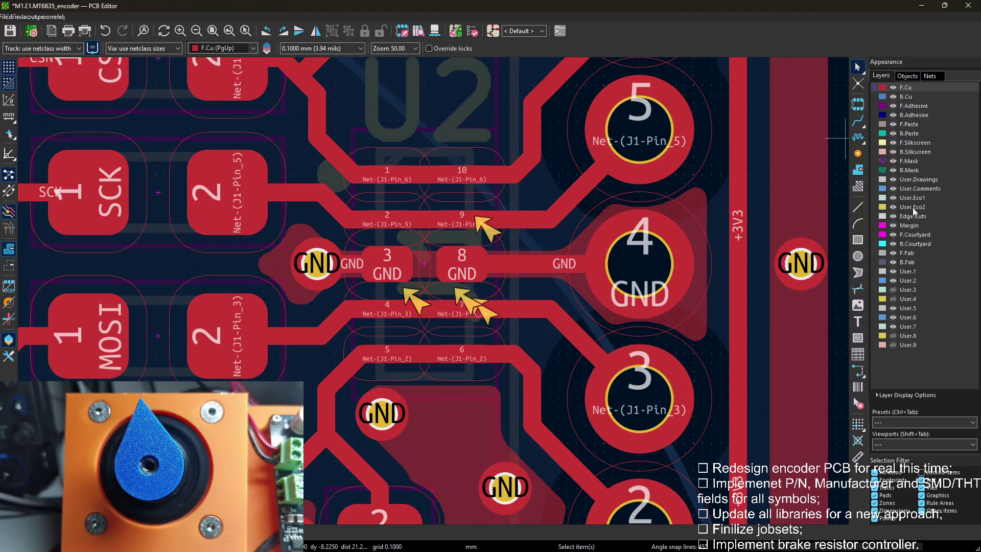
{"action": "left_click", "coordinate": [917, 143]}
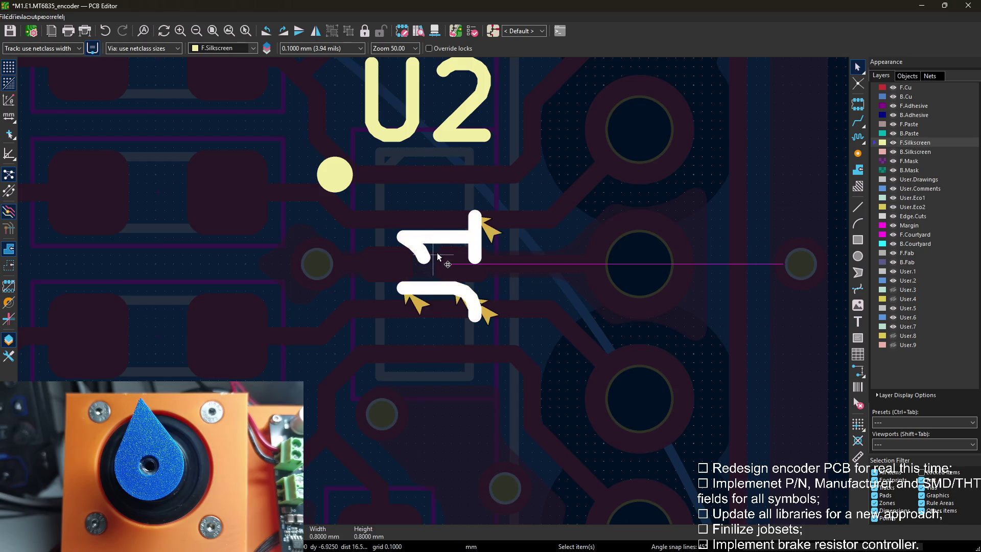
{"action": "key", "text": "m"}
{"action": "scroll", "coordinate": [433, 288], "scroll_direction": "up", "scroll_amount": 2}
{"action": "scroll", "coordinate": [430, 288], "scroll_direction": "down", "scroll_amount": 2}
{"action": "key", "text": "r"}
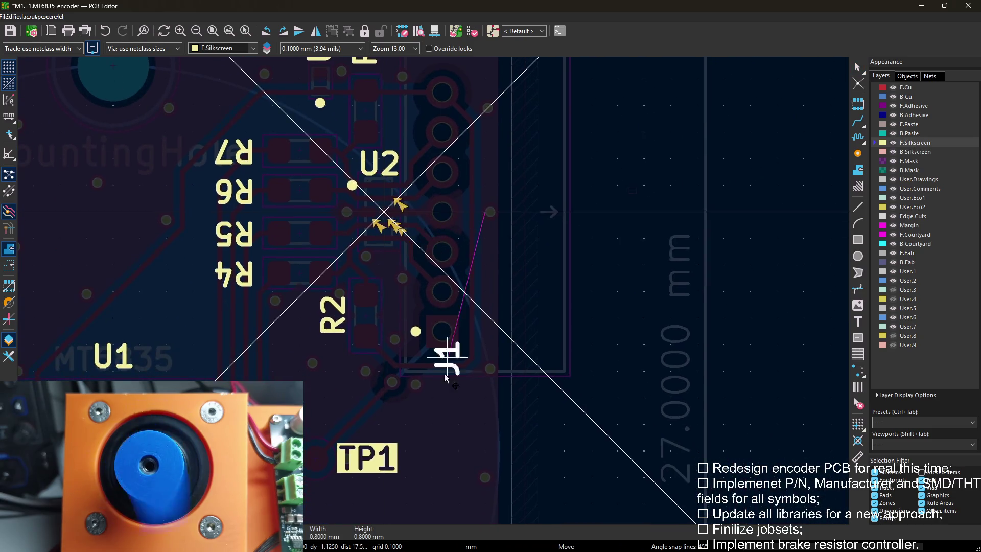
{"action": "scroll", "coordinate": [430, 288], "scroll_direction": "up", "scroll_amount": 2}
{"action": "key", "text": "r"}
{"action": "key", "text": "r"}
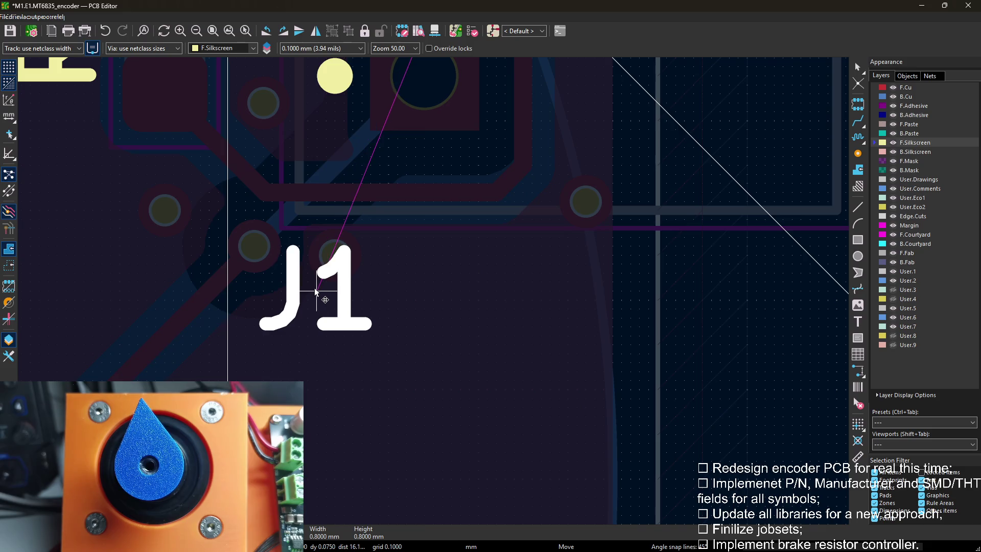
{"action": "left_click", "coordinate": [315, 290]}
Confirm the J1 label's properties and set it down clear beneath the connector.
{"action": "key", "text": "e"}
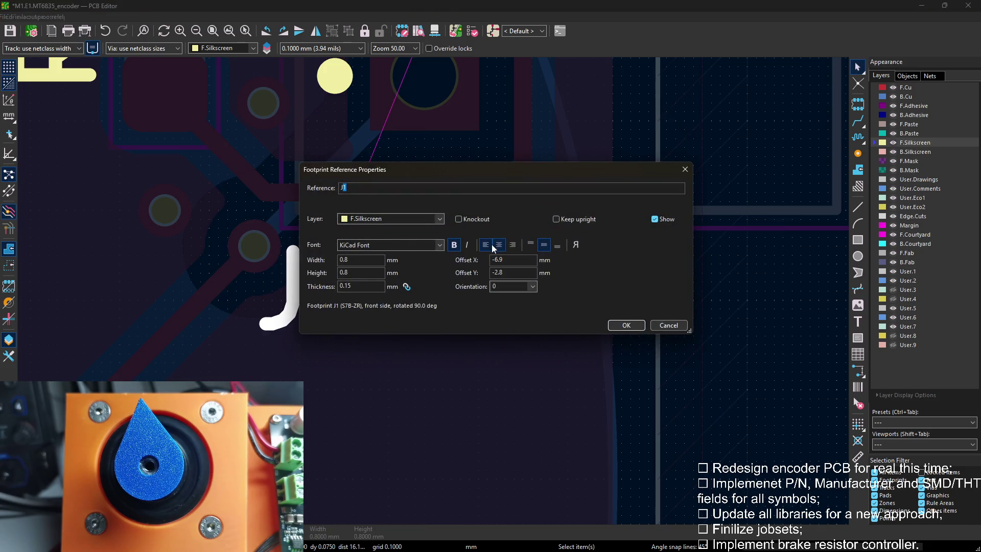
{"action": "left_click", "coordinate": [626, 325]}
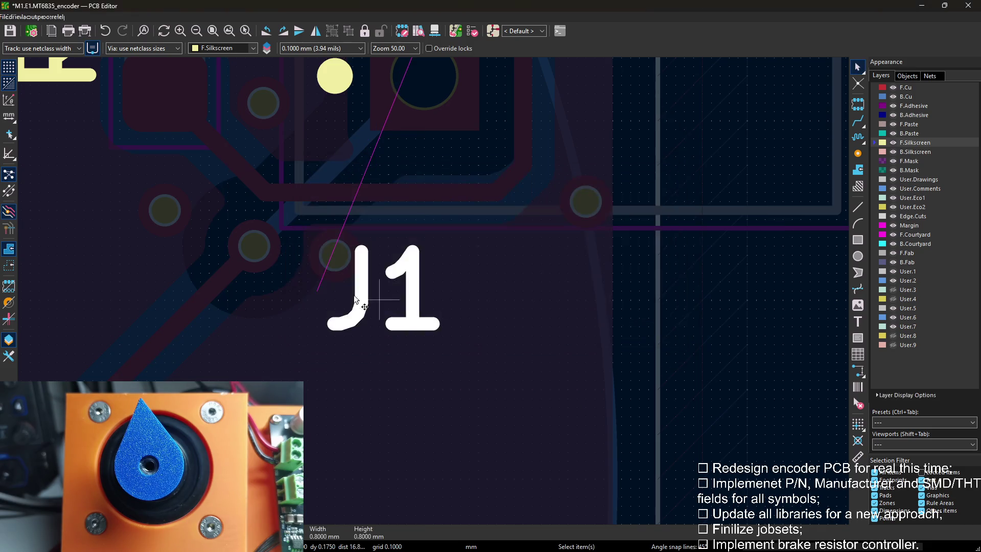
{"action": "left_click", "coordinate": [281, 283]}
{"action": "key", "text": "Escape"}
{"action": "scroll", "coordinate": [578, 290], "scroll_direction": "down", "scroll_amount": 1}
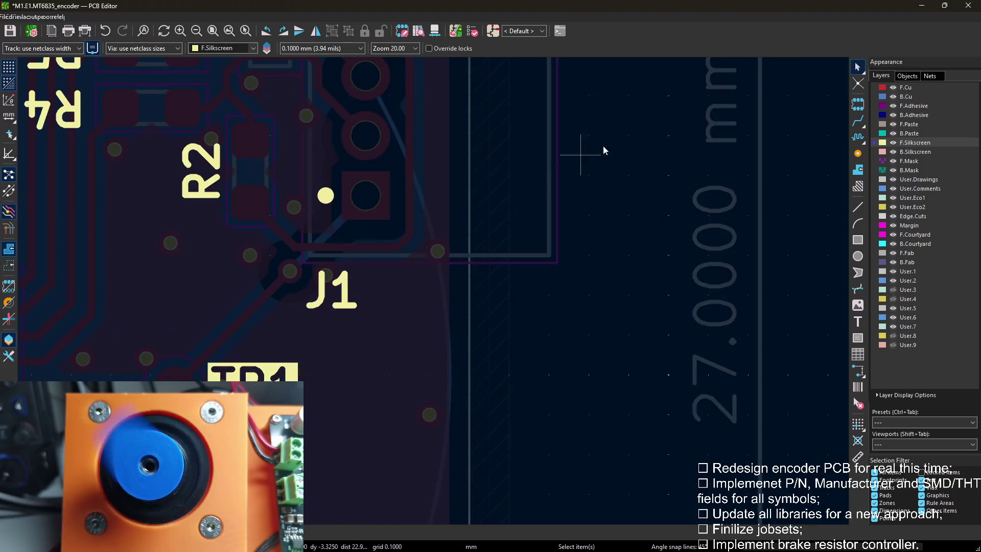
{"action": "scroll", "coordinate": [587, 152], "scroll_direction": "down", "scroll_amount": 1}
{"action": "scroll", "coordinate": [433, 293], "scroll_direction": "down", "scroll_amount": 1}
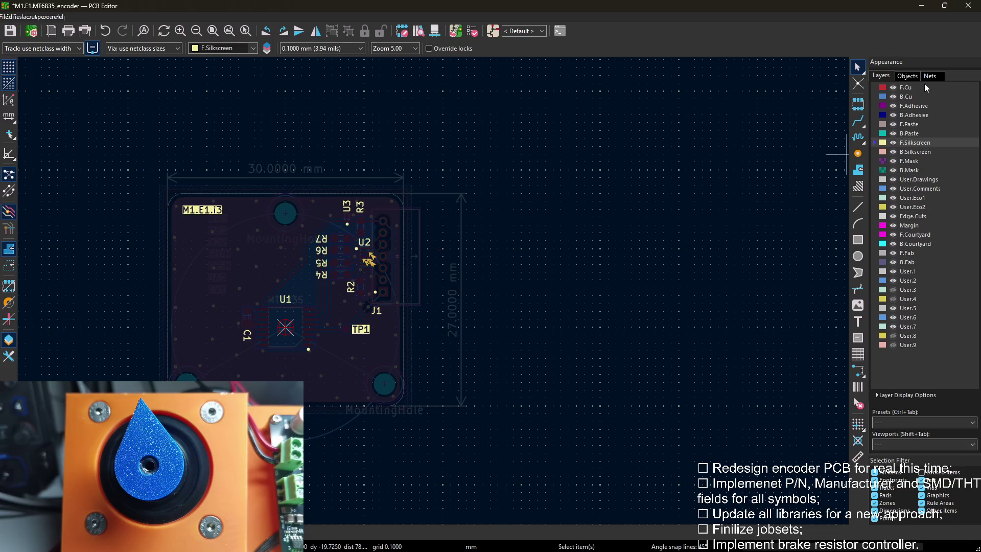
{"action": "left_click", "coordinate": [911, 90]}
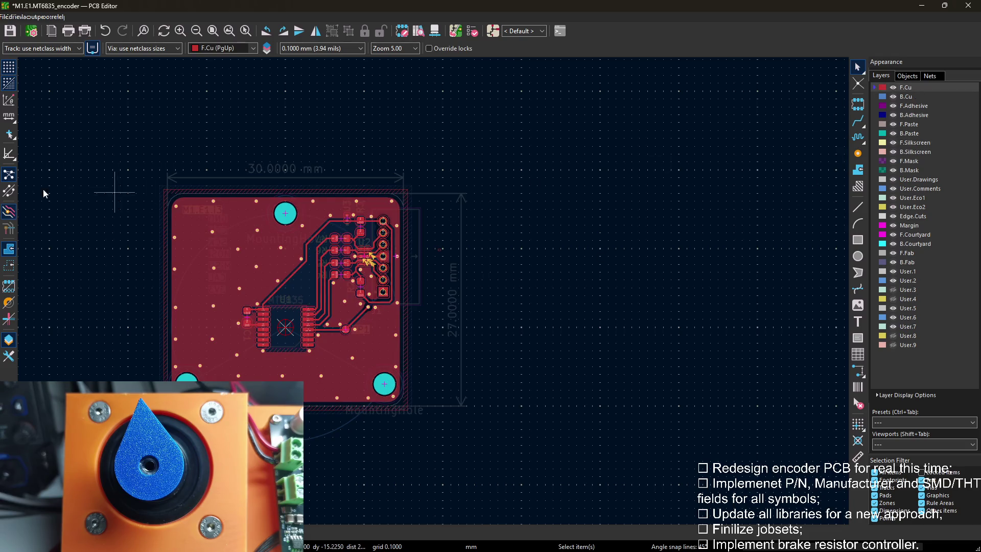
Delete the stray small rectangle and make User.1 the active layer.
{"action": "left_click", "coordinate": [10, 212]}
{"action": "scroll", "coordinate": [433, 291], "scroll_direction": "up", "scroll_amount": 1}
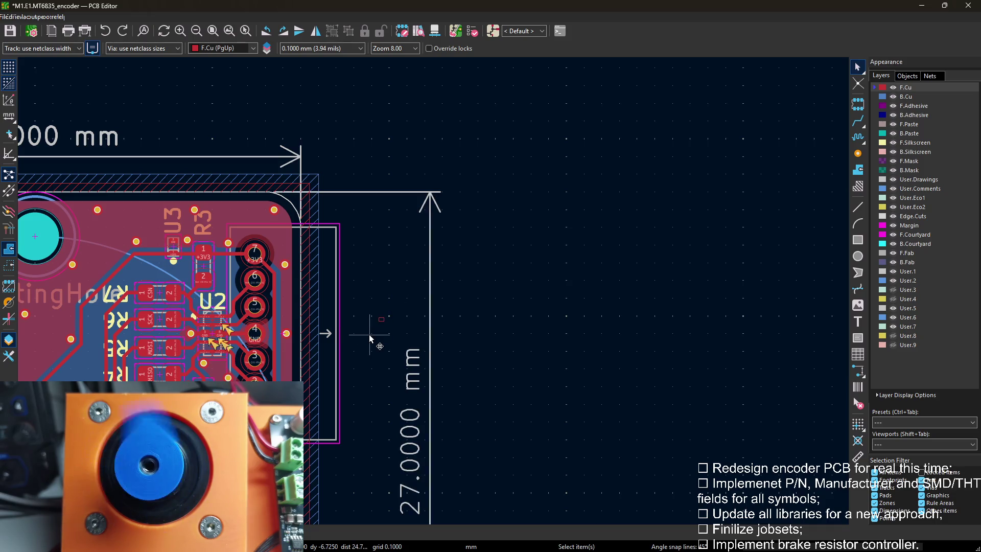
{"action": "scroll", "coordinate": [368, 335], "scroll_direction": "up", "scroll_amount": 1}
{"action": "scroll", "coordinate": [463, 319], "scroll_direction": "down", "scroll_amount": 2}
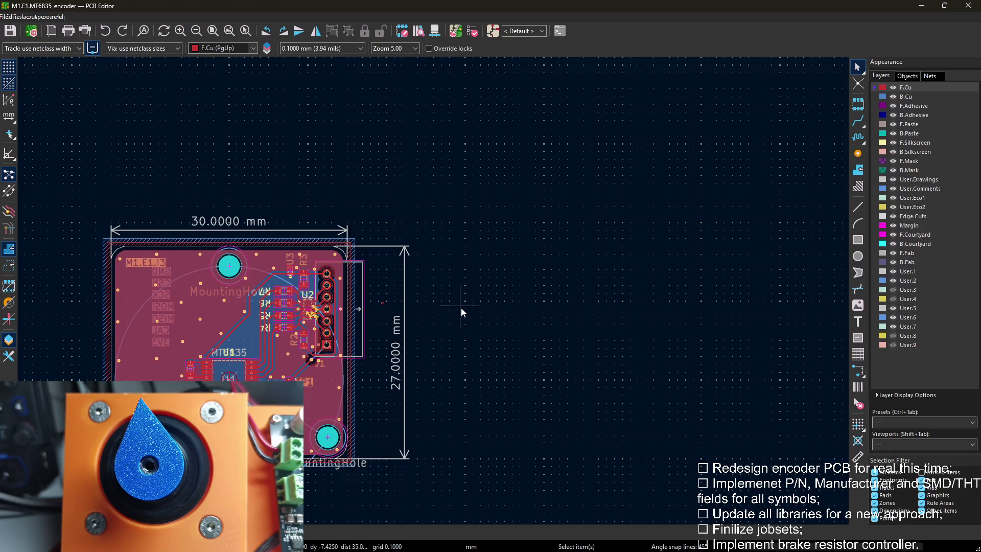
{"action": "middle_click_drag", "start_coordinate": [466, 298], "coordinate": [536, 266]}
{"action": "scroll", "coordinate": [510, 276], "scroll_direction": "up", "scroll_amount": 2}
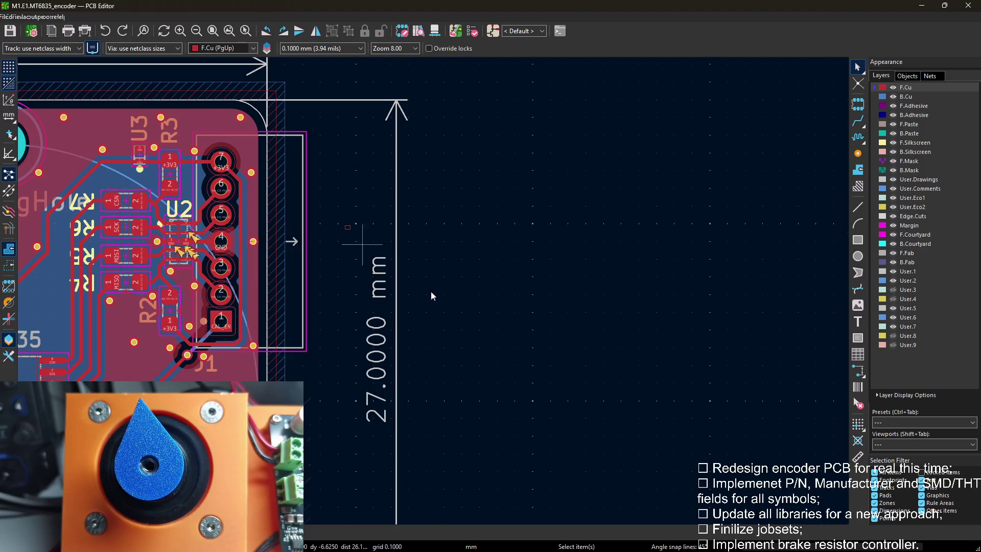
{"action": "scroll", "coordinate": [342, 247], "scroll_direction": "up", "scroll_amount": 5}
{"action": "key", "text": "Delete"}
{"action": "scroll", "coordinate": [403, 256], "scroll_direction": "down", "scroll_amount": 5}
{"action": "left_click", "coordinate": [909, 271]}
Add a 14.5 mm vertical orthogonal dimension for the connector.
{"action": "left_click", "coordinate": [858, 370]}
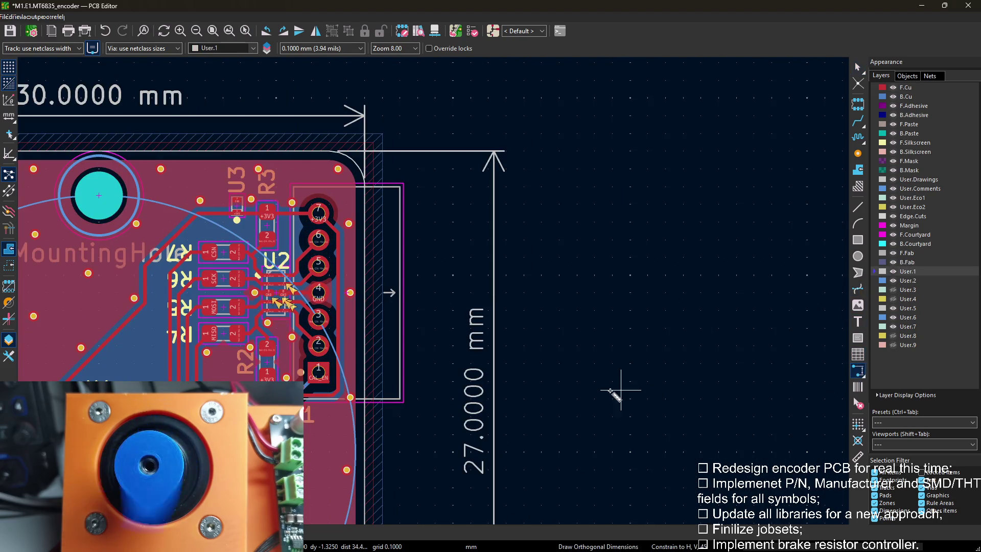
{"action": "scroll", "coordinate": [475, 306], "scroll_direction": "down", "scroll_amount": 1}
{"action": "left_click", "coordinate": [116, 322]}
{"action": "left_click", "coordinate": [117, 153]}
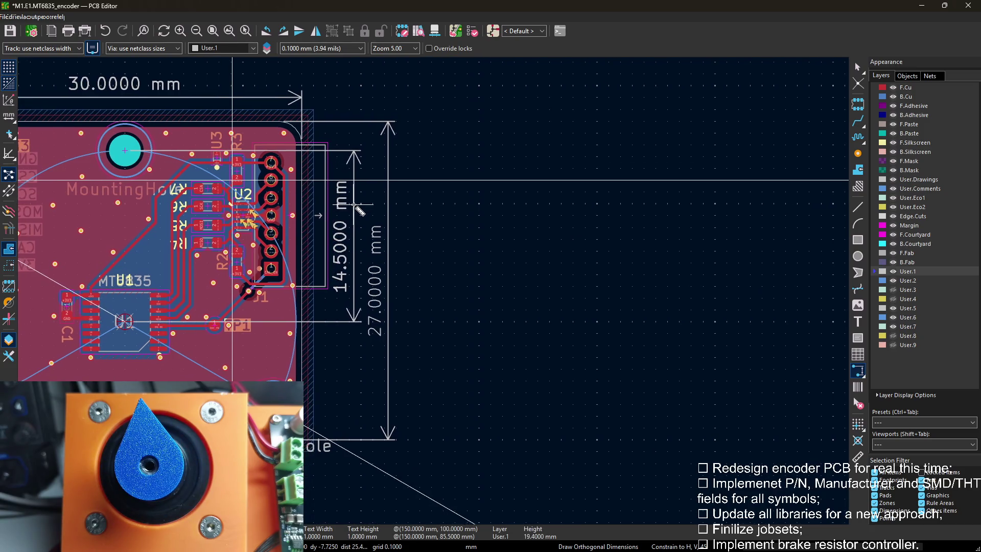
{"action": "left_click", "coordinate": [348, 208]}
{"action": "key", "text": "Escape"}
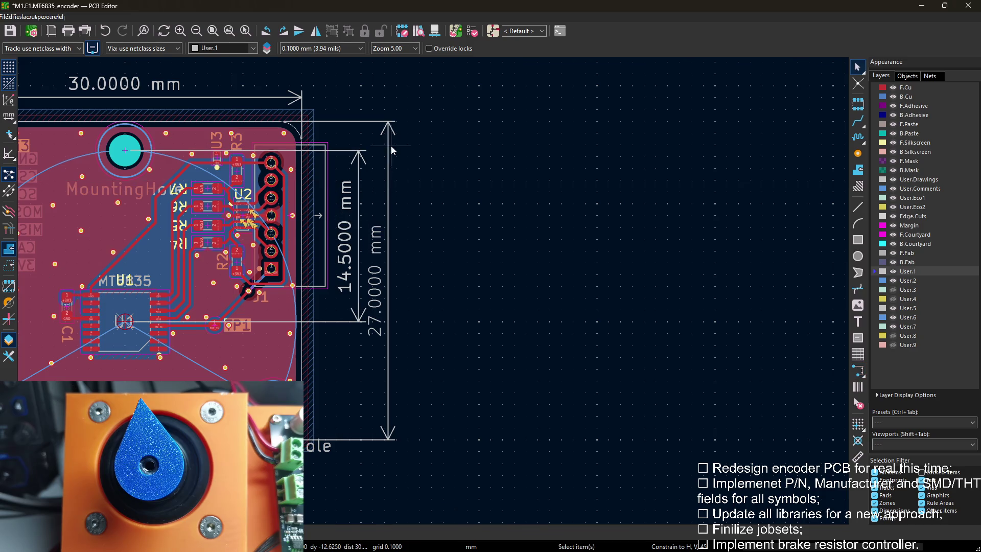
Shift the 27 mm and 14.5 mm dimensions right of the board and start a DRC.
{"action": "left_click_drag", "start_coordinate": [389, 150], "coordinate": [414, 130]}
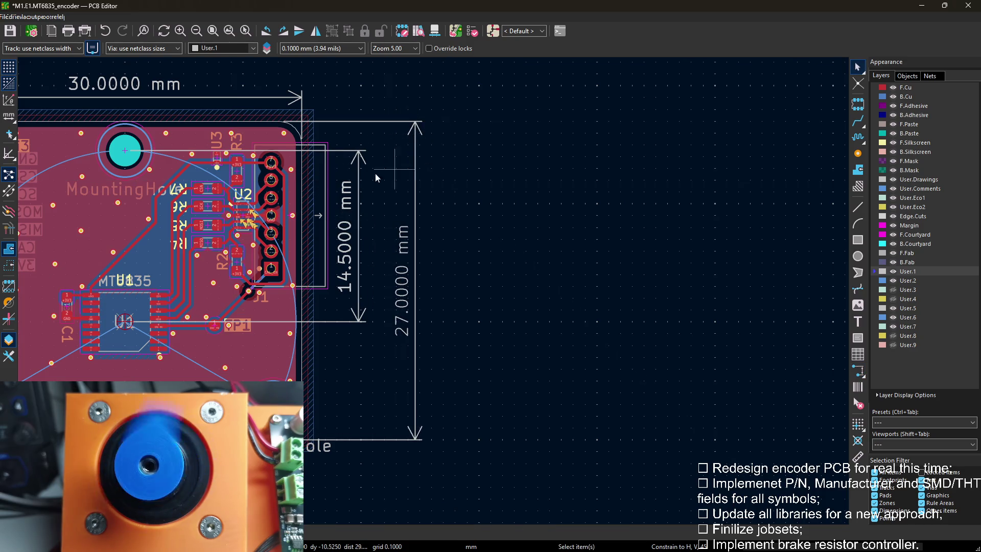
{"action": "left_click_drag", "start_coordinate": [360, 152], "coordinate": [373, 152]}
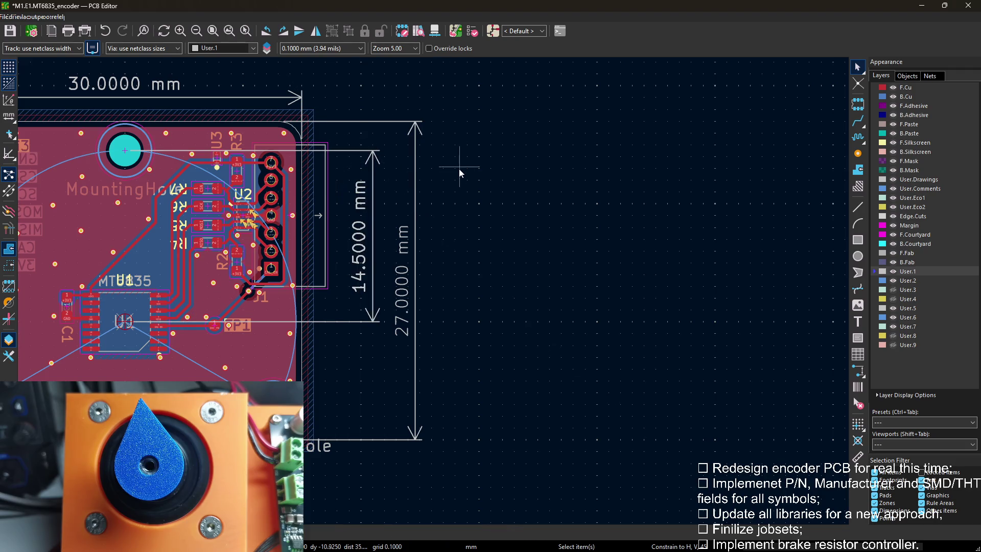
{"action": "middle_click_drag", "start_coordinate": [458, 168], "coordinate": [537, 193]}
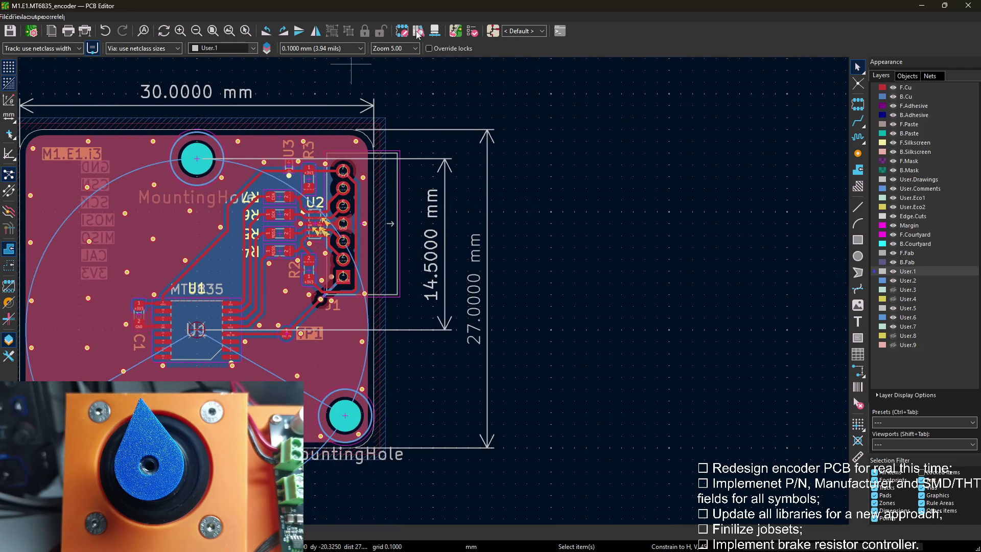
{"action": "left_click", "coordinate": [473, 32]}
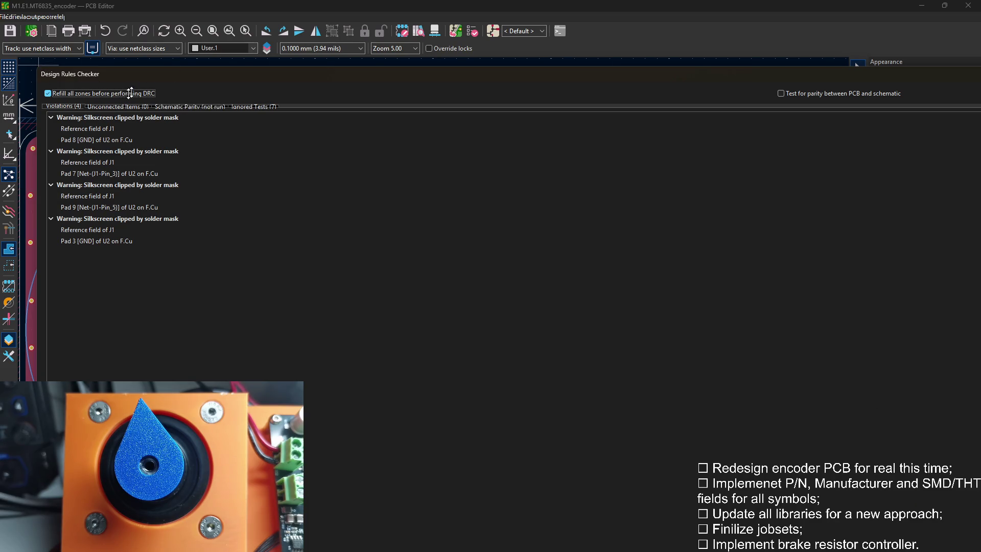
{"action": "left_click_drag", "start_coordinate": [126, 95], "coordinate": [122, 69]}
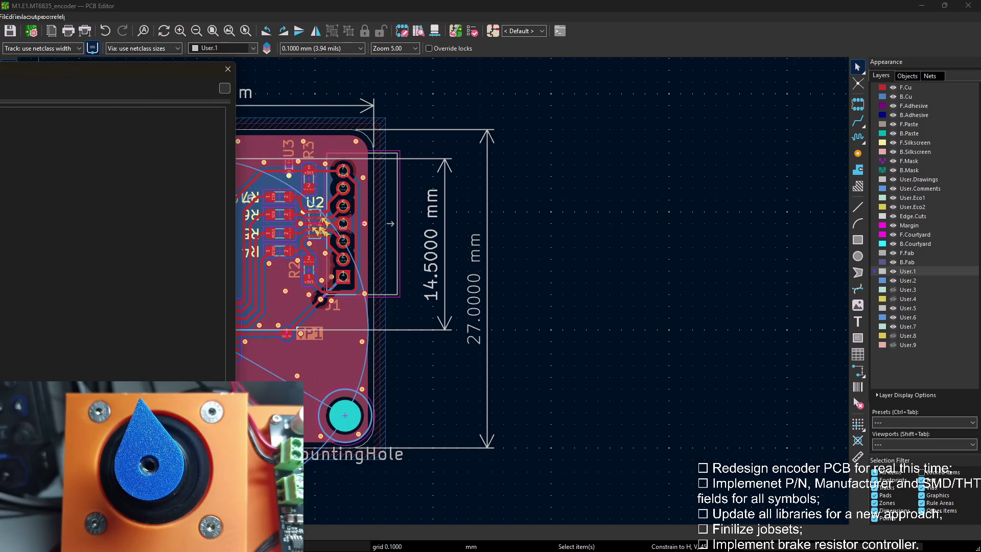
{"action": "key", "text": "Escape"}
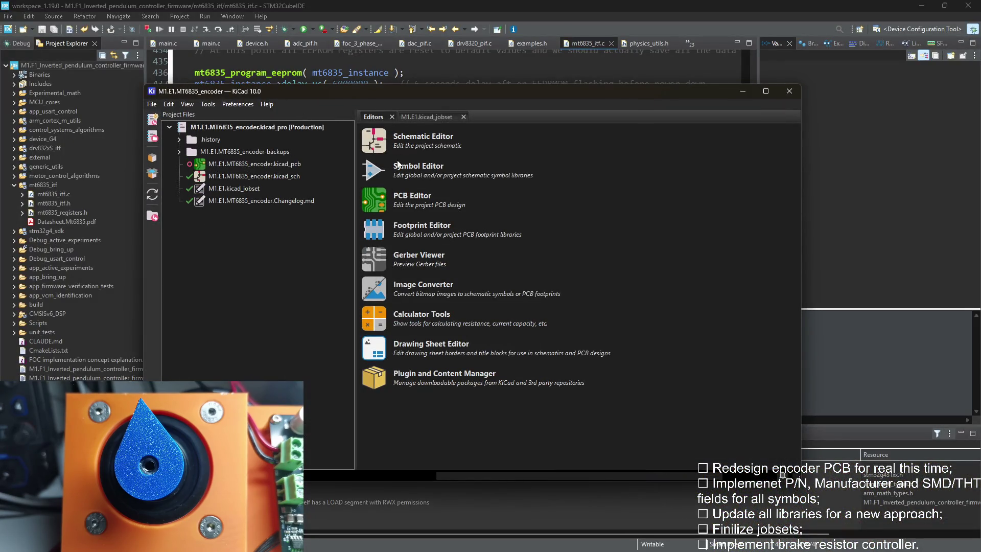
Launch the board editor from the project manager and maximise the schematic window.
{"action": "double_click", "coordinate": [375, 198]}
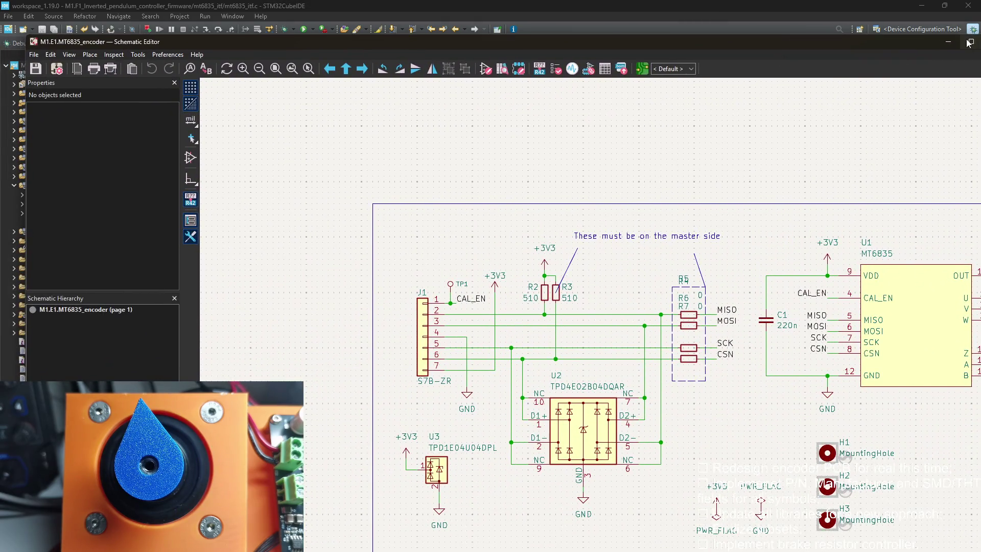
{"action": "left_click", "coordinate": [961, 43]}
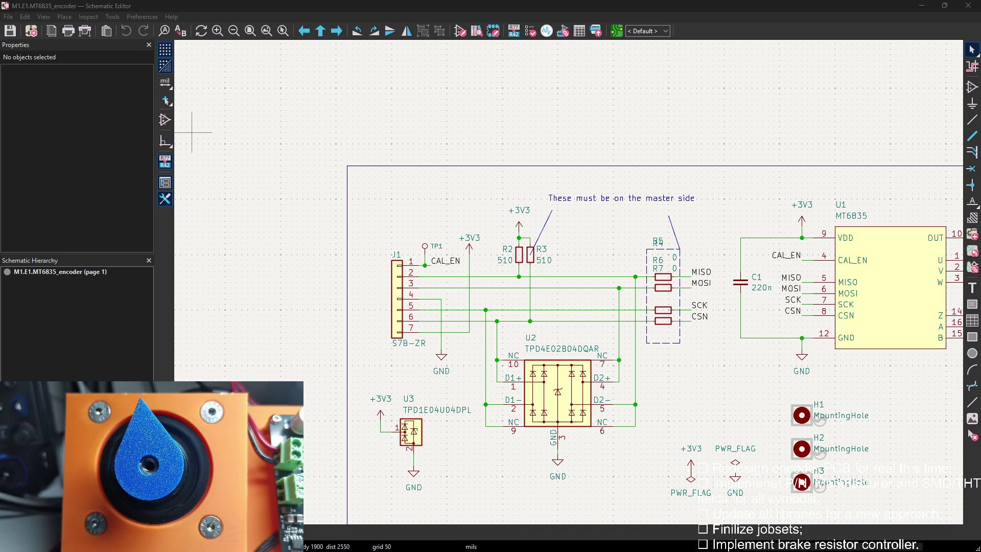
Move the 14.5 mm and 27 mm dimensions to the left side of the board.
{"action": "left_click_drag", "start_coordinate": [77, 73], "coordinate": [941, 99]}
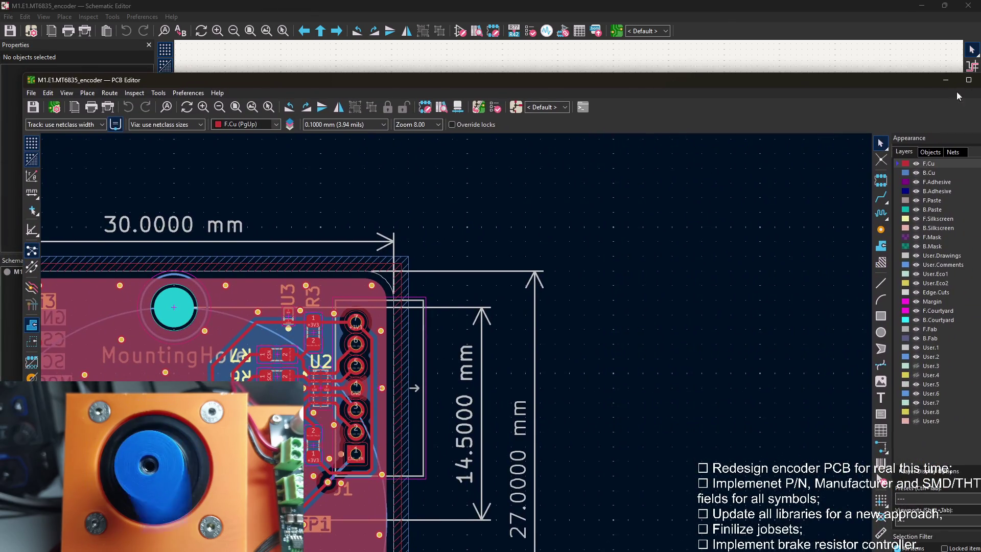
{"action": "scroll", "coordinate": [745, 128], "scroll_direction": "up", "scroll_amount": 1}
{"action": "scroll", "coordinate": [745, 128], "scroll_direction": "up", "scroll_amount": 1}
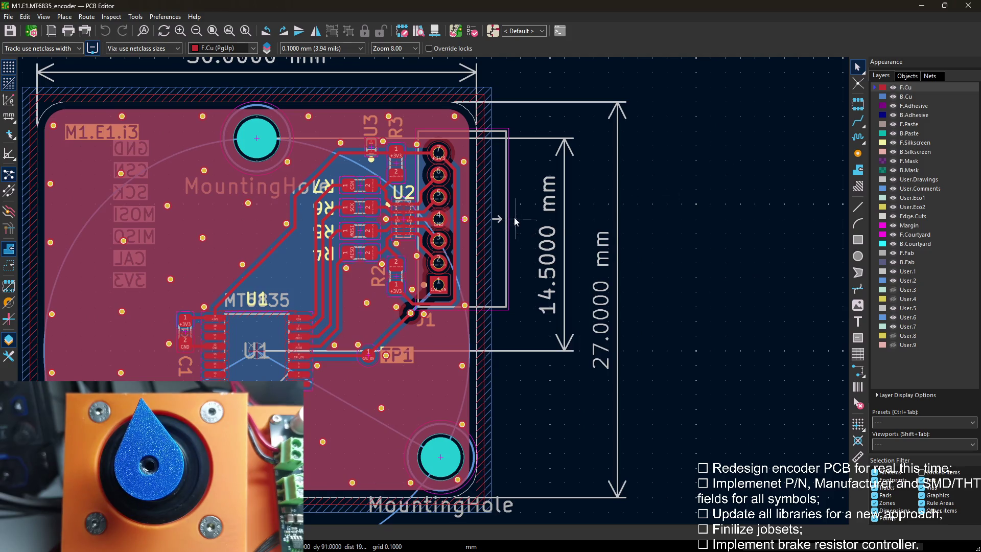
{"action": "middle_click_drag", "start_coordinate": [516, 222], "coordinate": [516, 191]}
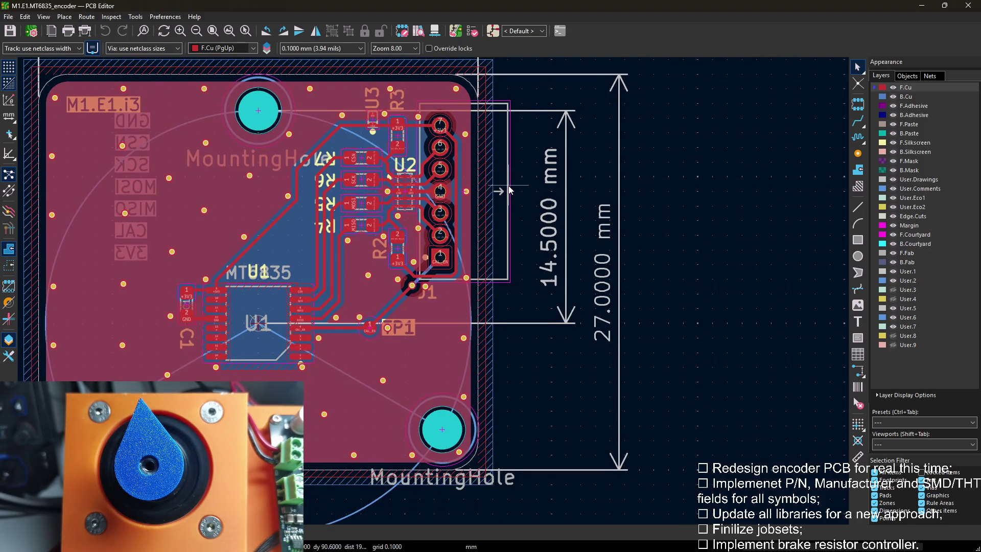
{"action": "scroll", "coordinate": [509, 189], "scroll_direction": "down", "scroll_amount": 1}
{"action": "scroll", "coordinate": [434, 291], "scroll_direction": "down", "scroll_amount": 1}
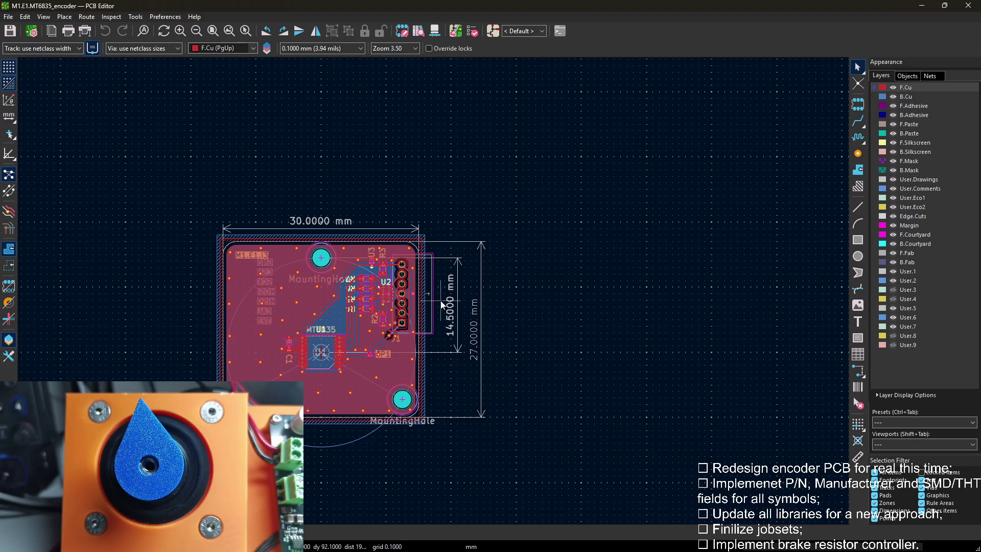
{"action": "left_click_drag", "start_coordinate": [456, 255], "coordinate": [202, 262]}
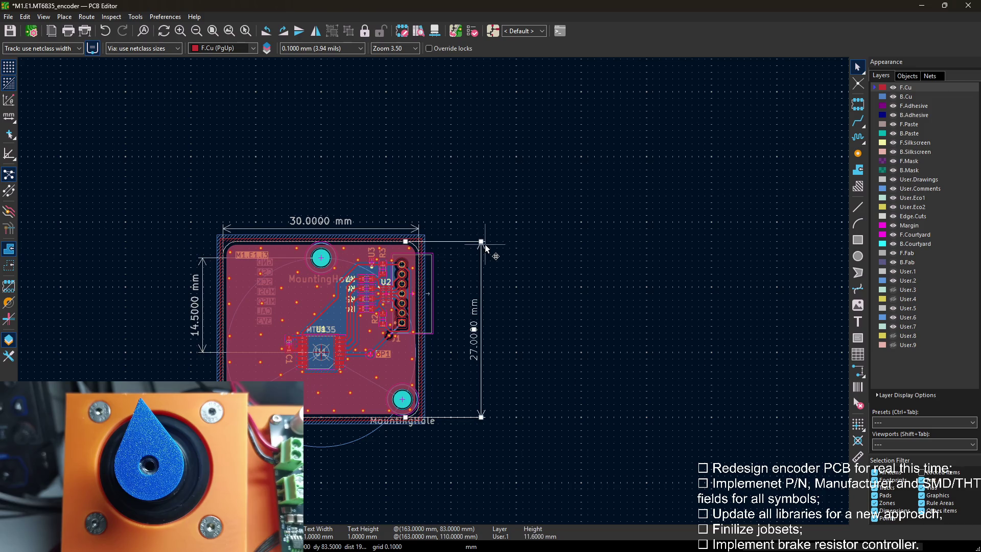
{"action": "left_click_drag", "start_coordinate": [481, 244], "coordinate": [198, 240]}
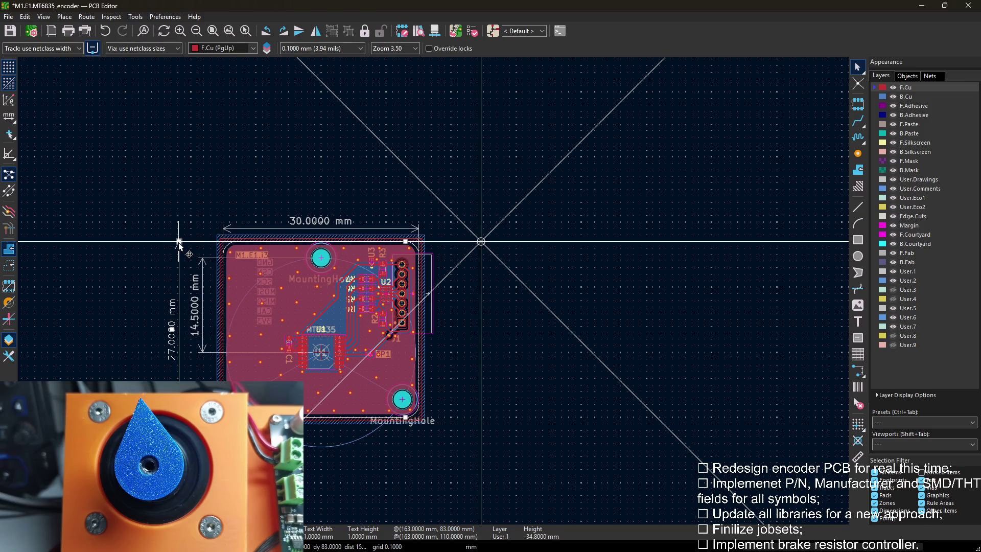
{"action": "scroll", "coordinate": [322, 292], "scroll_direction": "up", "scroll_amount": 3}
{"action": "scroll", "coordinate": [434, 292], "scroll_direction": "down", "scroll_amount": 2}
{"action": "scroll", "coordinate": [434, 291], "scroll_direction": "down", "scroll_amount": 1}
{"action": "middle_click_drag", "start_coordinate": [397, 319], "coordinate": [358, 282]}
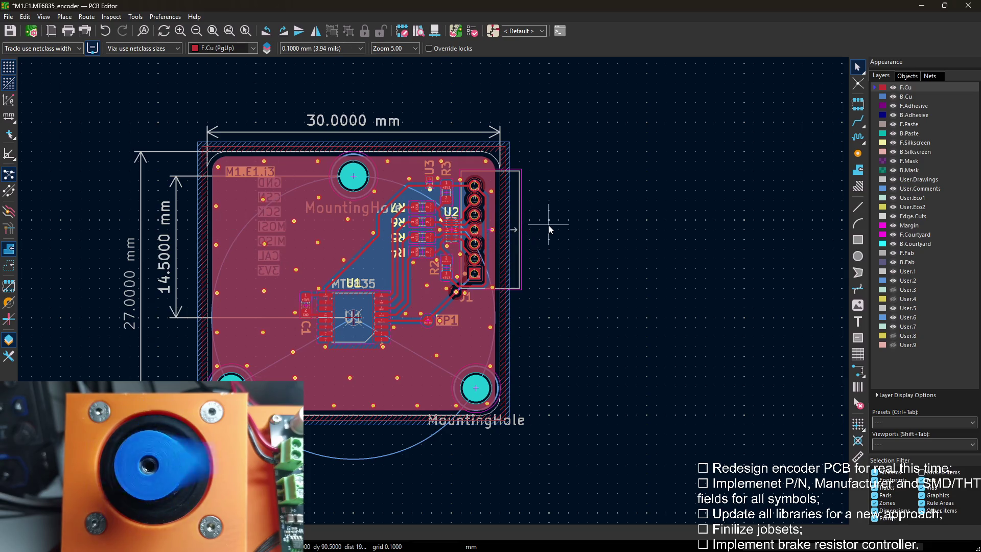
Run a design rules check with zero violations, then make B.Silkscreen active.
{"action": "left_click", "coordinate": [473, 31]}
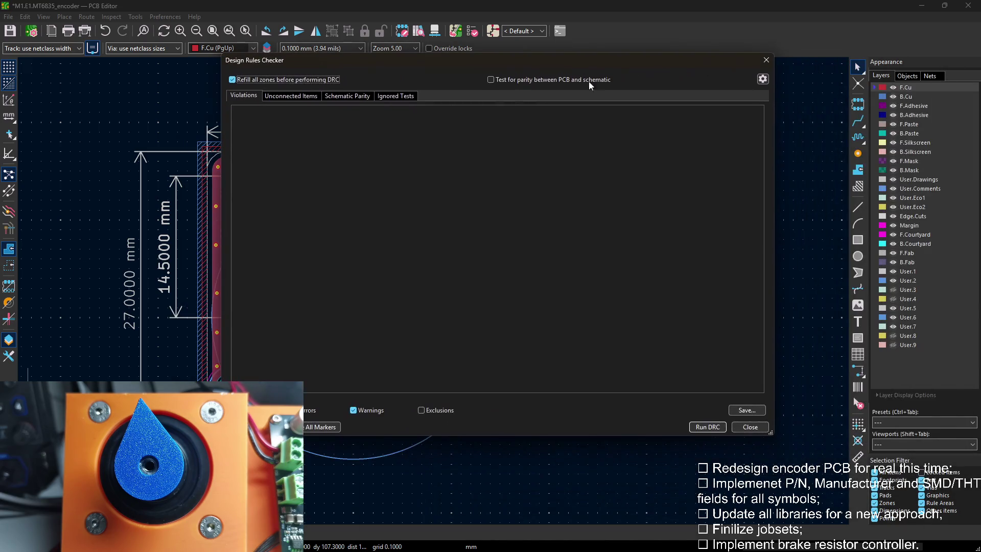
{"action": "left_click", "coordinate": [707, 427]}
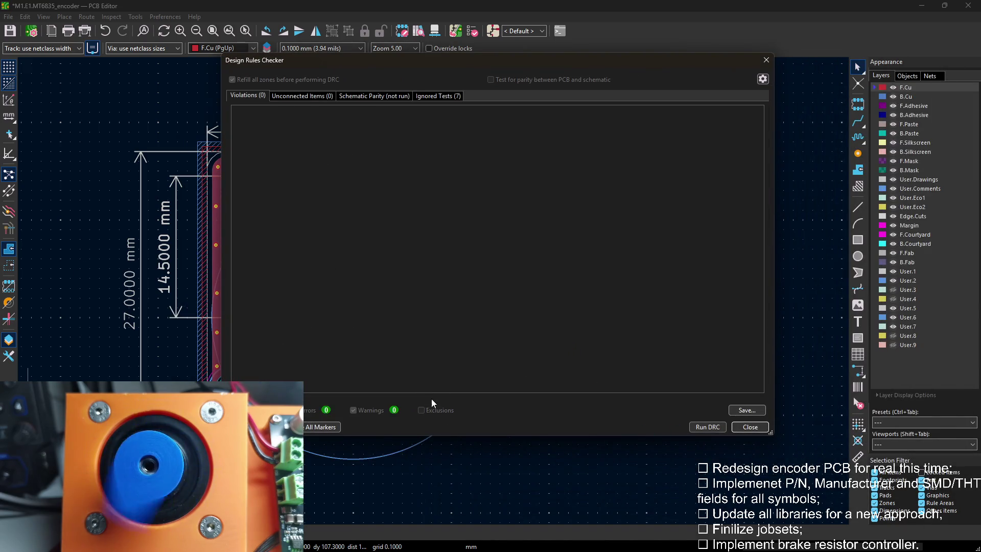
{"action": "left_click", "coordinate": [750, 427]}
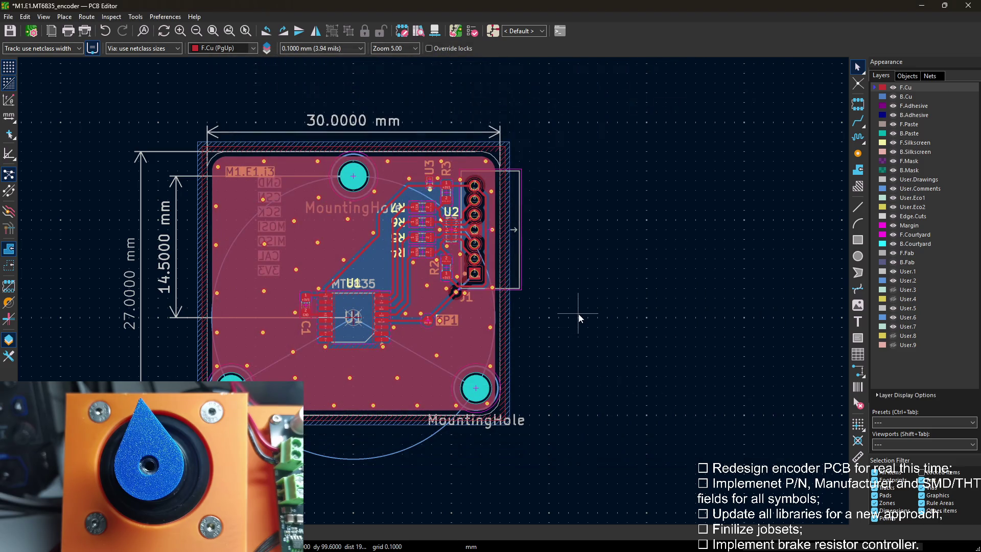
{"action": "left_click", "coordinate": [916, 152]}
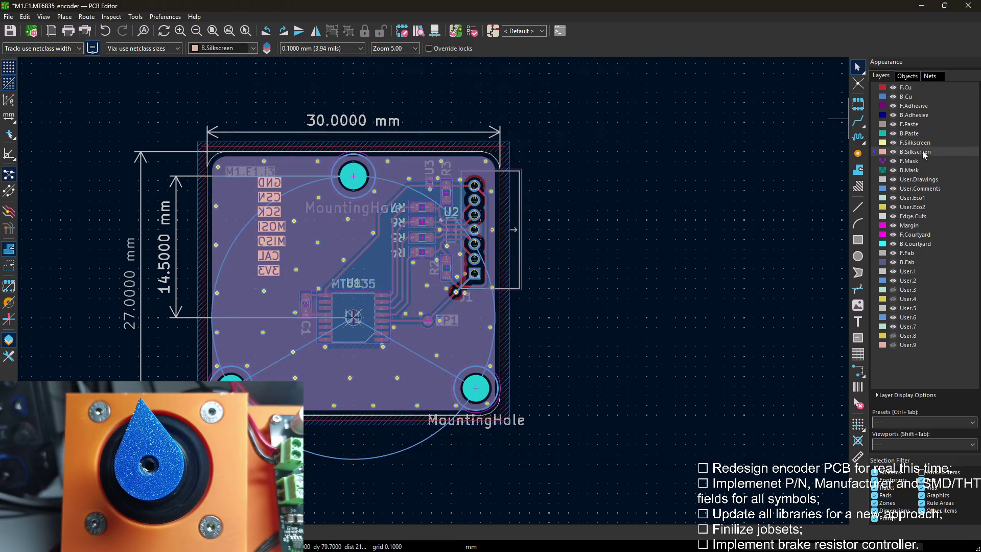
In high-contrast mode, move the GND back-silkscreen label beside the connector.
{"action": "key", "text": "h"}
{"action": "scroll", "coordinate": [334, 303], "scroll_direction": "up", "scroll_amount": 2}
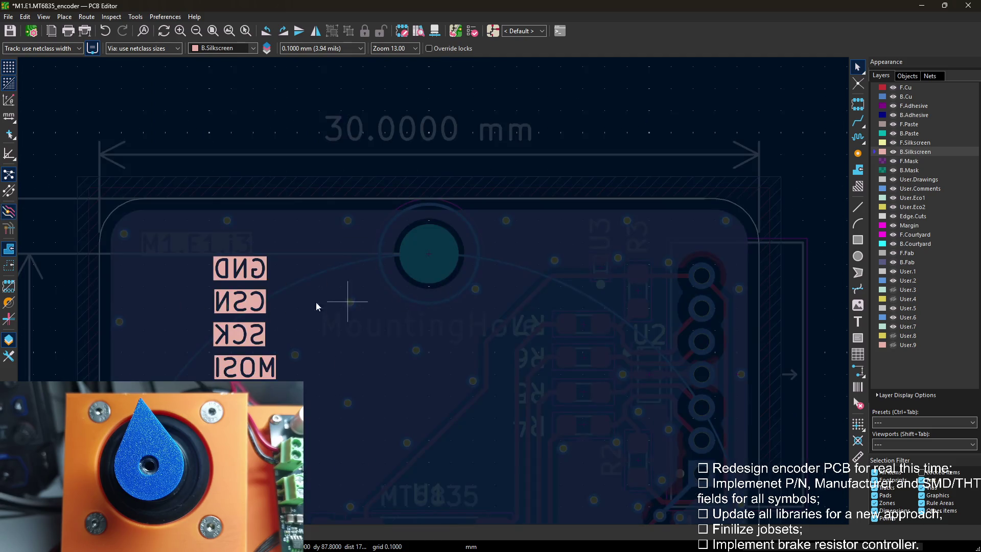
{"action": "key", "text": "m"}
{"action": "middle_click_drag", "start_coordinate": [582, 393], "coordinate": [193, 277]}
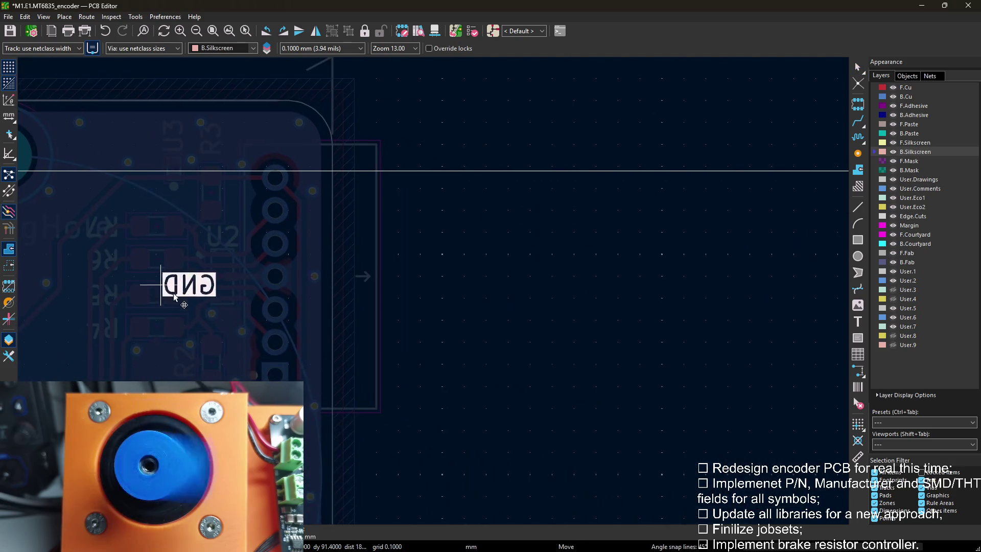
{"action": "scroll", "coordinate": [192, 277], "scroll_direction": "up", "scroll_amount": 3}
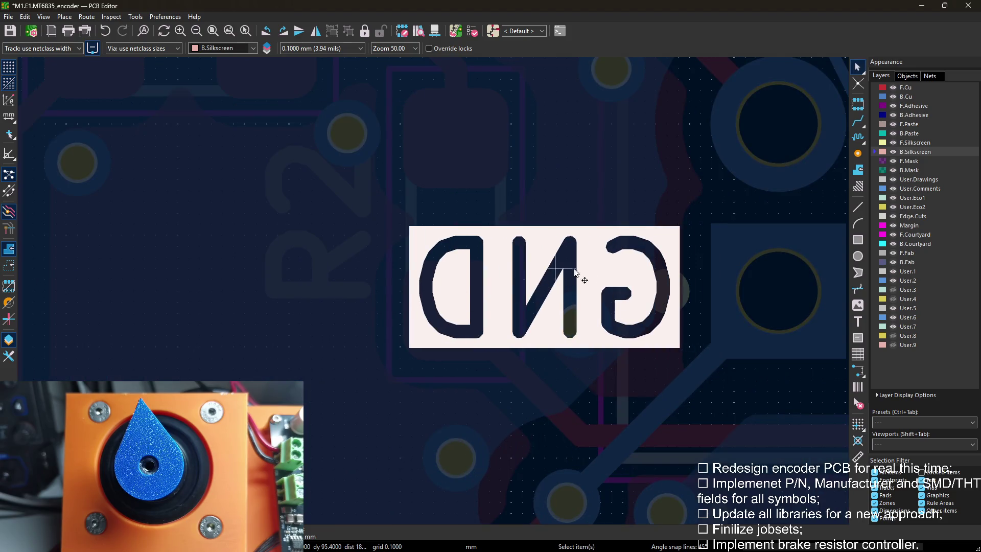
{"action": "scroll", "coordinate": [556, 276], "scroll_direction": "down", "scroll_amount": 2}
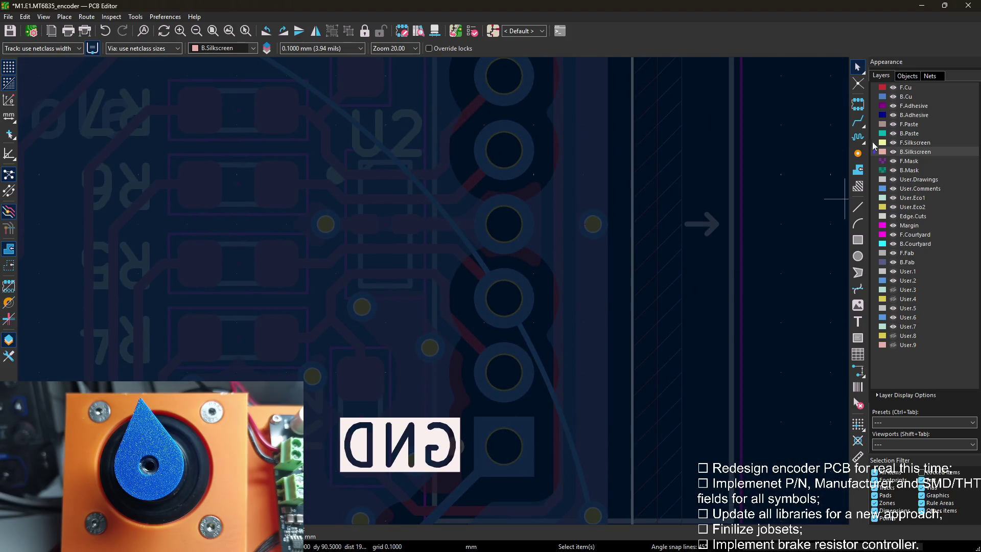
{"action": "left_click", "coordinate": [641, 272]}
{"action": "scroll", "coordinate": [404, 296], "scroll_direction": "down", "scroll_amount": 2}
{"action": "scroll", "coordinate": [361, 291], "scroll_direction": "down", "scroll_amount": 2}
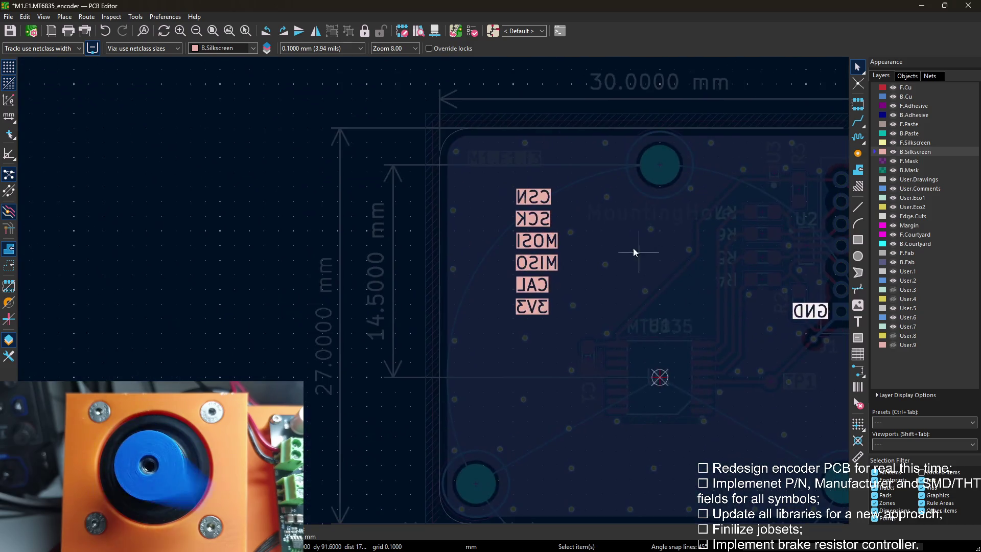
Move the CSN through 3V3 labels together above GND beside the connector.
{"action": "left_click_drag", "start_coordinate": [566, 185], "coordinate": [510, 256]}
{"action": "key", "text": "m"}
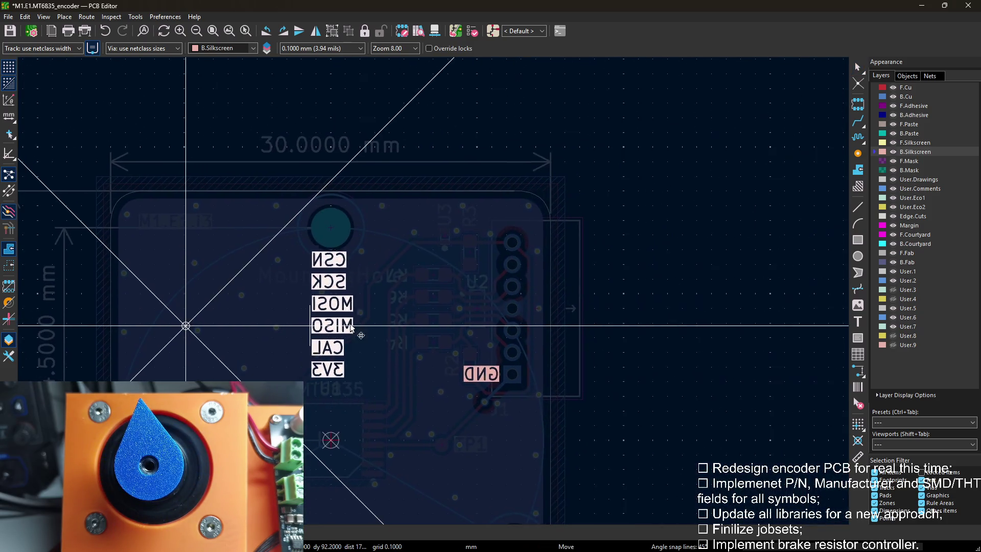
{"action": "left_click", "coordinate": [455, 307]}
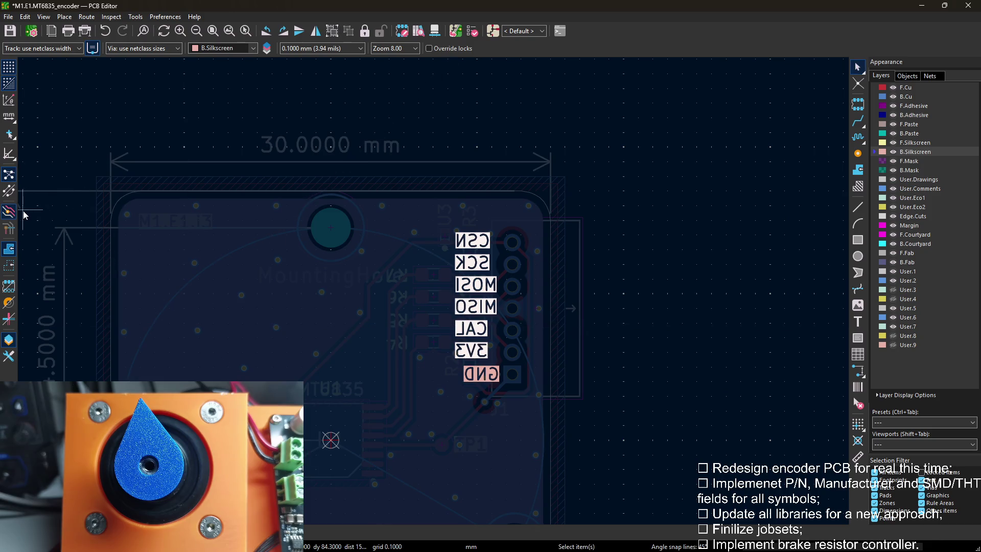
{"action": "key", "text": "h"}
{"action": "scroll", "coordinate": [434, 299], "scroll_direction": "up", "scroll_amount": 2}
{"action": "scroll", "coordinate": [365, 360], "scroll_direction": "down", "scroll_amount": 3, "text": "shift"}
Shift the GND label left of MISO and place the CAL label beside pin 1.
{"action": "left_click", "coordinate": [355, 332]}
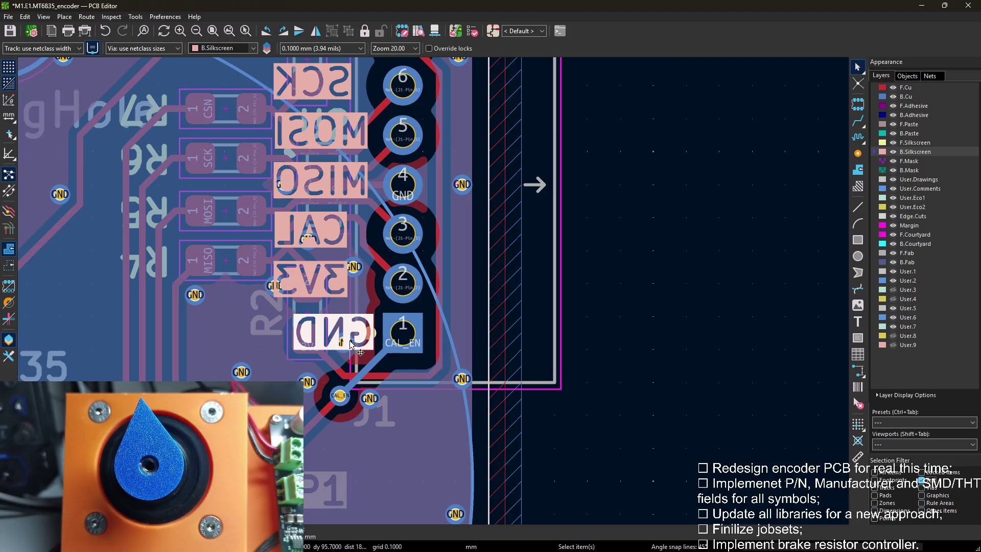
{"action": "middle_click_drag", "start_coordinate": [349, 341], "coordinate": [374, 412]}
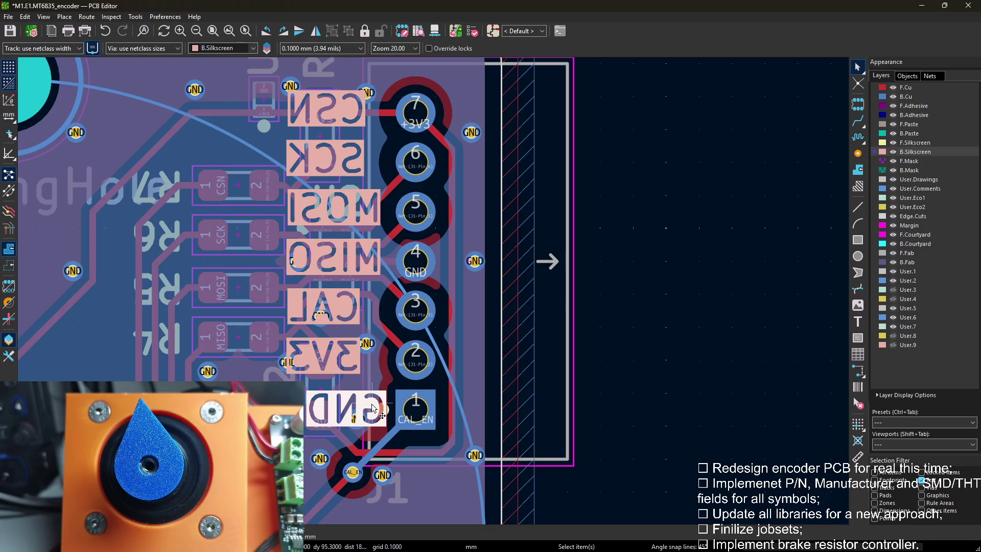
{"action": "left_click_drag", "start_coordinate": [365, 414], "coordinate": [253, 261]}
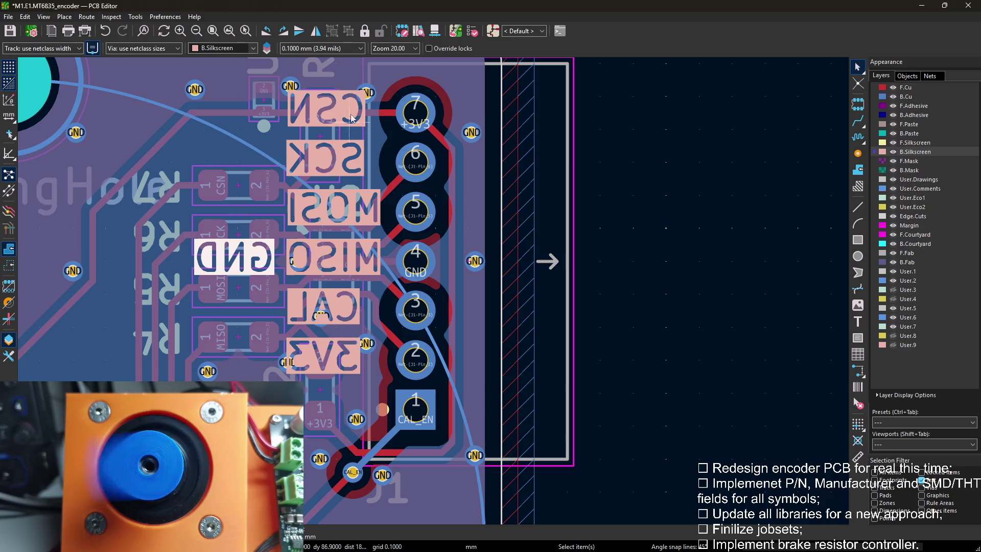
{"action": "mouse_move", "coordinate": [345, 314]}
{"action": "left_mouse_down"}
{"action": "mouse_move", "coordinate": [310, 421]}
{"action": "mouse_move", "coordinate": [371, 421]}
{"action": "left_mouse_up"}
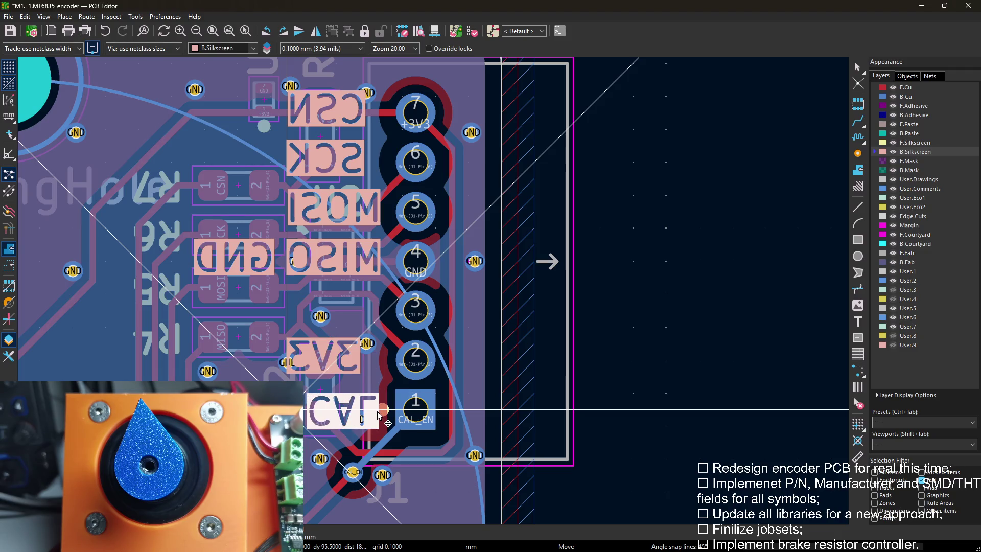
{"action": "left_click_drag", "start_coordinate": [377, 412], "coordinate": [375, 412]}
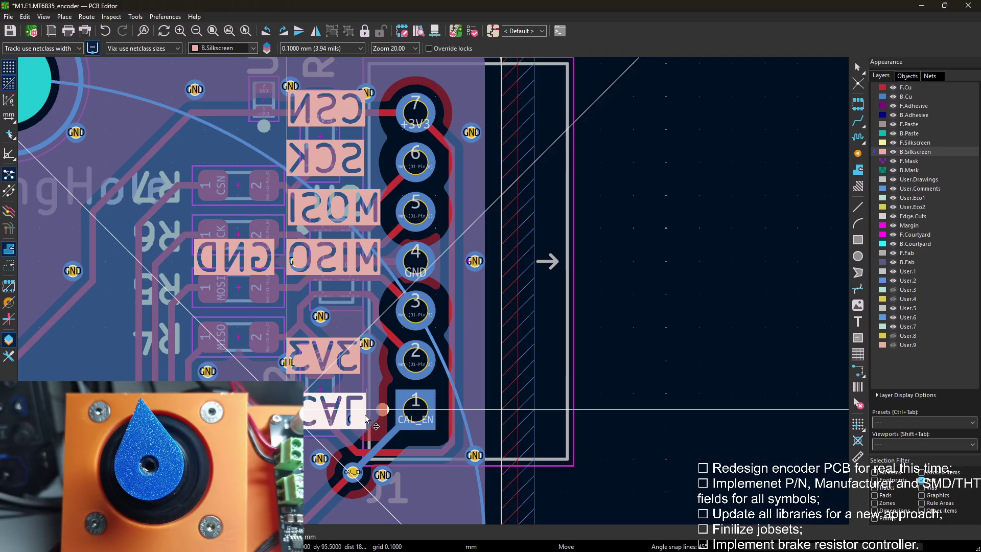
{"action": "left_click", "coordinate": [369, 413]}
{"action": "middle_click_drag", "start_coordinate": [368, 413], "coordinate": [395, 425]}
Move the 3V3 label left of CSN and the MISO label above CAL.
{"action": "left_click", "coordinate": [378, 360]}
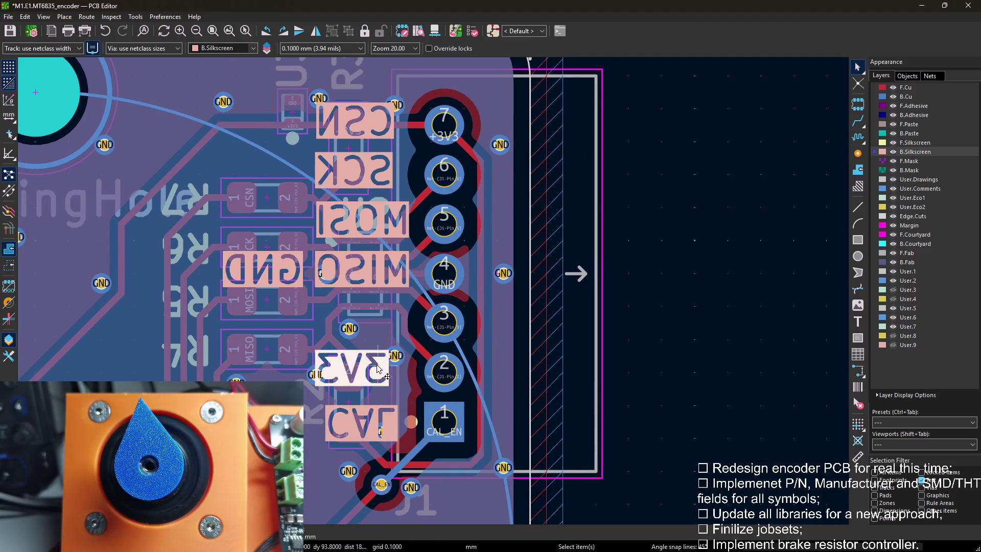
{"action": "key", "text": "m"}
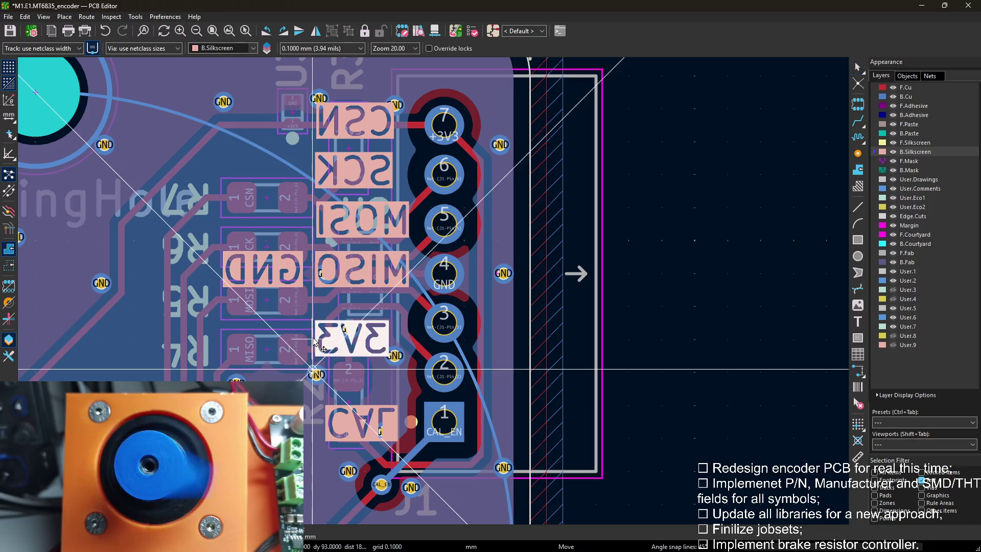
{"action": "left_click", "coordinate": [226, 120]}
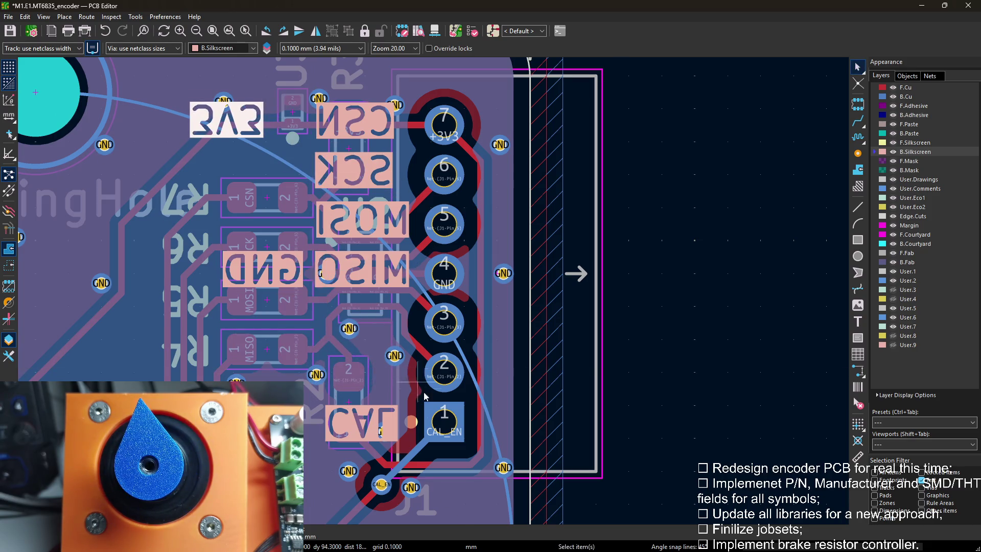
{"action": "scroll", "coordinate": [444, 398], "scroll_direction": "up", "scroll_amount": 3}
{"action": "scroll", "coordinate": [444, 346], "scroll_direction": "down", "scroll_amount": 1}
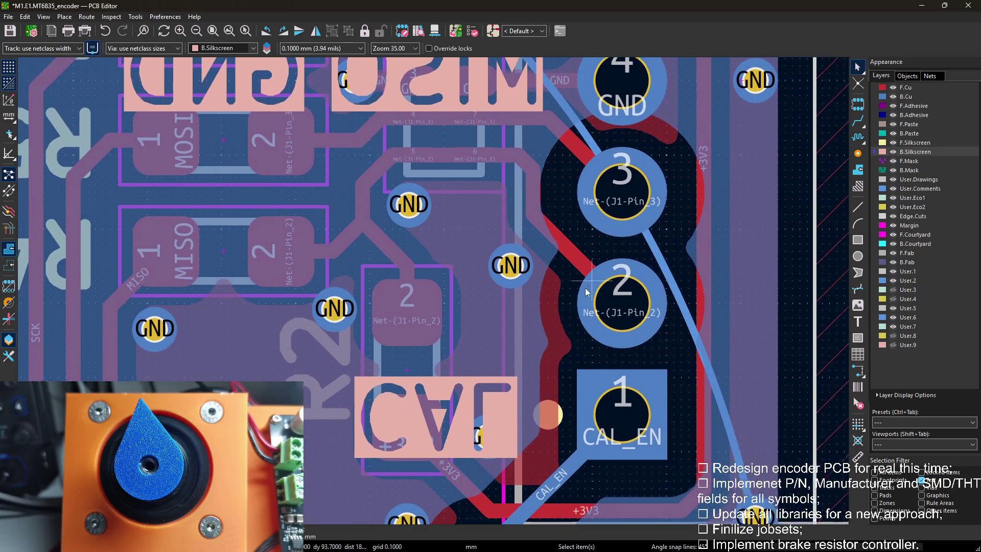
{"action": "scroll", "coordinate": [429, 268], "scroll_direction": "down", "scroll_amount": 1}
{"action": "left_click", "coordinate": [382, 146]}
{"action": "key", "text": "m"}
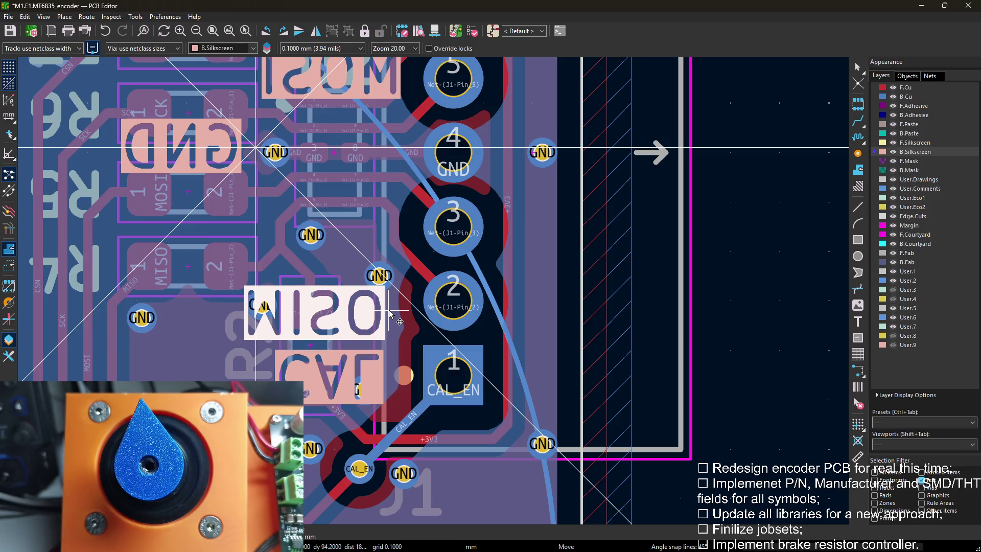
{"action": "left_click", "coordinate": [387, 311]}
{"action": "scroll", "coordinate": [388, 310], "scroll_direction": "down", "scroll_amount": 1}
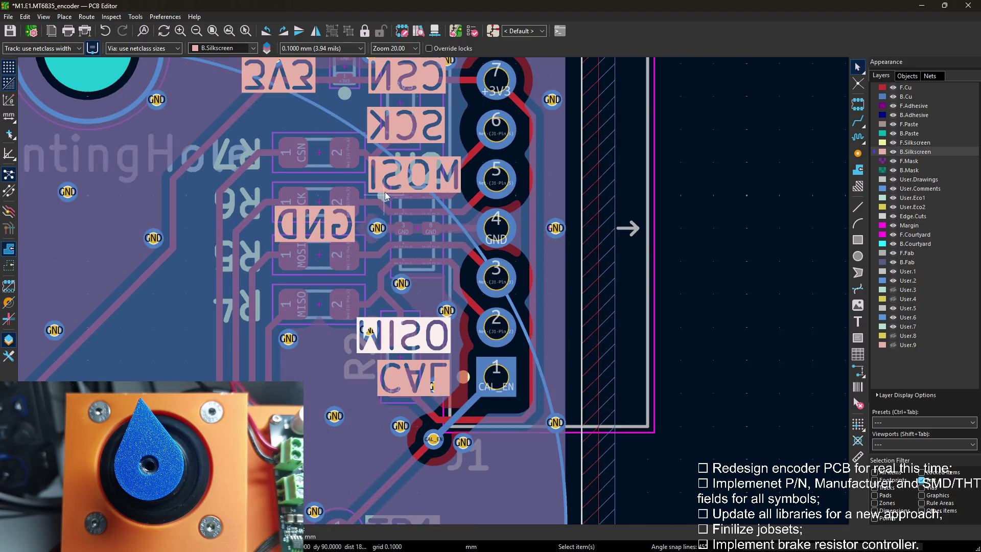
Rotate the MOSI label horizontal and place it next to pin 3.
{"action": "left_click", "coordinate": [385, 195]}
{"action": "key", "text": "m"}
{"action": "key", "text": "r"}
{"action": "key", "text": "r"}
{"action": "scroll", "coordinate": [368, 299], "scroll_direction": "up", "scroll_amount": 2}
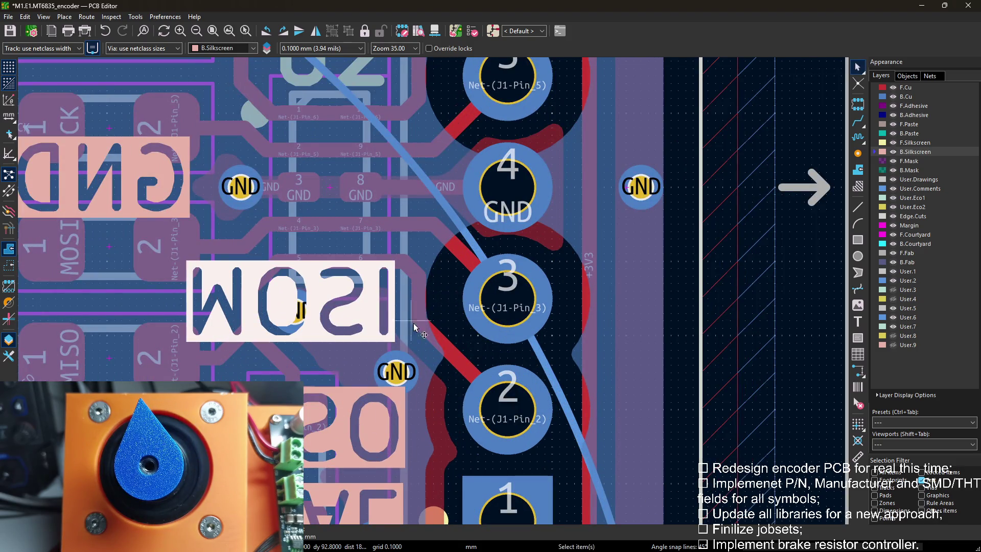
{"action": "left_click", "coordinate": [388, 299]}
{"action": "left_click", "coordinate": [360, 425]}
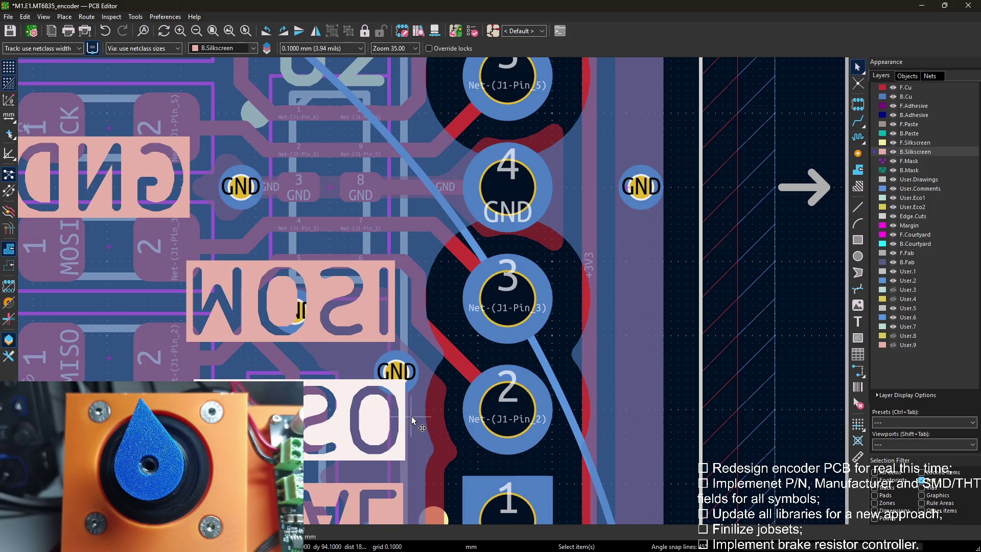
{"action": "middle_click_drag", "start_coordinate": [460, 378], "coordinate": [477, 371]}
{"action": "scroll", "coordinate": [475, 371], "scroll_direction": "down", "scroll_amount": 2}
Flip the GND label beside pad 4 and nudge the MOSI label into place.
{"action": "middle_click_drag", "start_coordinate": [384, 245], "coordinate": [382, 257]}
{"action": "left_click", "coordinate": [257, 237]}
{"action": "key", "text": "m"}
{"action": "key", "text": "f"}
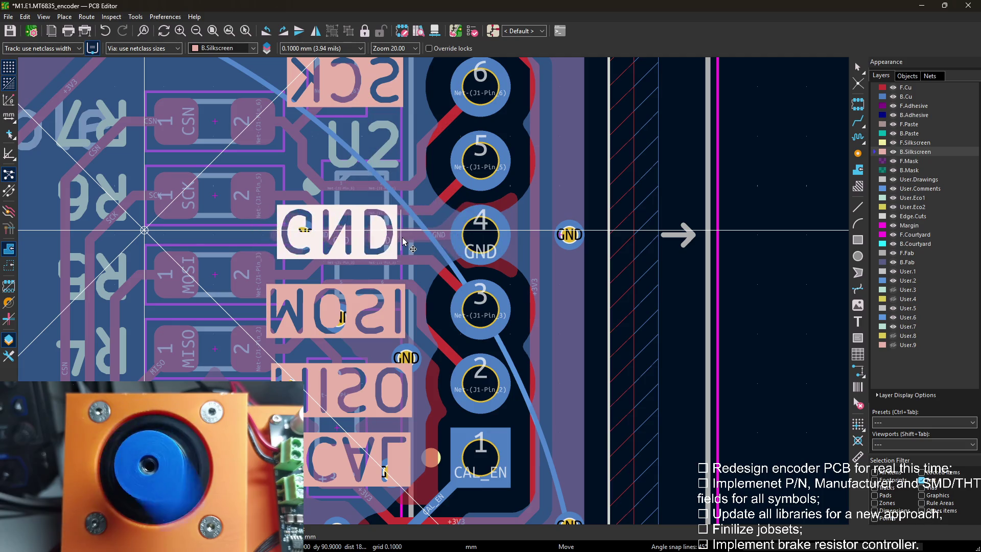
{"action": "left_click", "coordinate": [419, 246]}
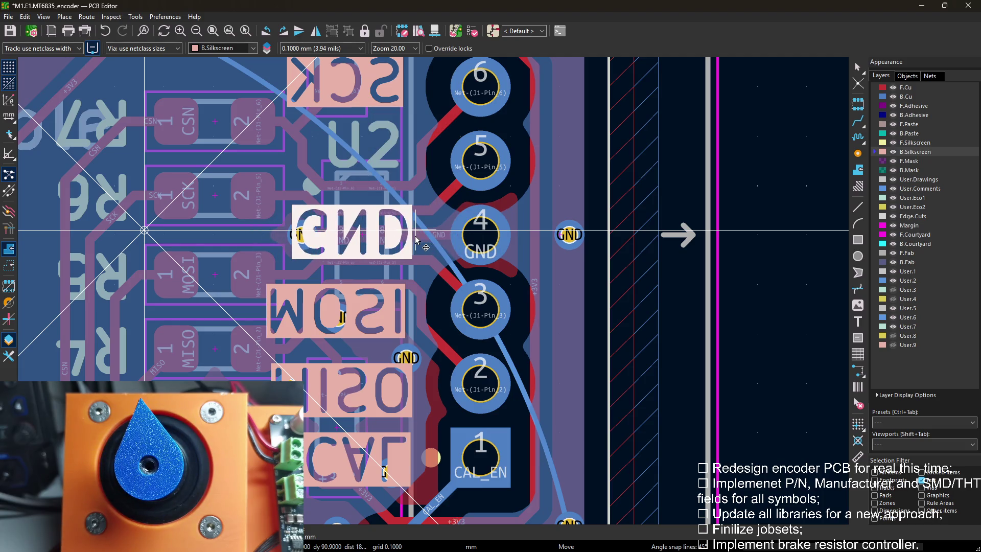
{"action": "left_click", "coordinate": [392, 311]}
{"action": "key", "text": "m"}
{"action": "left_click", "coordinate": [419, 310]}
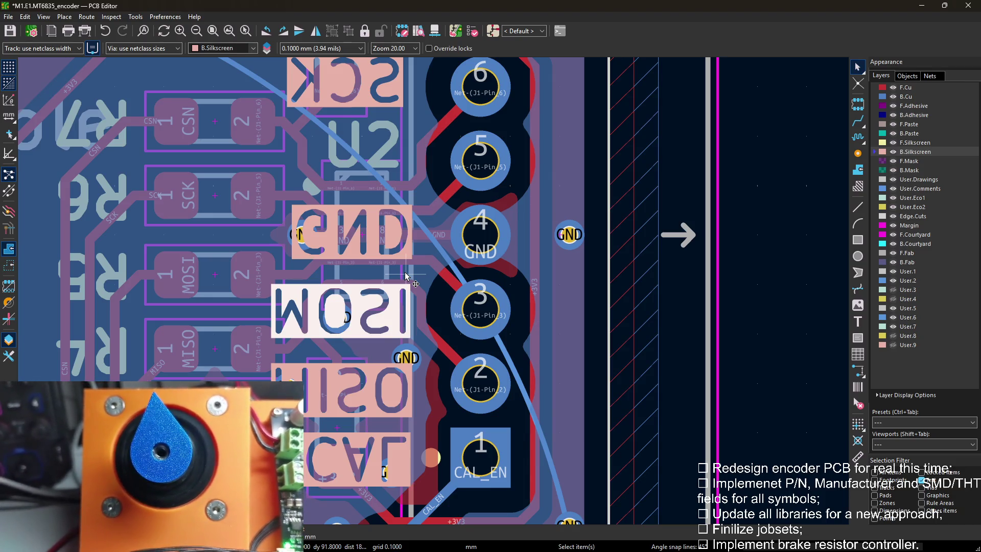
{"action": "scroll", "coordinate": [410, 290], "scroll_direction": "down", "scroll_amount": 2}
{"action": "scroll", "coordinate": [436, 338], "scroll_direction": "up", "scroll_amount": 1}
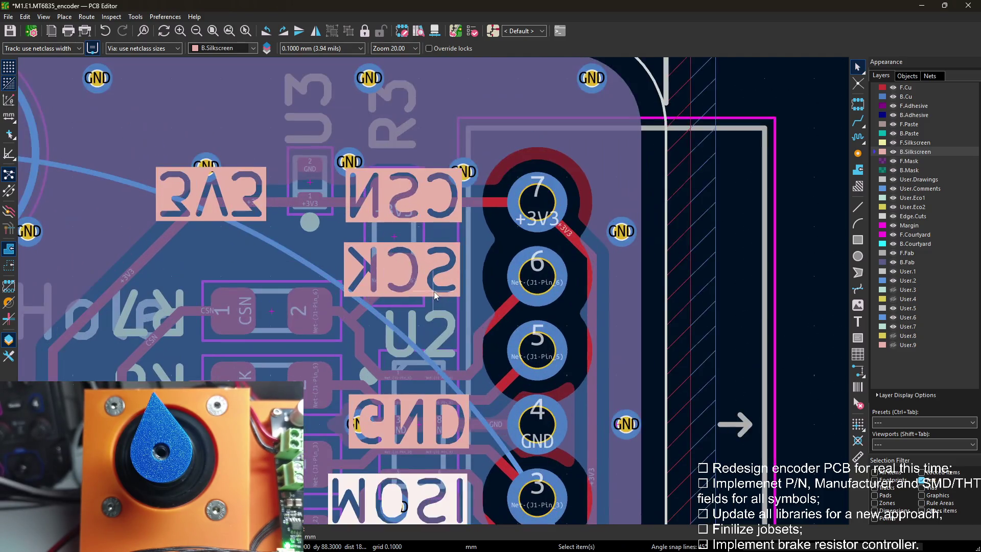
{"action": "scroll", "coordinate": [437, 216], "scroll_direction": "up", "scroll_amount": 1}
Flip and place the SCK and CSN labels beside pads 5 and 6.
{"action": "left_click", "coordinate": [434, 193]}
{"action": "key", "text": "f"}
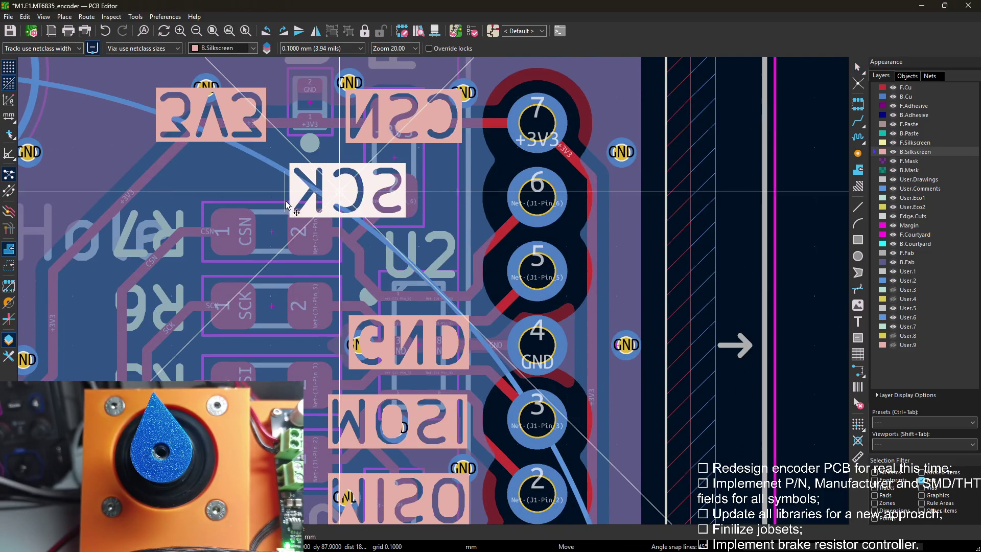
{"action": "key", "text": "m"}
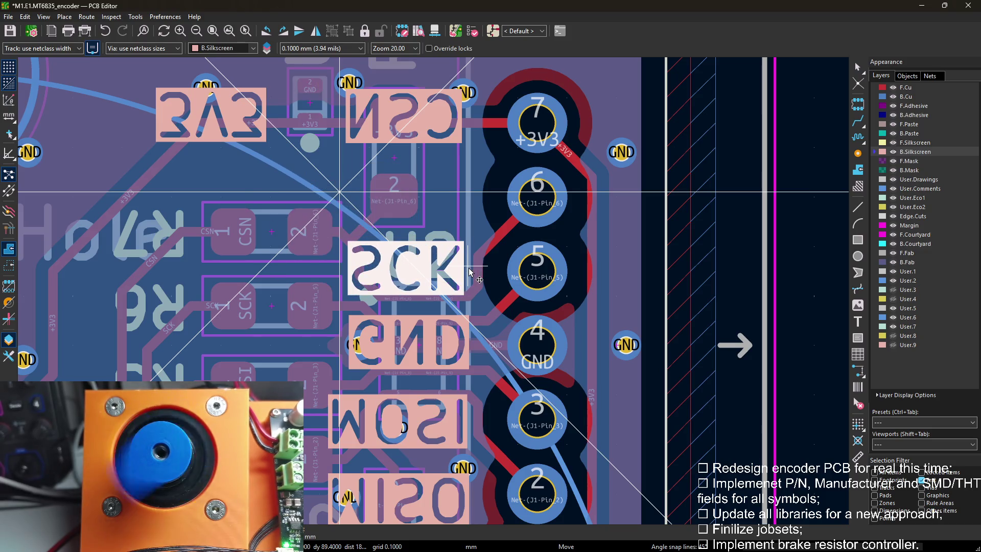
{"action": "left_click", "coordinate": [471, 265]}
{"action": "key", "text": "m"}
{"action": "key", "text": "f"}
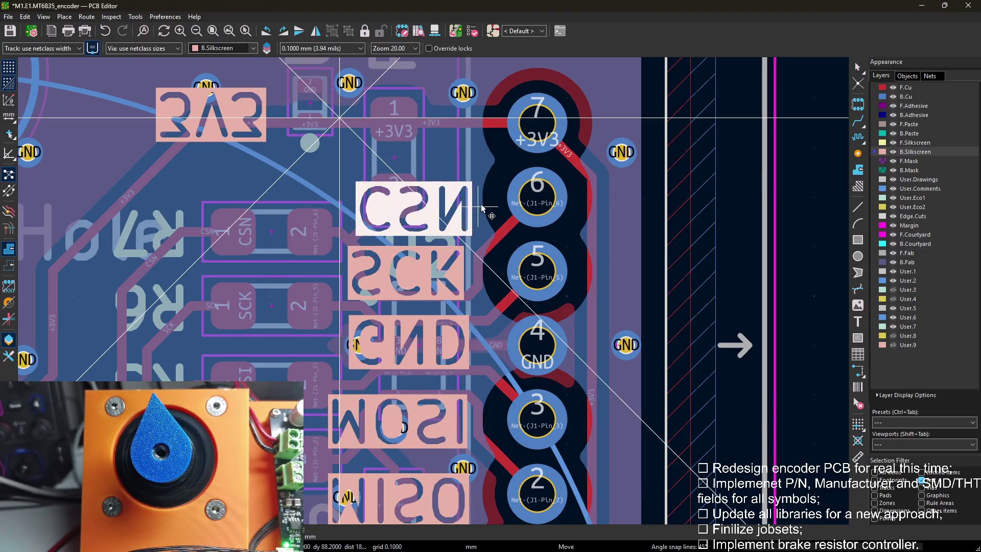
{"action": "left_click", "coordinate": [473, 201]}
{"action": "key", "text": "Escape"}
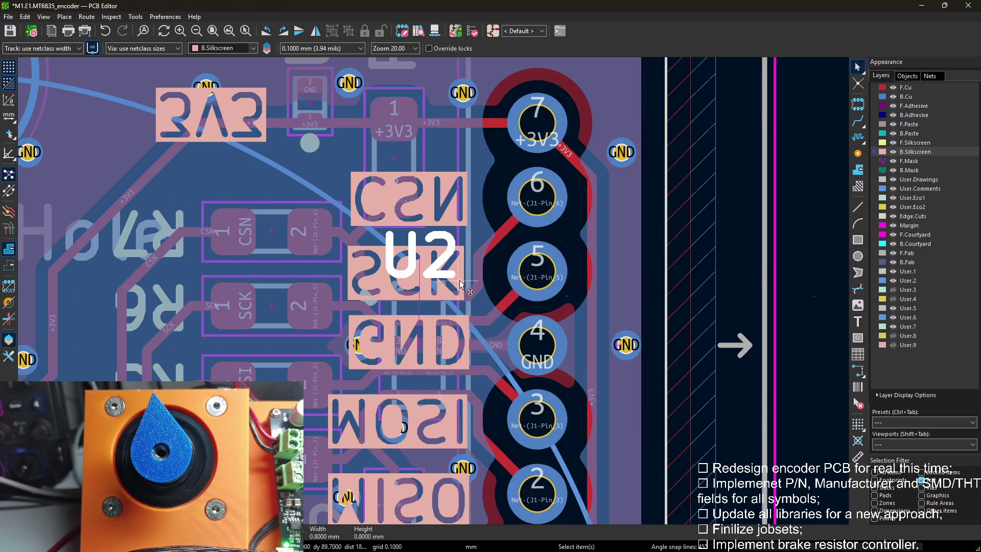
Adjust SCK slightly and place the 3V3 label beside pad 7.
{"action": "left_click", "coordinate": [458, 278]}
{"action": "key", "text": "m"}
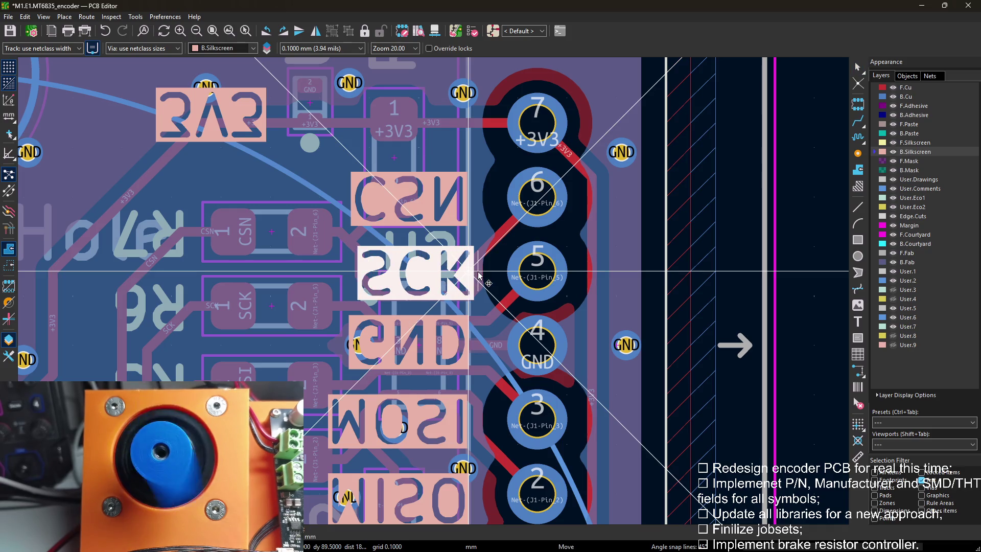
{"action": "left_click", "coordinate": [479, 275]}
{"action": "key", "text": "Escape"}
{"action": "left_click", "coordinate": [238, 109]}
{"action": "key", "text": "m"}
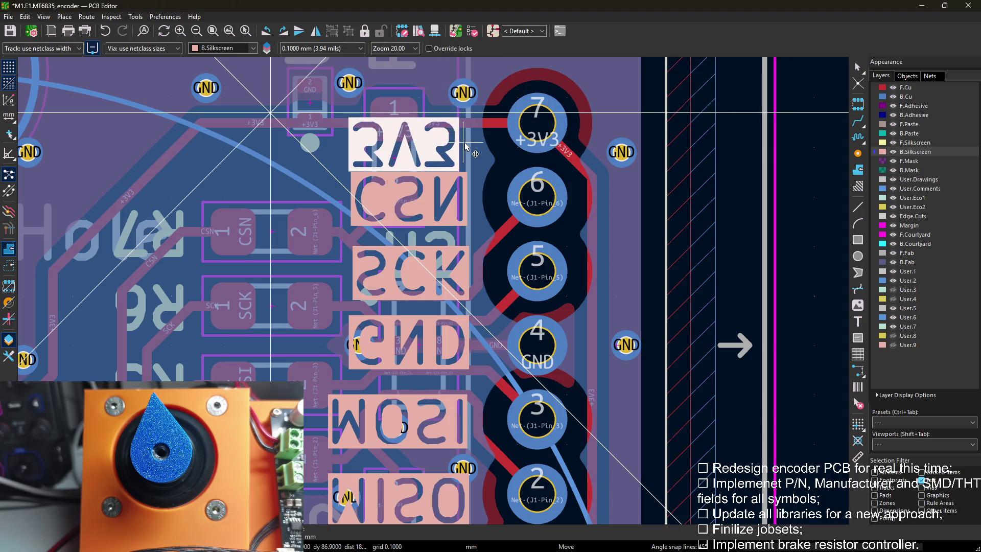
{"action": "scroll", "coordinate": [466, 127], "scroll_direction": "up", "scroll_amount": 1}
{"action": "scroll", "coordinate": [435, 317], "scroll_direction": "up", "scroll_amount": 1}
{"action": "scroll", "coordinate": [434, 324], "scroll_direction": "down", "scroll_amount": 2}
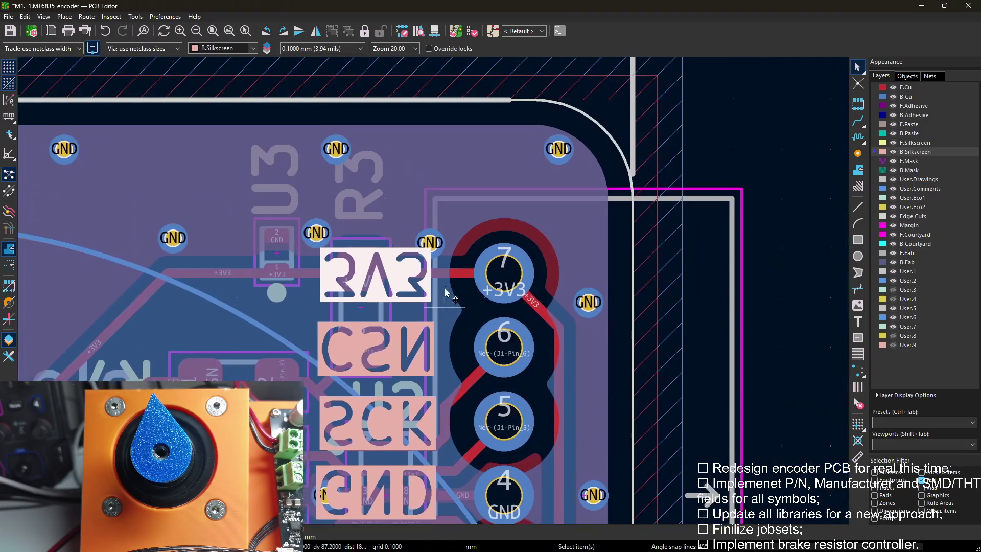
{"action": "scroll", "coordinate": [430, 307], "scroll_direction": "up", "scroll_amount": 3}
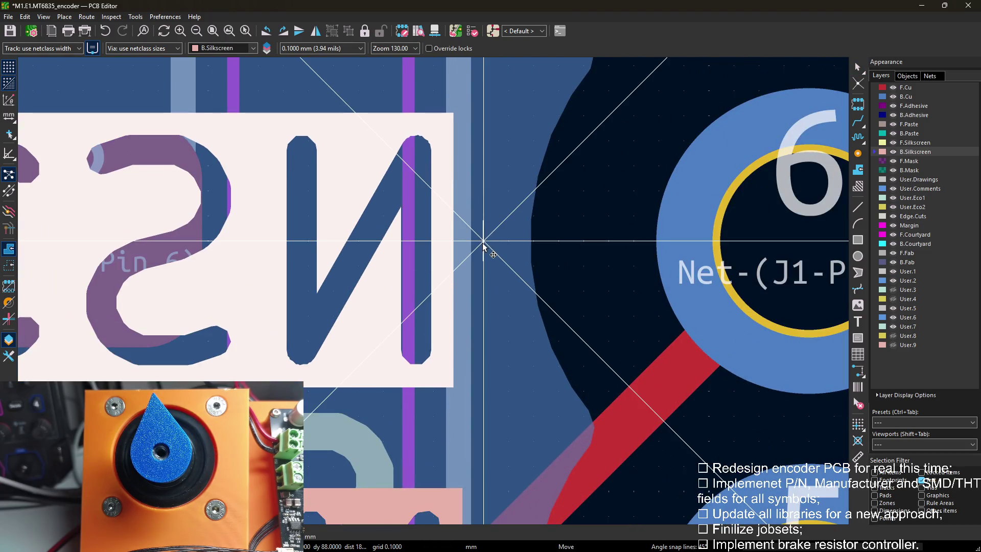
{"action": "left_click", "coordinate": [485, 246]}
{"action": "scroll", "coordinate": [485, 245], "scroll_direction": "down", "scroll_amount": 1}
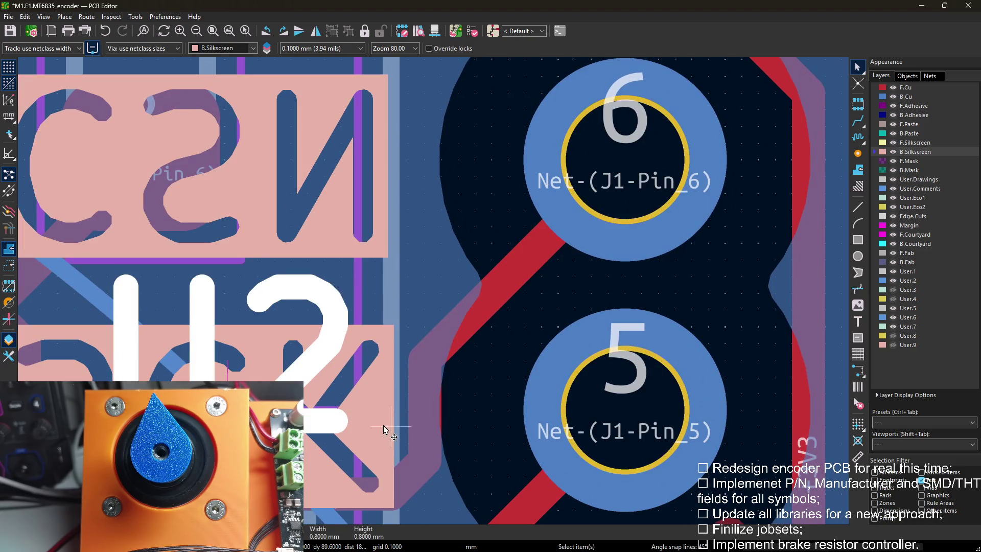
Open the 3D viewer and turn the board to show its back side.
{"action": "left_click", "coordinate": [384, 479]}
{"action": "middle_click_drag", "start_coordinate": [383, 502], "coordinate": [392, 388]}
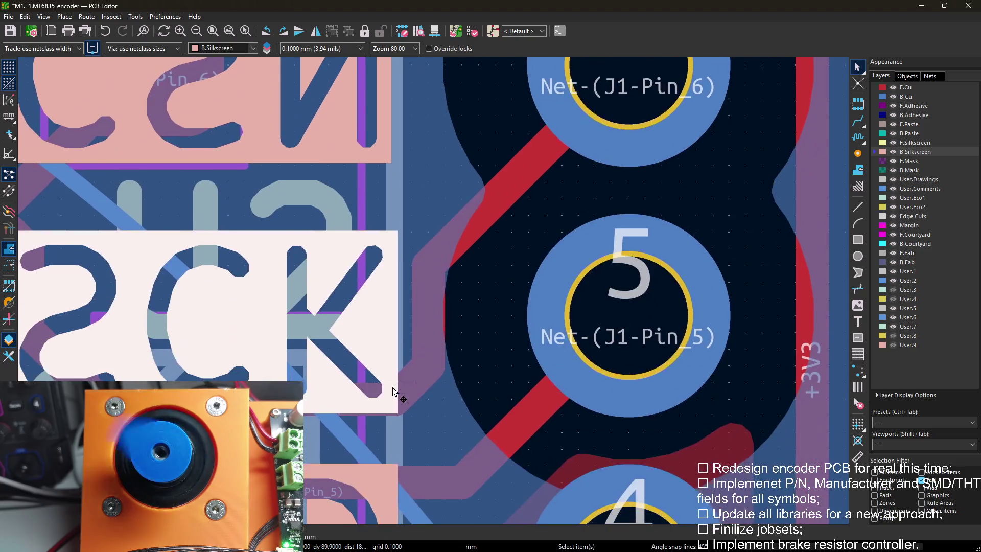
{"action": "scroll", "coordinate": [392, 389], "scroll_direction": "down", "scroll_amount": 3}
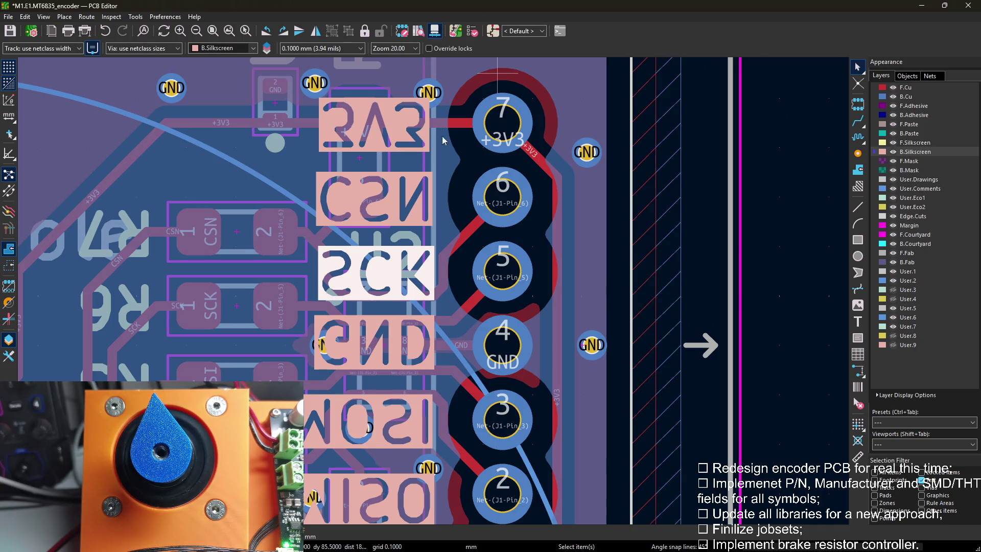
{"action": "key", "text": "alt+3"}
{"action": "mouse_move", "coordinate": [491, 276]}
{"action": "left_mouse_down"}
{"action": "mouse_move", "coordinate": [649, 416]}
{"action": "mouse_move", "coordinate": [526, 318]}
{"action": "mouse_move", "coordinate": [734, 265]}
{"action": "left_mouse_up"}
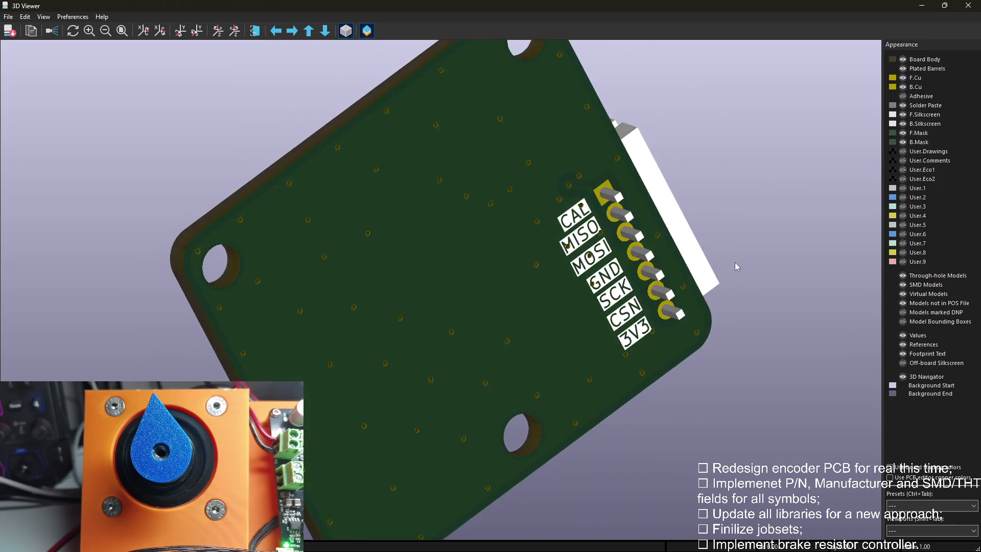
Inspect the back labels and front components in straight-on views, then close the 3D viewer.
{"action": "key", "text": "shift+z"}
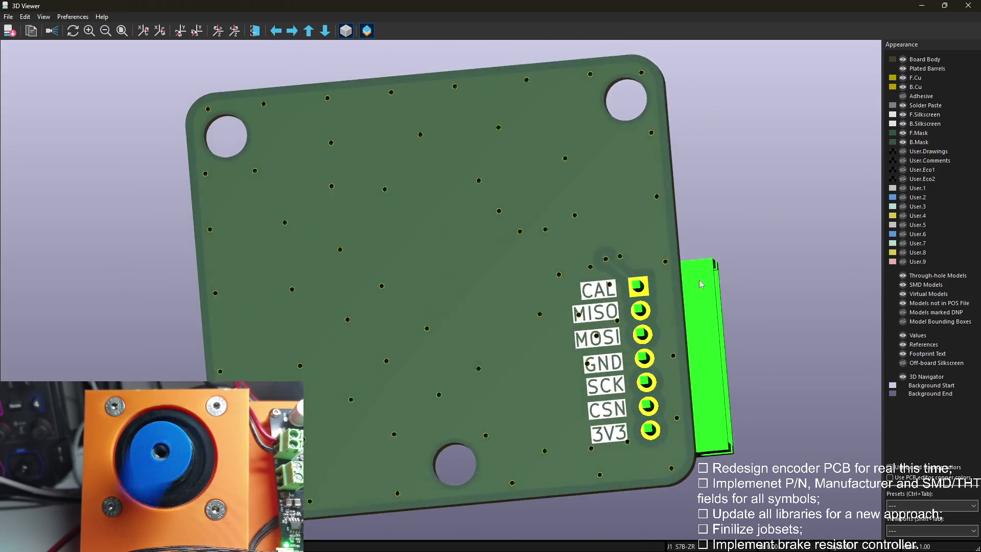
{"action": "mouse_move", "coordinate": [699, 280]}
{"action": "left_mouse_down"}
{"action": "mouse_move", "coordinate": [509, 244]}
{"action": "mouse_move", "coordinate": [254, 234]}
{"action": "mouse_move", "coordinate": [362, 231]}
{"action": "mouse_move", "coordinate": [746, 175]}
{"action": "mouse_move", "coordinate": [768, 307]}
{"action": "mouse_move", "coordinate": [798, 299]}
{"action": "mouse_move", "coordinate": [537, 268]}
{"action": "mouse_move", "coordinate": [244, 181]}
{"action": "mouse_move", "coordinate": [543, 179]}
{"action": "mouse_move", "coordinate": [490, 234]}
{"action": "mouse_move", "coordinate": [548, 141]}
{"action": "mouse_move", "coordinate": [390, 255]}
{"action": "mouse_move", "coordinate": [591, 287]}
{"action": "mouse_move", "coordinate": [396, 219]}
{"action": "left_mouse_up"}
{"action": "key", "text": "z"}
{"action": "scroll", "coordinate": [509, 169], "scroll_direction": "up", "scroll_amount": 1}
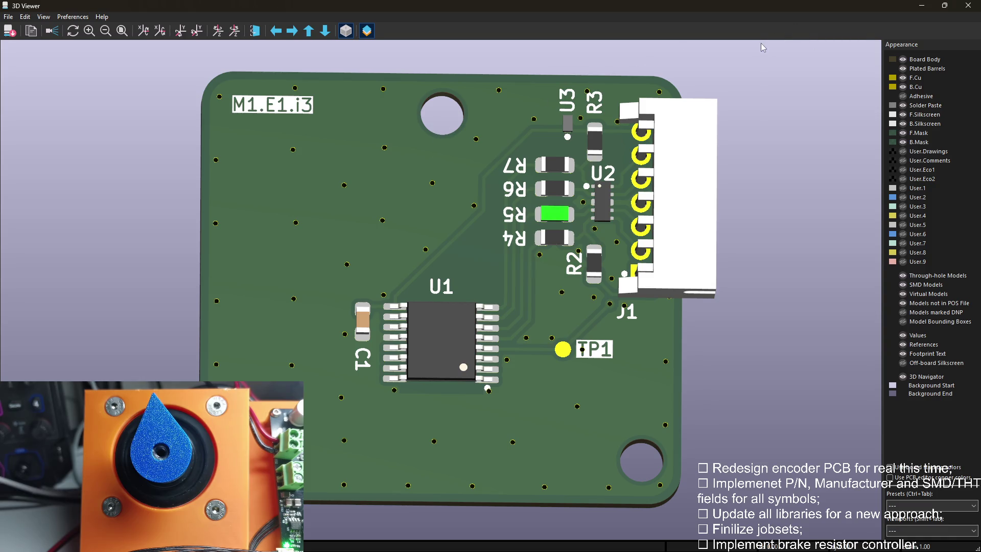
{"action": "left_click", "coordinate": [965, 10]}
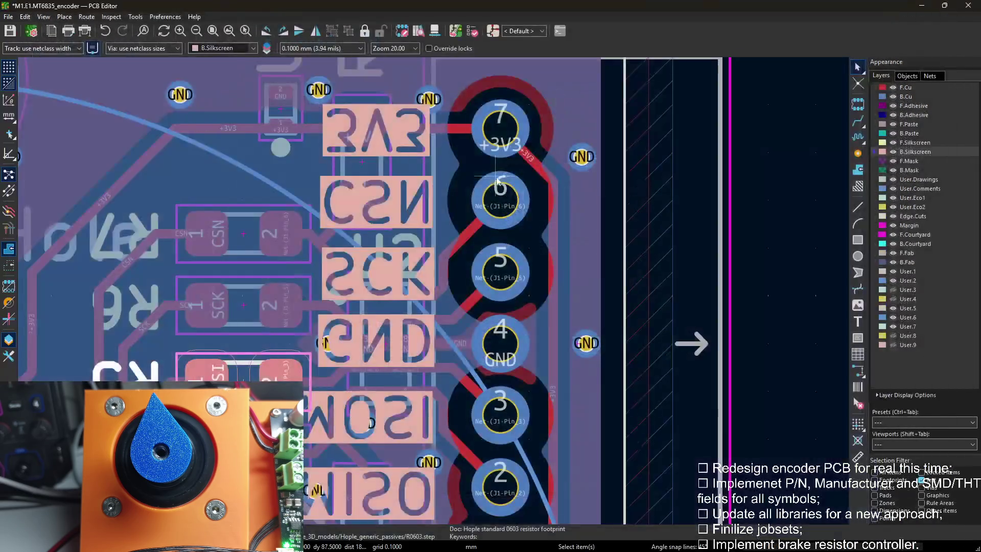
{"action": "scroll", "coordinate": [360, 368], "scroll_direction": "down", "scroll_amount": 1}
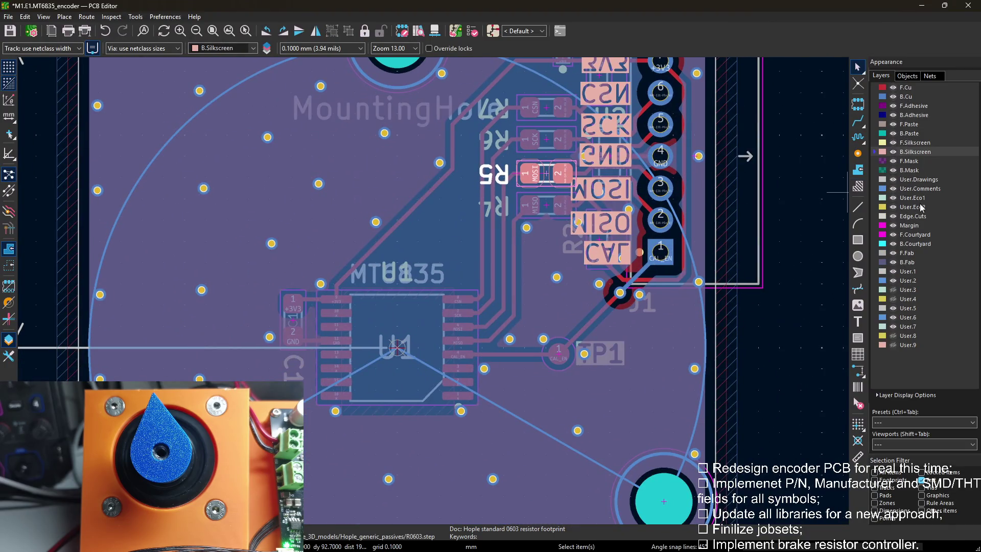
Switch to the front side in high contrast and reposition the C1 reference.
{"action": "key", "text": "Page_Up"}
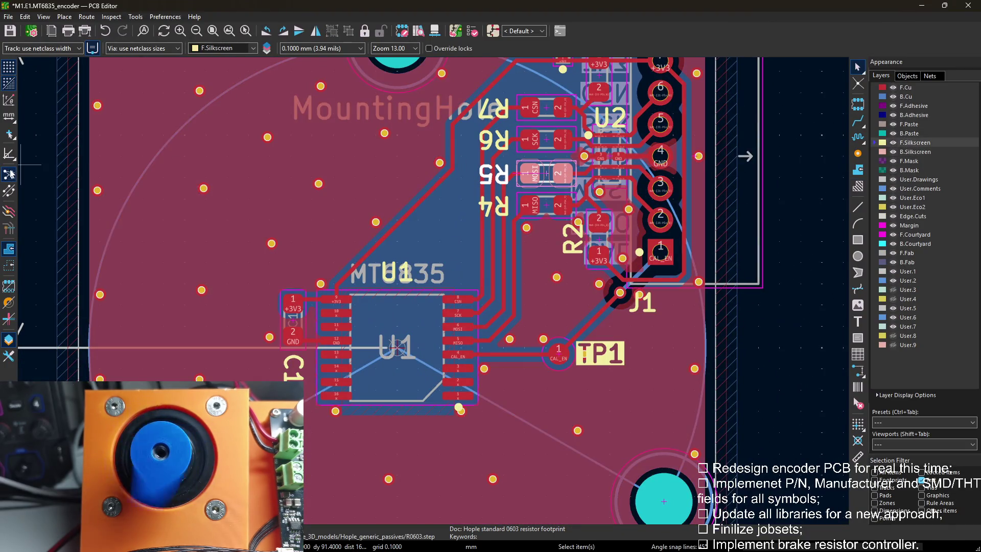
{"action": "key", "text": "ctrl+h"}
{"action": "middle_click_drag", "start_coordinate": [337, 330], "coordinate": [316, 307]}
{"action": "key", "text": "m"}
{"action": "scroll", "coordinate": [315, 307], "scroll_direction": "up", "scroll_amount": 5}
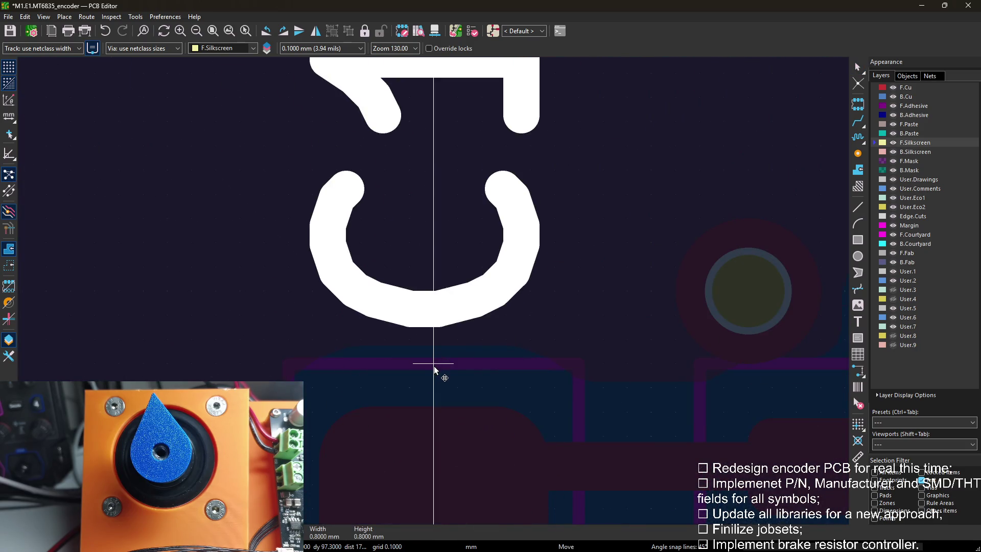
{"action": "scroll", "coordinate": [435, 370], "scroll_direction": "down", "scroll_amount": 3}
{"action": "scroll", "coordinate": [414, 260], "scroll_direction": "down", "scroll_amount": 2}
{"action": "left_click", "coordinate": [193, 329]}
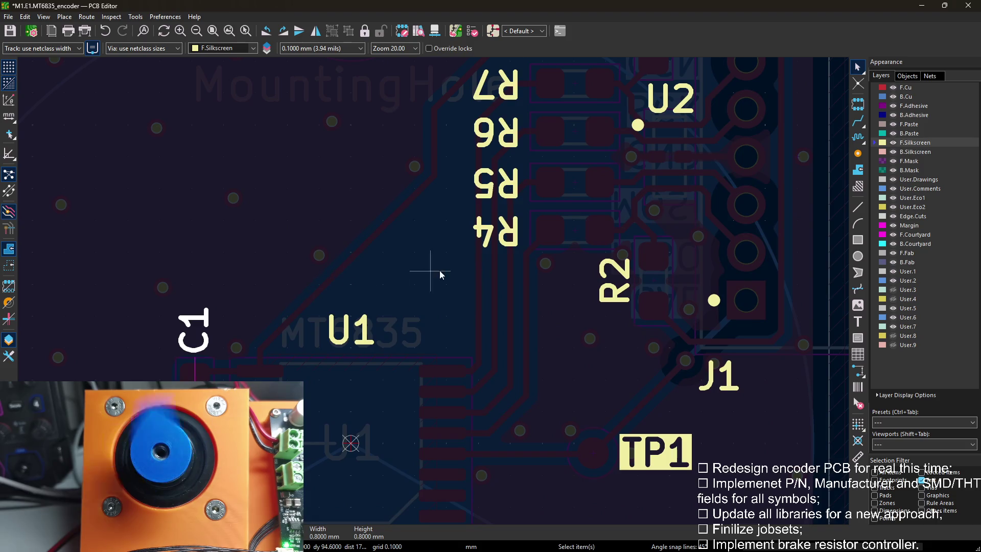
Move the R4 reference beside its resistor, cancelling an accidental track.
{"action": "left_click", "coordinate": [512, 238]}
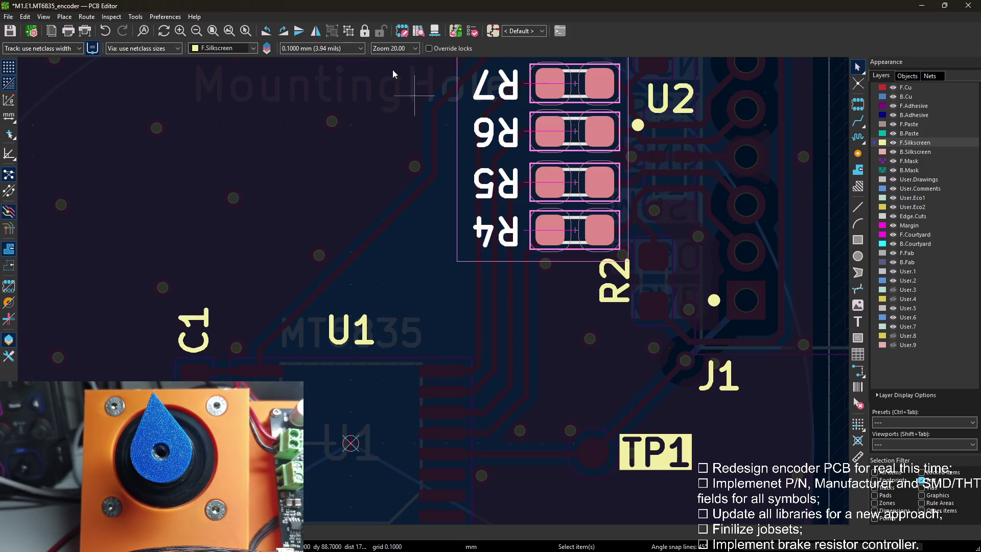
{"action": "left_click", "coordinate": [484, 219]}
{"action": "key", "text": "m"}
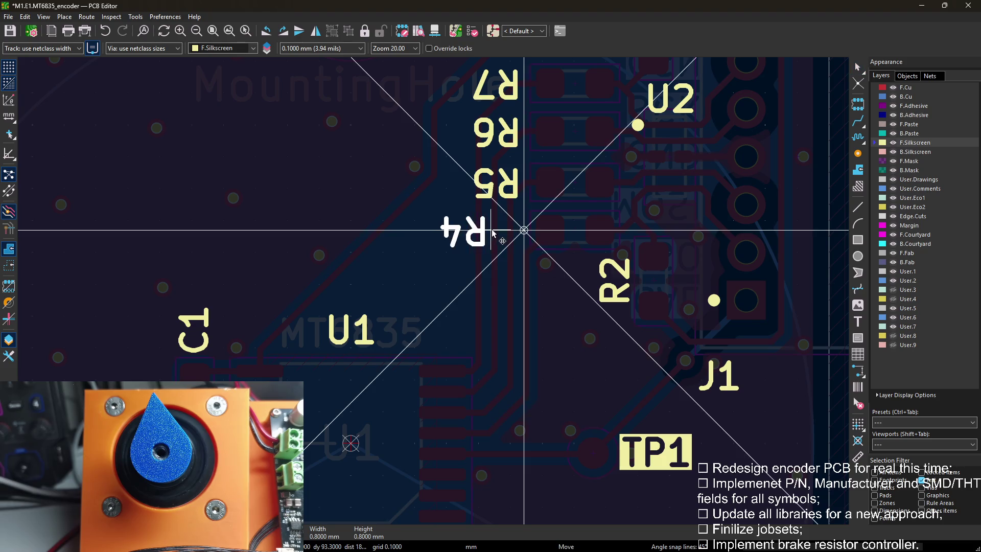
{"action": "left_click", "coordinate": [521, 236]}
{"action": "key", "text": "x"}
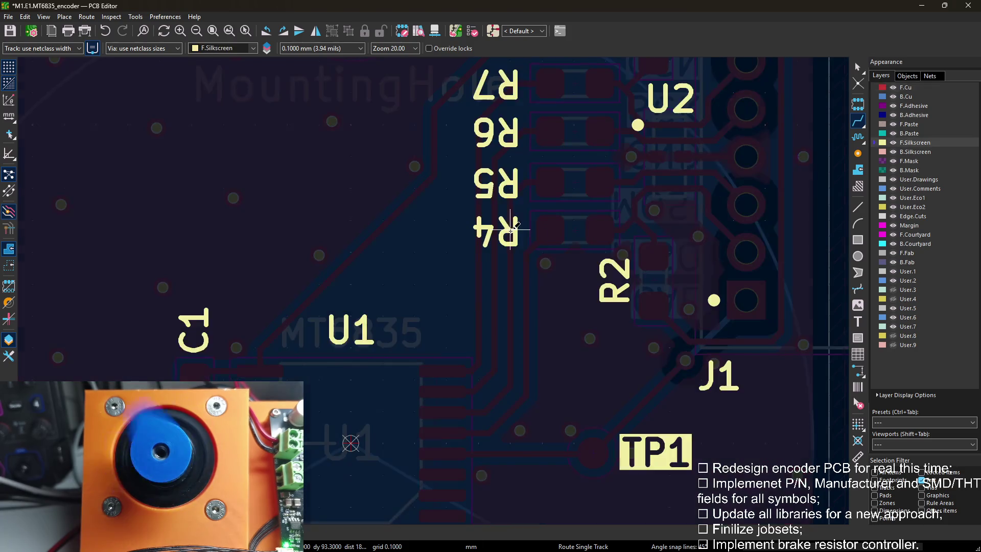
{"action": "key", "text": "Escape"}
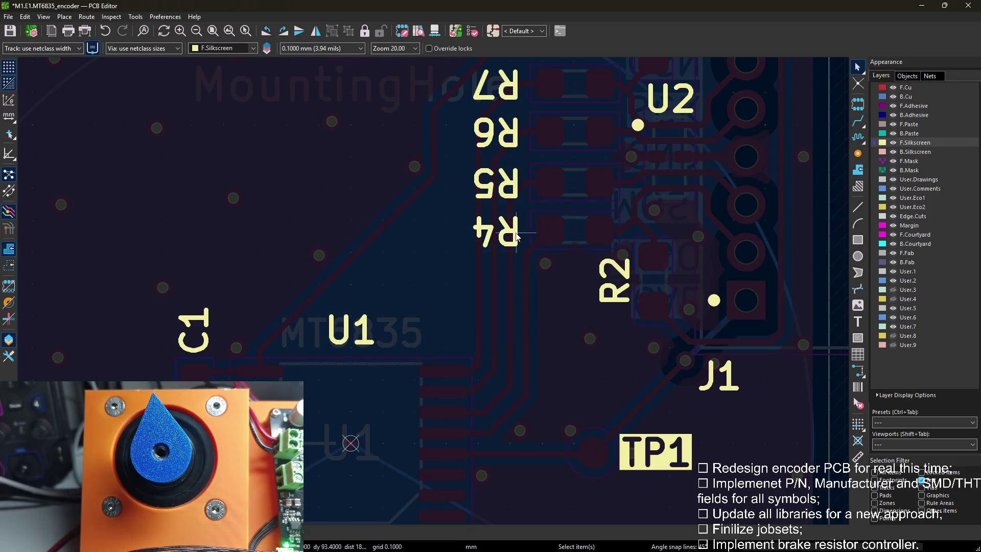
Rotate the R4 reference upright and set it beside its pads.
{"action": "key", "text": "r"}
{"action": "key", "text": "r"}
{"action": "key", "text": "m"}
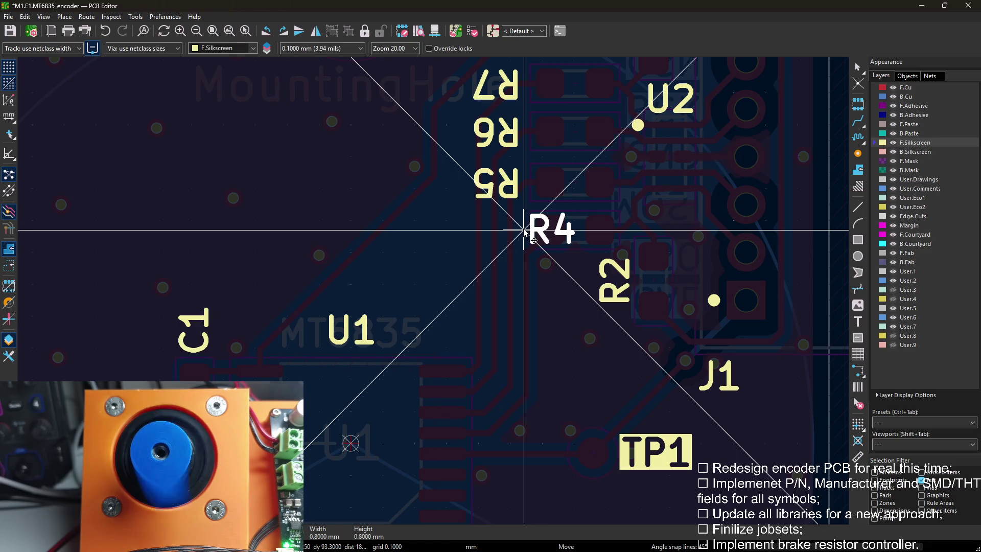
{"action": "left_click", "coordinate": [532, 238]}
{"action": "right_click", "coordinate": [529, 230]}
{"action": "key", "text": "Escape"}
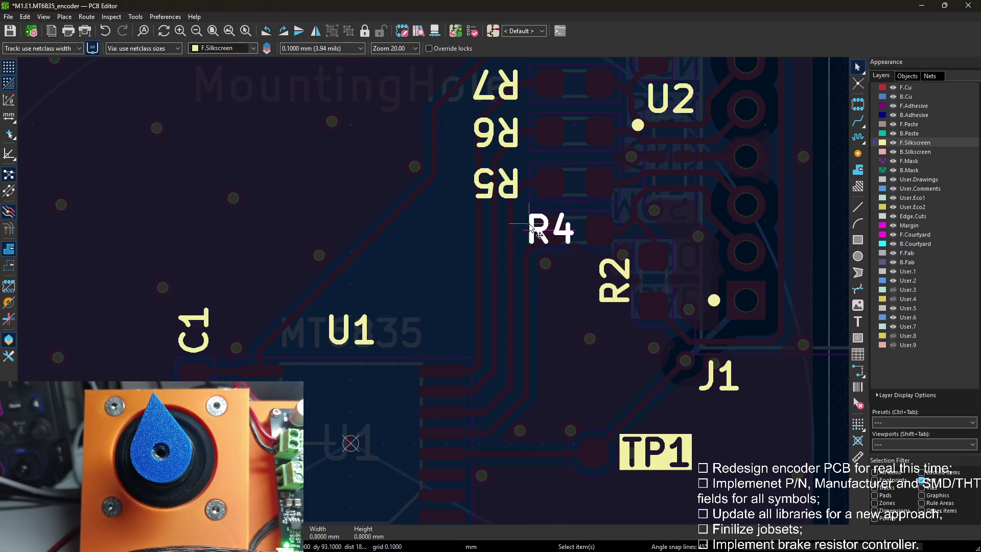
Confirm the R4 reference properties and move the R4 label to its new spot beside the resistor.
{"action": "double_click", "coordinate": [533, 230]}
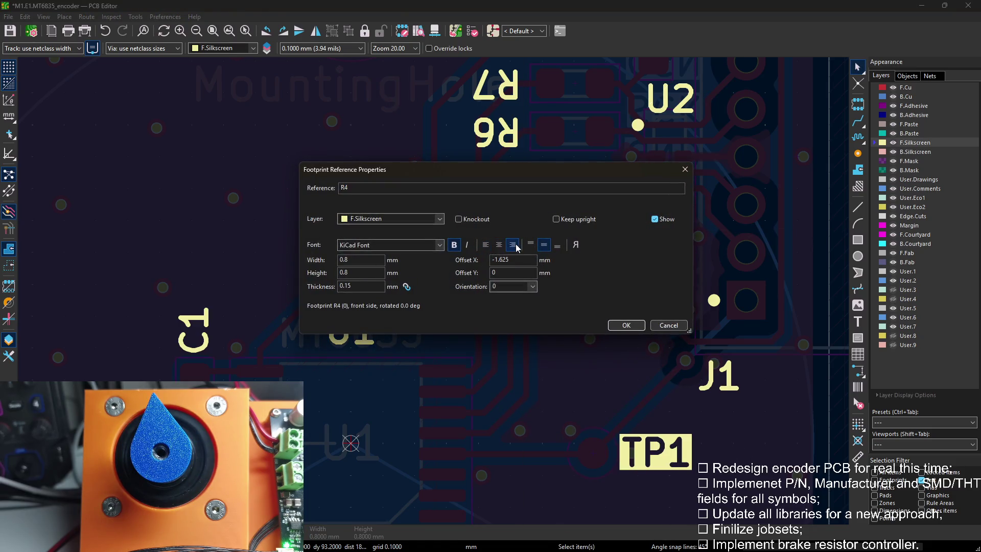
{"action": "left_click", "coordinate": [626, 326]}
{"action": "scroll", "coordinate": [537, 231], "scroll_direction": "up", "scroll_amount": 2}
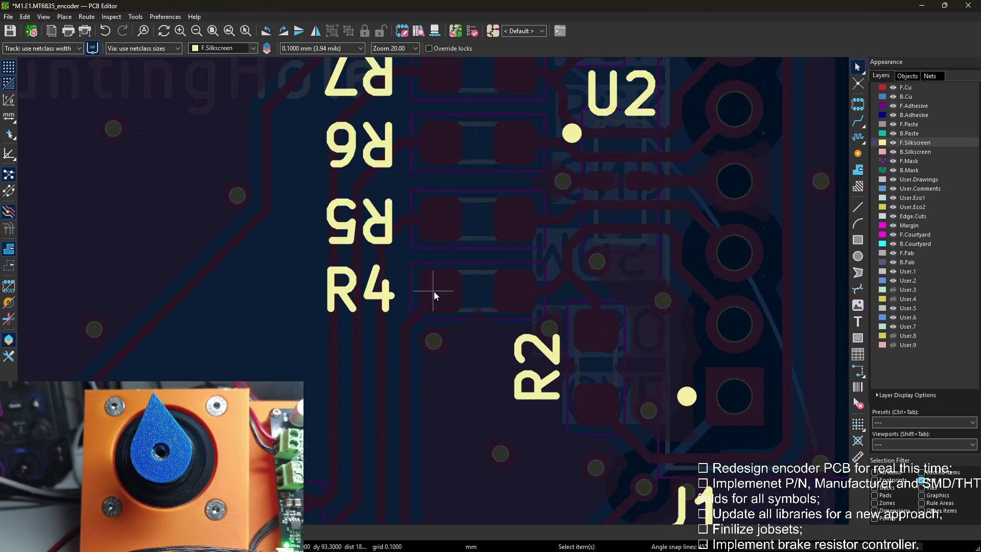
{"action": "left_click", "coordinate": [383, 299]}
{"action": "key", "text": "m"}
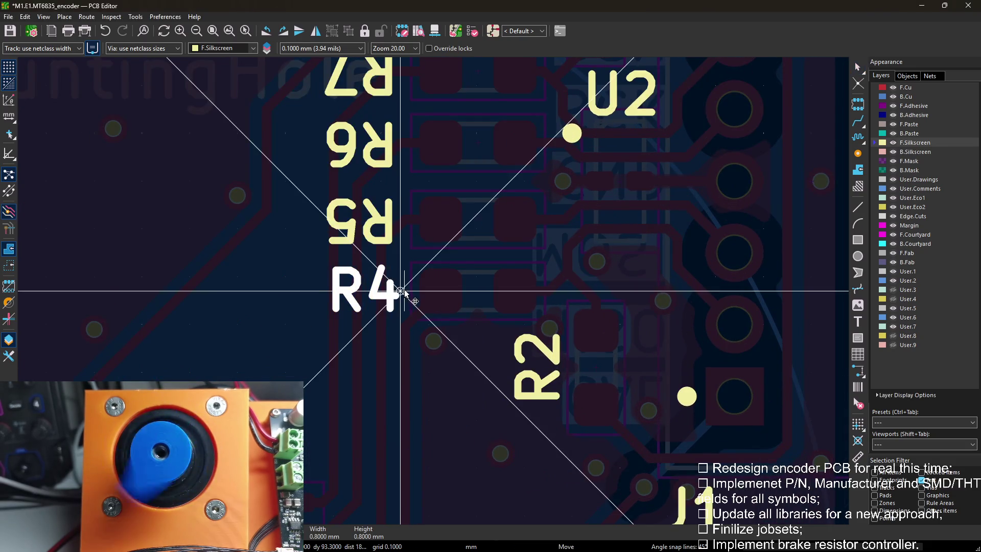
{"action": "left_click", "coordinate": [418, 300]}
Un-mirror the R5 label, drop it beside its resistor and confirm its new offset.
{"action": "key", "text": "m"}
{"action": "key", "text": "f"}
{"action": "left_click", "coordinate": [403, 220]}
{"action": "type", "text": "e-1.625"}
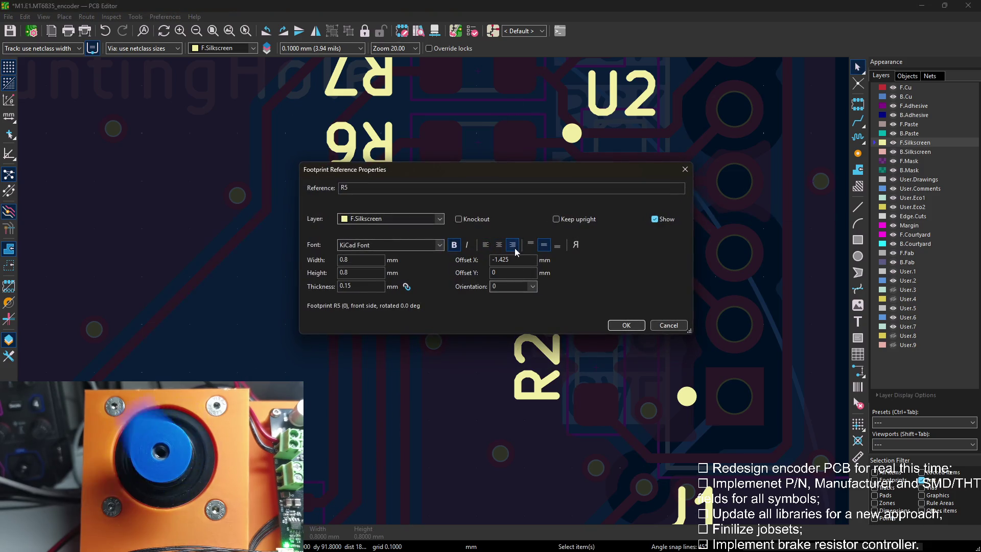
{"action": "left_click", "coordinate": [633, 325]}
{"action": "scroll", "coordinate": [429, 222], "scroll_direction": "up", "scroll_amount": 2}
Move the R6 label into the column, apply its alignment and offset, and rotate it upright.
{"action": "left_click", "coordinate": [376, 214]}
{"action": "key", "text": "m"}
{"action": "left_click", "coordinate": [421, 217]}
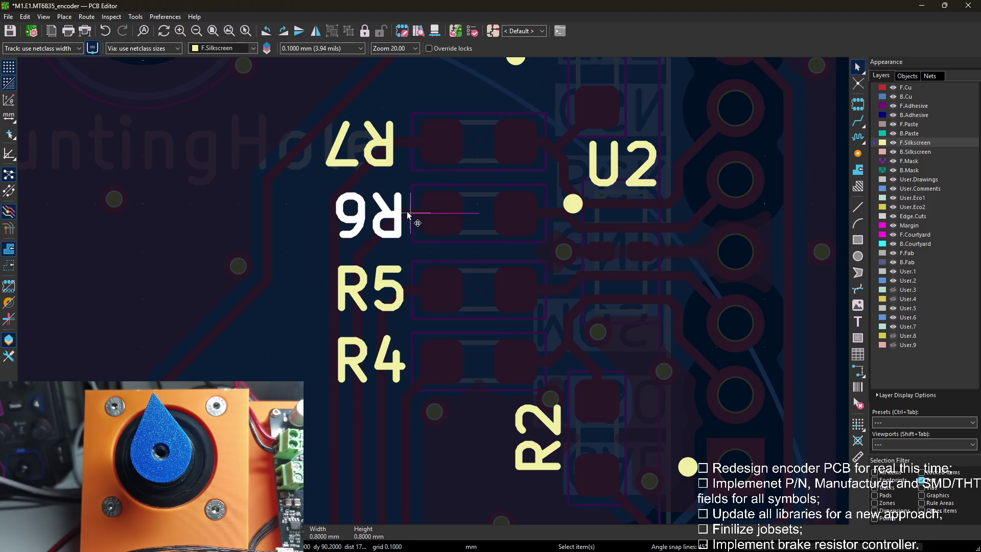
{"action": "key", "text": "e"}
{"action": "left_click", "coordinate": [626, 325]}
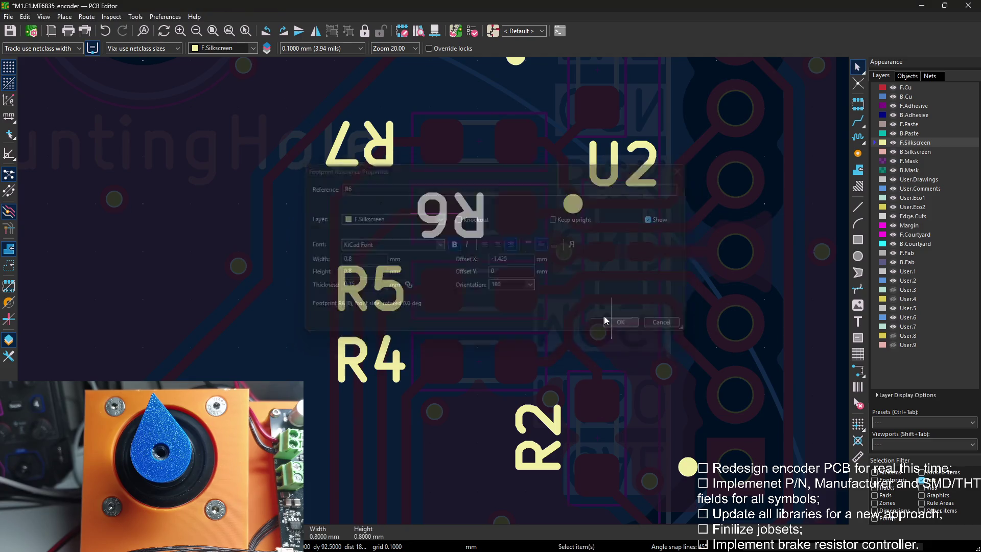
{"action": "key", "text": "r"}
Move the R7 label into the column, apply its property changes, and rotate it to read horizontally.
{"action": "left_click", "coordinate": [387, 153]}
{"action": "key", "text": "m"}
{"action": "left_click", "coordinate": [421, 148]}
{"action": "key", "text": "e"}
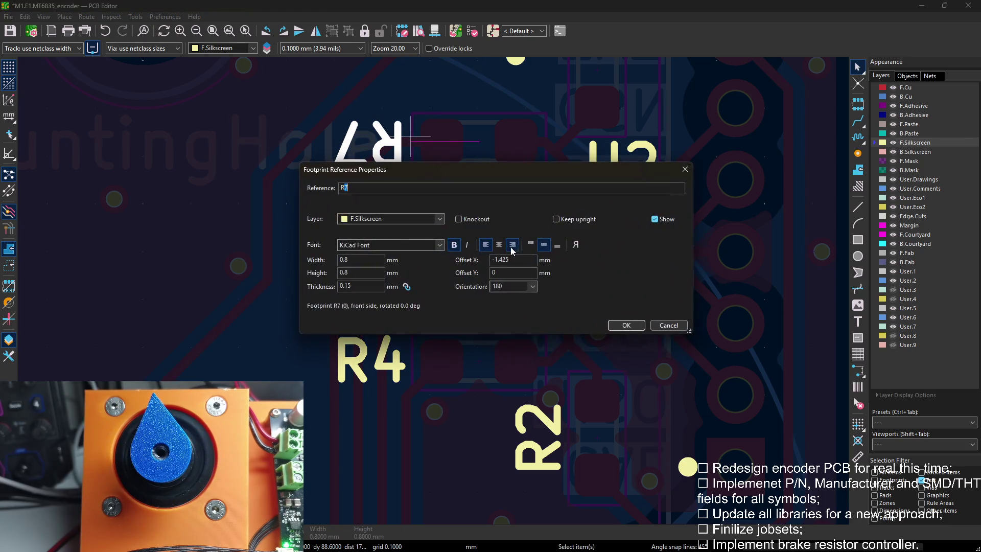
{"action": "left_click", "coordinate": [625, 325]}
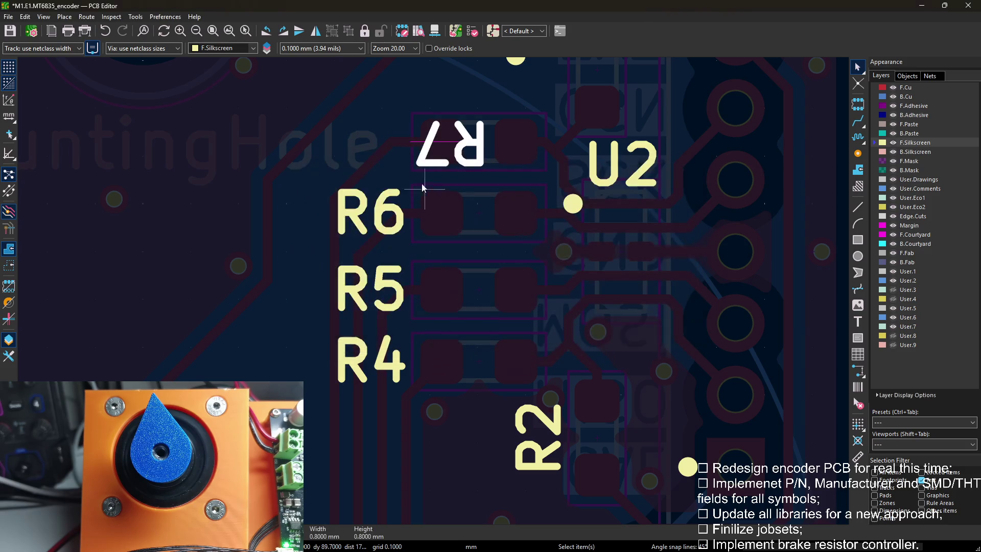
{"action": "key", "text": "r"}
{"action": "key", "text": "Escape"}
{"action": "scroll", "coordinate": [405, 97], "scroll_direction": "up", "scroll_amount": 2}
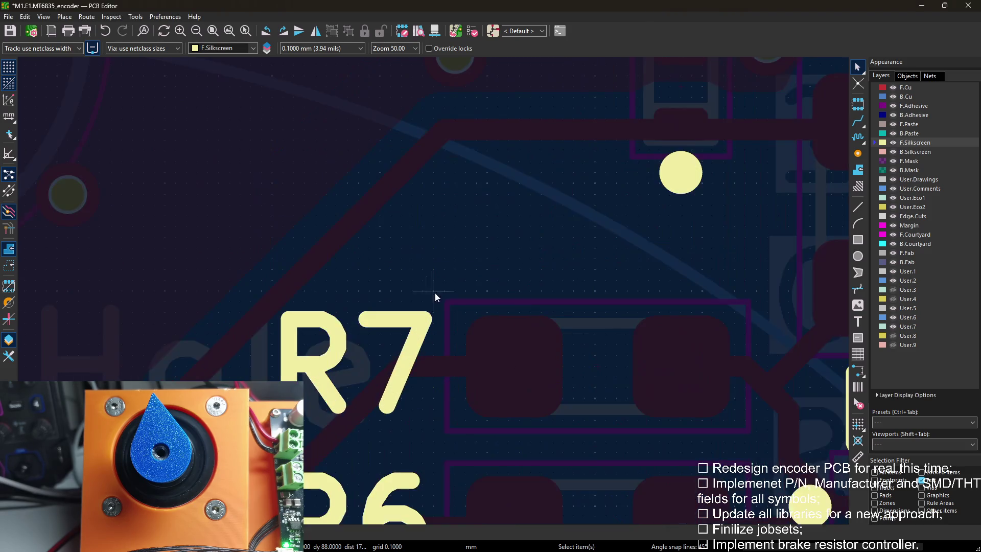
{"action": "scroll", "coordinate": [435, 292], "scroll_direction": "down", "scroll_amount": 2}
{"action": "scroll", "coordinate": [435, 292], "scroll_direction": "down", "scroll_amount": 1}
{"action": "scroll", "coordinate": [434, 292], "scroll_direction": "down", "scroll_amount": 2}
{"action": "scroll", "coordinate": [434, 306], "scroll_direction": "down", "scroll_amount": 1}
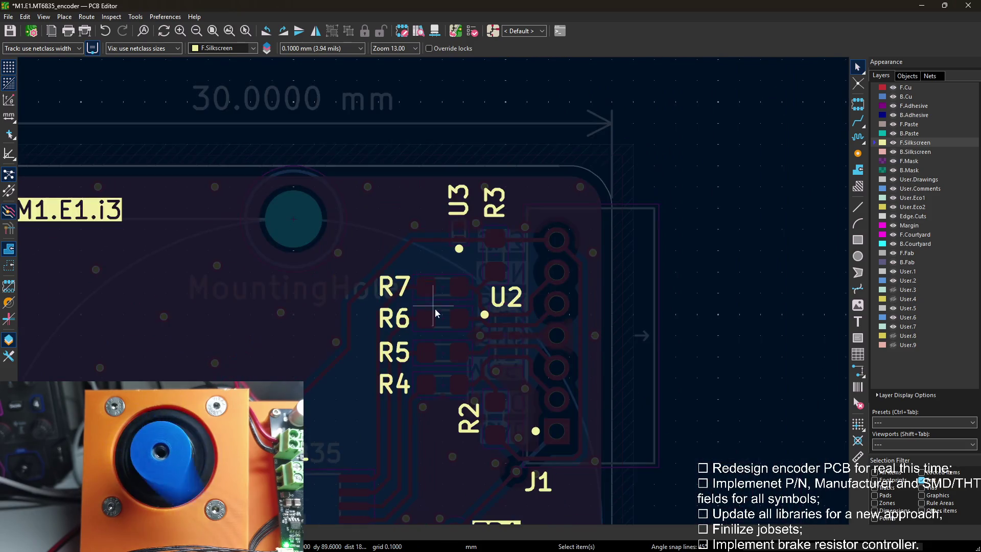
{"action": "scroll", "coordinate": [438, 230], "scroll_direction": "up", "scroll_amount": 1}
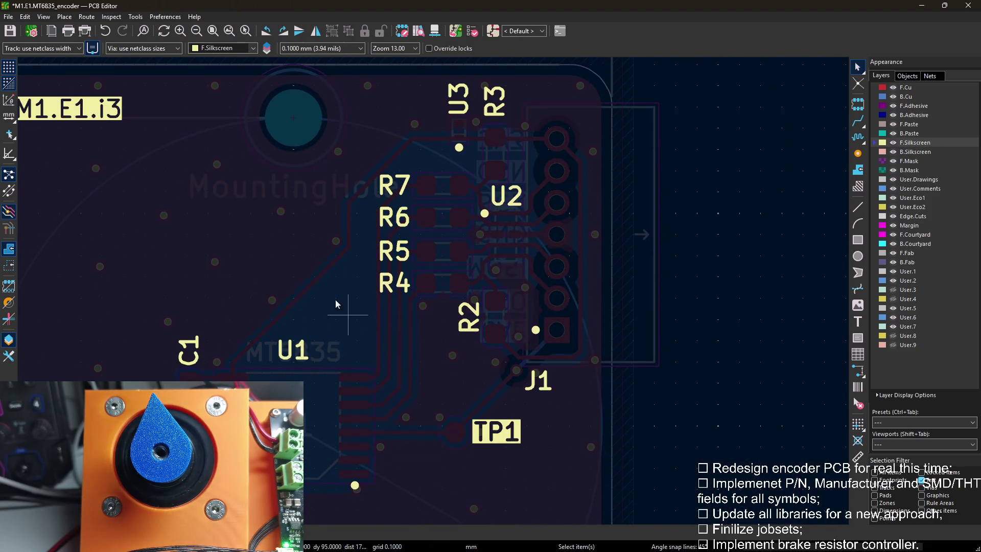
Recentre the view on the whole board and bring up the Design Rules Checker.
{"action": "middle_click_drag", "start_coordinate": [340, 278], "coordinate": [393, 268]}
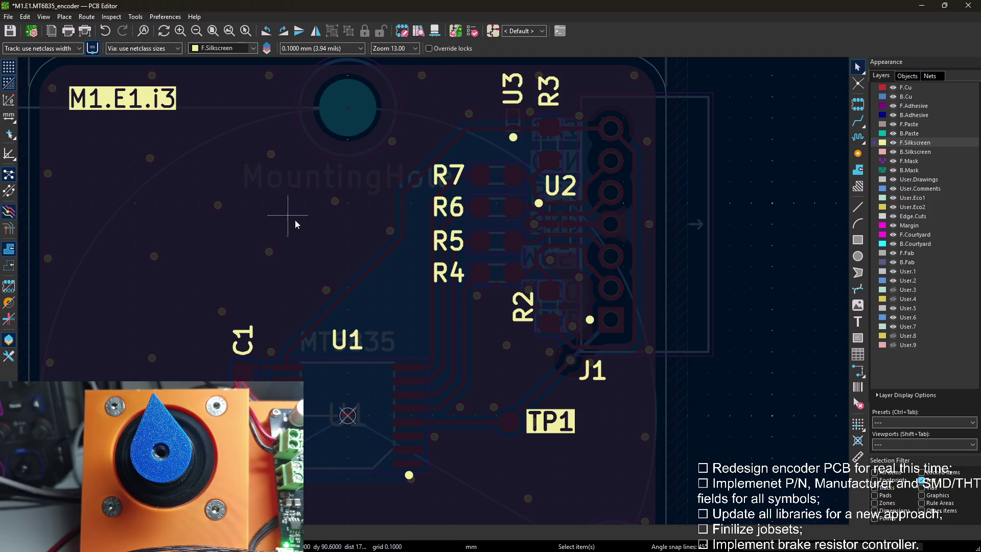
{"action": "middle_click_drag", "start_coordinate": [289, 217], "coordinate": [269, 195]}
{"action": "middle_click_drag", "start_coordinate": [393, 189], "coordinate": [371, 168]}
{"action": "scroll", "coordinate": [371, 168], "scroll_direction": "down", "scroll_amount": 2}
{"action": "scroll", "coordinate": [442, 196], "scroll_direction": "up", "scroll_amount": 1}
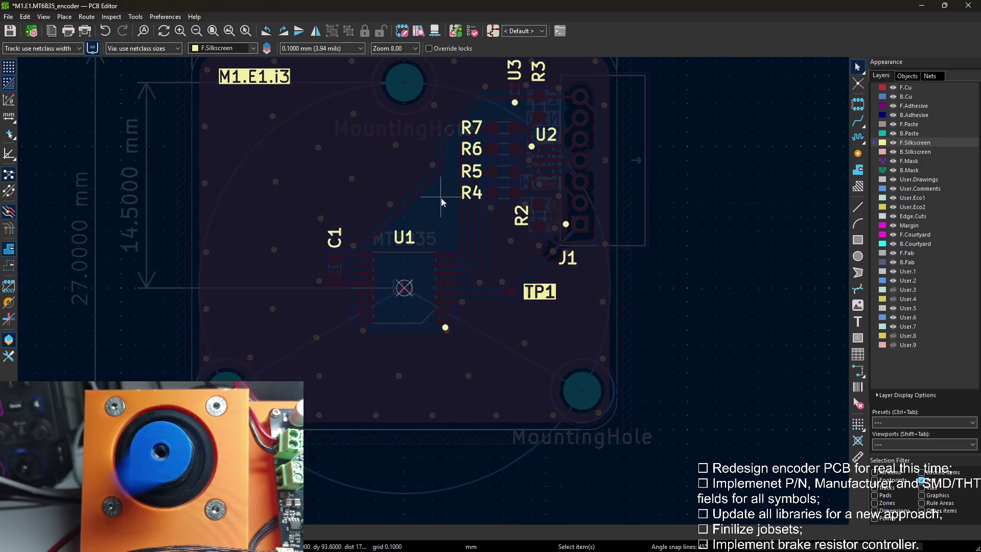
{"action": "scroll", "coordinate": [431, 258], "scroll_direction": "up", "scroll_amount": 1}
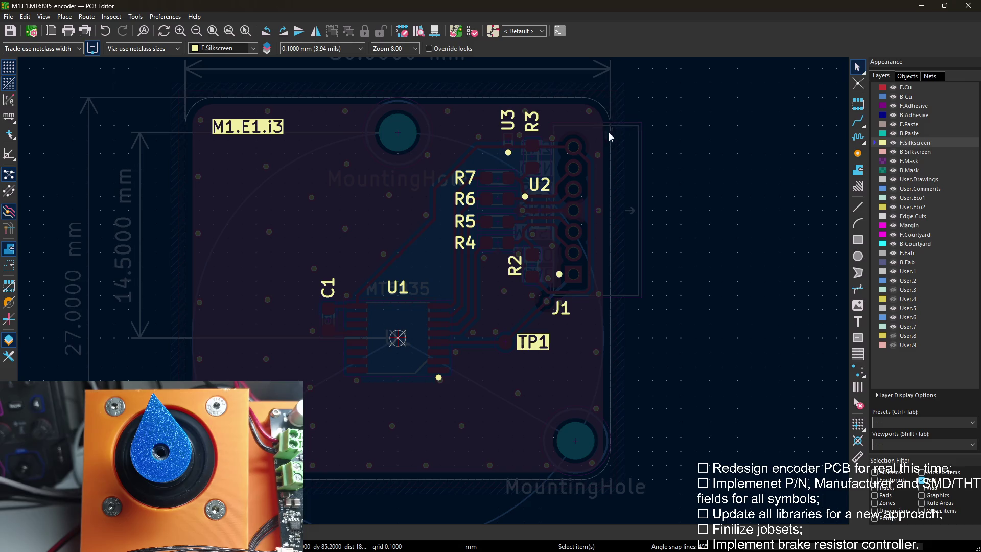
{"action": "left_click", "coordinate": [440, 31]}
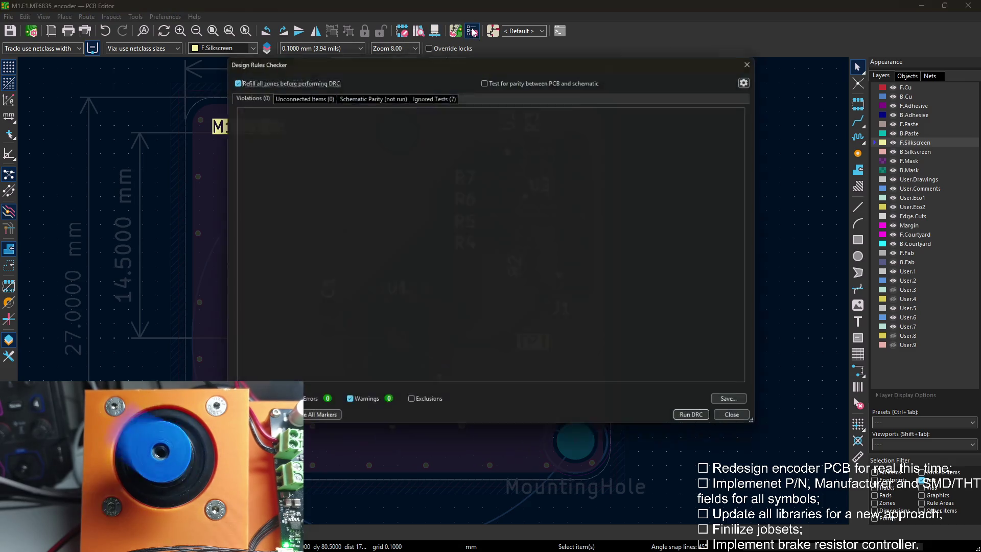
Run the DRC, review the Ignored Tests and Unconnected Items results showing zero violations, then close the checker.
{"action": "left_click", "coordinate": [705, 427]}
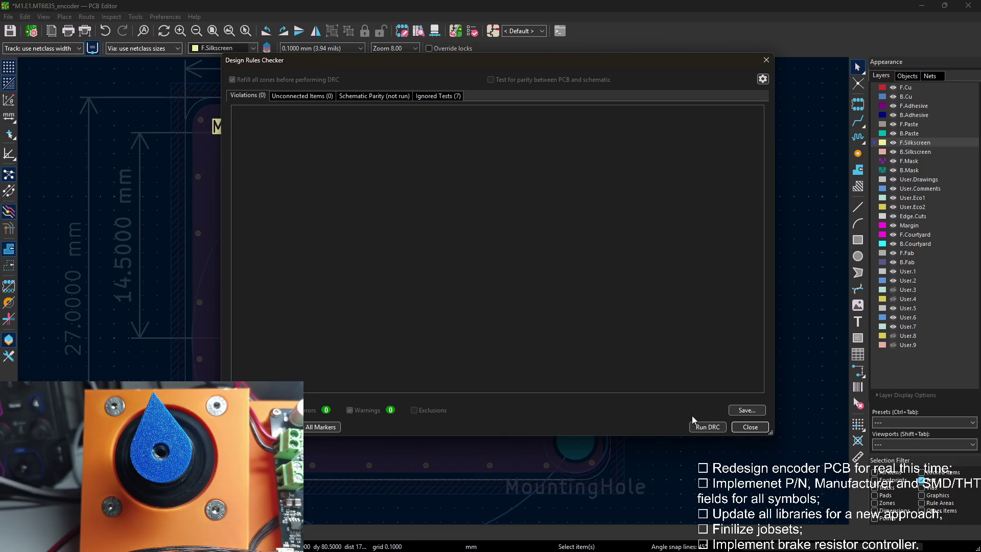
{"action": "left_click", "coordinate": [447, 95]}
{"action": "left_click", "coordinate": [302, 97]}
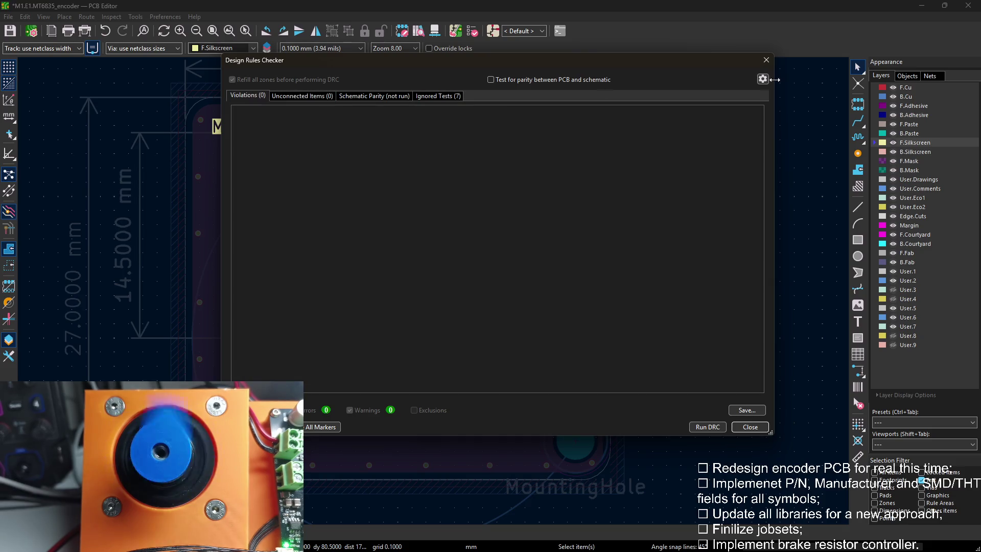
{"action": "left_click", "coordinate": [766, 60]}
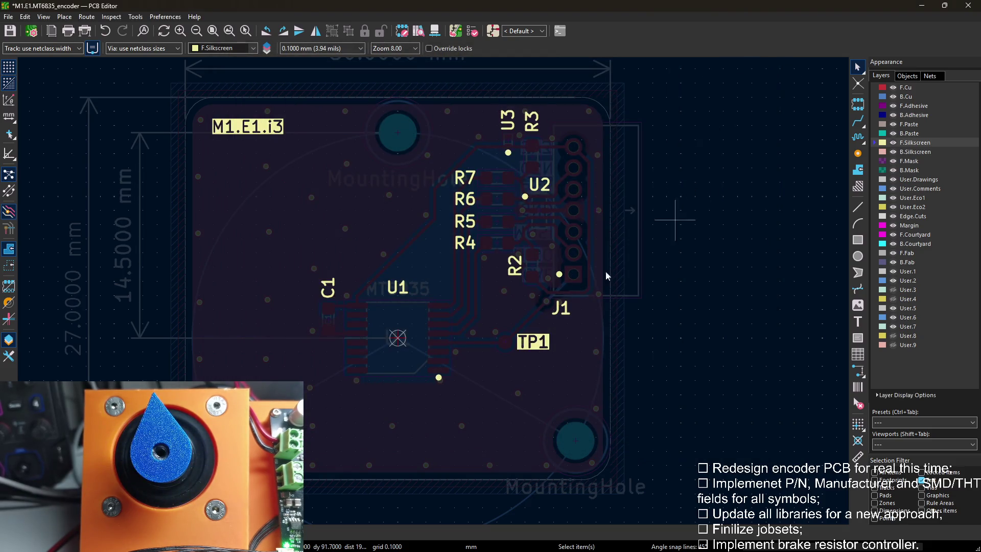
{"action": "scroll", "coordinate": [437, 292], "scroll_direction": "up", "scroll_amount": 3}
{"action": "scroll", "coordinate": [438, 291], "scroll_direction": "up", "scroll_amount": 4}
{"action": "scroll", "coordinate": [437, 292], "scroll_direction": "down", "scroll_amount": 3}
{"action": "scroll", "coordinate": [437, 292], "scroll_direction": "down", "scroll_amount": 1}
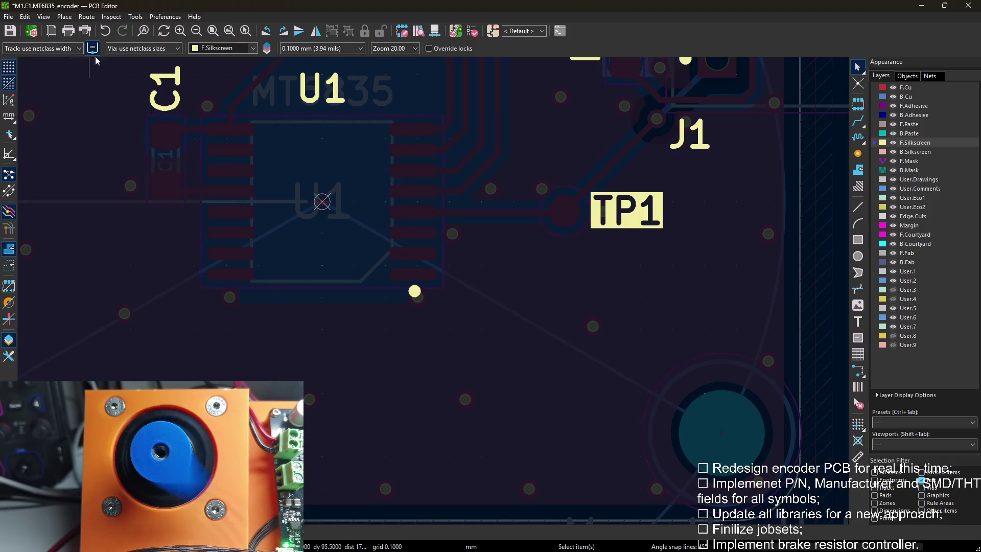
Turn off high-contrast mode and inspect the board from top and perspective angles in the 3D viewer.
{"action": "left_click", "coordinate": [12, 212]}
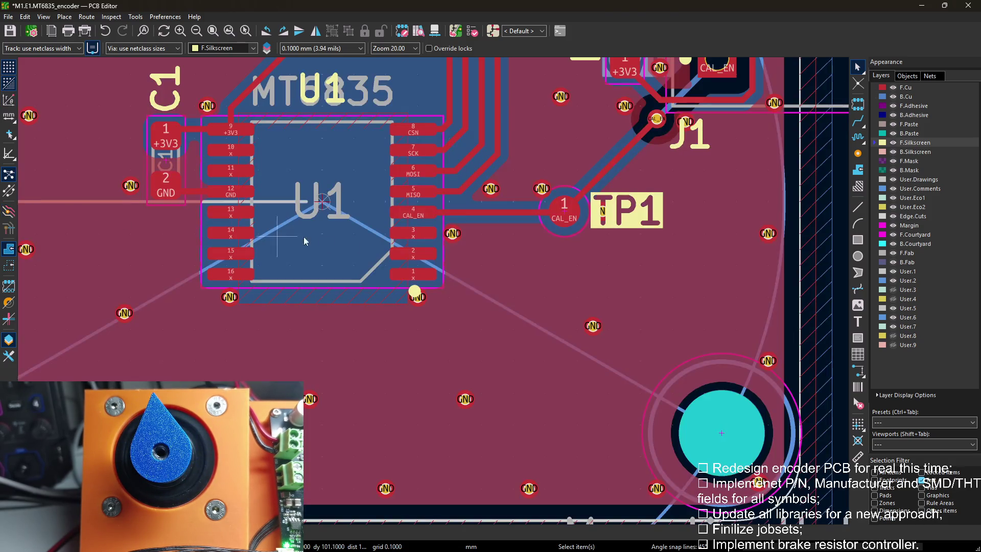
{"action": "scroll", "coordinate": [436, 295], "scroll_direction": "up", "scroll_amount": 2}
{"action": "scroll", "coordinate": [516, 290], "scroll_direction": "down", "scroll_amount": 2}
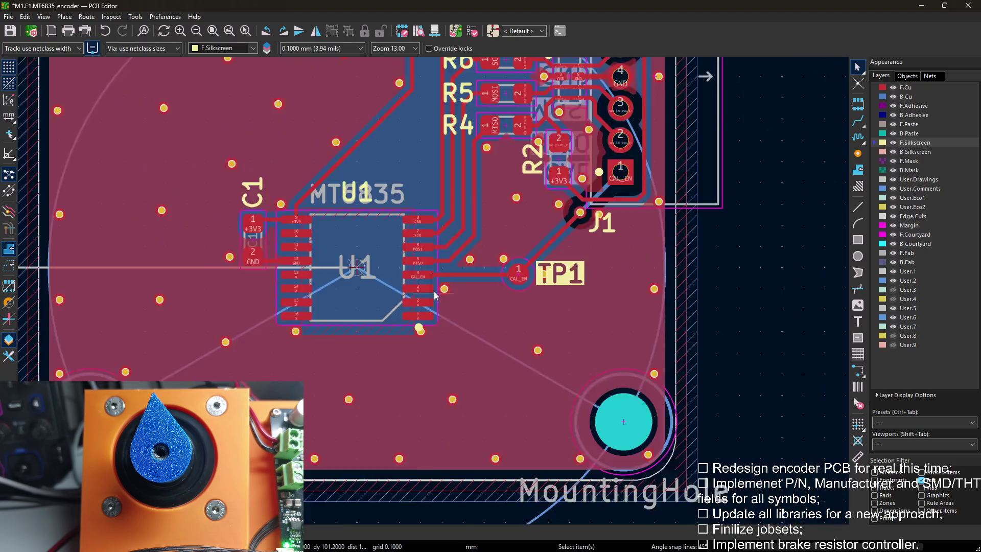
{"action": "scroll", "coordinate": [475, 294], "scroll_direction": "down", "scroll_amount": 2}
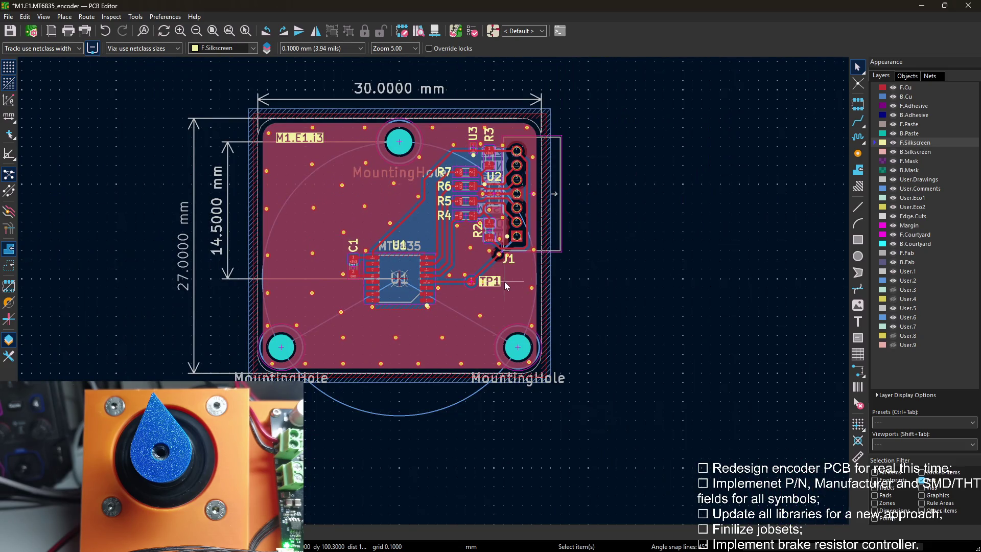
{"action": "scroll", "coordinate": [505, 285], "scroll_direction": "up", "scroll_amount": 1}
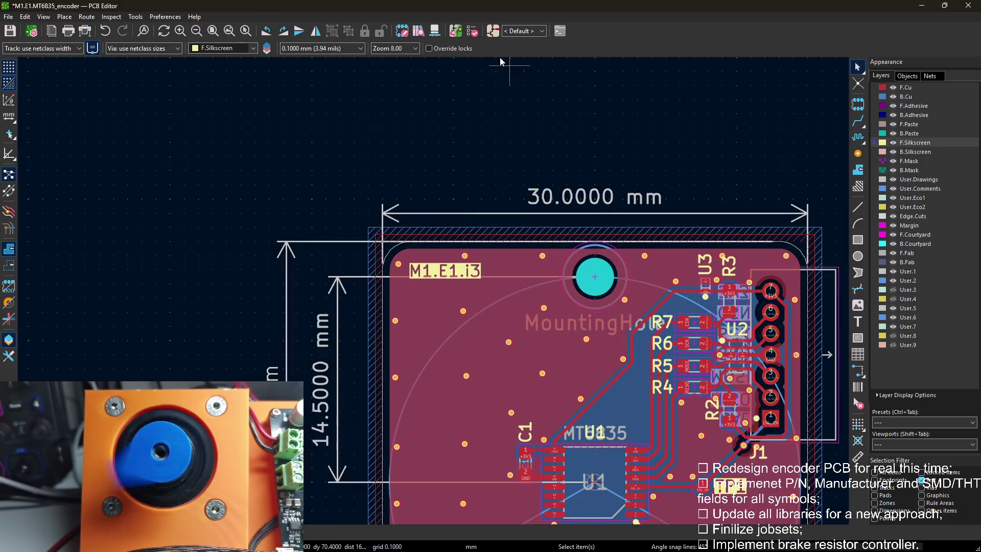
{"action": "key", "text": "alt+3"}
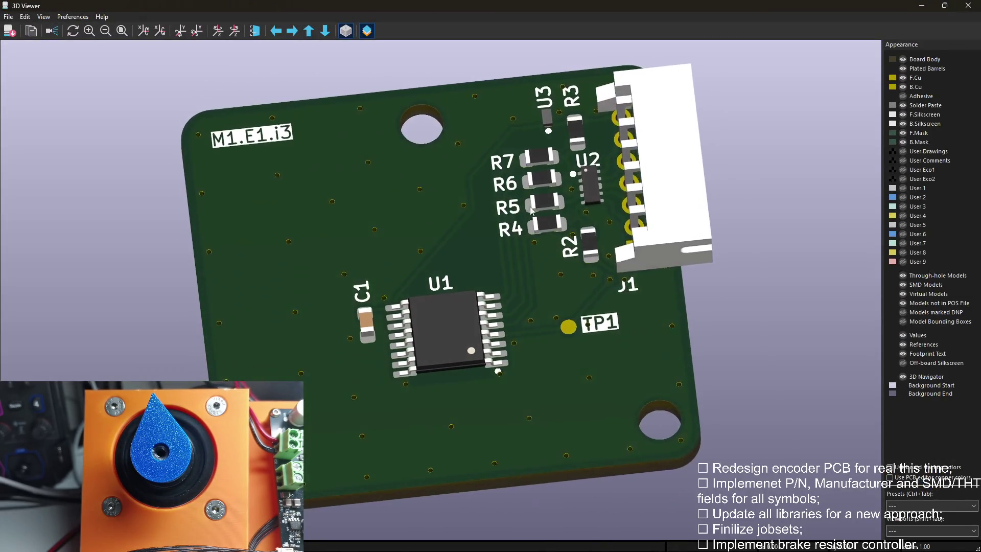
{"action": "middle_click_drag", "start_coordinate": [530, 209], "coordinate": [295, 273]}
{"action": "mouse_move", "coordinate": [278, 120]}
{"action": "left_mouse_down"}
{"action": "mouse_move", "coordinate": [526, 277]}
{"action": "mouse_move", "coordinate": [542, 264]}
{"action": "mouse_move", "coordinate": [547, 287]}
{"action": "left_mouse_up"}
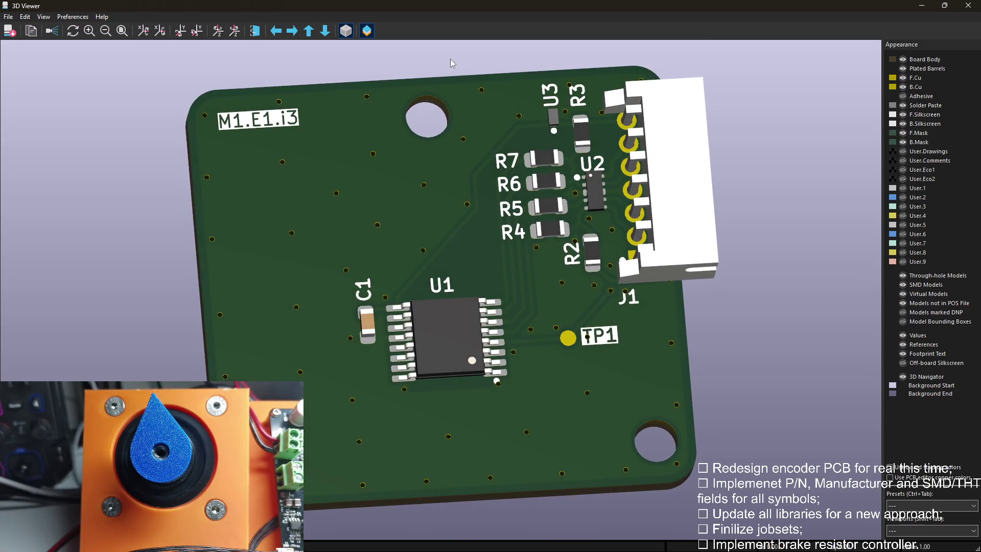
{"action": "left_click", "coordinate": [968, 6]}
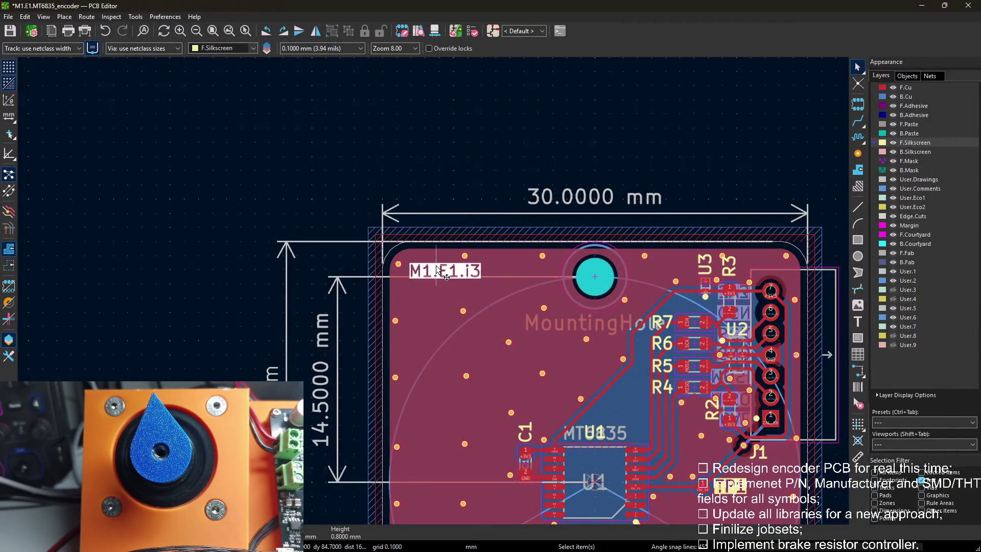
{"action": "scroll", "coordinate": [437, 275], "scroll_direction": "up", "scroll_amount": 3}
Move the M1.E1.i3 board label toward the board's top-left corner.
{"action": "key", "text": "m"}
{"action": "left_click_drag", "start_coordinate": [430, 296], "coordinate": [458, 331]}
{"action": "left_click", "coordinate": [458, 332]}
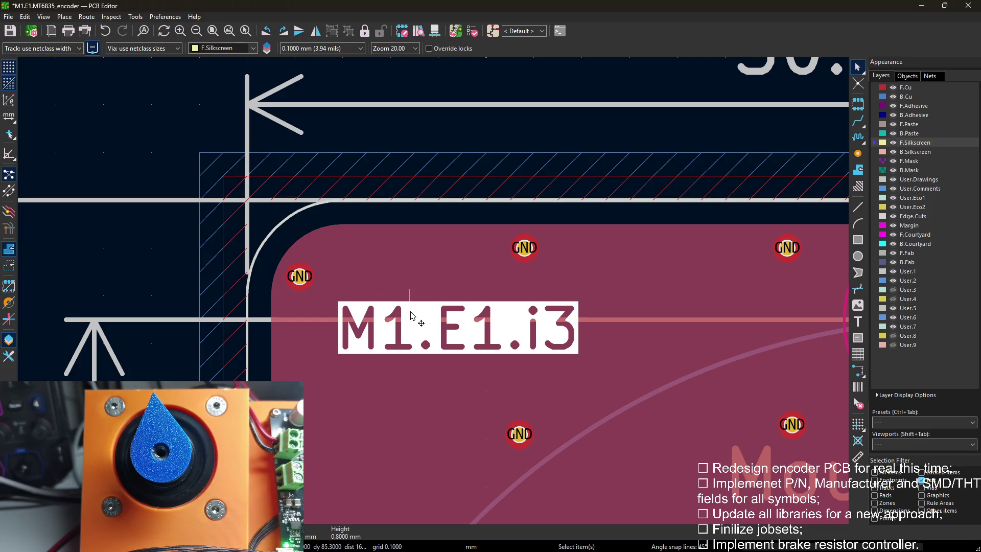
Finalise the M1.E1.i3 label position and show the board in the 3D viewer.
{"action": "left_click", "coordinate": [459, 331]}
{"action": "scroll", "coordinate": [460, 331], "scroll_direction": "down", "scroll_amount": 2}
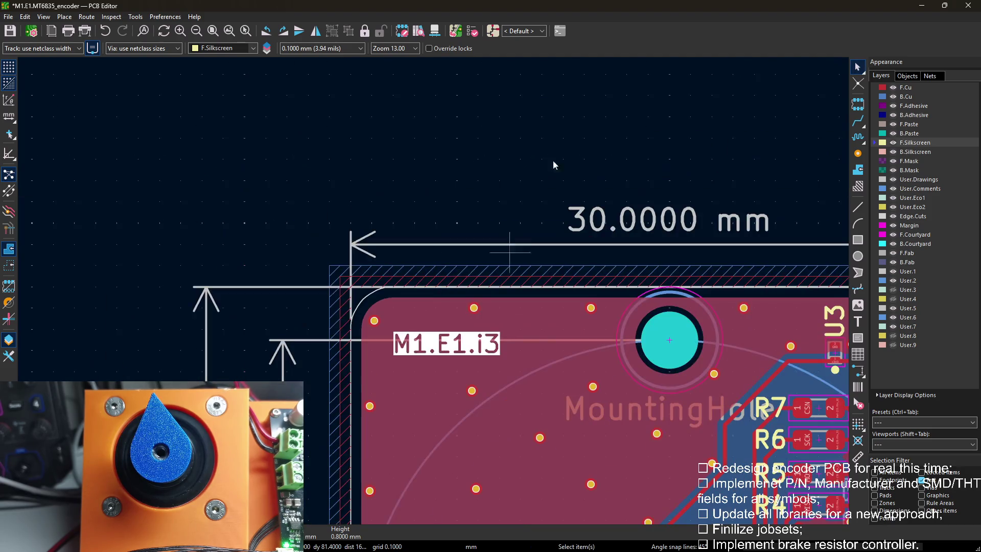
{"action": "key", "text": "alt+3"}
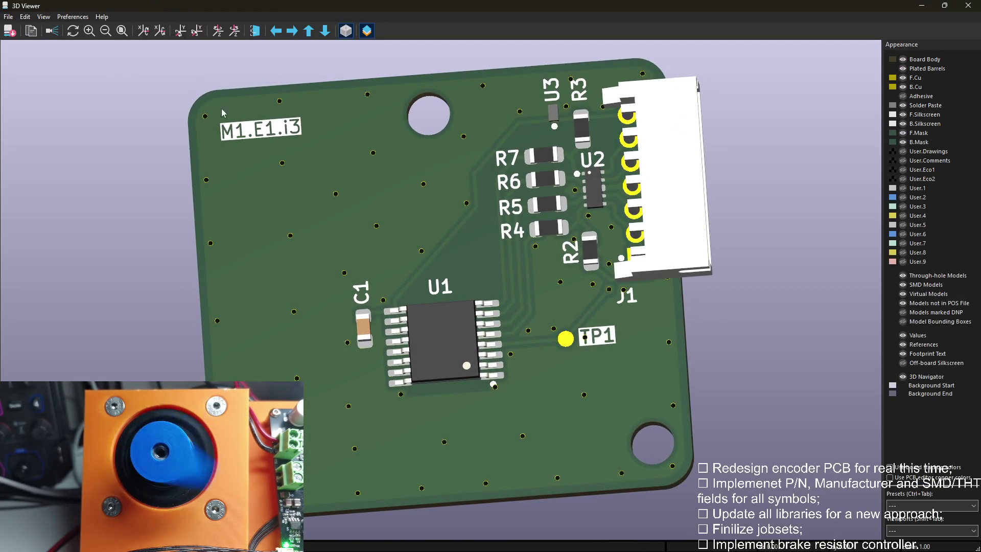
{"action": "mouse_move", "coordinate": [405, 220]}
{"action": "left_mouse_down"}
{"action": "mouse_move", "coordinate": [445, 273]}
{"action": "mouse_move", "coordinate": [684, 372]}
{"action": "mouse_move", "coordinate": [383, 213]}
{"action": "mouse_move", "coordinate": [465, 261]}
{"action": "mouse_move", "coordinate": [530, 206]}
{"action": "mouse_move", "coordinate": [621, 283]}
{"action": "mouse_move", "coordinate": [658, 222]}
{"action": "mouse_move", "coordinate": [339, 256]}
{"action": "mouse_move", "coordinate": [278, 318]}
{"action": "mouse_move", "coordinate": [346, 221]}
{"action": "mouse_move", "coordinate": [691, 153]}
{"action": "mouse_move", "coordinate": [514, 276]}
{"action": "left_mouse_up"}
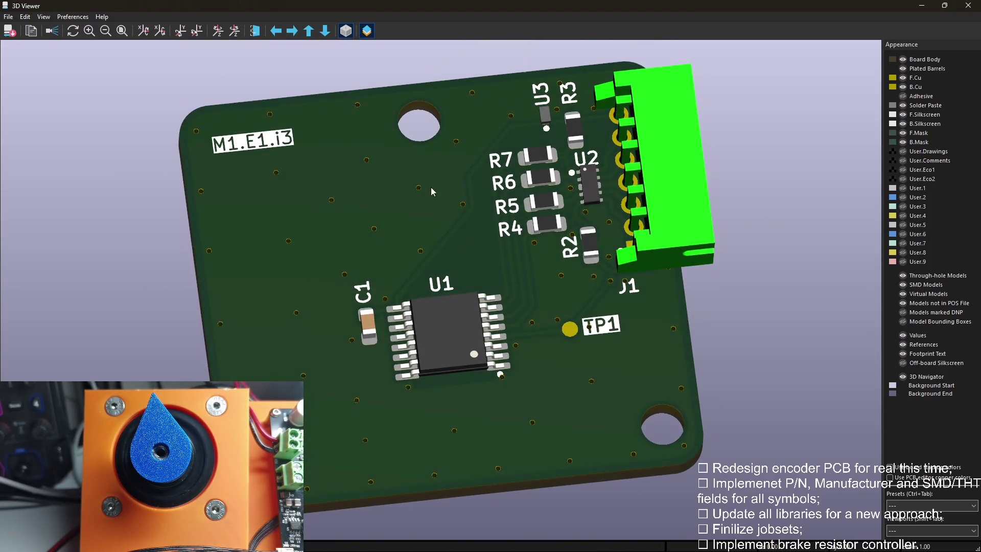
{"action": "key", "text": "alt+Tab"}
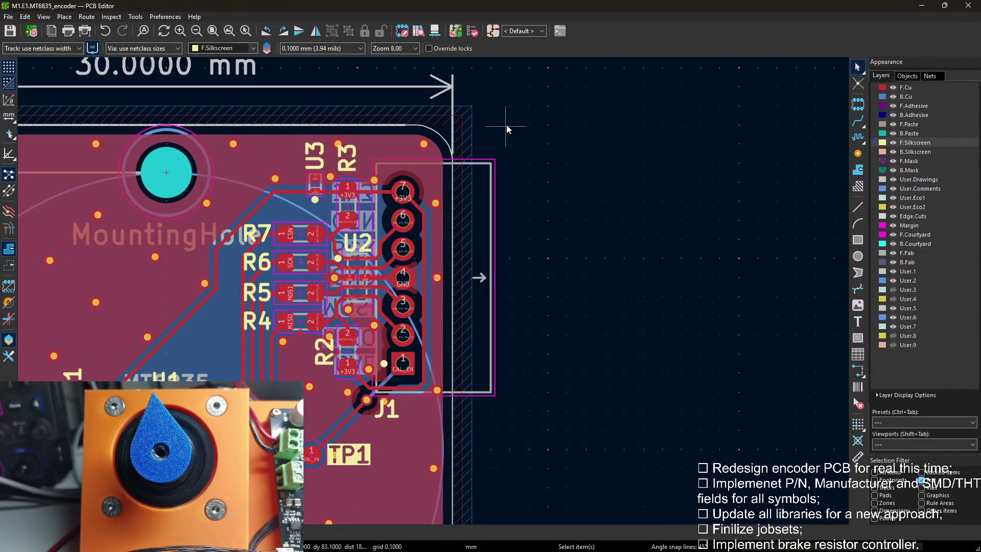
Switch to the schematic, look over the resistor network section, and toggle between board layout and schematic.
{"action": "left_click", "coordinate": [493, 32]}
{"action": "scroll", "coordinate": [545, 243], "scroll_direction": "down", "scroll_amount": 2}
{"action": "scroll", "coordinate": [544, 244], "scroll_direction": "up", "scroll_amount": 1}
{"action": "middle_click_drag", "start_coordinate": [544, 243], "coordinate": [476, 192]}
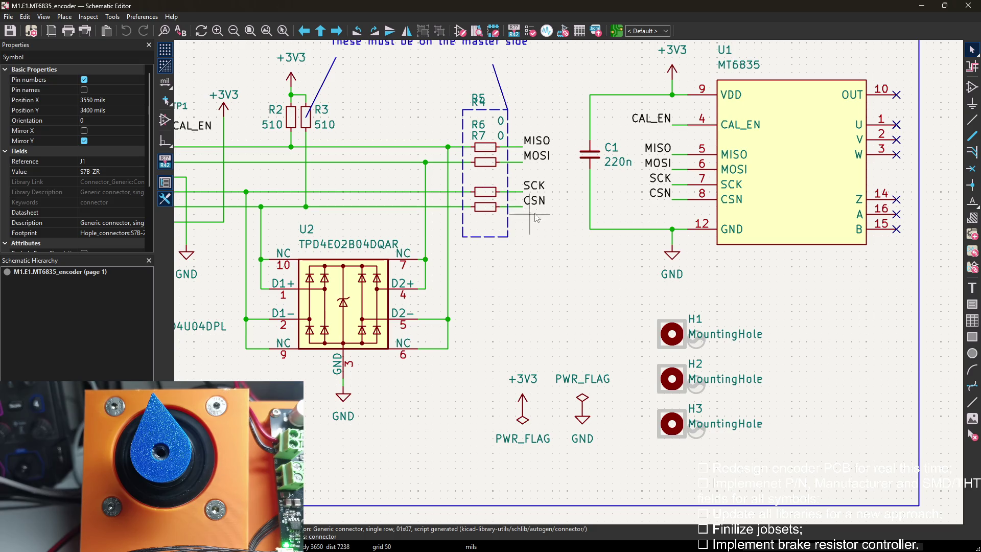
{"action": "left_click", "coordinate": [575, 117]}
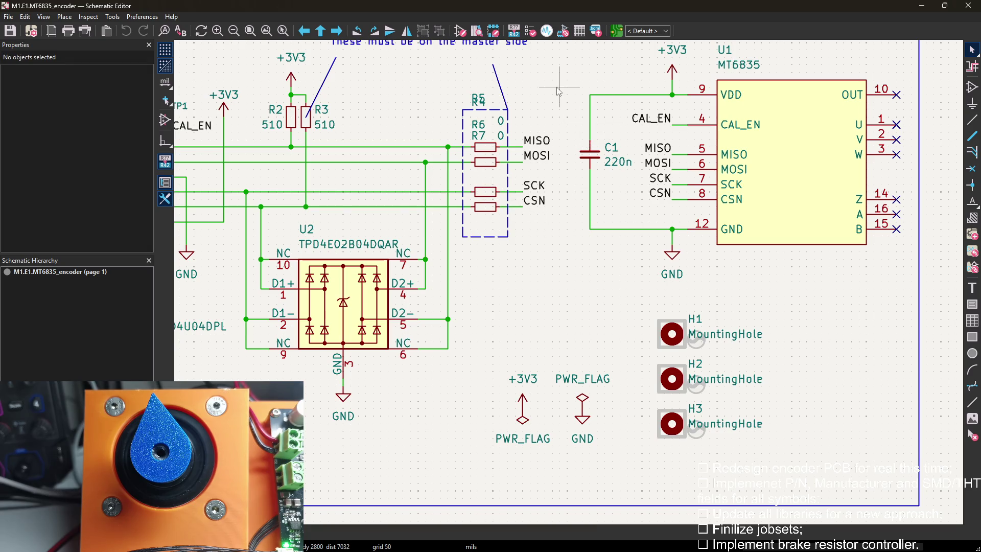
{"action": "left_click", "coordinate": [596, 32]}
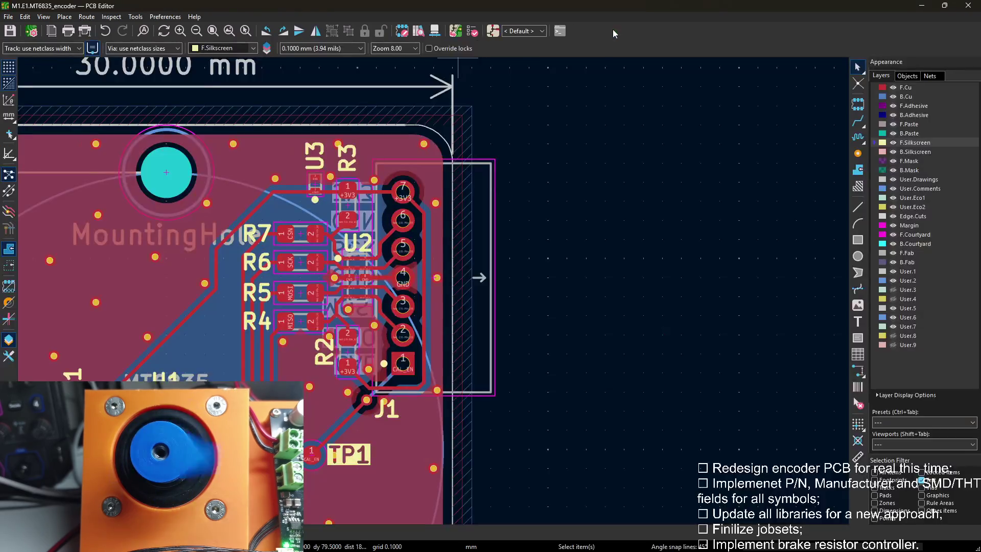
{"action": "scroll", "coordinate": [433, 292], "scroll_direction": "down", "scroll_amount": 2}
{"action": "scroll", "coordinate": [566, 204], "scroll_direction": "up", "scroll_amount": 1}
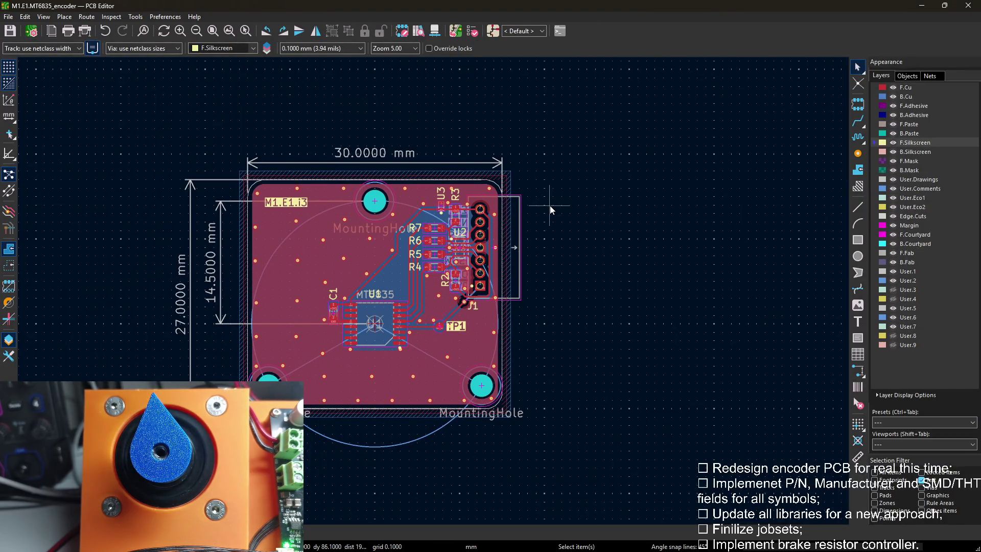
{"action": "scroll", "coordinate": [550, 205], "scroll_direction": "up", "scroll_amount": 1}
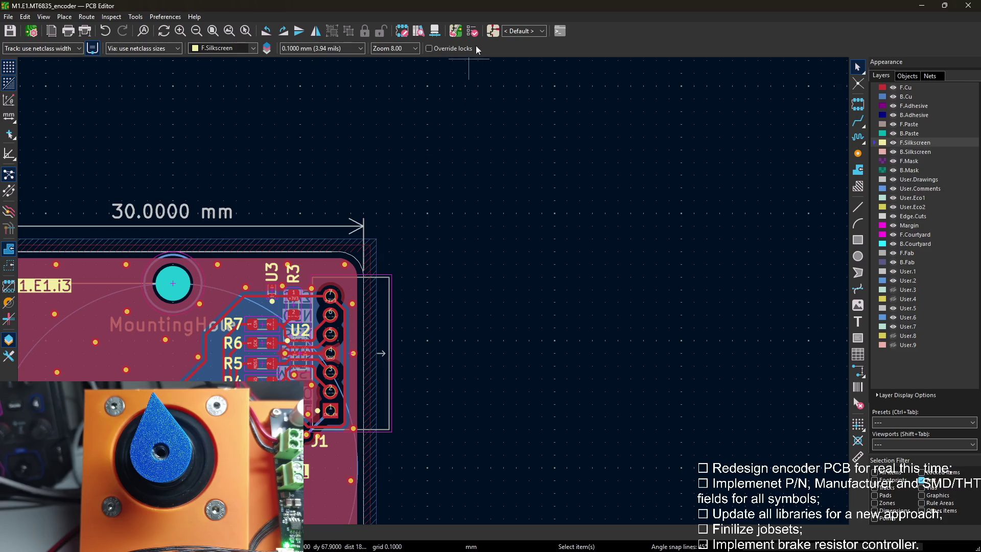
{"action": "left_click", "coordinate": [491, 31]}
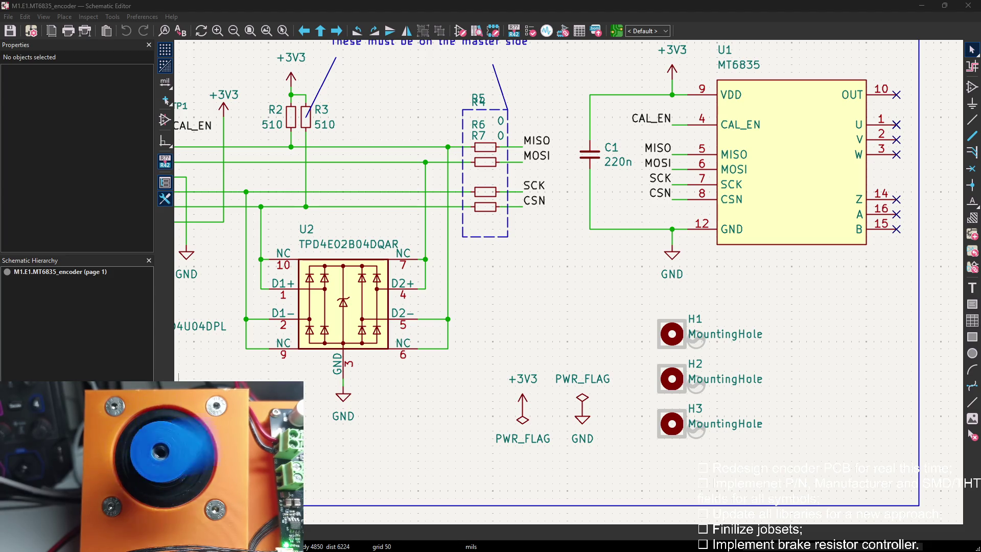
{"action": "scroll", "coordinate": [458, 190], "scroll_direction": "down", "scroll_amount": 1}
{"action": "scroll", "coordinate": [569, 284], "scroll_direction": "up", "scroll_amount": 3}
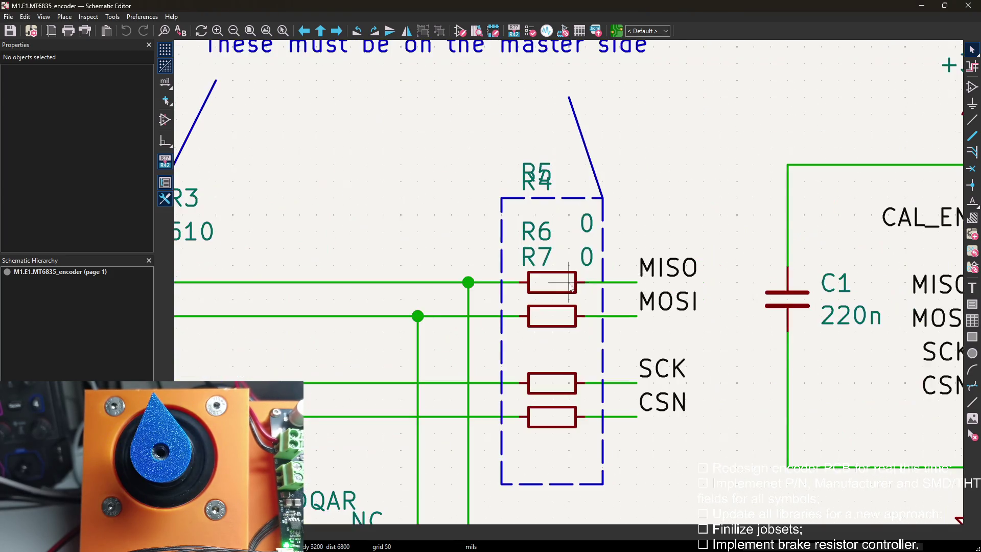
Nudge the R5 label down into the stack and shift the dashed box up to enclose it.
{"action": "left_click", "coordinate": [542, 260]}
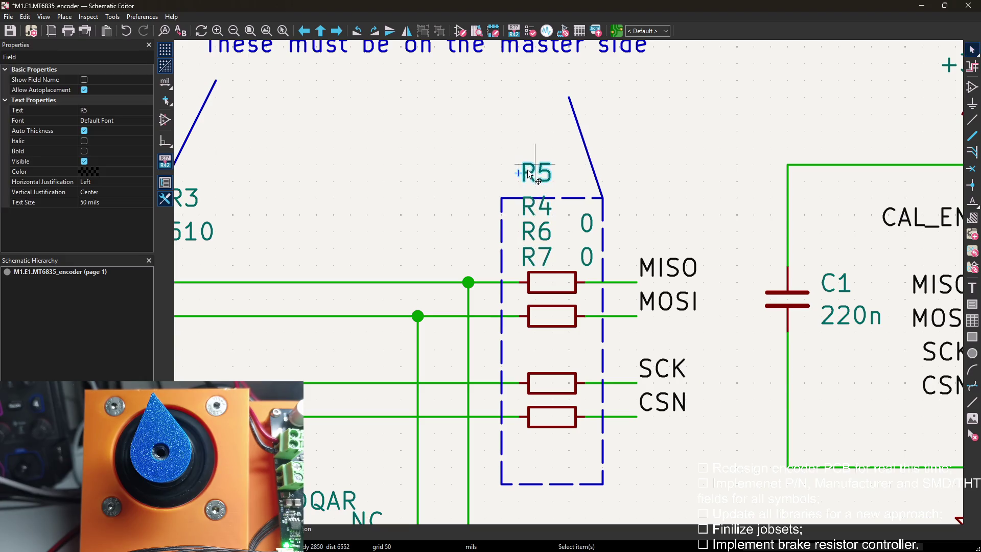
{"action": "left_click_drag", "start_coordinate": [528, 177], "coordinate": [528, 195]}
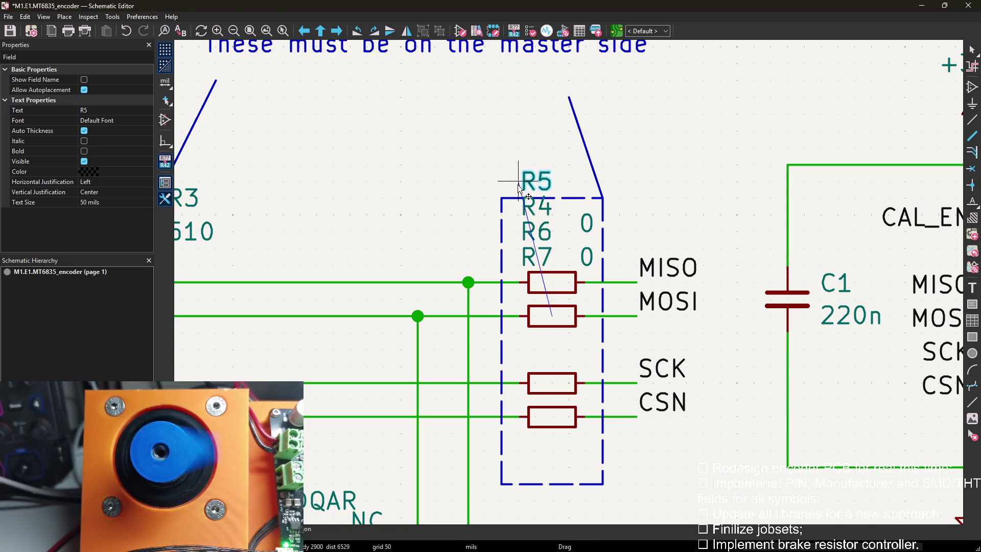
{"action": "left_click", "coordinate": [603, 323]}
{"action": "key", "text": "Up"}
{"action": "key", "text": "Up"}
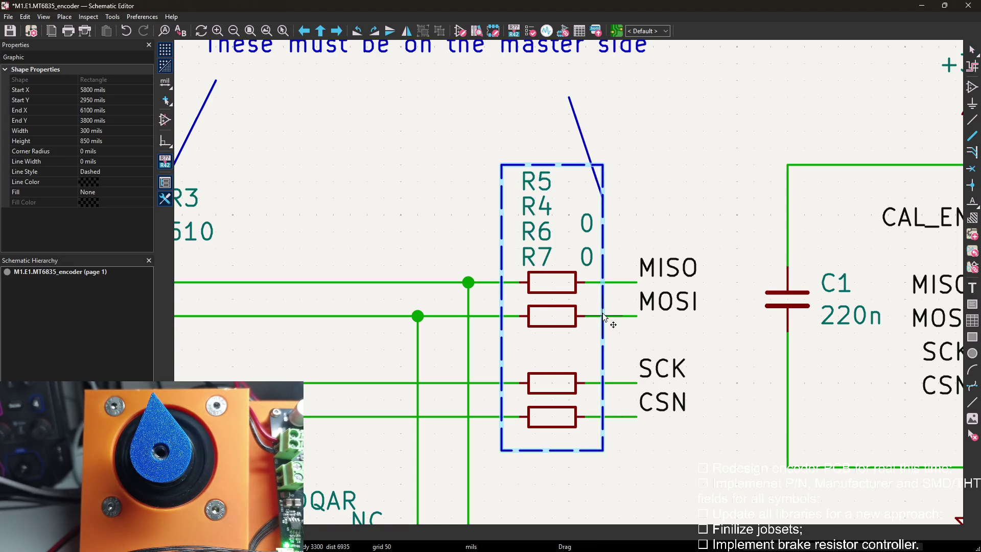
{"action": "left_click", "coordinate": [592, 157]}
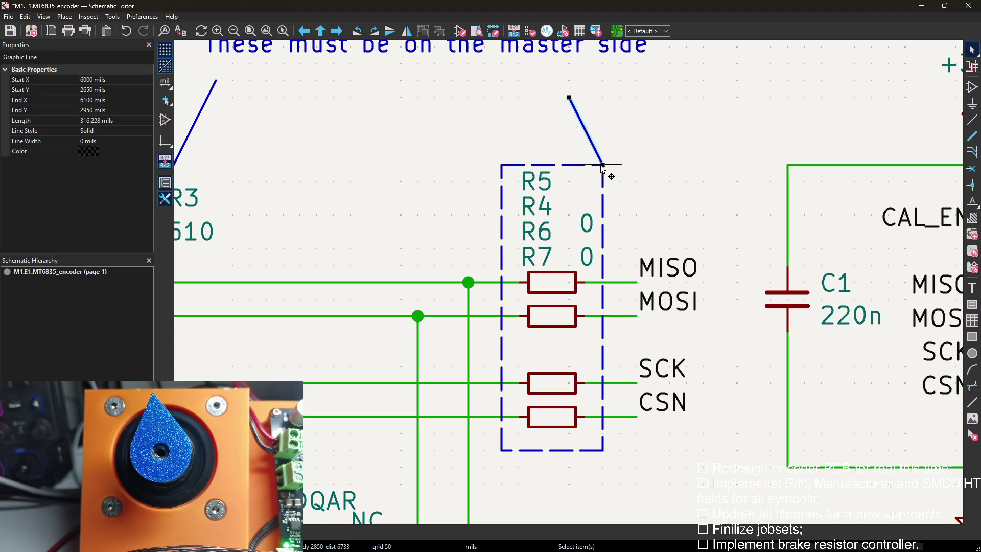
{"action": "left_click", "coordinate": [587, 227]}
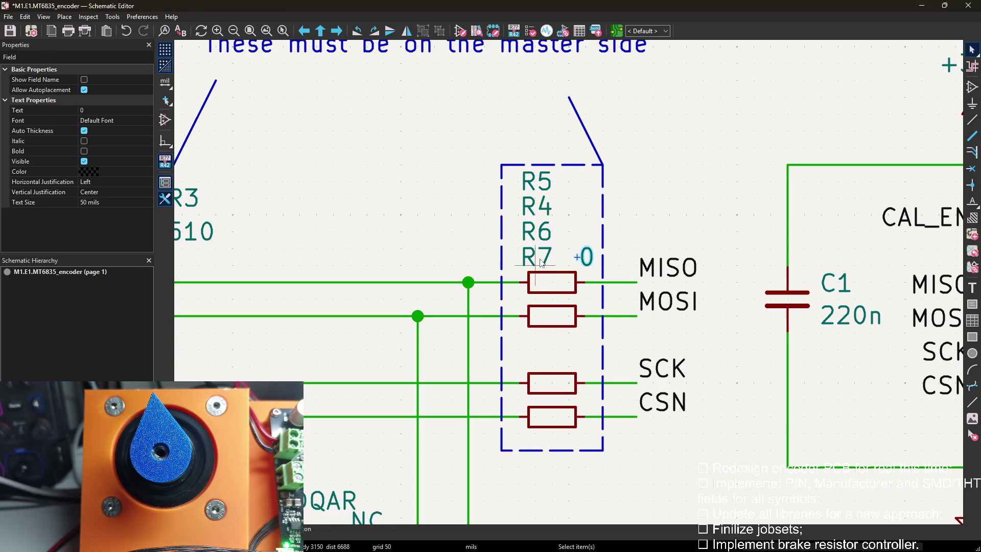
Set the Value field of resistors R4 and R5 to 10 in their symbol properties.
{"action": "double_click", "coordinate": [536, 264]}
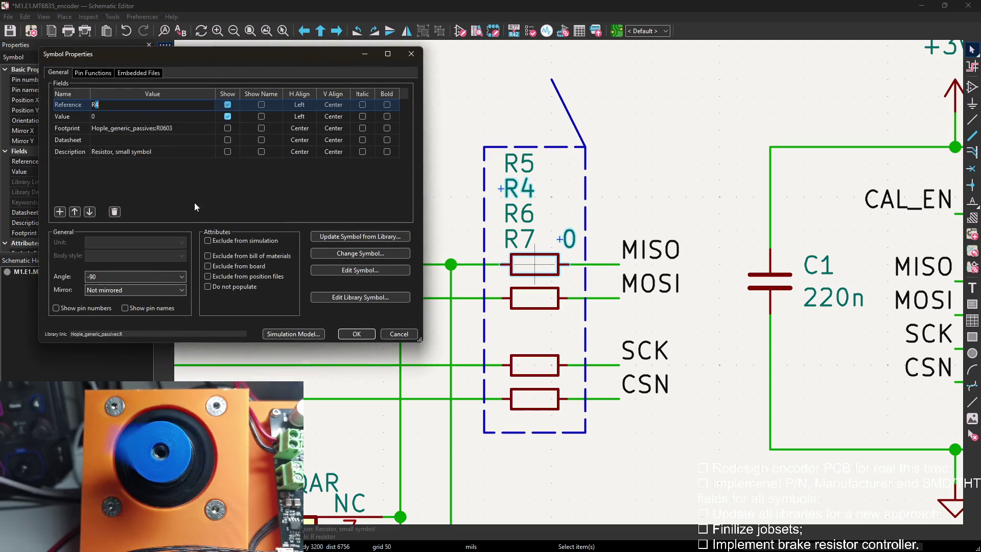
{"action": "left_click", "coordinate": [116, 119]}
{"action": "type", "text": "0"}
{"action": "key", "text": "Return"}
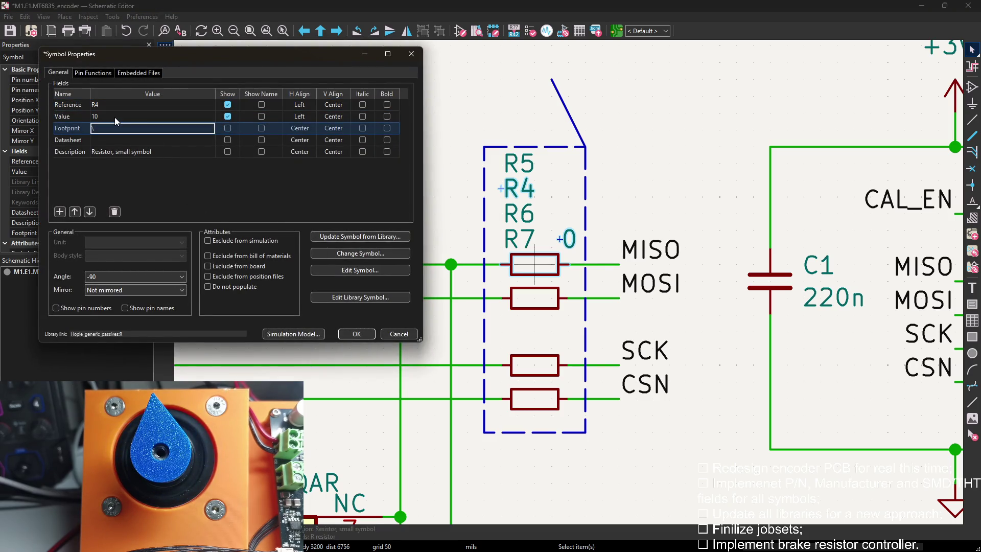
{"action": "key", "text": "Return"}
{"action": "double_click", "coordinate": [534, 264]}
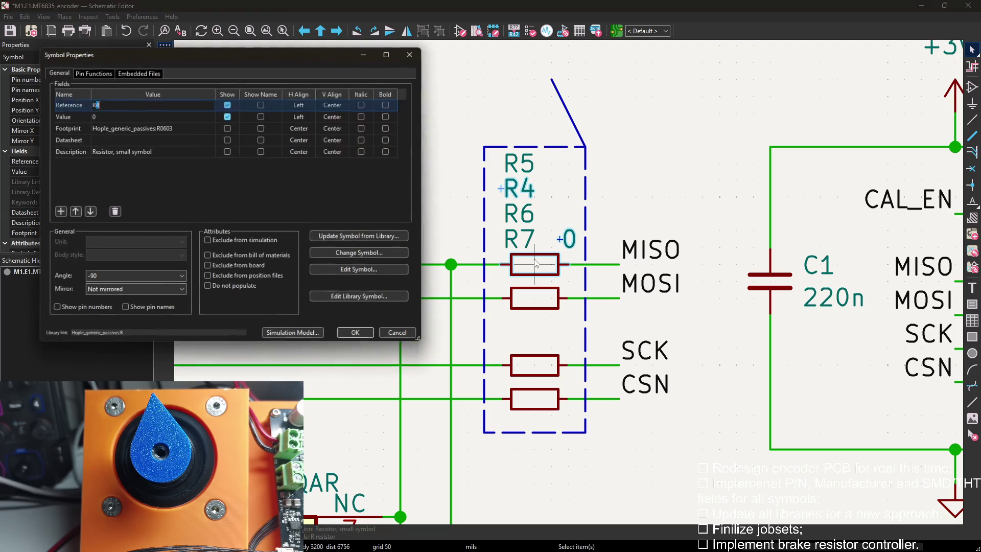
{"action": "left_click", "coordinate": [110, 117]}
{"action": "type", "text": "1"}
{"action": "key", "text": "Return"}
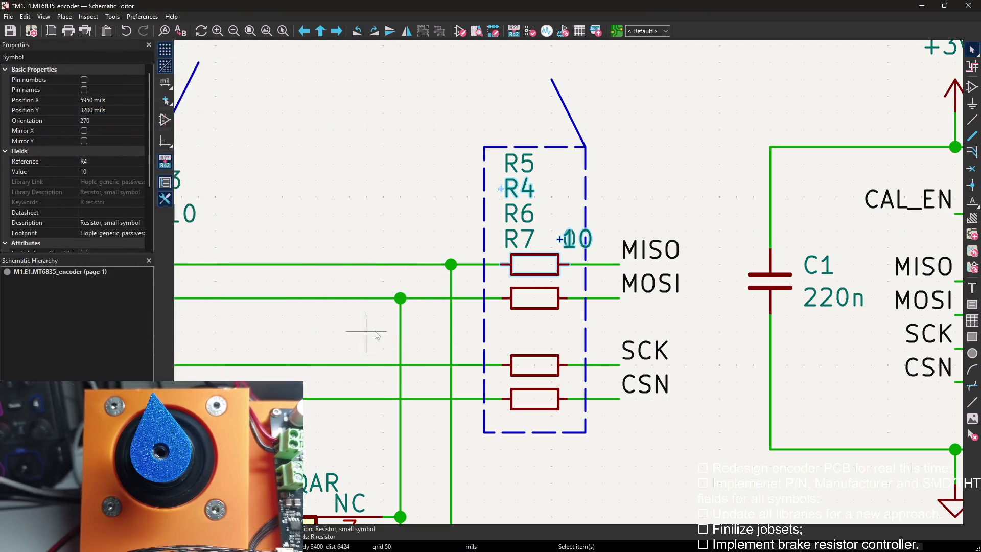
{"action": "left_click", "coordinate": [534, 299]}
{"action": "double_click", "coordinate": [551, 308]}
{"action": "left_click", "coordinate": [112, 115]}
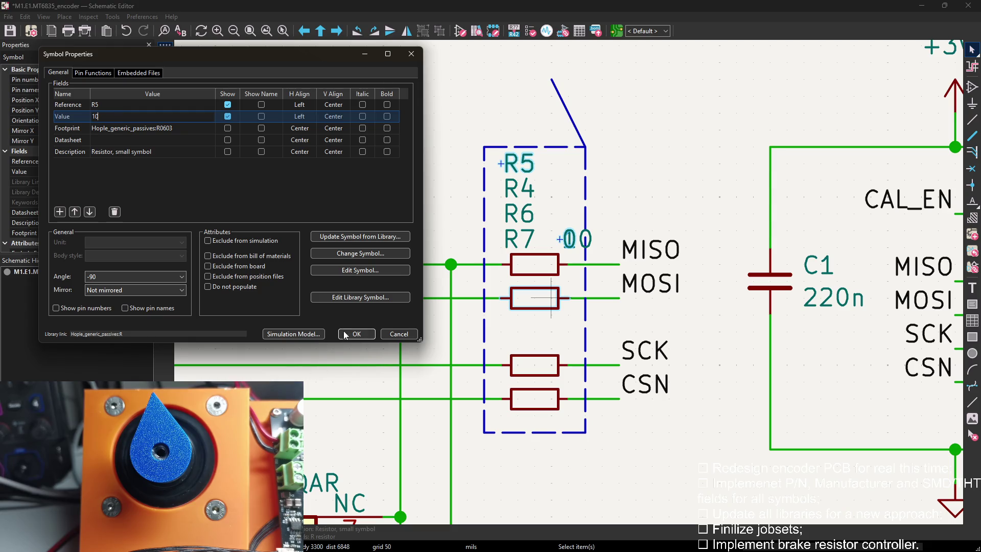
{"action": "left_click", "coordinate": [356, 334]}
Set the Value field of resistors R6 and R7 to 10 in their symbol properties.
{"action": "double_click", "coordinate": [525, 367]}
{"action": "left_click", "coordinate": [110, 116]}
{"action": "type", "text": "10"}
{"action": "key", "text": "Return"}
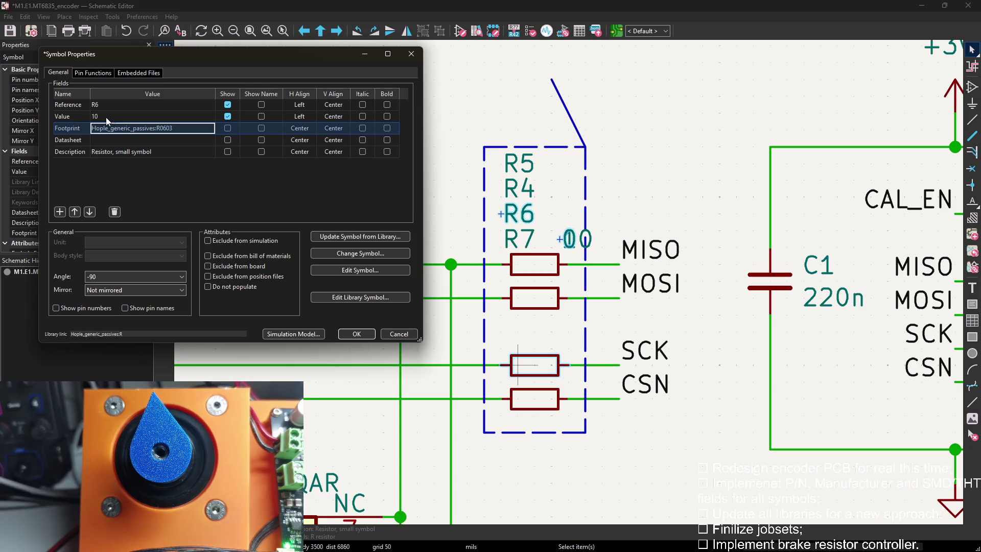
{"action": "key", "text": "Return"}
{"action": "double_click", "coordinate": [520, 399]}
{"action": "left_click", "coordinate": [108, 115]}
{"action": "key", "text": "Down"}
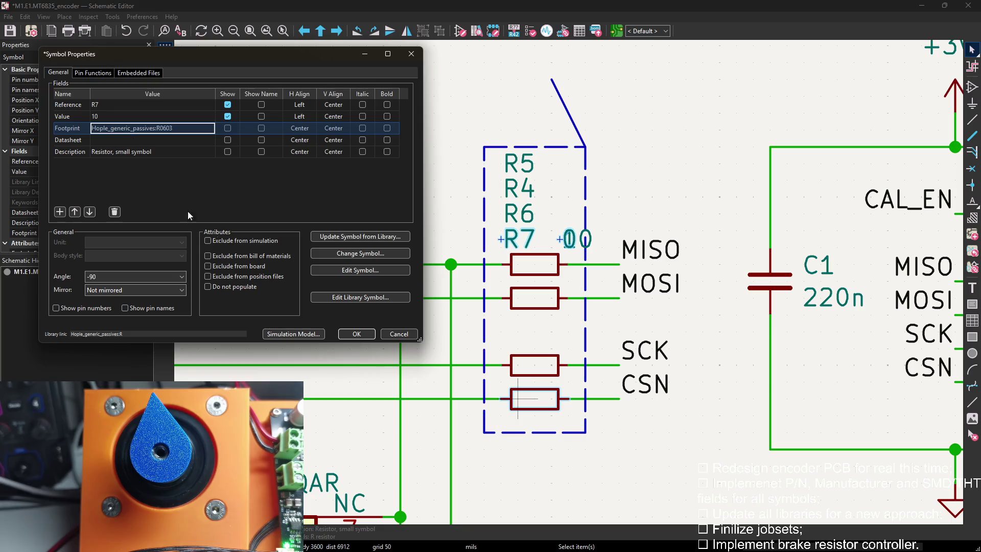
{"action": "key", "text": "Escape"}
{"action": "key", "text": "Escape"}
{"action": "scroll", "coordinate": [430, 245], "scroll_direction": "down", "scroll_amount": 2}
{"action": "scroll", "coordinate": [413, 196], "scroll_direction": "up", "scroll_amount": 1}
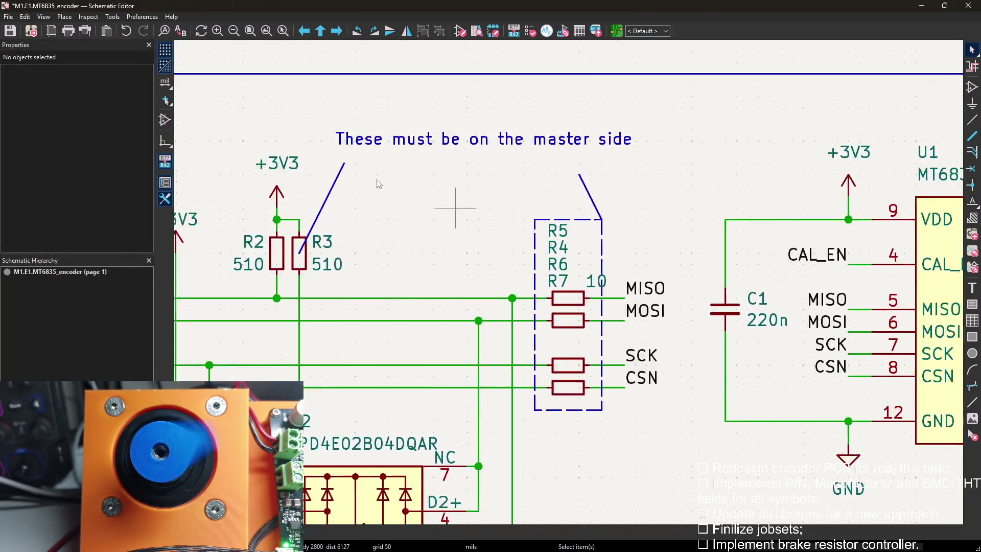
{"action": "scroll", "coordinate": [413, 196], "scroll_direction": "down", "scroll_amount": 2}
{"action": "scroll", "coordinate": [751, 299], "scroll_direction": "up", "scroll_amount": 2}
{"action": "scroll", "coordinate": [697, 138], "scroll_direction": "down", "scroll_amount": 1}
{"action": "scroll", "coordinate": [786, 181], "scroll_direction": "up", "scroll_amount": 1}
Look over the circuit and widen the dashed box around R4–R7 to the right.
{"action": "middle_click_drag", "start_coordinate": [786, 181], "coordinate": [794, 199]}
{"action": "middle_click_drag", "start_coordinate": [536, 169], "coordinate": [533, 211]}
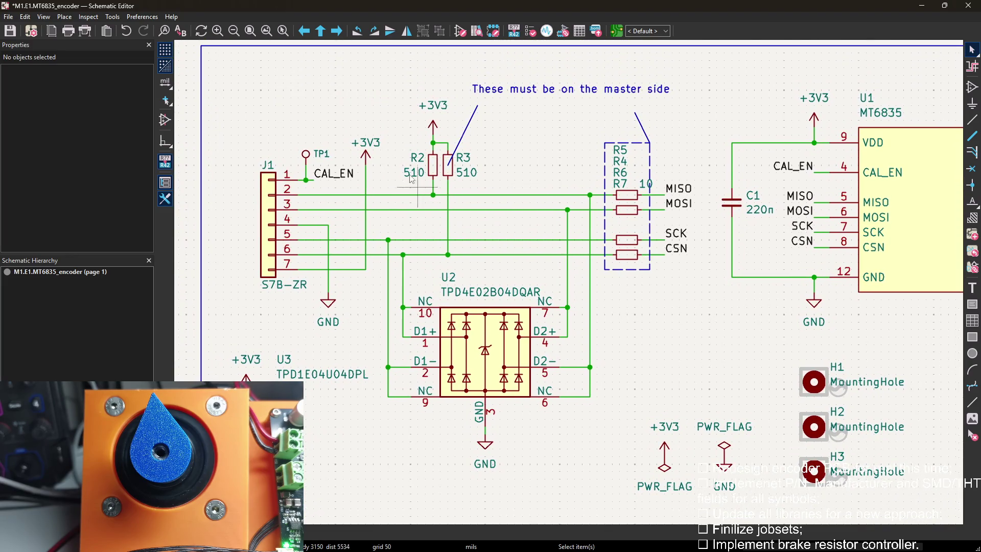
{"action": "middle_click_drag", "start_coordinate": [530, 165], "coordinate": [337, 125]}
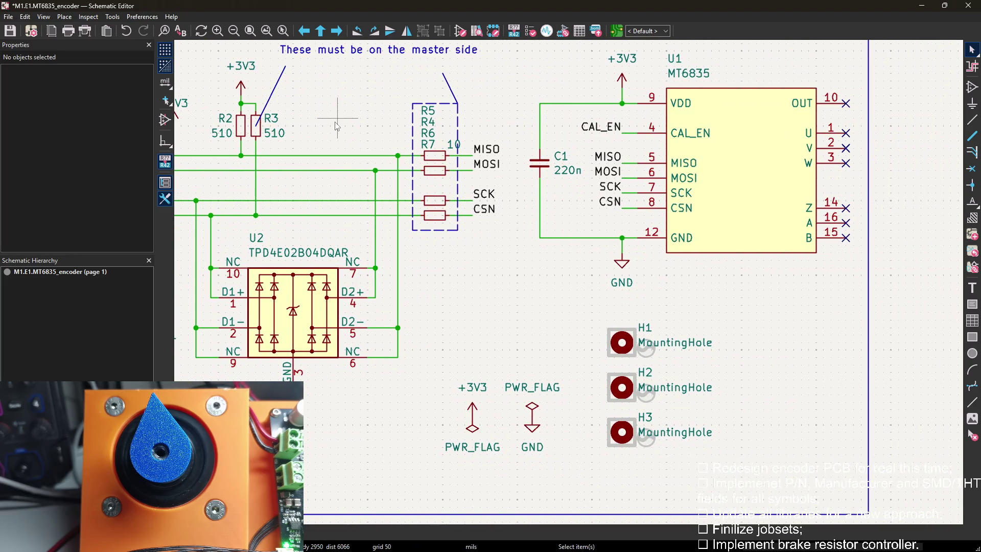
{"action": "middle_click_drag", "start_coordinate": [249, 100], "coordinate": [348, 125]}
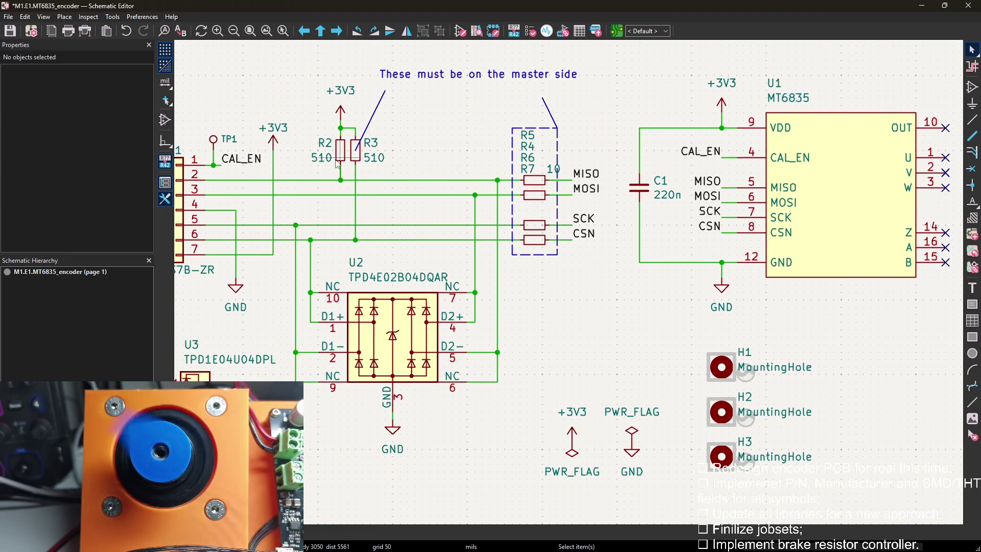
{"action": "middle_click_drag", "start_coordinate": [429, 182], "coordinate": [451, 172]}
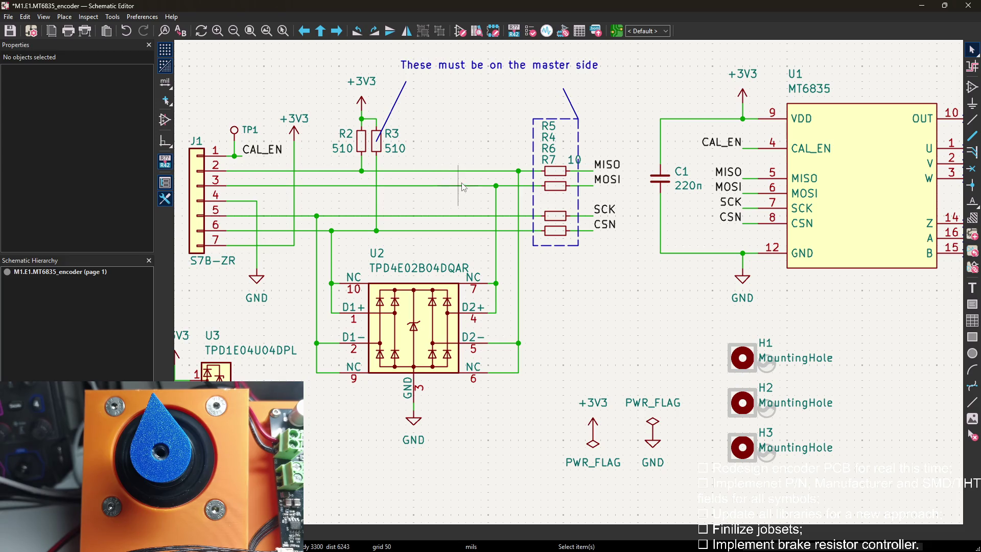
{"action": "mouse_move", "coordinate": [592, 256]}
{"action": "middle_mouse_down"}
{"action": "mouse_move", "coordinate": [544, 226]}
{"action": "mouse_move", "coordinate": [530, 247]}
{"action": "middle_mouse_up"}
{"action": "scroll", "coordinate": [531, 247], "scroll_direction": "down", "scroll_amount": 1}
{"action": "scroll", "coordinate": [531, 247], "scroll_direction": "down", "scroll_amount": 1}
{"action": "scroll", "coordinate": [585, 291], "scroll_direction": "up", "scroll_amount": 2}
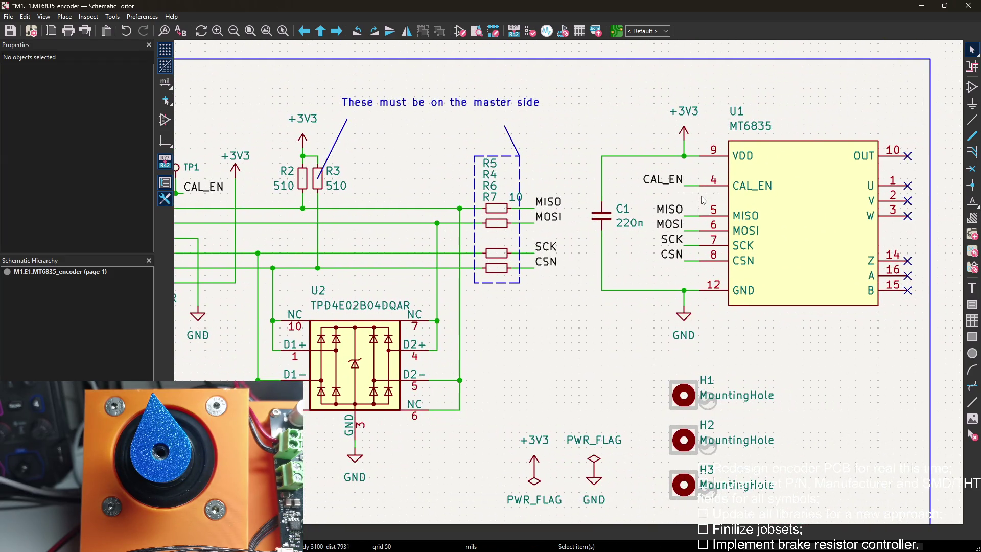
{"action": "scroll", "coordinate": [613, 230], "scroll_direction": "down", "scroll_amount": 2}
{"action": "scroll", "coordinate": [537, 291], "scroll_direction": "up", "scroll_amount": 4}
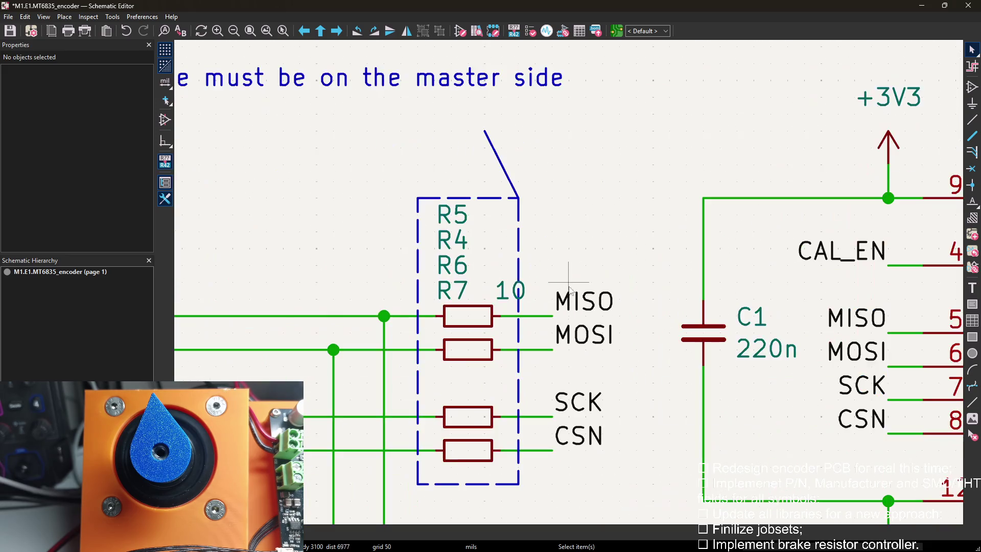
{"action": "left_click", "coordinate": [520, 367]}
{"action": "left_click_drag", "start_coordinate": [520, 367], "coordinate": [538, 367]}
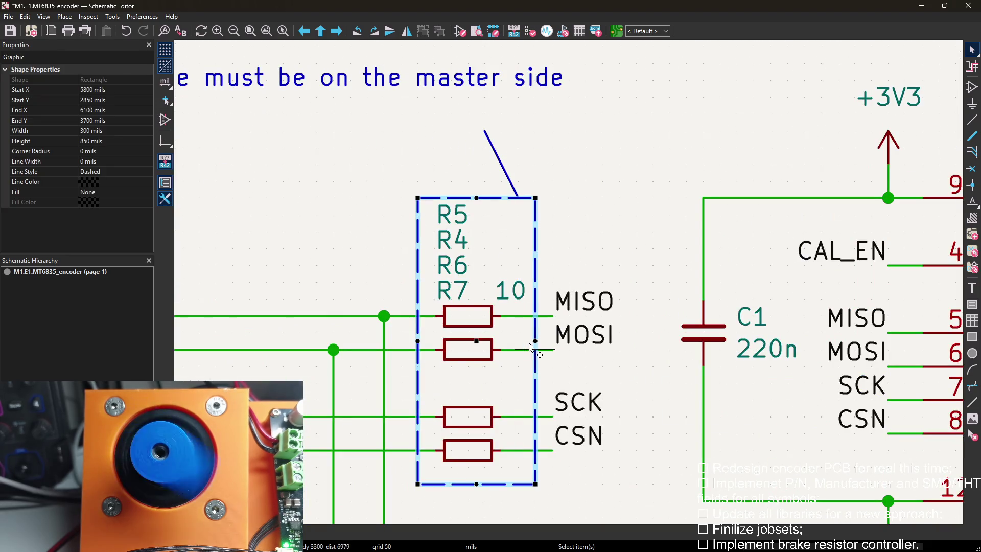
{"action": "key", "text": "Escape"}
{"action": "scroll", "coordinate": [606, 211], "scroll_direction": "down", "scroll_amount": 2}
{"action": "scroll", "coordinate": [587, 272], "scroll_direction": "down", "scroll_amount": 3}
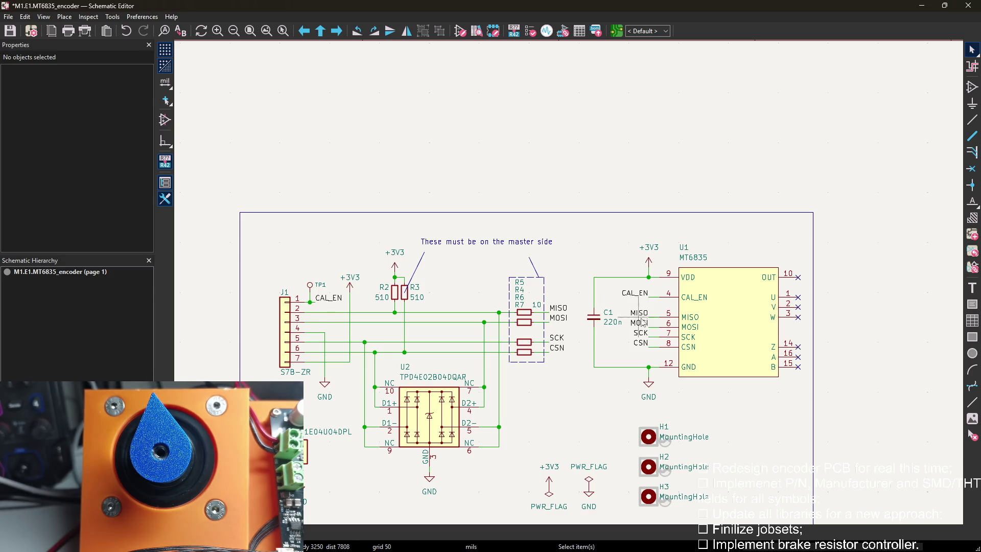
Save the schematic with Ctrl+S.
{"action": "middle_click_drag", "start_coordinate": [682, 326], "coordinate": [653, 260]}
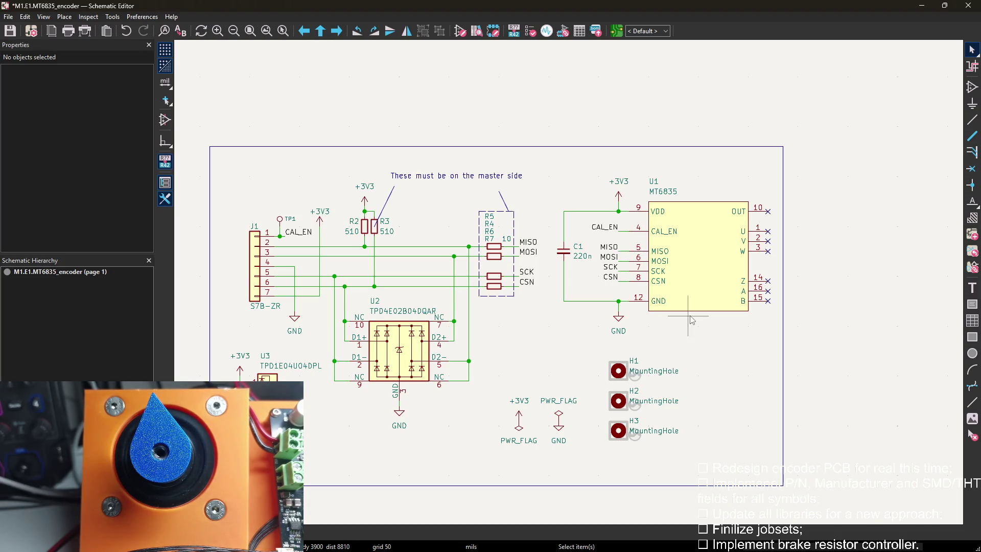
{"action": "middle_click_drag", "start_coordinate": [692, 320], "coordinate": [658, 267]}
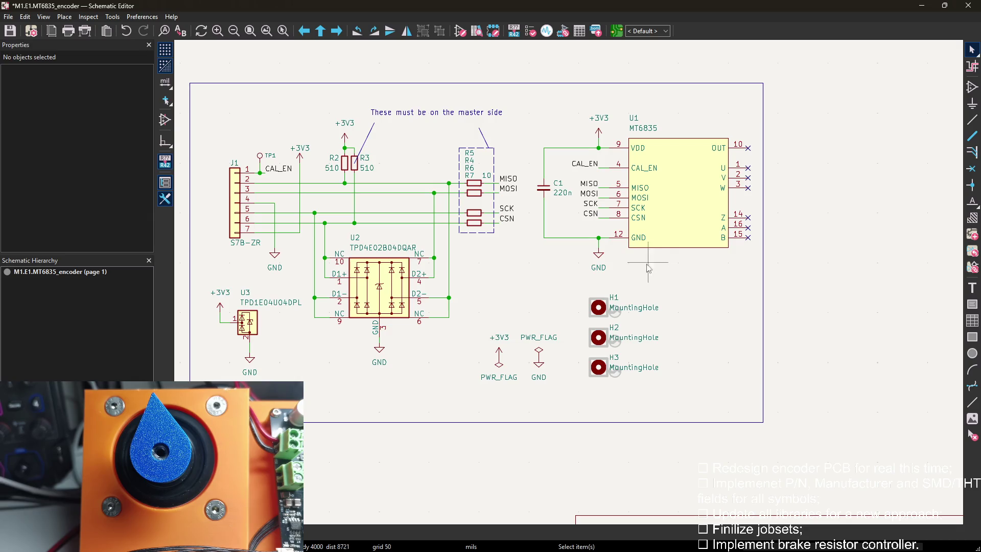
{"action": "scroll", "coordinate": [654, 267], "scroll_direction": "up", "scroll_amount": 1}
{"action": "scroll", "coordinate": [654, 267], "scroll_direction": "down", "scroll_amount": 1}
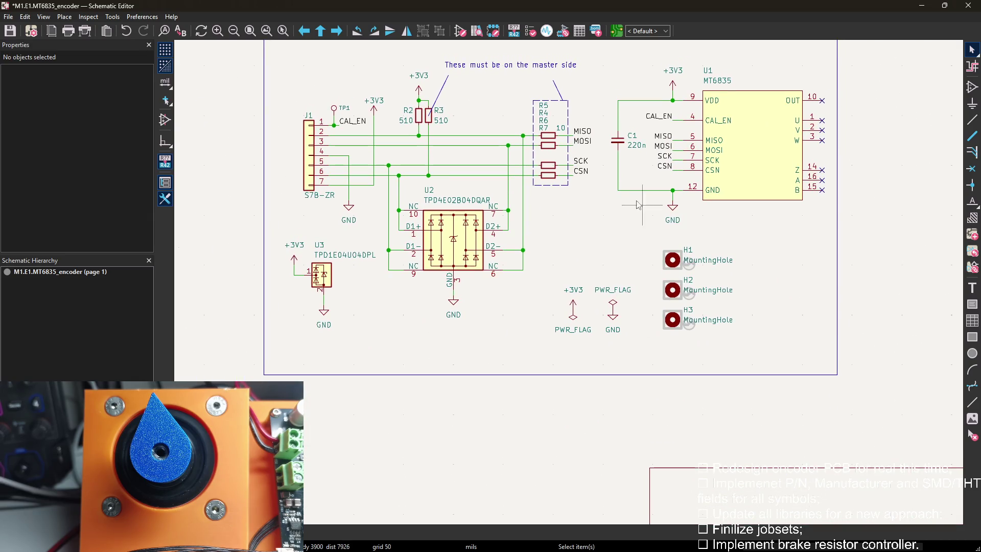
{"action": "left_click", "coordinate": [619, 173]}
{"action": "key", "text": "ctrl+s"}
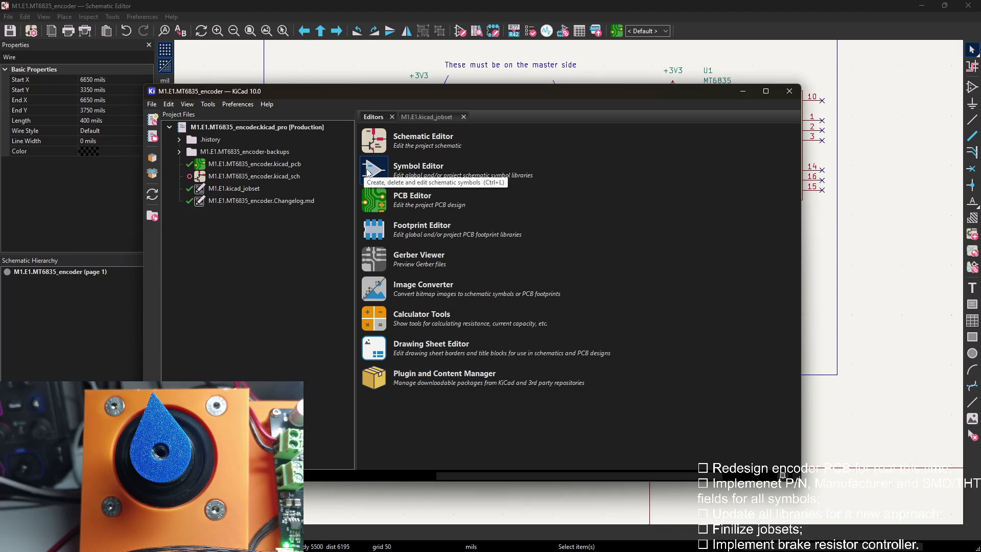
Launch the Symbol Editor from the project manager, snap it to the right half and widen it leftward.
{"action": "left_click", "coordinate": [368, 170]}
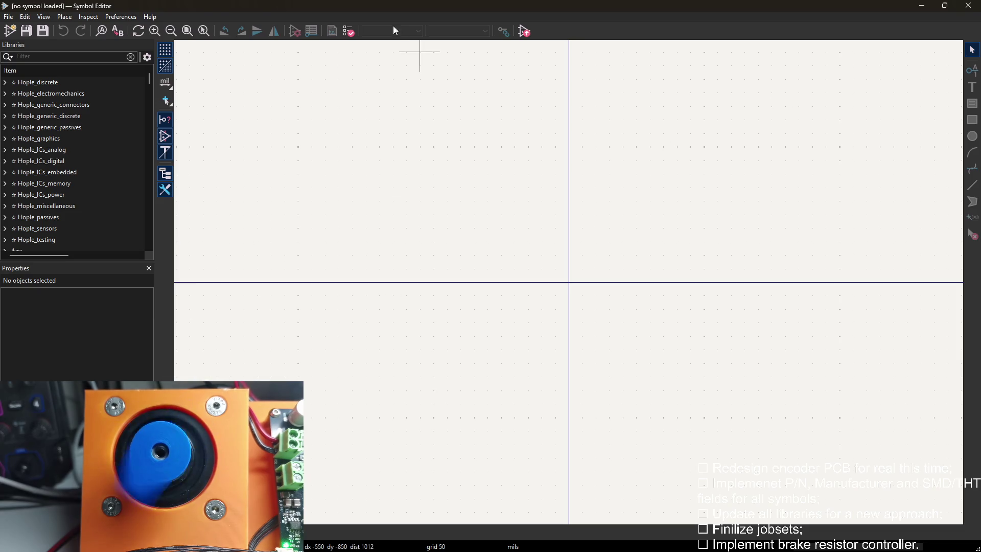
{"action": "left_click_drag", "start_coordinate": [399, 6], "coordinate": [427, 27]}
{"action": "key", "text": "super+Right"}
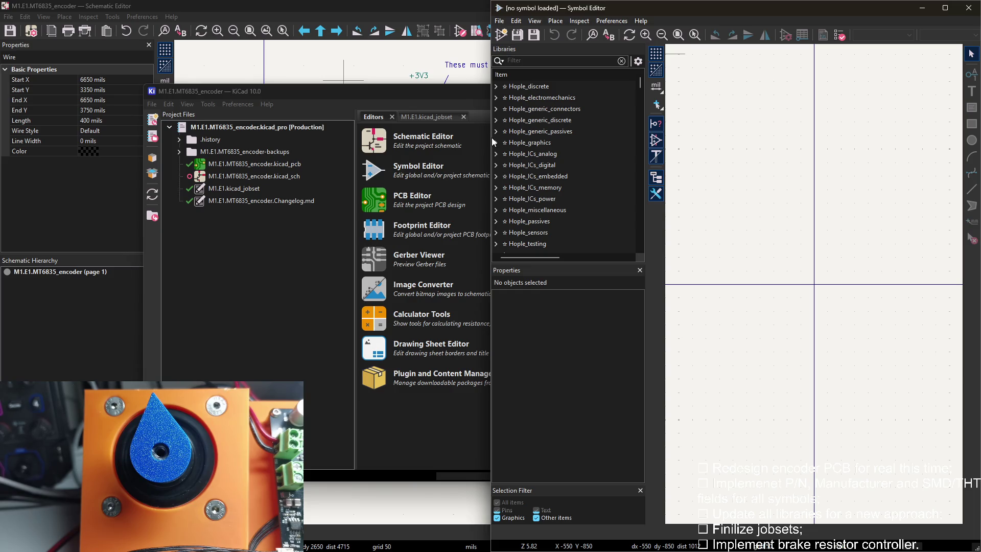
{"action": "left_click_drag", "start_coordinate": [491, 138], "coordinate": [297, 136]}
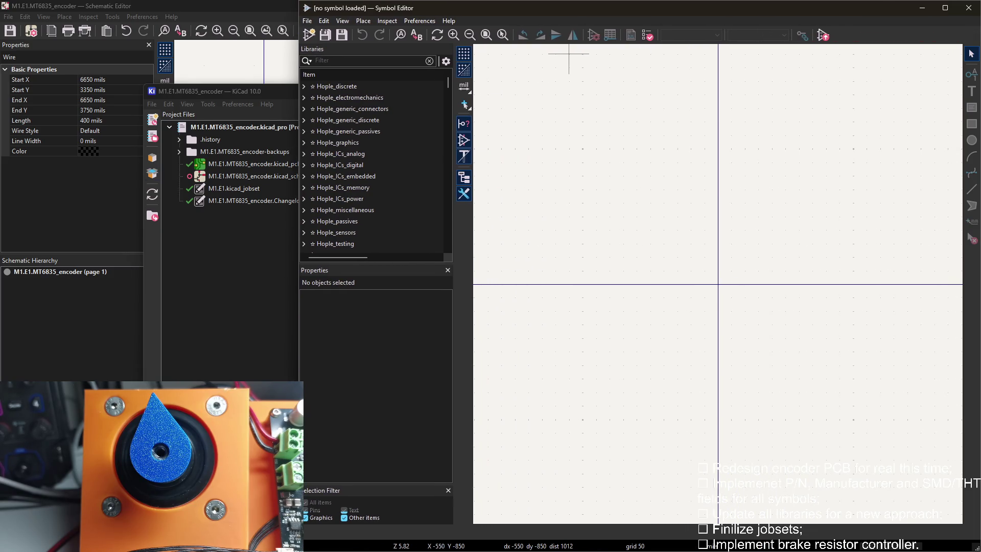
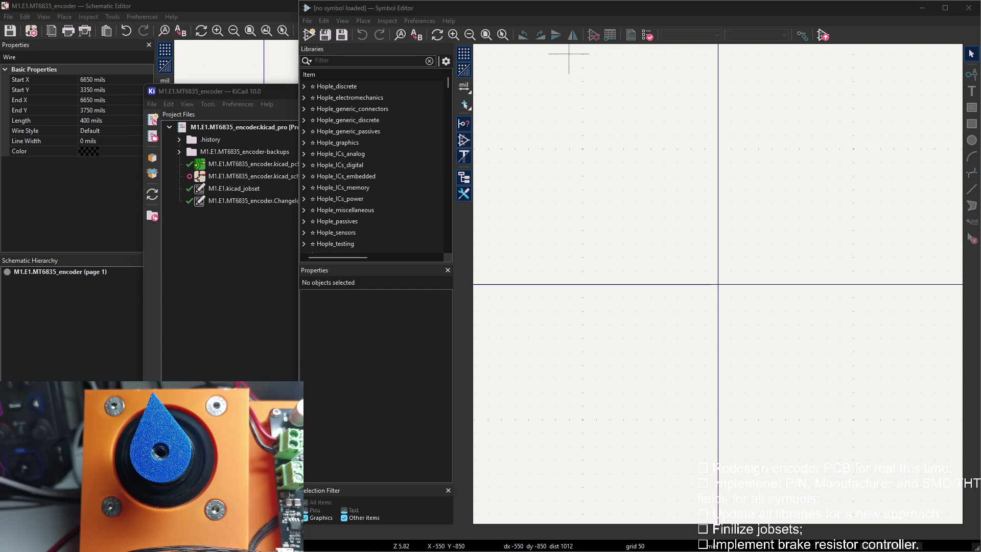
Move the notes window aside and briefly expand the Hople_generic_passives library.
{"action": "left_click_drag", "start_coordinate": [343, 228], "coordinate": [208, 13]}
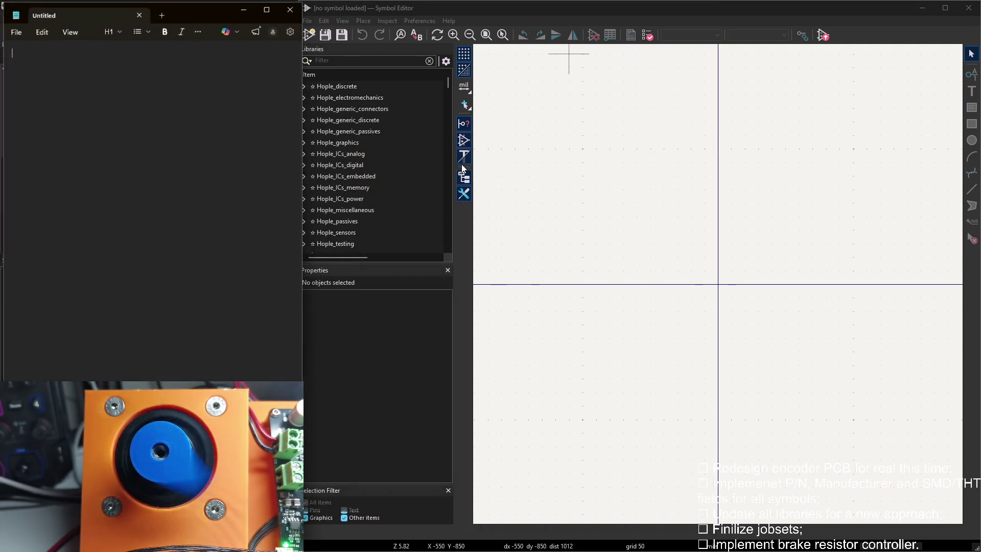
{"action": "left_click", "coordinate": [510, 184]}
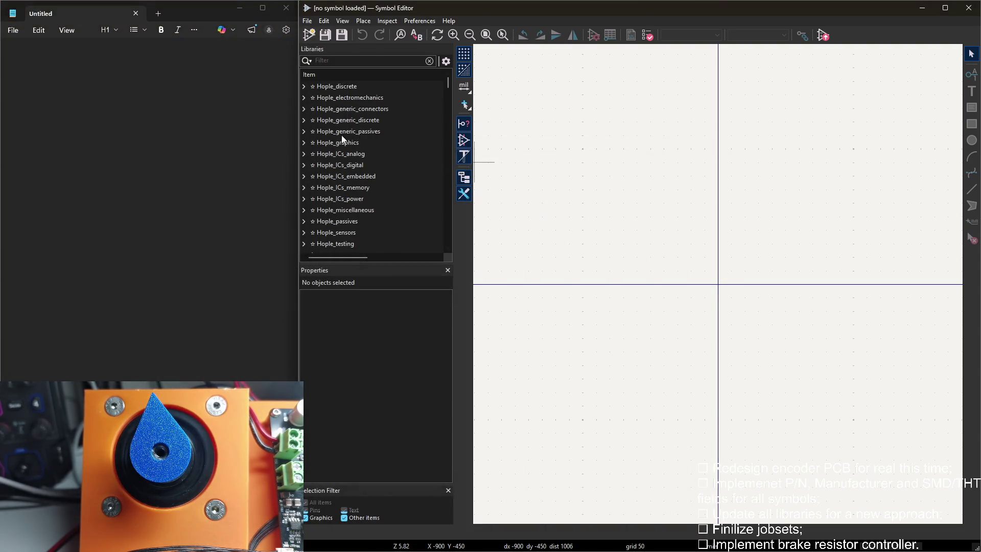
{"action": "left_click", "coordinate": [304, 131]}
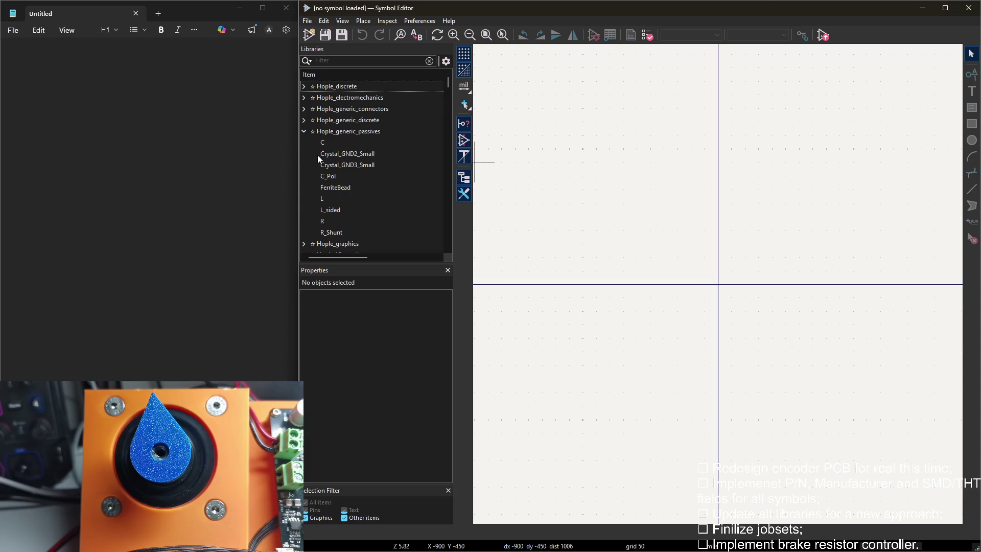
{"action": "left_click", "coordinate": [304, 131]}
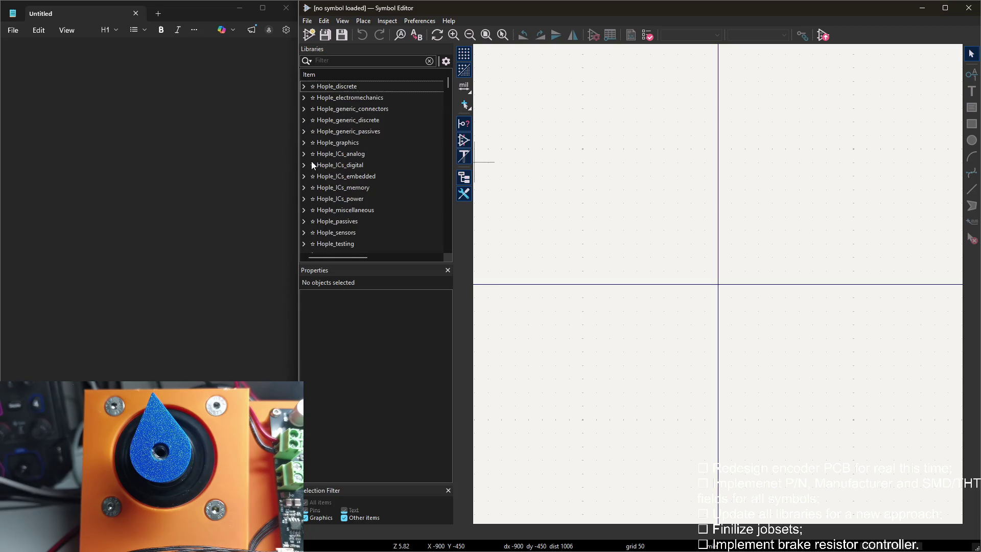
Load the TPD1E04U04DPL symbol from the Hople_discrete library.
{"action": "left_click", "coordinate": [304, 86]}
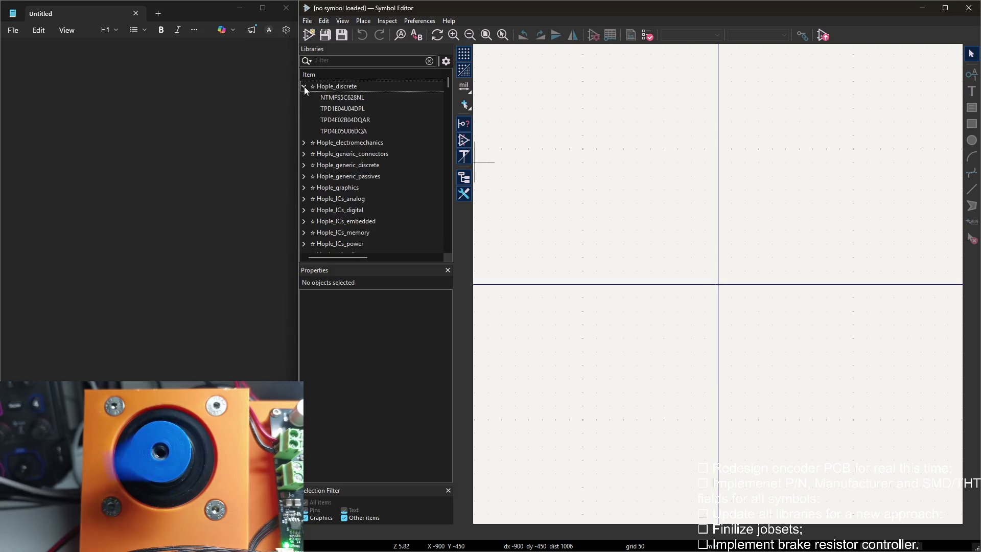
{"action": "double_click", "coordinate": [344, 108]}
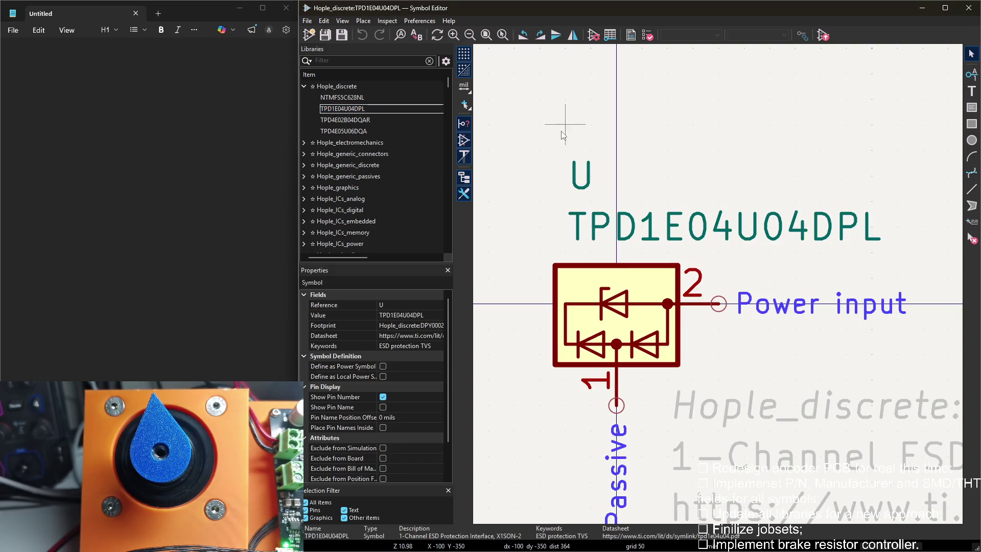
Inspect the P/N and THT/SMD fields in the symbol properties, noting their names in Notepad.
{"action": "key", "text": "e"}
{"action": "left_click", "coordinate": [284, 210]}
{"action": "key", "text": "Down"}
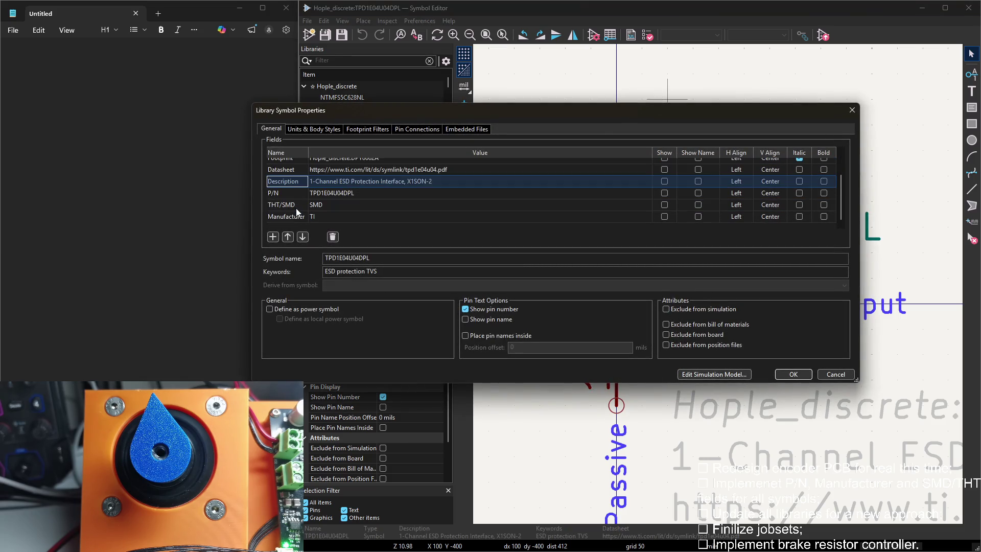
{"action": "left_click", "coordinate": [61, 42]}
{"action": "type", "text": "P/N"}
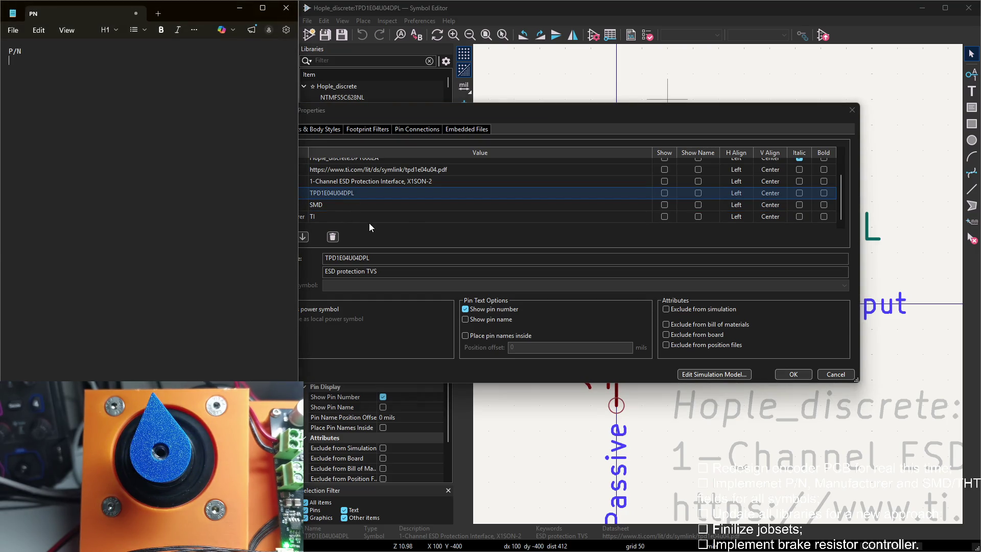
{"action": "left_click", "coordinate": [287, 206]}
{"action": "left_click", "coordinate": [77, 61]}
{"action": "type", "text": "THT/SMD"}
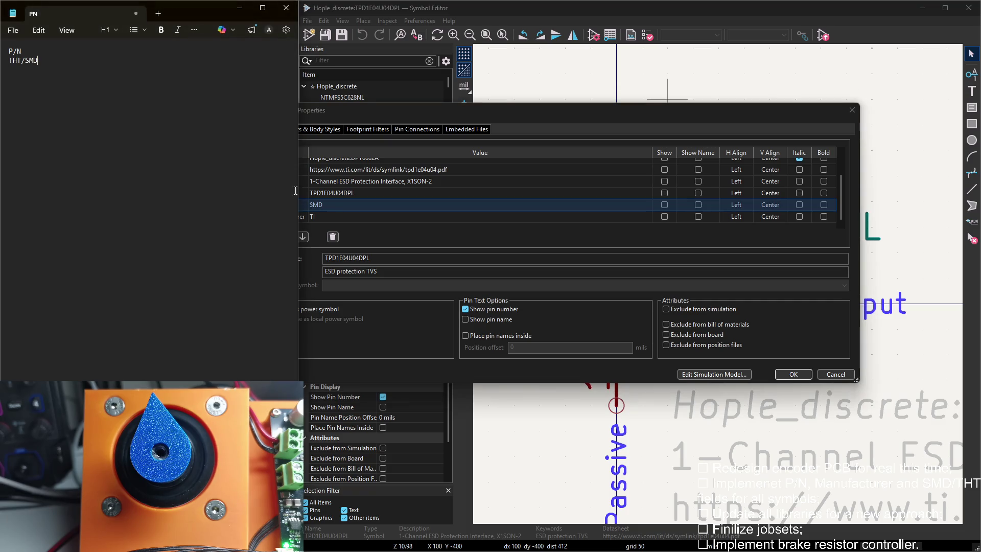
Note the Manufacturer field name in Notepad and confirm the symbol properties with OK.
{"action": "left_click", "coordinate": [282, 217]}
{"action": "left_click", "coordinate": [113, 80]}
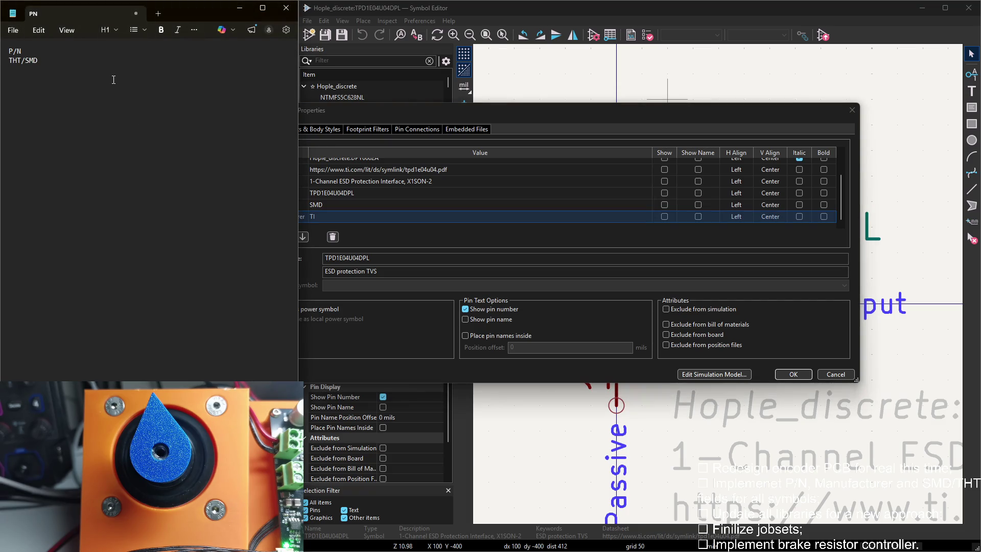
{"action": "key", "text": "Return"}
{"action": "type", "text": "Manufacturer"}
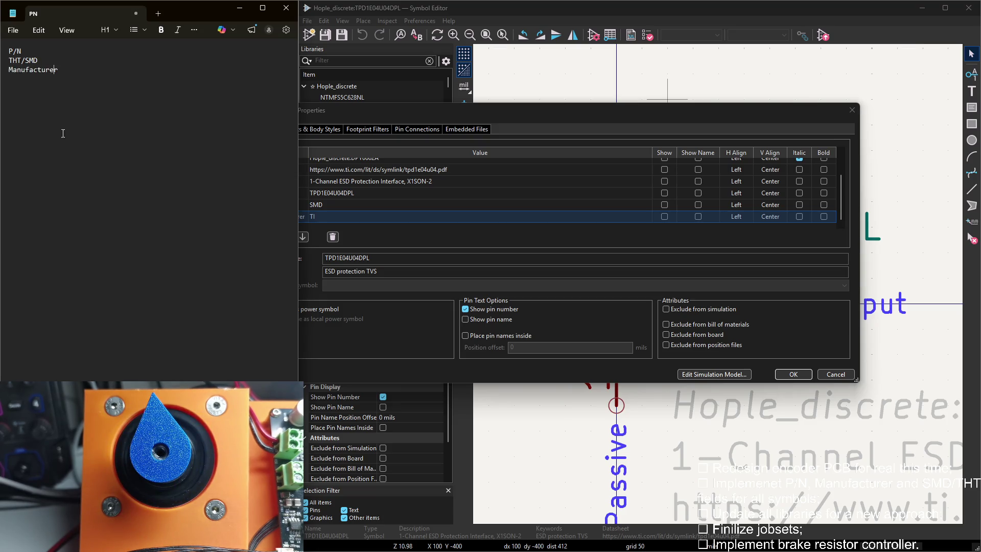
{"action": "left_click", "coordinate": [517, 110]}
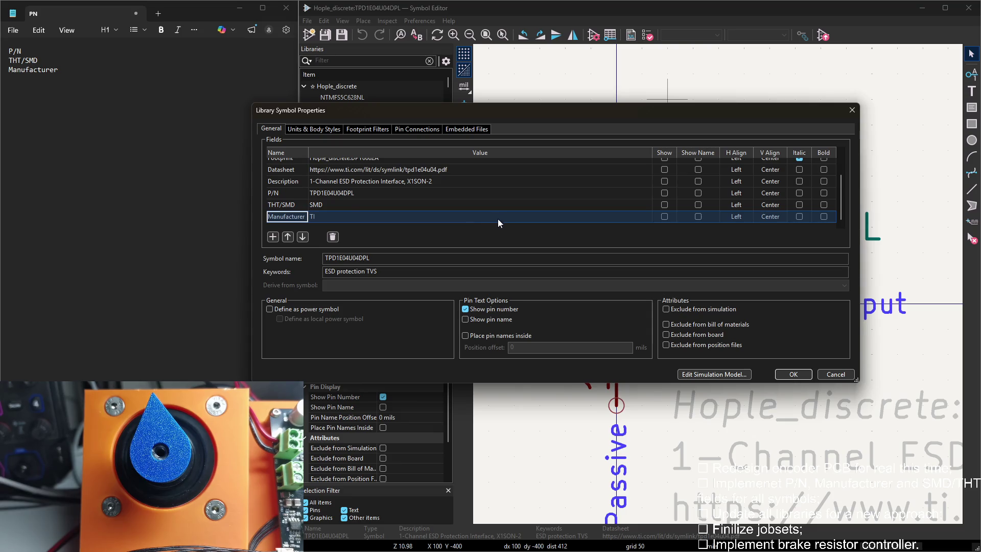
{"action": "scroll", "coordinate": [498, 218], "scroll_direction": "up", "scroll_amount": 3}
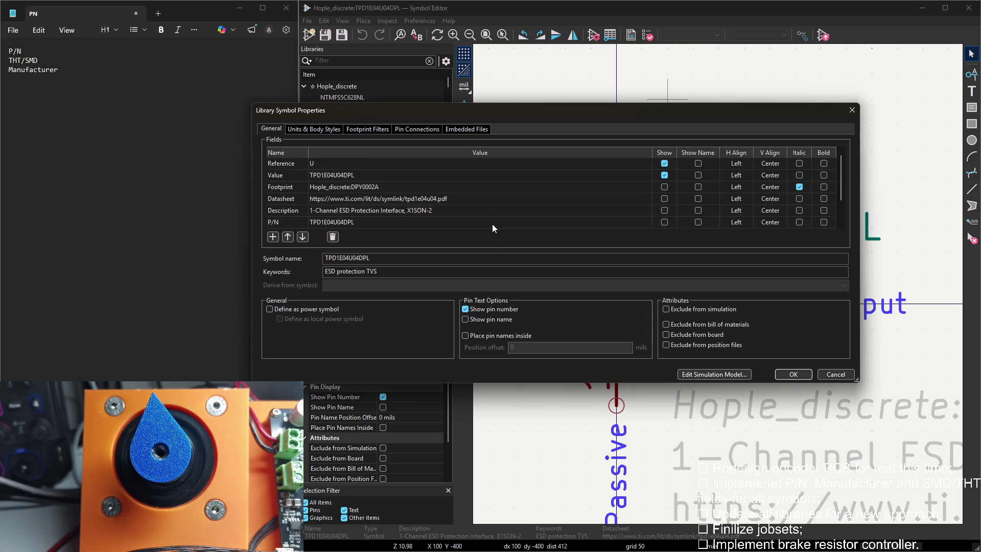
{"action": "left_click", "coordinate": [793, 374]}
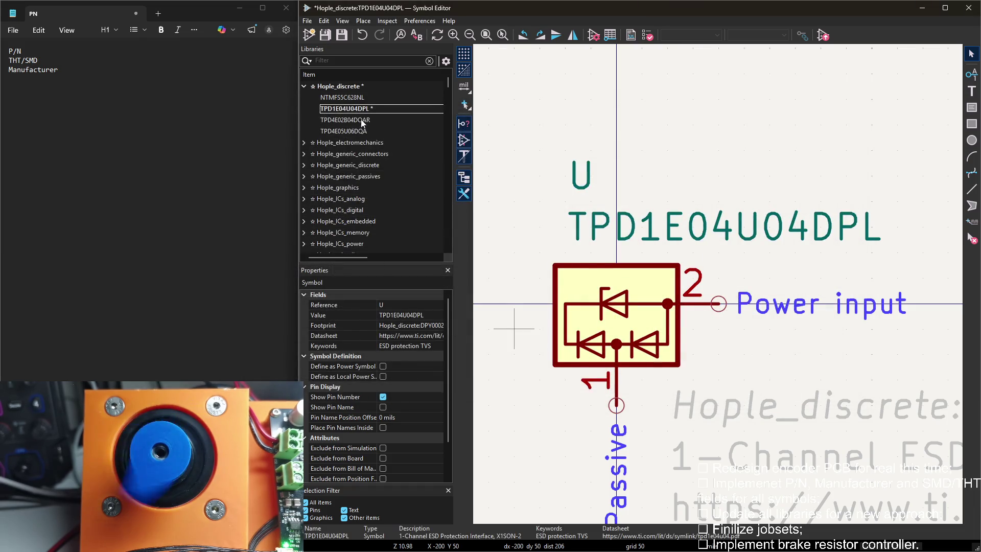
{"action": "scroll", "coordinate": [514, 330], "scroll_direction": "down", "scroll_amount": 3}
{"action": "scroll", "coordinate": [640, 245], "scroll_direction": "up", "scroll_amount": 2}
Load the NTMFS5C628NL MOSFET symbol, select its Value text in properties and switch to the browser.
{"action": "mouse_move", "coordinate": [640, 246]}
{"action": "middle_mouse_down"}
{"action": "mouse_move", "coordinate": [638, 231]}
{"action": "mouse_move", "coordinate": [499, 123]}
{"action": "middle_mouse_up"}
{"action": "scroll", "coordinate": [638, 230], "scroll_direction": "down", "scroll_amount": 1}
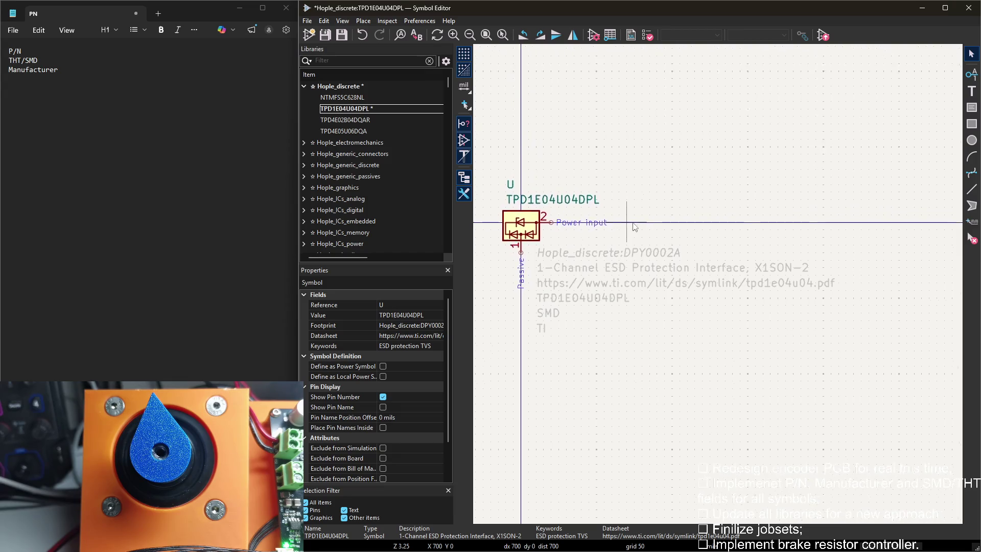
{"action": "double_click", "coordinate": [342, 97]}
{"action": "scroll", "coordinate": [782, 253], "scroll_direction": "down", "scroll_amount": 1}
{"action": "scroll", "coordinate": [782, 254], "scroll_direction": "up", "scroll_amount": 1}
{"action": "scroll", "coordinate": [782, 253], "scroll_direction": "down", "scroll_amount": 1}
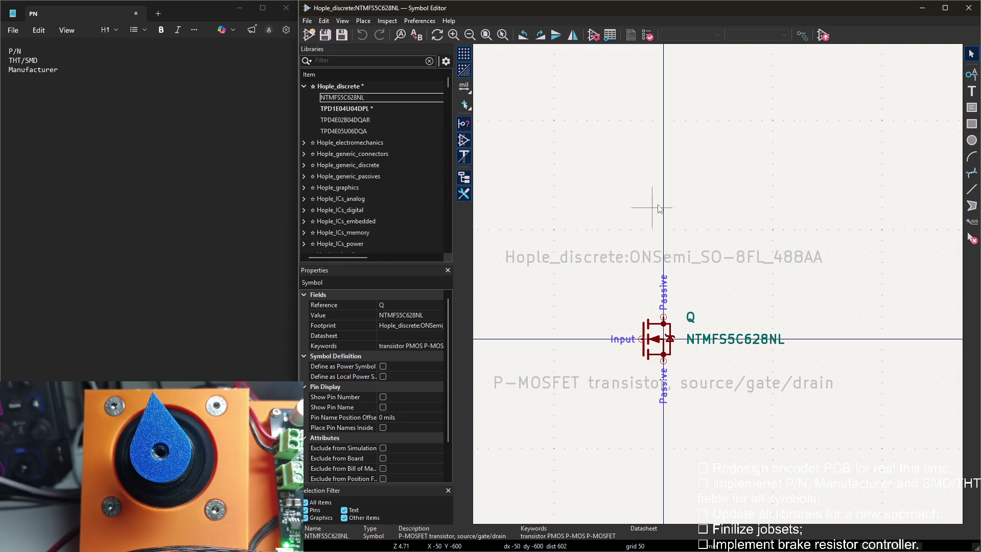
{"action": "key", "text": "e"}
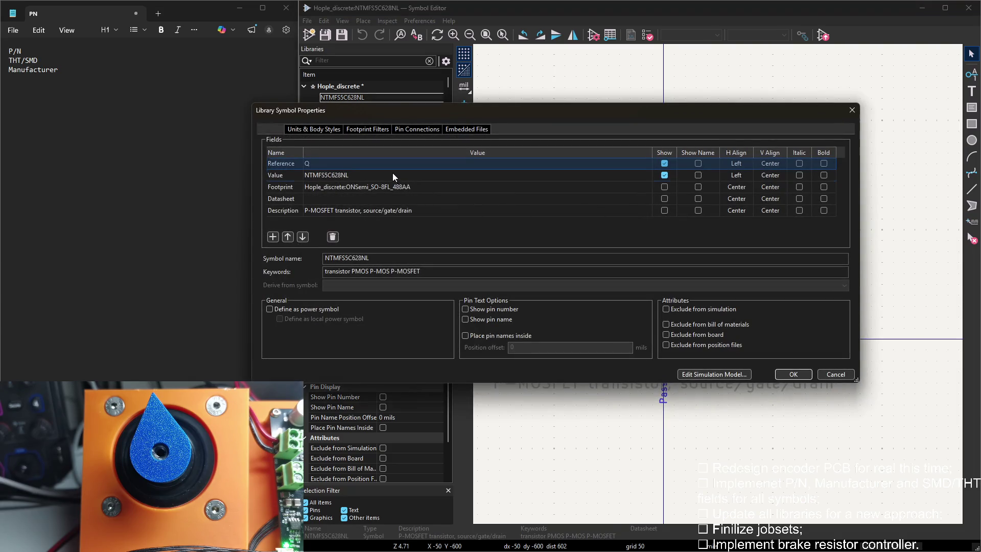
{"action": "double_click", "coordinate": [393, 175]}
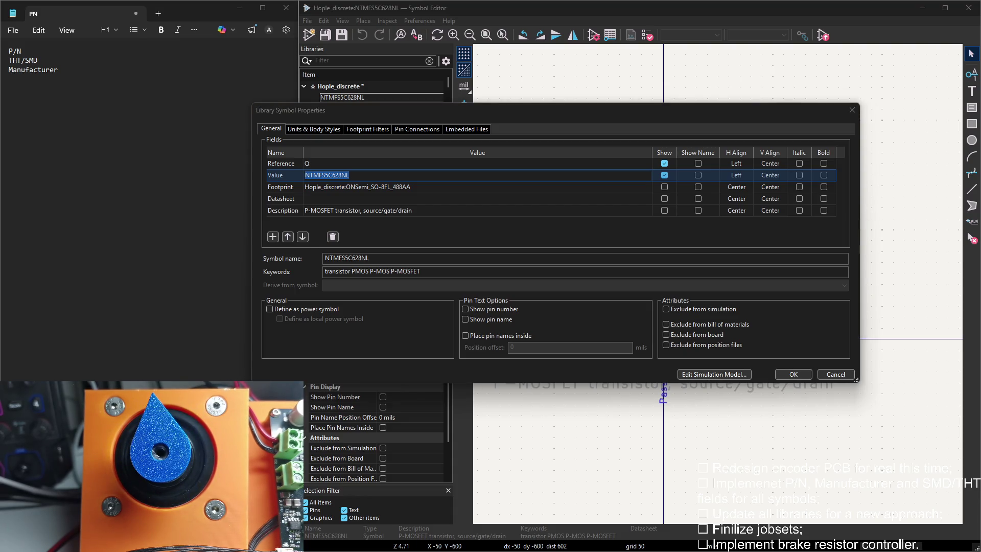
{"action": "key", "text": "alt+Tab"}
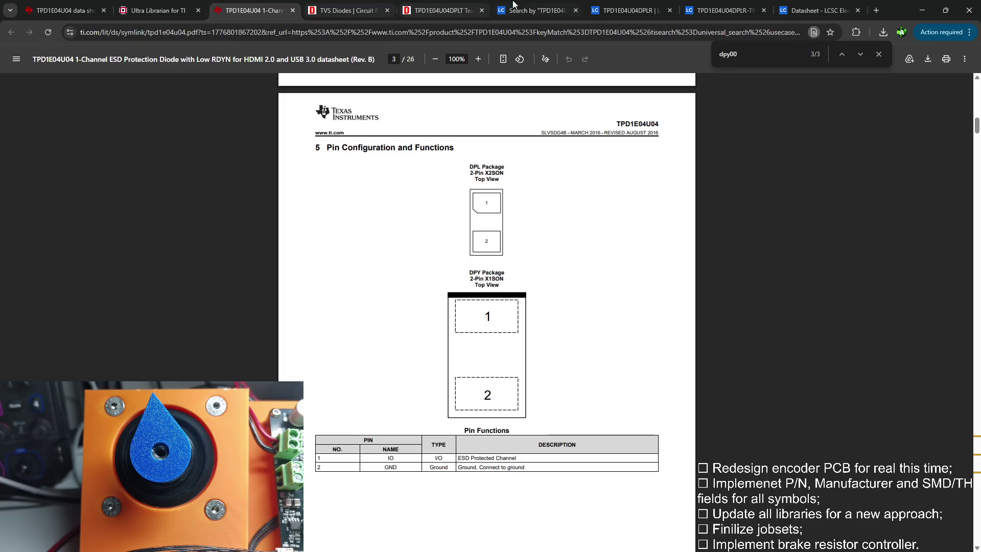
Search DigiKey for NTMFS5C628NL and view the NTMFS5C628NLT1G product page.
{"action": "left_click", "coordinate": [159, 10]}
{"action": "left_click", "coordinate": [344, 10]}
{"action": "scroll", "coordinate": [361, 154], "scroll_direction": "up", "scroll_amount": 5}
{"action": "left_click", "coordinate": [331, 68]}
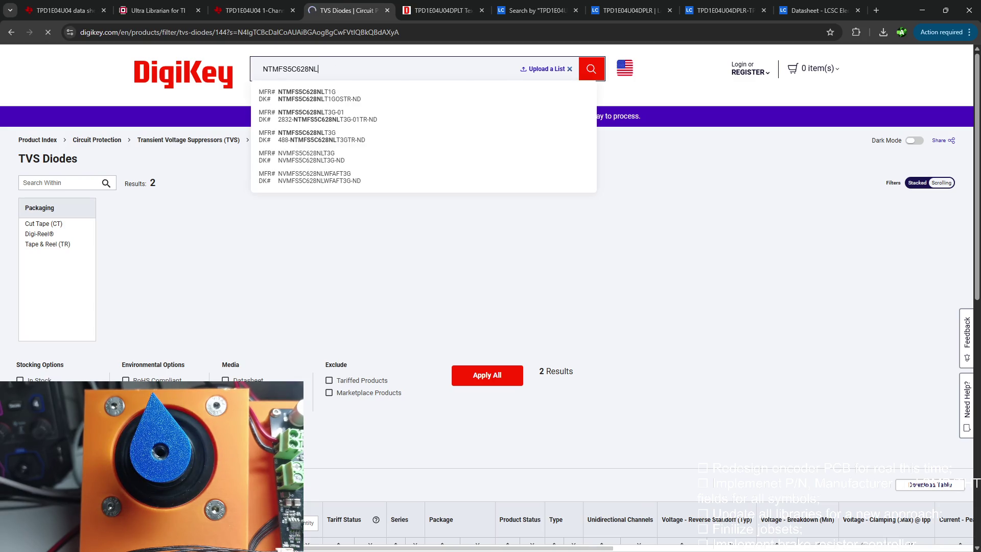
{"action": "key", "text": "Return"}
{"action": "scroll", "coordinate": [491, 306], "scroll_direction": "down", "scroll_amount": 4}
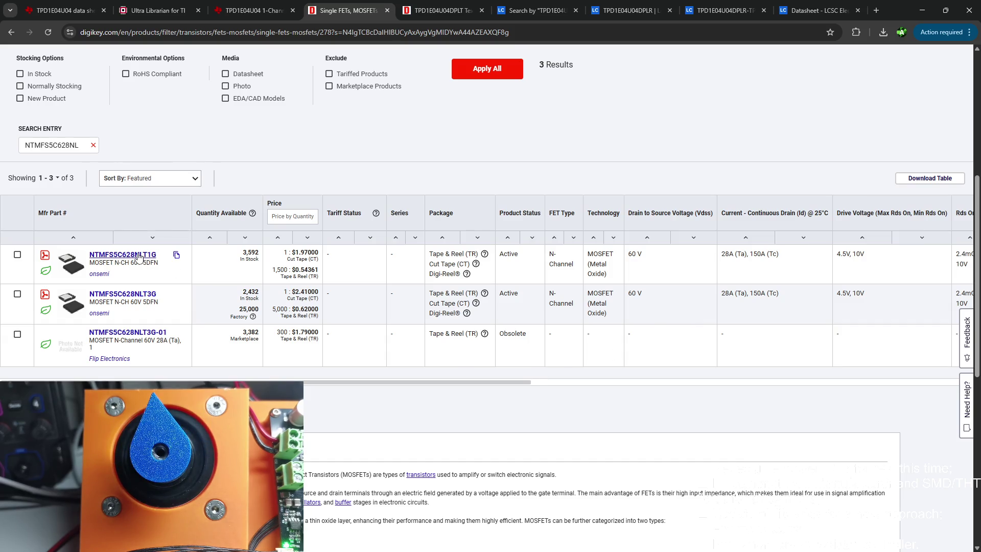
{"action": "middle_click", "coordinate": [123, 253]}
{"action": "left_click", "coordinate": [398, 11]}
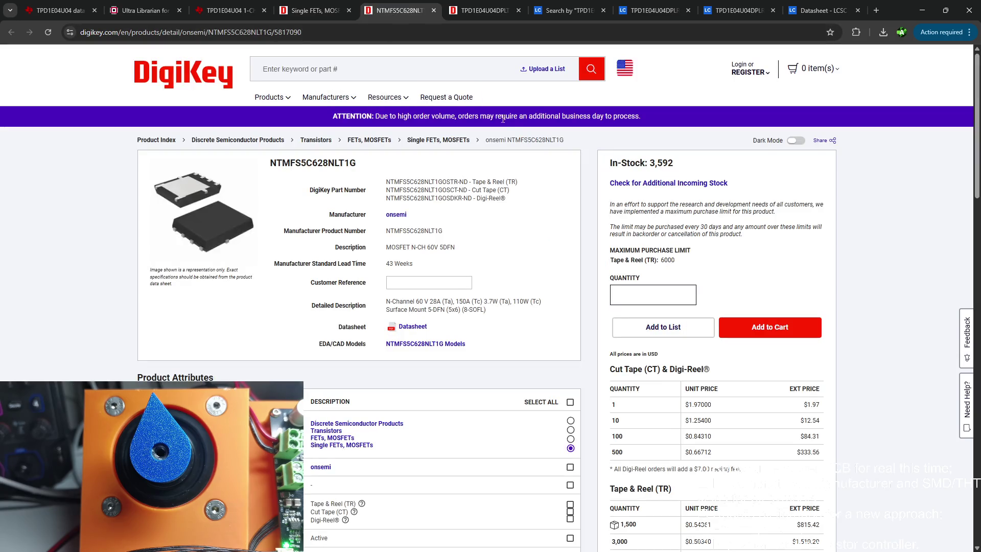
Check the NTMFS5C628NLT3G row in the onsemi datasheet ordering table, then return to the DigiKey Single FETs results.
{"action": "left_click", "coordinate": [412, 327]}
{"action": "left_click", "coordinate": [426, 13]}
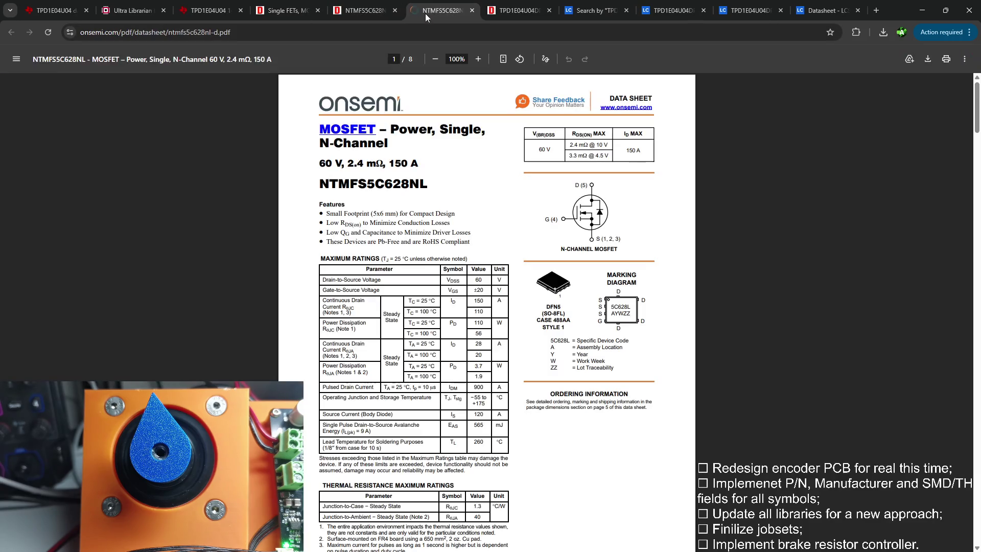
{"action": "scroll", "coordinate": [429, 100], "scroll_direction": "down", "scroll_amount": 10}
{"action": "scroll", "coordinate": [429, 100], "scroll_direction": "down", "scroll_amount": 10}
{"action": "scroll", "coordinate": [429, 100], "scroll_direction": "down", "scroll_amount": 5}
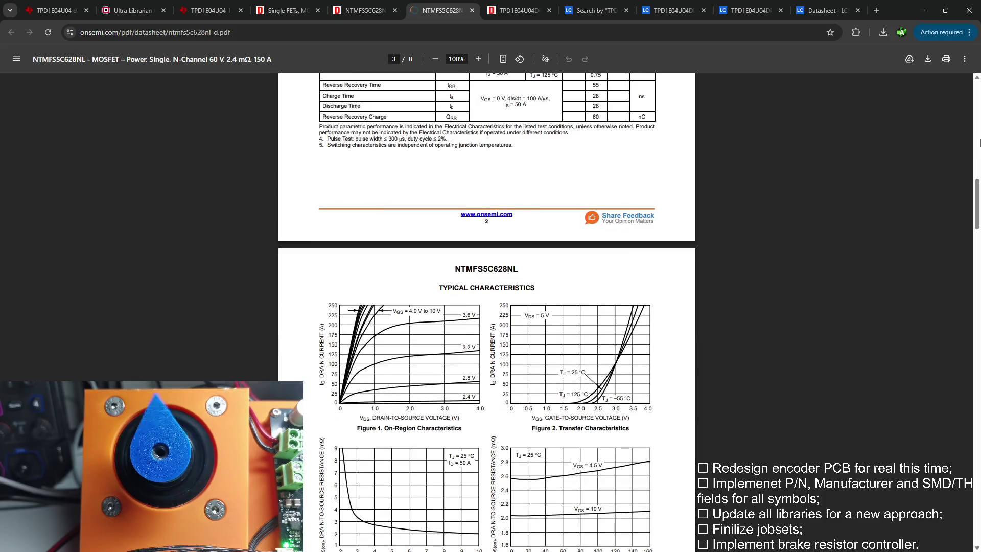
{"action": "scroll", "coordinate": [747, 312], "scroll_direction": "down", "scroll_amount": 15}
{"action": "scroll", "coordinate": [747, 312], "scroll_direction": "down", "scroll_amount": 10}
{"action": "scroll", "coordinate": [746, 313], "scroll_direction": "down", "scroll_amount": 5}
{"action": "scroll", "coordinate": [716, 269], "scroll_direction": "down", "scroll_amount": 5}
{"action": "scroll", "coordinate": [717, 269], "scroll_direction": "down", "scroll_amount": 2}
{"action": "scroll", "coordinate": [729, 278], "scroll_direction": "up", "scroll_amount": 8}
{"action": "scroll", "coordinate": [726, 276], "scroll_direction": "up", "scroll_amount": 8}
{"action": "scroll", "coordinate": [726, 273], "scroll_direction": "up", "scroll_amount": 5}
{"action": "scroll", "coordinate": [720, 274], "scroll_direction": "up", "scroll_amount": 3}
{"action": "scroll", "coordinate": [719, 276], "scroll_direction": "up", "scroll_amount": 5}
{"action": "scroll", "coordinate": [719, 277], "scroll_direction": "down", "scroll_amount": 2}
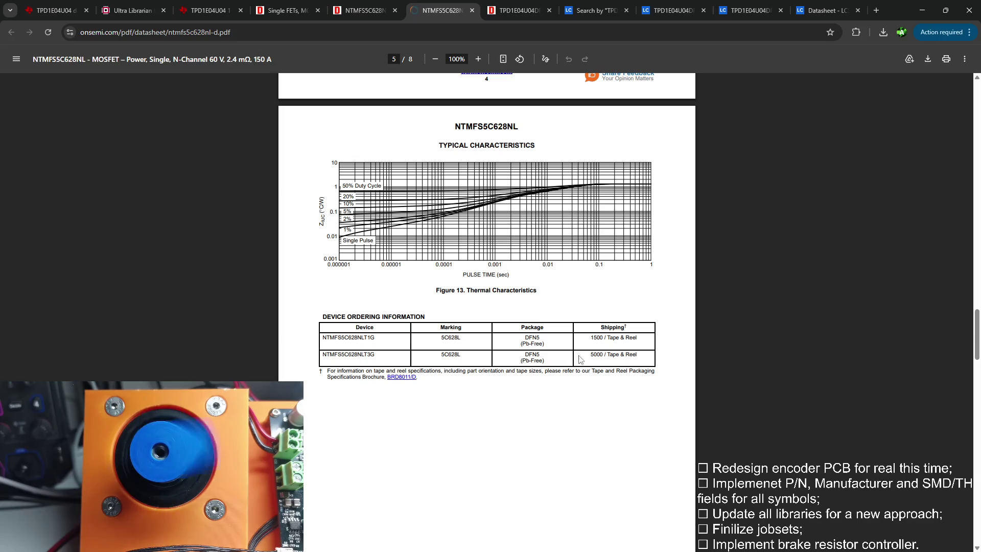
{"action": "left_click_drag", "start_coordinate": [589, 354], "coordinate": [643, 344]}
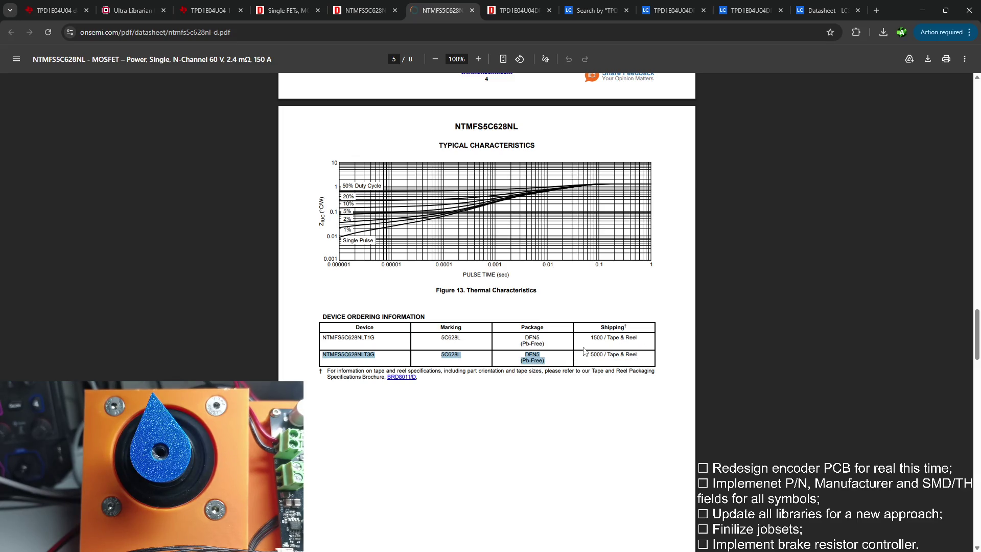
{"action": "left_click", "coordinate": [384, 10]}
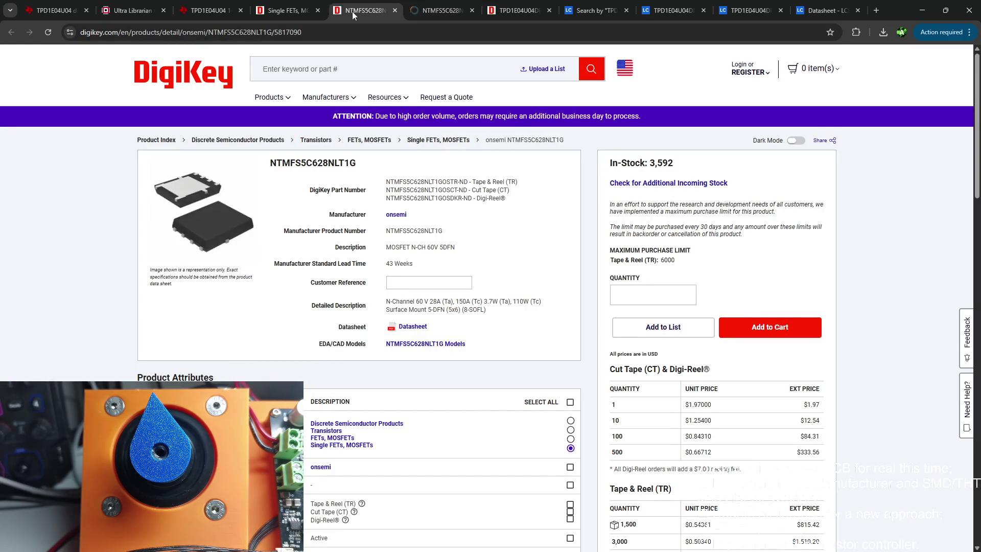
{"action": "left_click", "coordinate": [287, 10]}
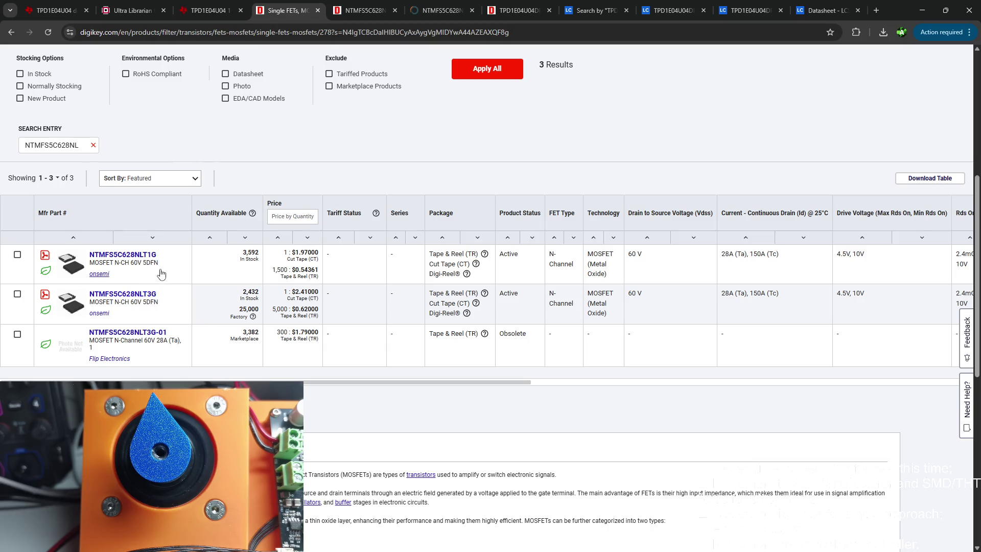
{"action": "scroll", "coordinate": [162, 274], "scroll_direction": "up", "scroll_amount": 5}
{"action": "scroll", "coordinate": [199, 261], "scroll_direction": "up", "scroll_amount": 3}
{"action": "scroll", "coordinate": [200, 262], "scroll_direction": "down", "scroll_amount": 2}
{"action": "scroll", "coordinate": [225, 251], "scroll_direction": "down", "scroll_amount": 3}
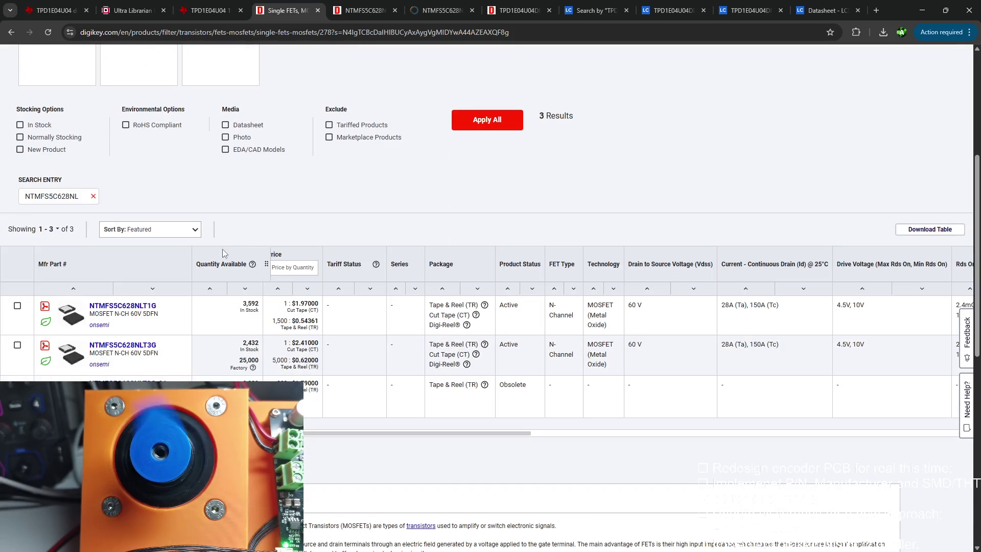
{"action": "double_click", "coordinate": [901, 9]}
{"action": "double_click", "coordinate": [931, 11]}
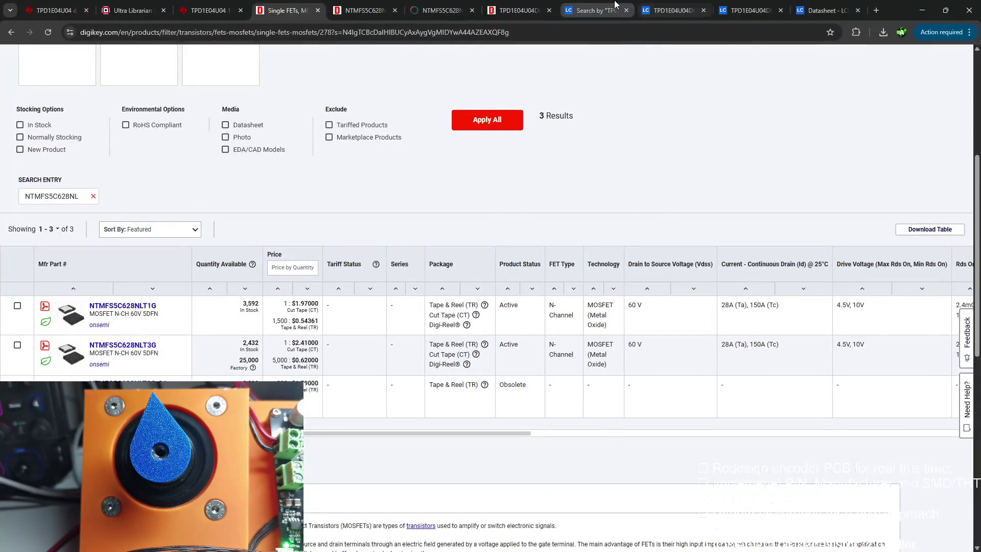
Search LCSC for NTMFS5C628NL and view the Tokmas variant's product details.
{"action": "left_click", "coordinate": [596, 10]}
{"action": "left_click", "coordinate": [388, 82]}
{"action": "type", "text": "NTMFS5C628NL"}
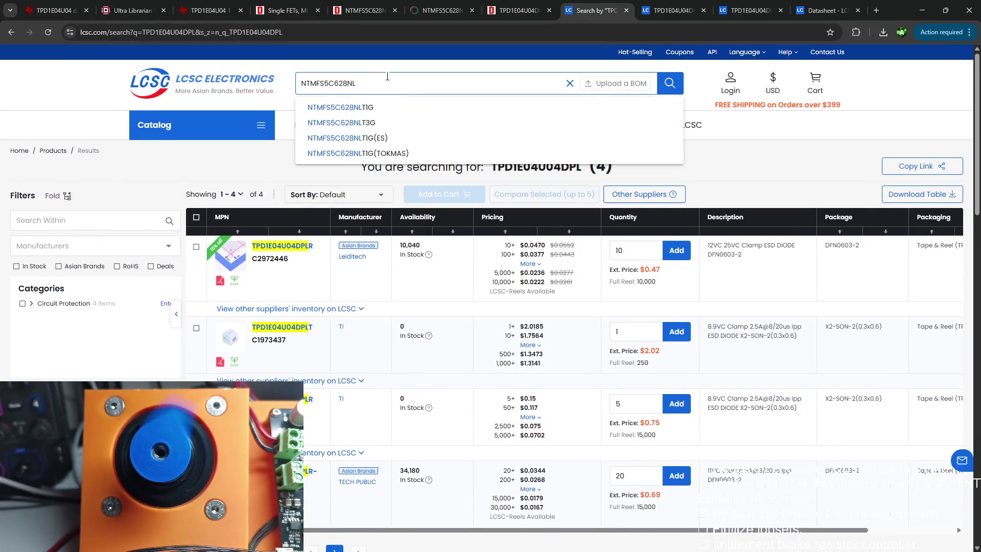
{"action": "key", "text": "Return"}
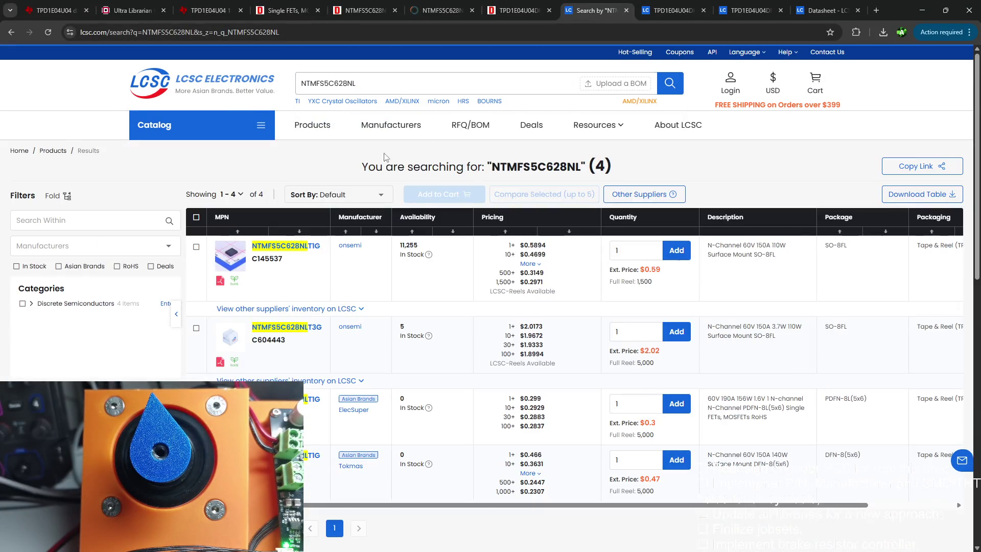
{"action": "scroll", "coordinate": [396, 175], "scroll_direction": "down", "scroll_amount": 3}
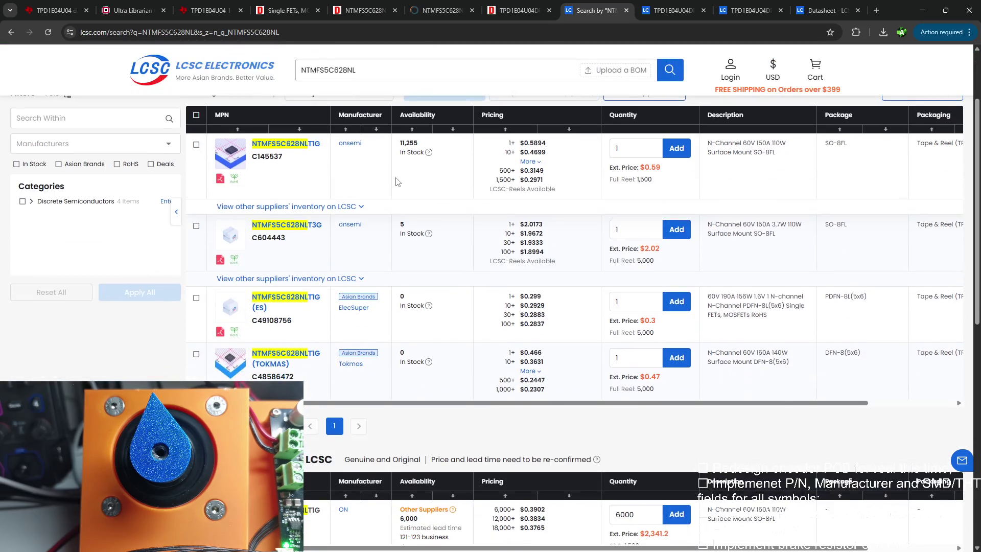
{"action": "scroll", "coordinate": [396, 181], "scroll_direction": "up", "scroll_amount": 3}
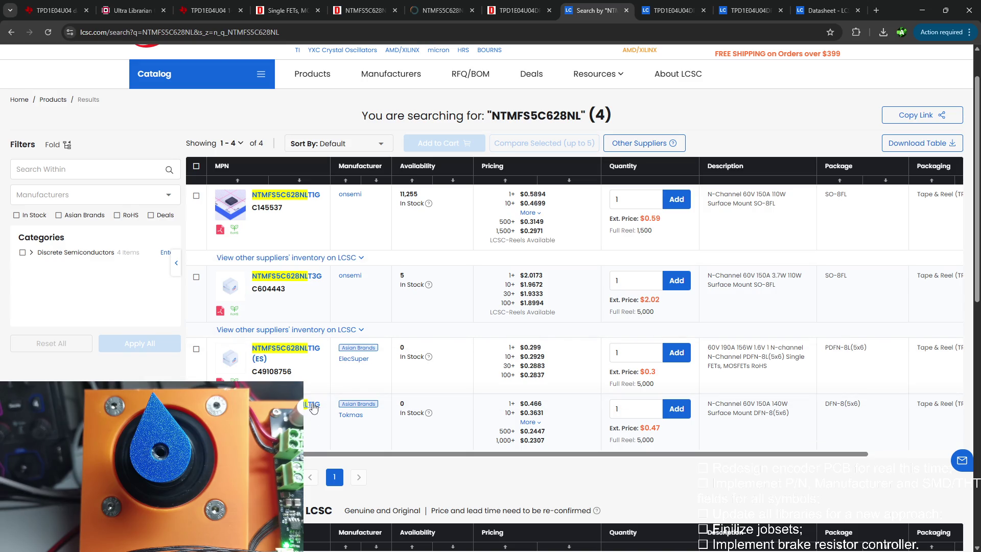
{"action": "scroll", "coordinate": [479, 260], "scroll_direction": "up", "scroll_amount": 3}
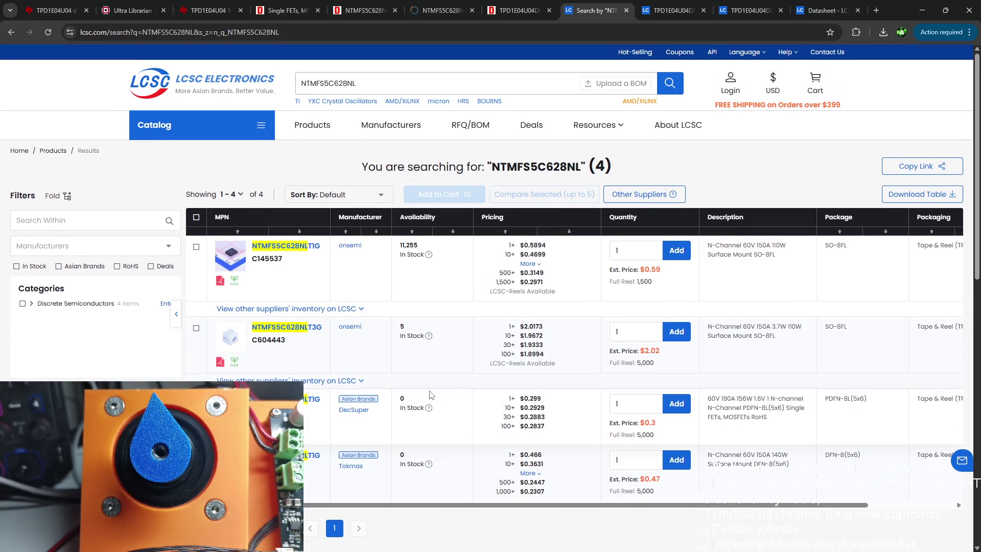
{"action": "left_click", "coordinate": [312, 455]}
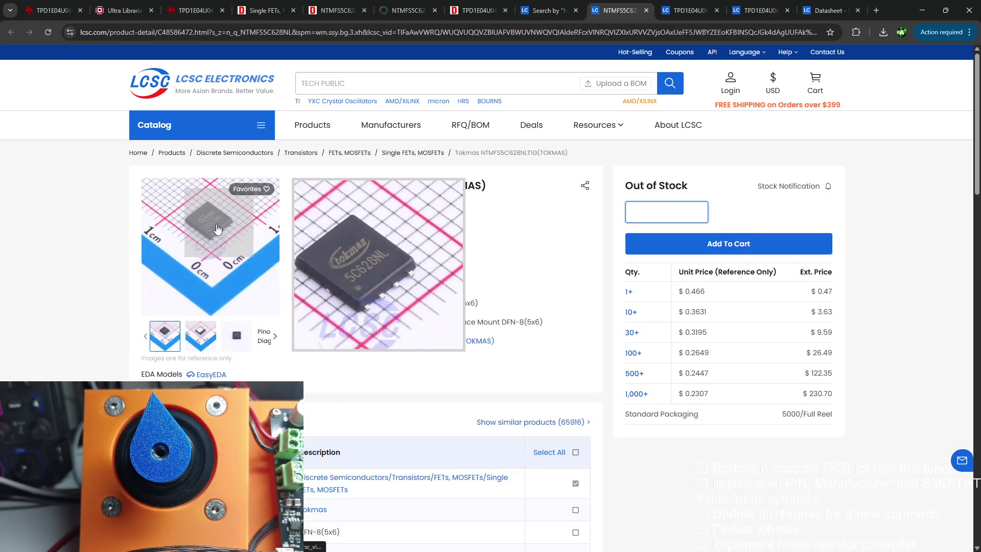
Return to the LCSC results, then back to the KiCad symbol properties with the caret at the end of Value.
{"action": "left_click", "coordinate": [546, 10]}
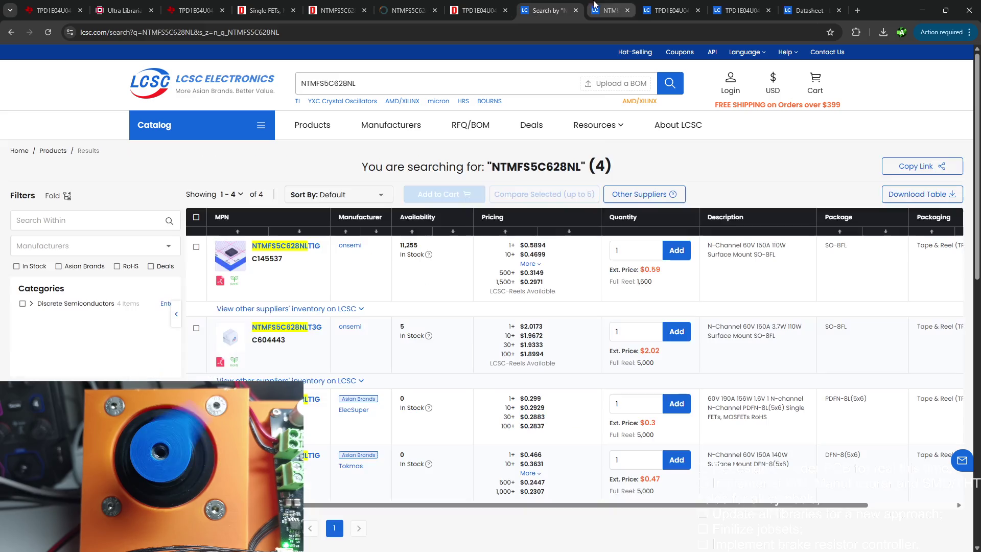
{"action": "left_click", "coordinate": [460, 83]}
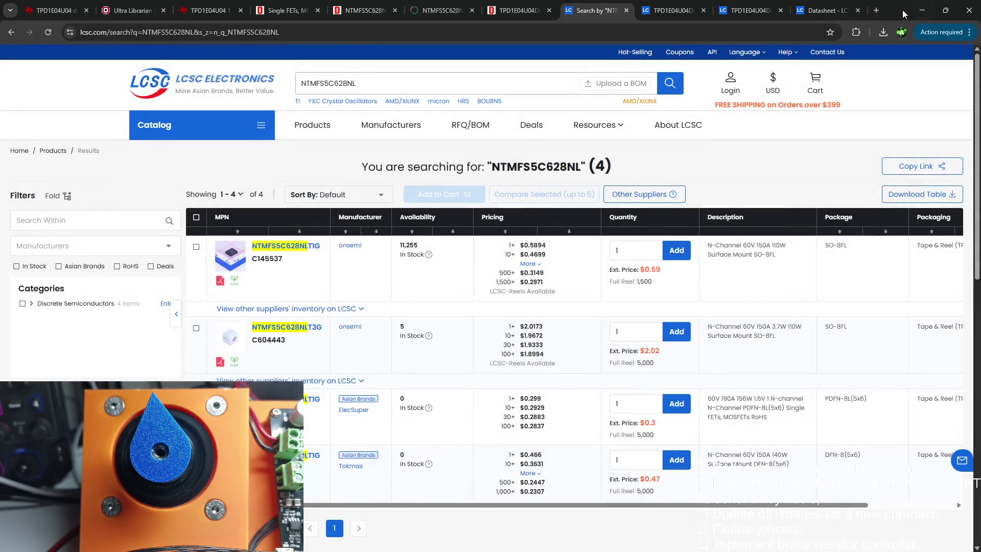
{"action": "left_click", "coordinate": [922, 10]}
{"action": "left_click", "coordinate": [356, 175]}
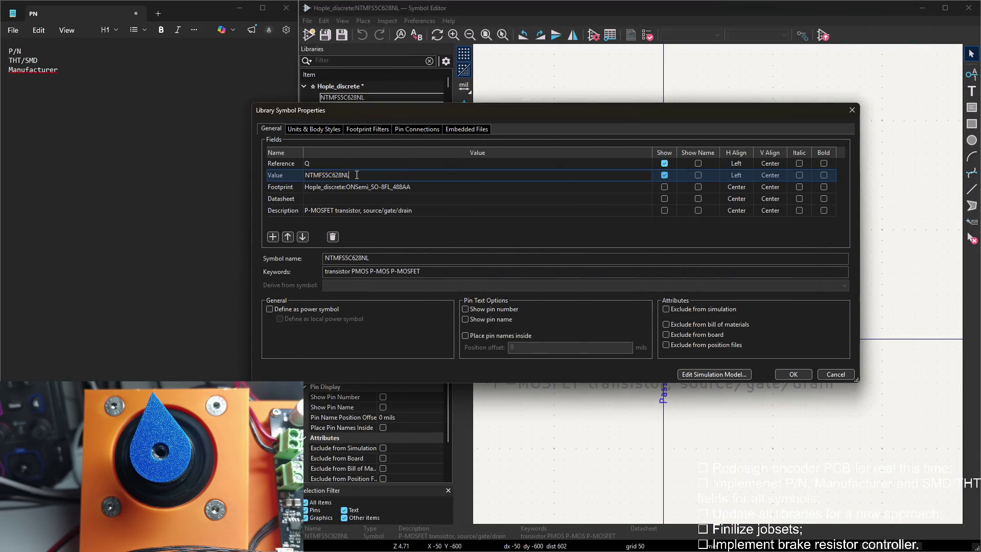
Arrange the symbol properties beside the notes and select the word Manufacturer in Notepad.
{"action": "left_click", "coordinate": [345, 198]}
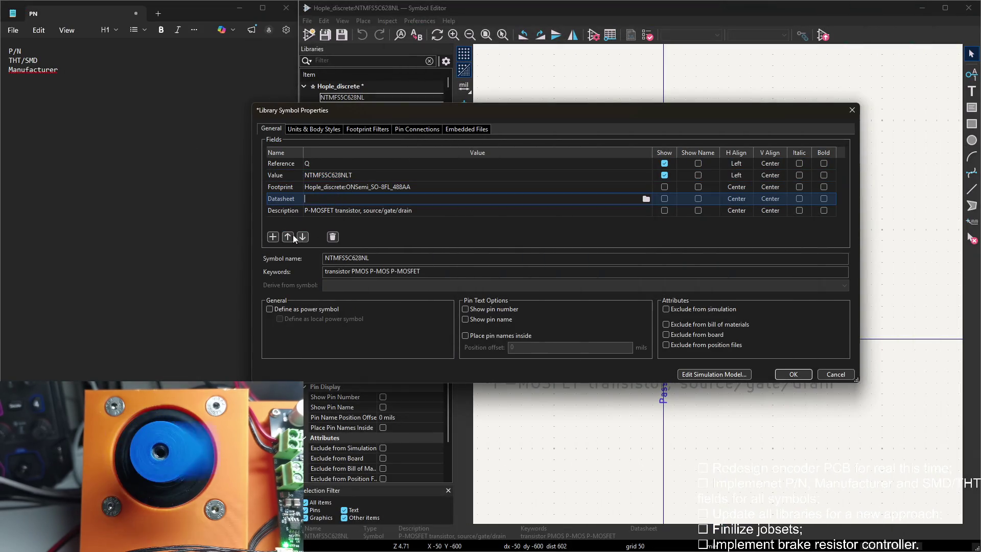
{"action": "left_click", "coordinate": [61, 70]}
{"action": "left_click_drag", "start_coordinate": [491, 110], "coordinate": [536, 96]}
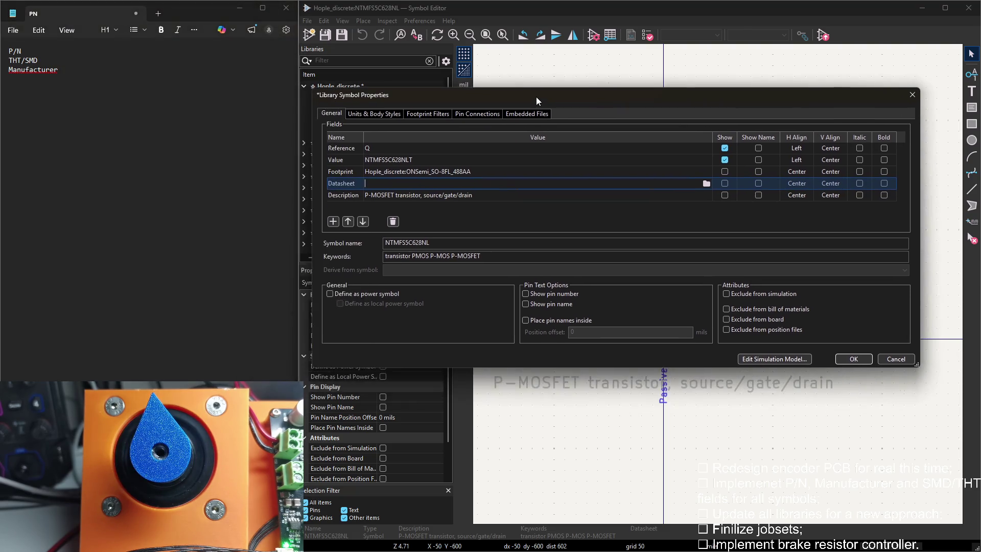
{"action": "left_click_drag", "start_coordinate": [59, 69], "coordinate": [2, 74]}
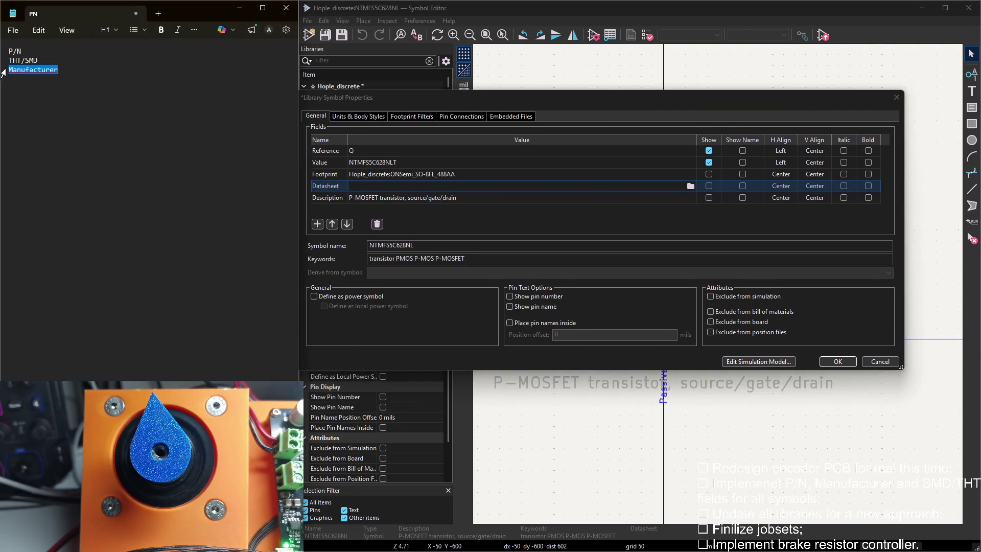
{"action": "double_click", "coordinate": [46, 71]}
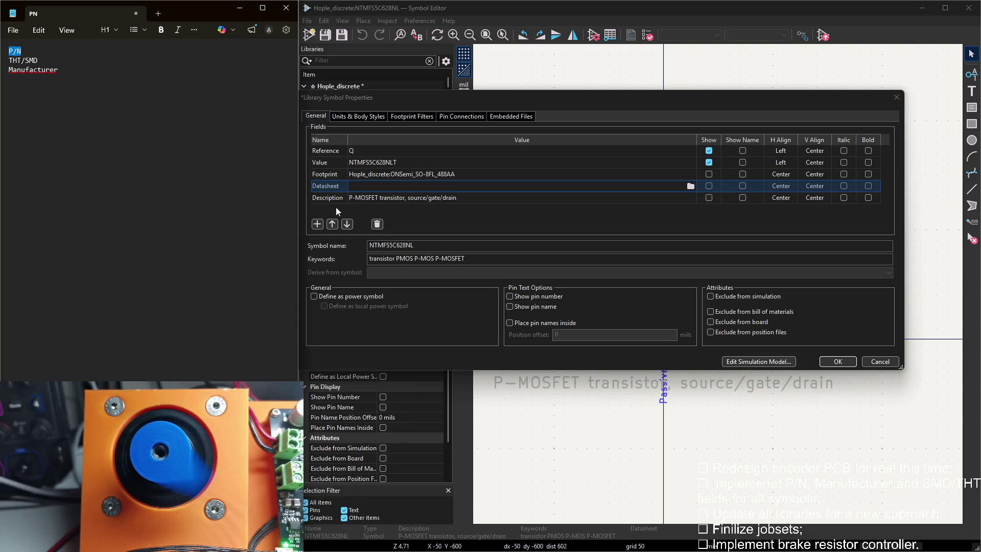
Add a P/N field set to NTMFS5C628NLT copied from Value, and start another new field.
{"action": "left_click", "coordinate": [317, 224]}
{"action": "type", "text": "P/N"}
{"action": "left_click", "coordinate": [360, 210]}
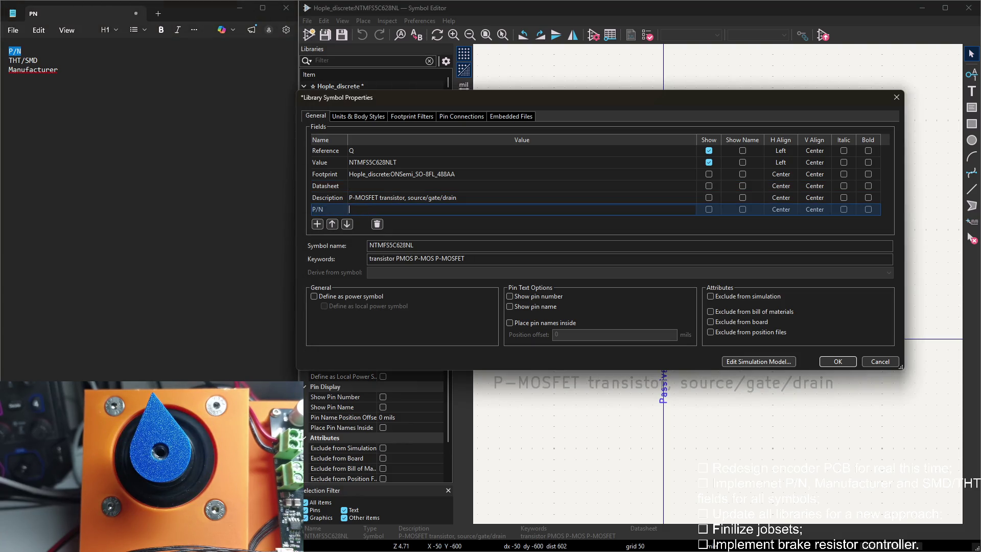
{"action": "left_click", "coordinate": [438, 162]}
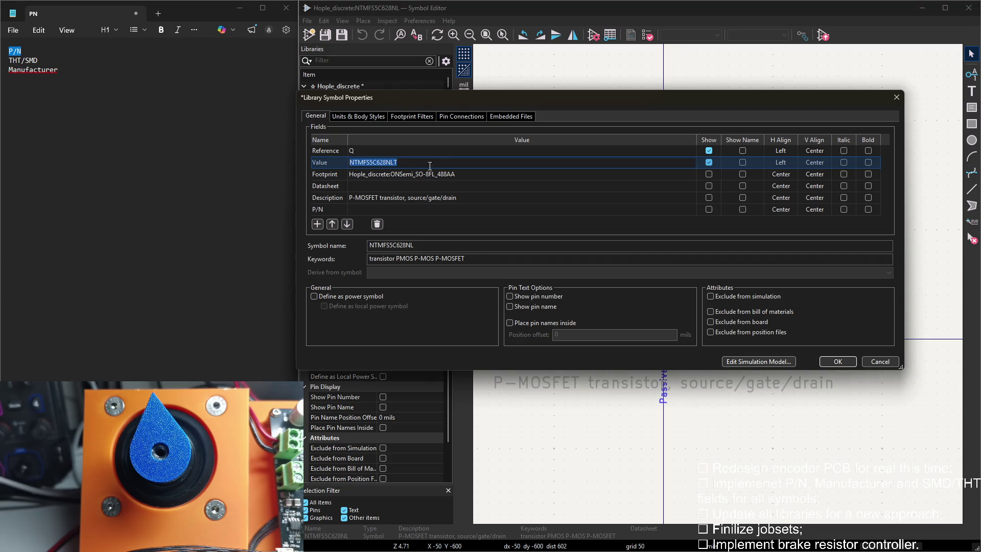
{"action": "left_click", "coordinate": [398, 210]}
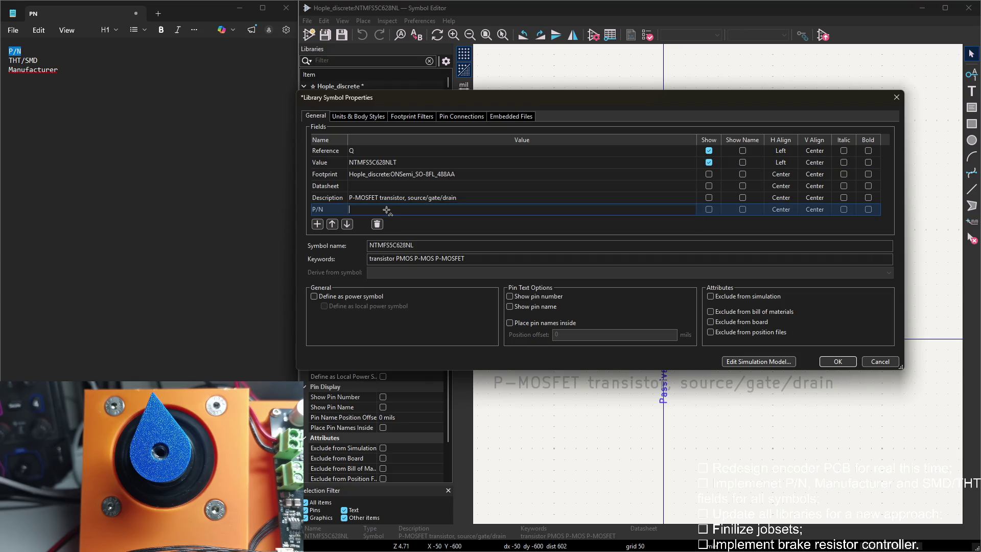
{"action": "left_click", "coordinate": [318, 224]}
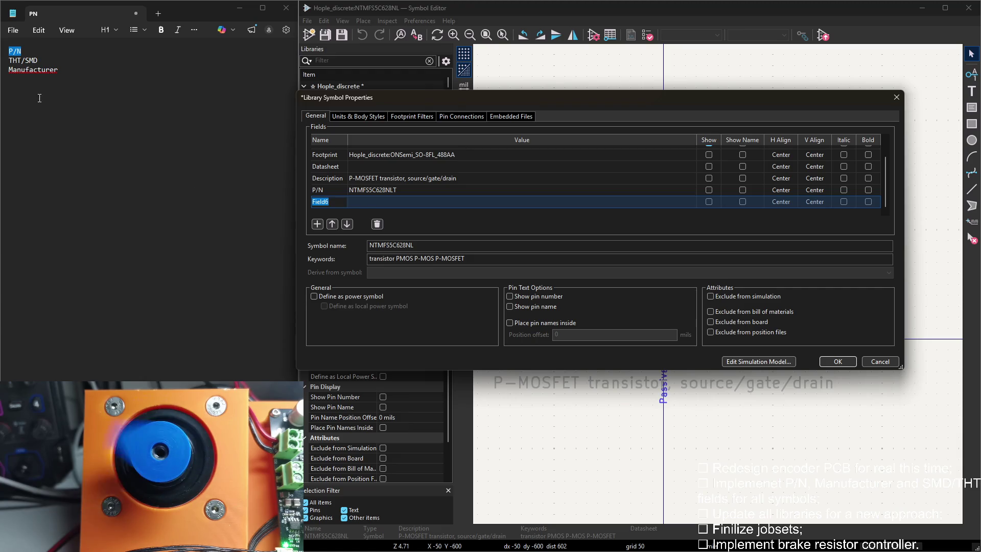